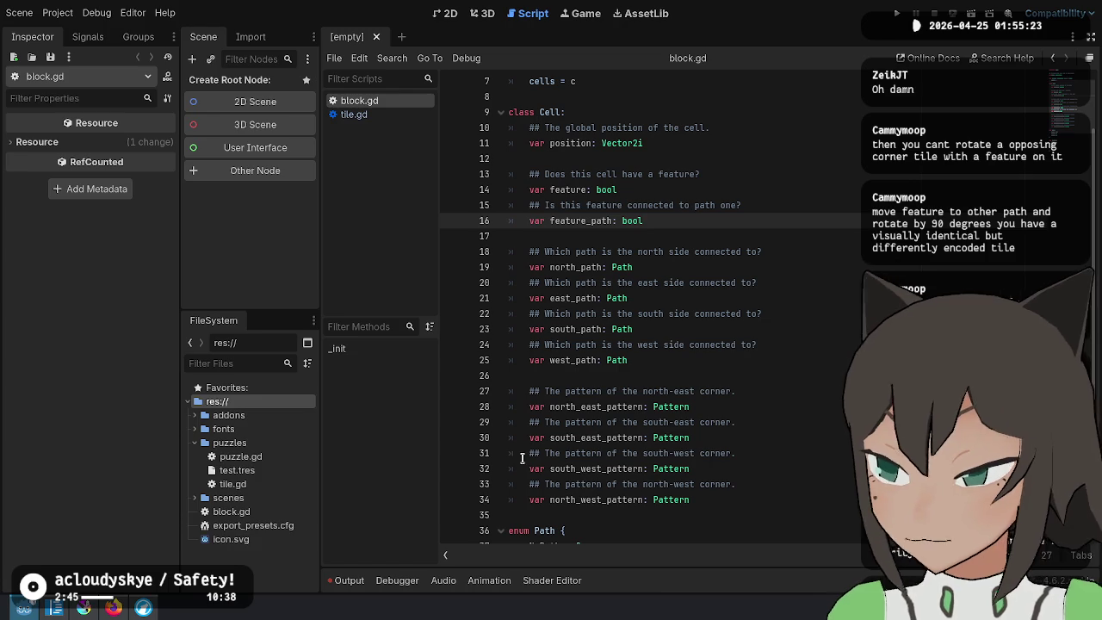
Glance at the Graph theory article in Firefox, then bring up the Krita tile sketches
{"action": "left_click", "coordinate": [114, 608]}
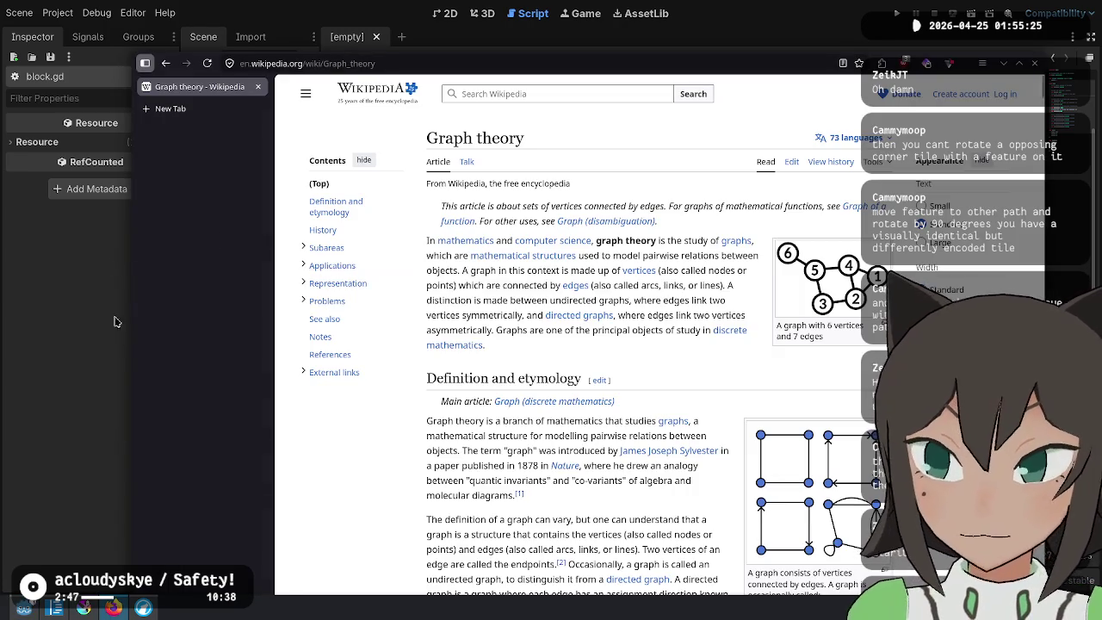
{"action": "left_click", "coordinate": [88, 608]}
{"action": "left_click", "coordinate": [84, 608]}
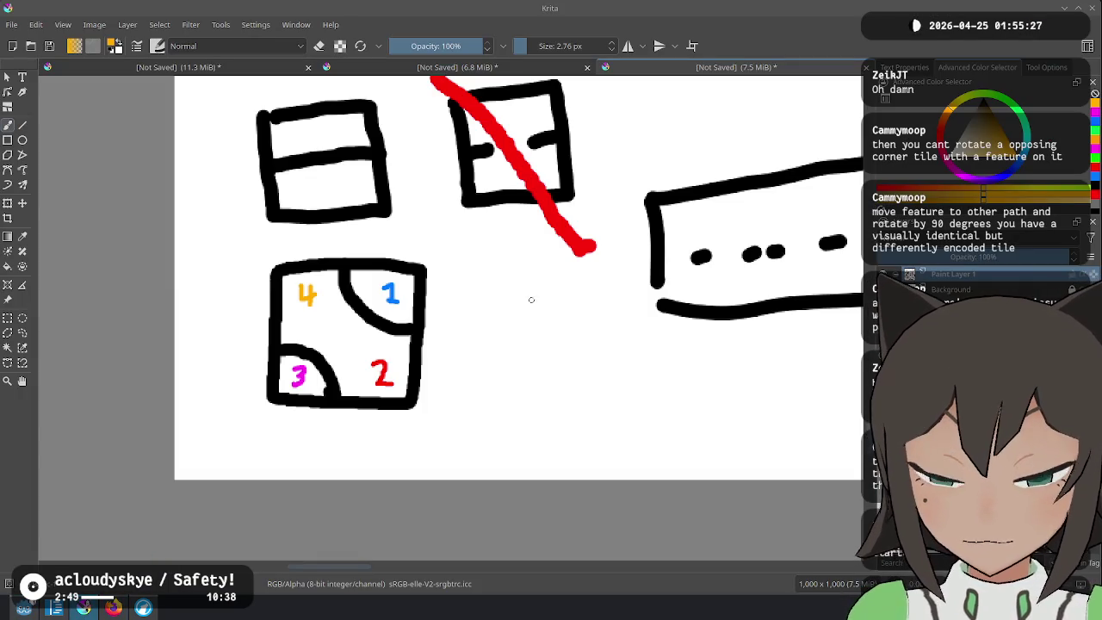
Write P1 beside and P2 below the numbered corner tile, undoing a stray orange stroke
{"action": "scroll", "coordinate": [518, 294], "scroll_direction": "down", "scroll_amount": 3}
{"action": "scroll", "coordinate": [393, 298], "scroll_direction": "up", "scroll_amount": 3}
{"action": "left_click_drag", "start_coordinate": [358, 314], "coordinate": [361, 439]}
{"action": "key", "text": "ctrl+z"}
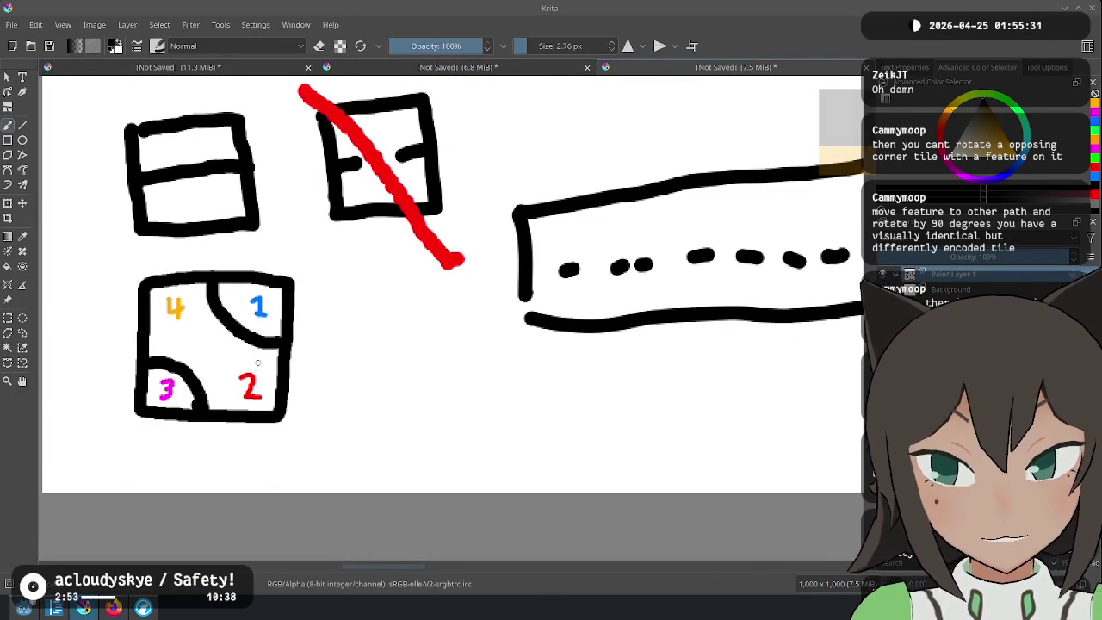
{"action": "mouse_move", "coordinate": [306, 332]}
{"action": "left_mouse_down"}
{"action": "mouse_move", "coordinate": [306, 349]}
{"action": "mouse_move", "coordinate": [319, 336]}
{"action": "mouse_move", "coordinate": [310, 344]}
{"action": "mouse_move", "coordinate": [323, 346]}
{"action": "left_mouse_up"}
{"action": "mouse_move", "coordinate": [185, 440]}
{"action": "left_mouse_down"}
{"action": "mouse_move", "coordinate": [186, 453]}
{"action": "mouse_move", "coordinate": [231, 448]}
{"action": "left_mouse_up"}
Sketch extra marks on the labels and corners, undo them, and return to block.gd in Godot
{"action": "mouse_move", "coordinate": [238, 314]}
{"action": "left_mouse_down"}
{"action": "mouse_move", "coordinate": [218, 336]}
{"action": "mouse_move", "coordinate": [252, 344]}
{"action": "mouse_move", "coordinate": [241, 312]}
{"action": "left_mouse_up"}
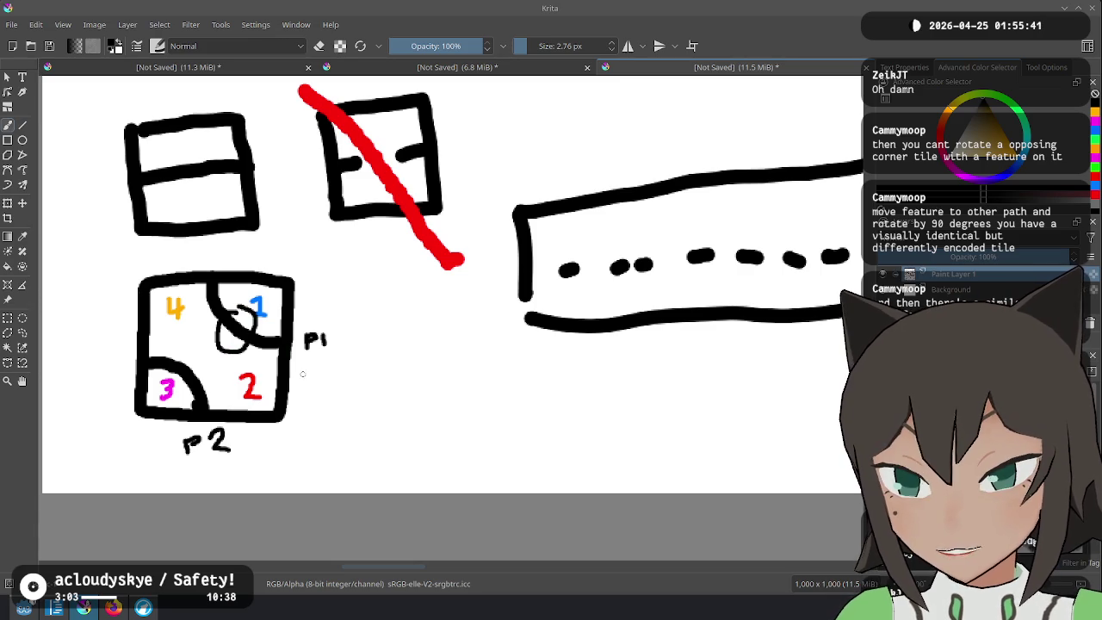
{"action": "left_click_drag", "start_coordinate": [172, 443], "coordinate": [232, 445]}
{"action": "mouse_move", "coordinate": [204, 464]}
{"action": "left_mouse_down"}
{"action": "mouse_move", "coordinate": [205, 479]}
{"action": "mouse_move", "coordinate": [232, 481]}
{"action": "left_mouse_up"}
{"action": "left_click_drag", "start_coordinate": [301, 336], "coordinate": [380, 344]}
{"action": "mouse_move", "coordinate": [172, 354]}
{"action": "left_mouse_down"}
{"action": "mouse_move", "coordinate": [185, 361]}
{"action": "mouse_move", "coordinate": [177, 377]}
{"action": "mouse_move", "coordinate": [200, 382]}
{"action": "mouse_move", "coordinate": [190, 360]}
{"action": "left_mouse_up"}
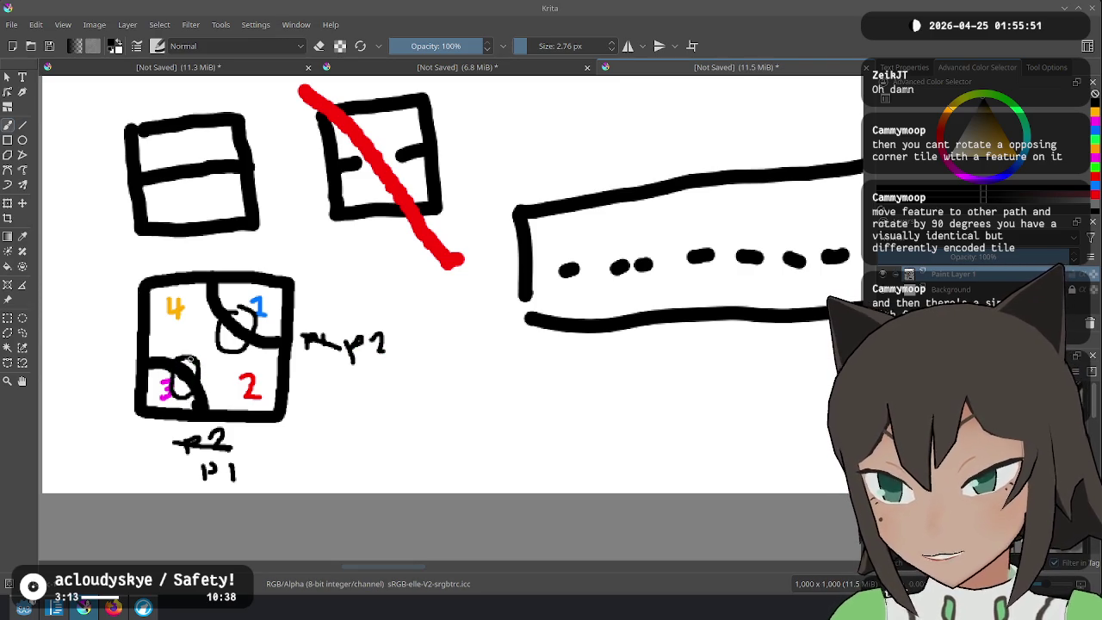
{"action": "key", "text": "ctrl+z"}
{"action": "key", "text": "ctrl+z"}
{"action": "key", "text": "ctrl+z"}
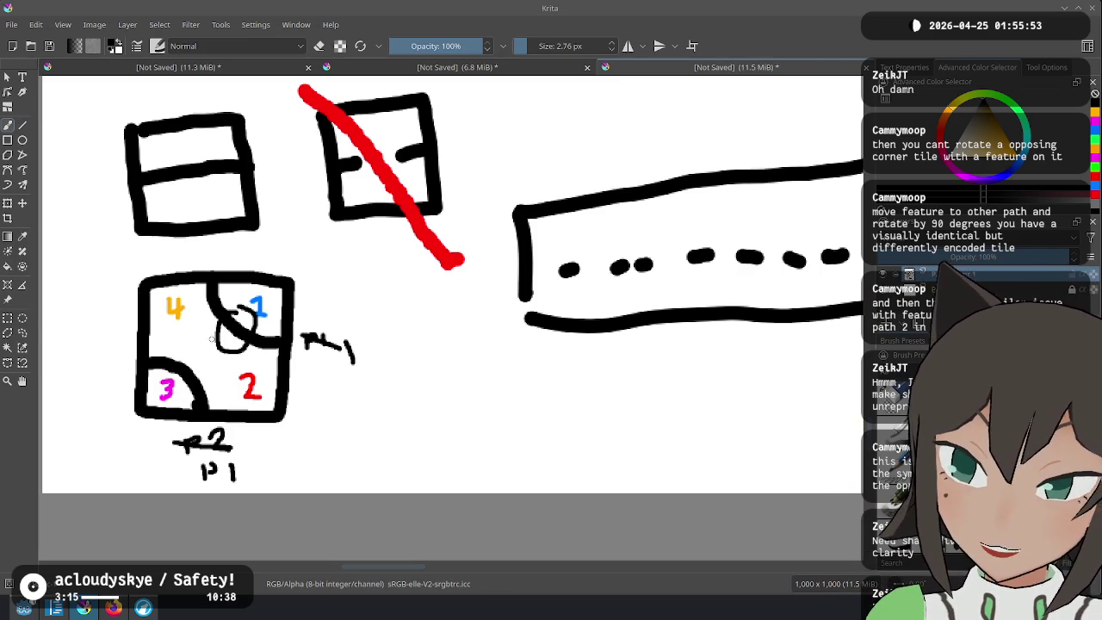
{"action": "key", "text": "ctrl+z"}
{"action": "key", "text": "ctrl+z"}
{"action": "key", "text": "ctrl+z"}
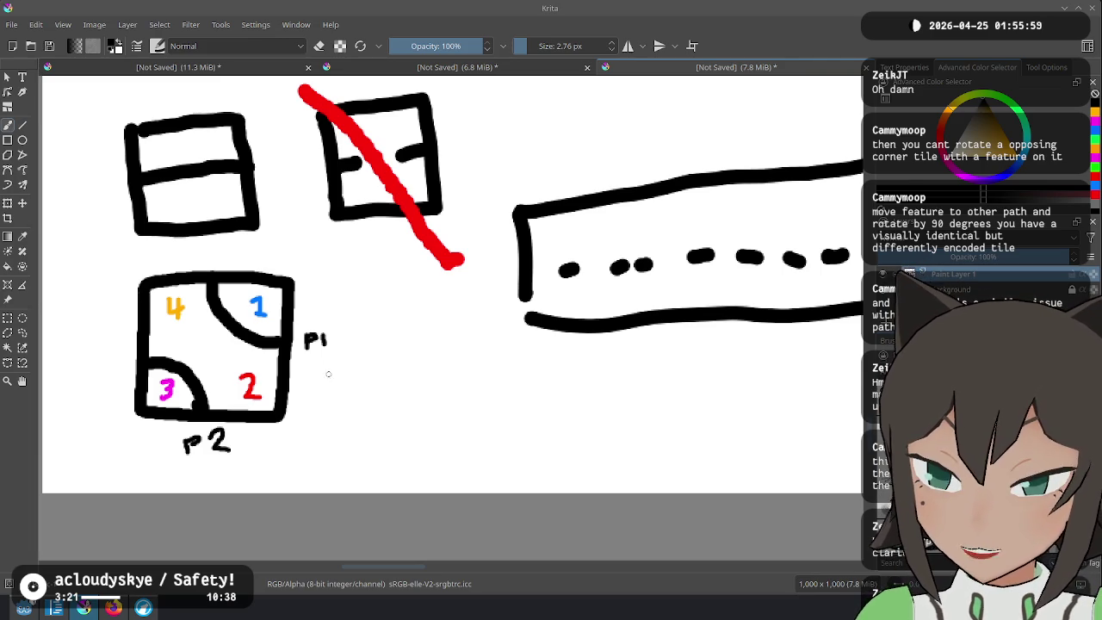
{"action": "key", "text": "alt+Tab"}
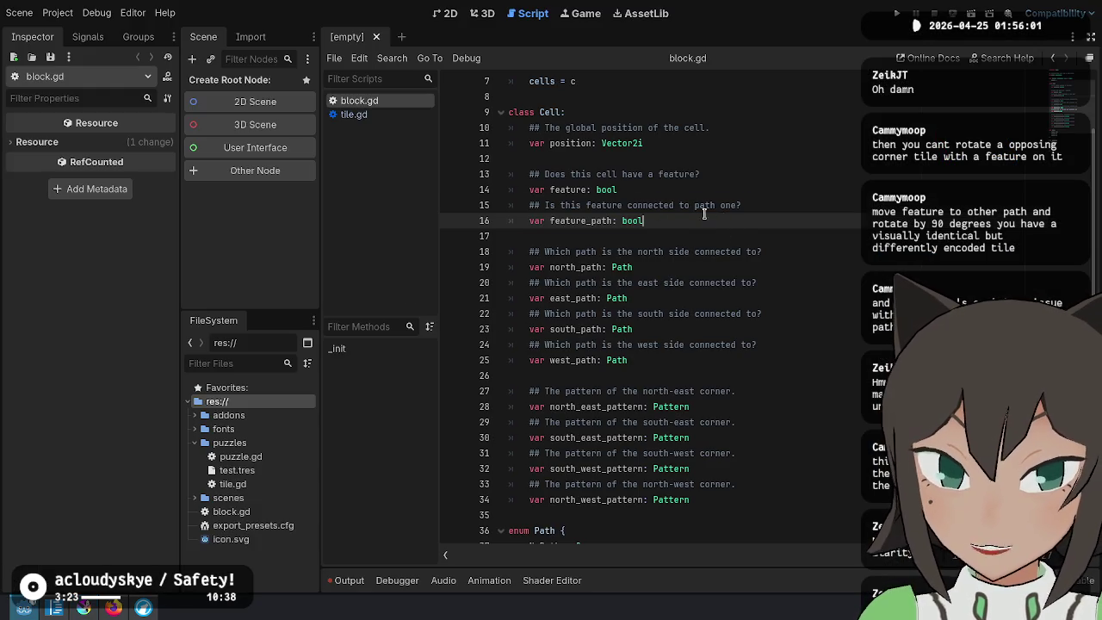
{"action": "key", "text": "shift+Up"}
{"action": "key", "text": "shift+Home"}
{"action": "left_click", "coordinate": [776, 205]}
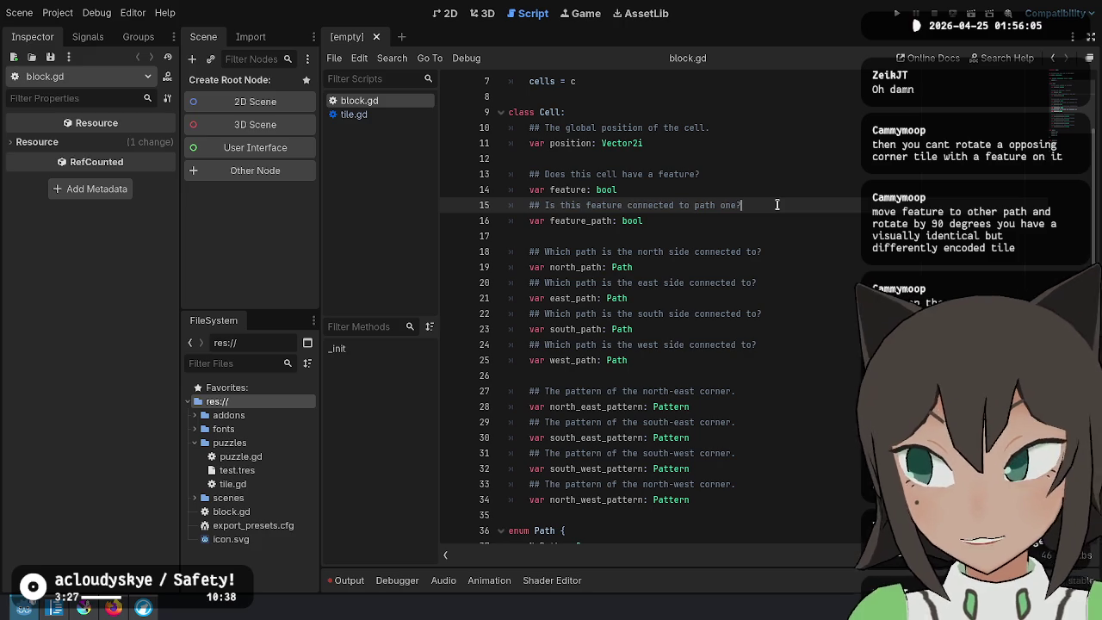
{"action": "double_click", "coordinate": [635, 268]}
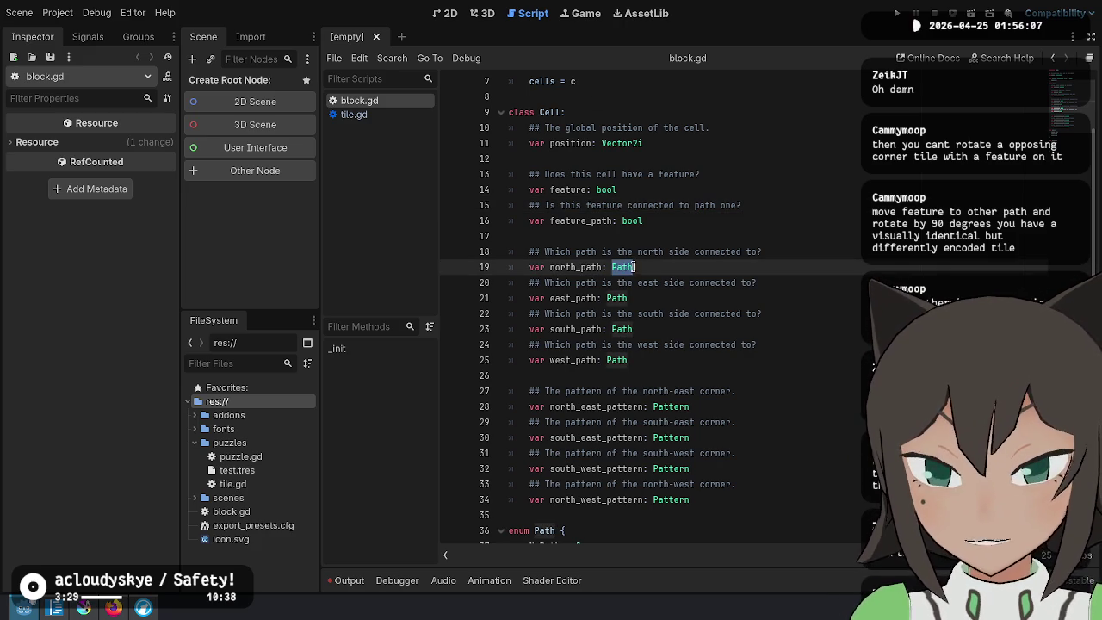
{"action": "double_click", "coordinate": [576, 190]}
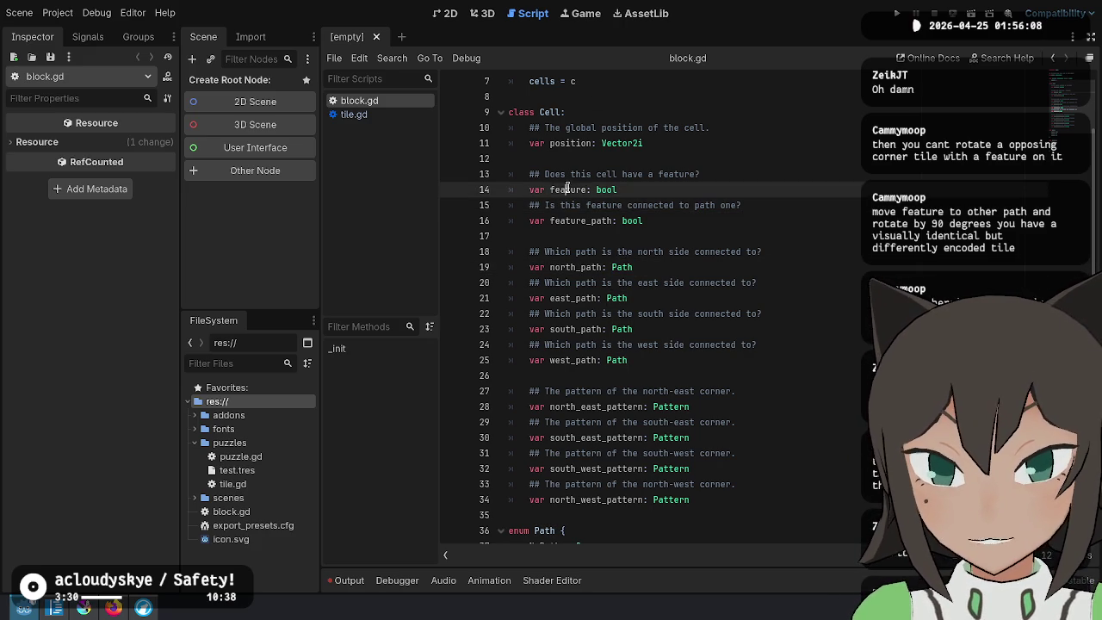
{"action": "left_click", "coordinate": [638, 189]}
{"action": "left_click", "coordinate": [670, 207]}
{"action": "left_click", "coordinate": [681, 229]}
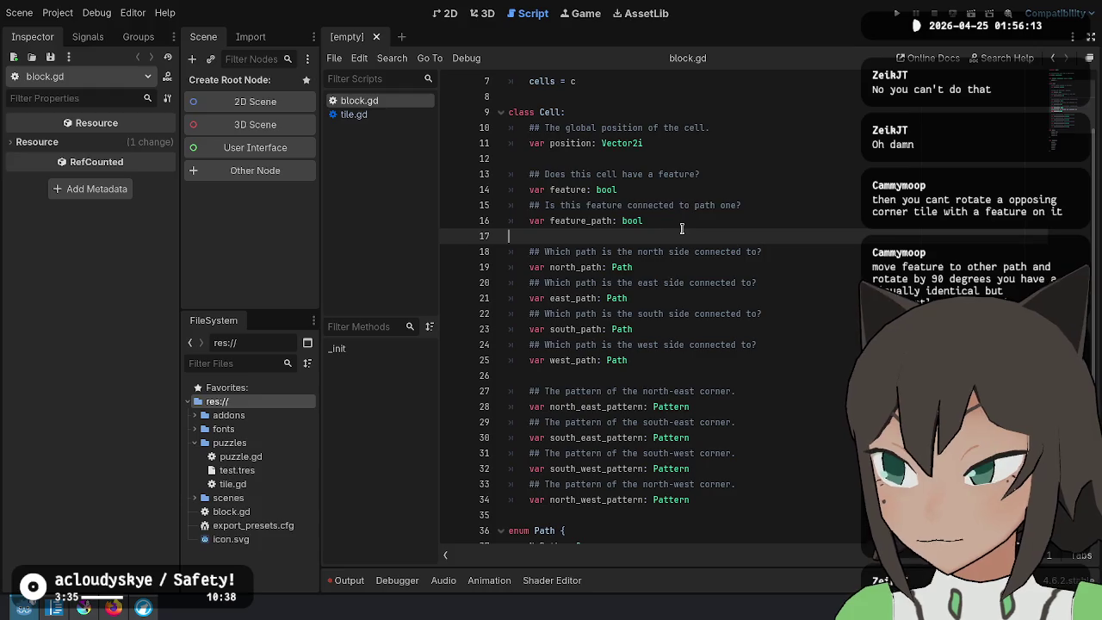
{"action": "key", "text": "alt+Tab"}
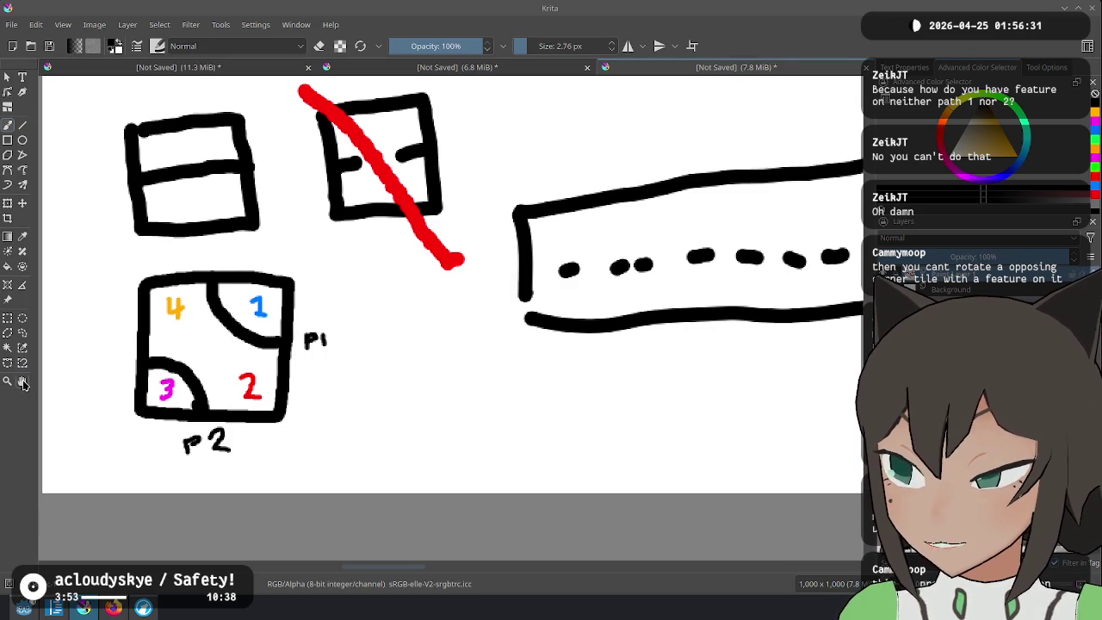
{"action": "key", "text": "alt+Tab"}
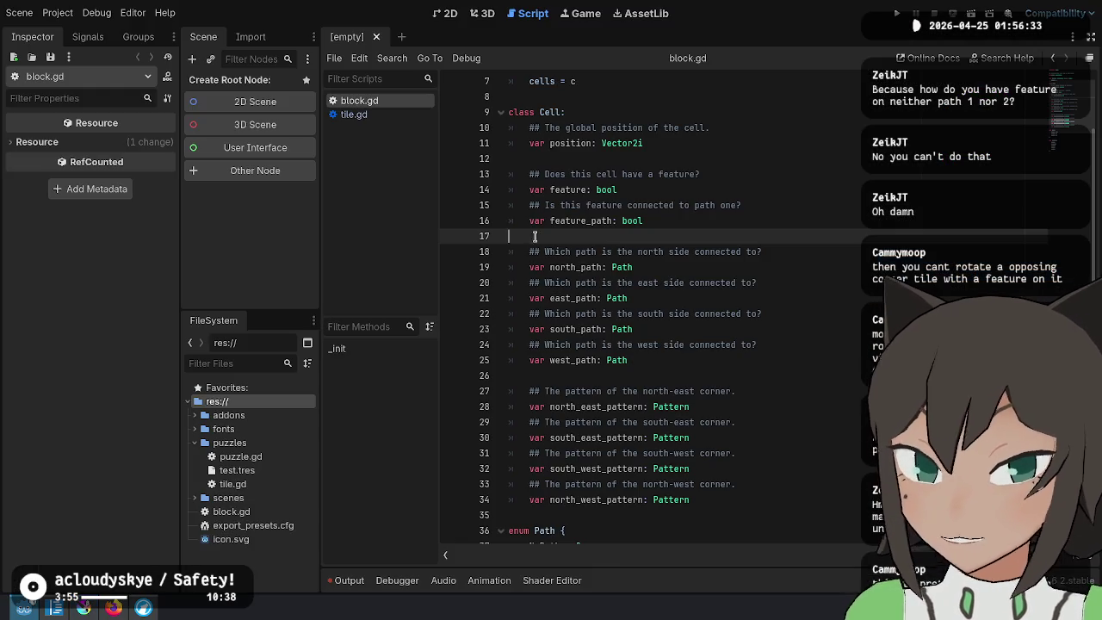
{"action": "left_click", "coordinate": [626, 215]}
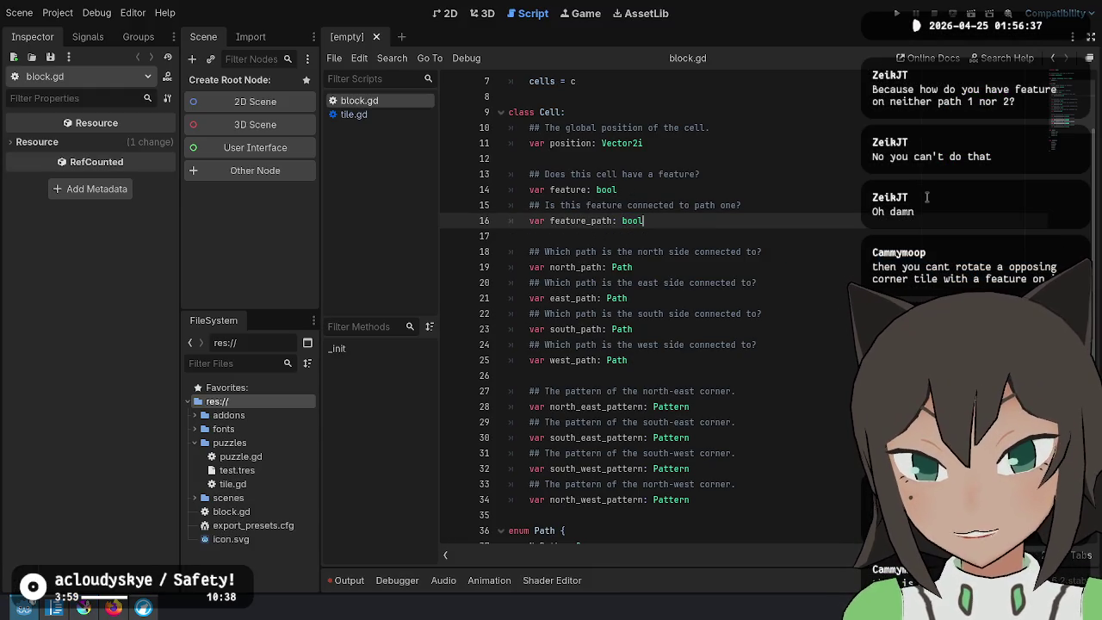
{"action": "key", "text": "ctrl+shift+Left"}
{"action": "key", "text": "ctrl+shift+Left"}
{"action": "key", "text": "ctrl+shift+Left"}
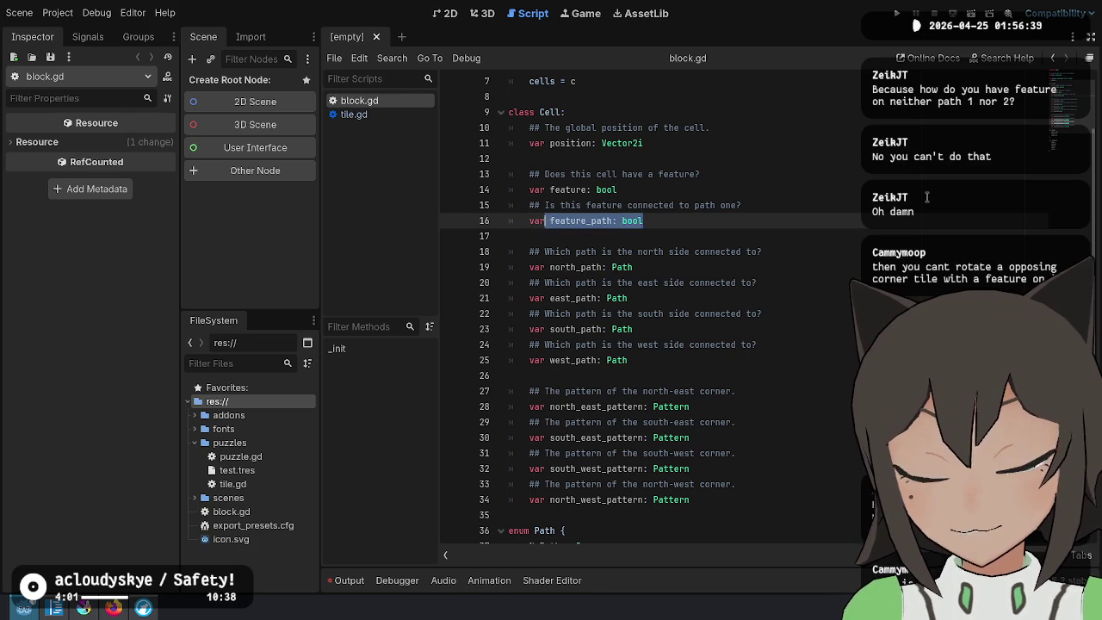
{"action": "key", "text": "ctrl+shift+Right"}
{"action": "key", "text": "ctrl+shift+Right"}
{"action": "key", "text": "ctrl+shift+Right"}
{"action": "key", "text": "Up"}
{"action": "key", "text": "Up"}
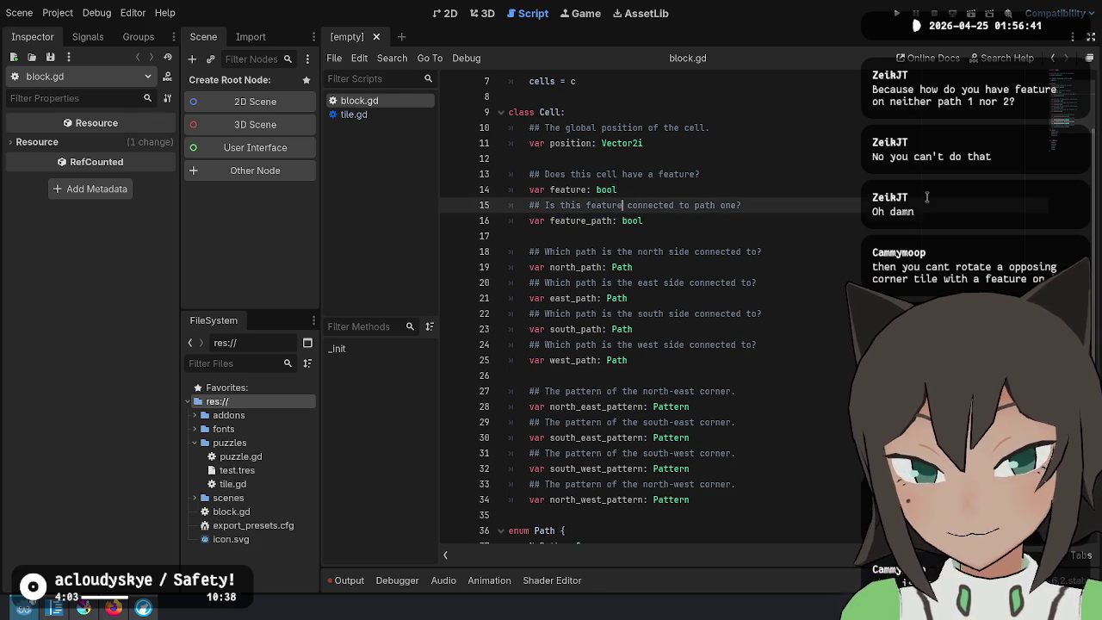
{"action": "key", "text": "Down"}
{"action": "key", "text": "Down"}
{"action": "key", "text": "Up"}
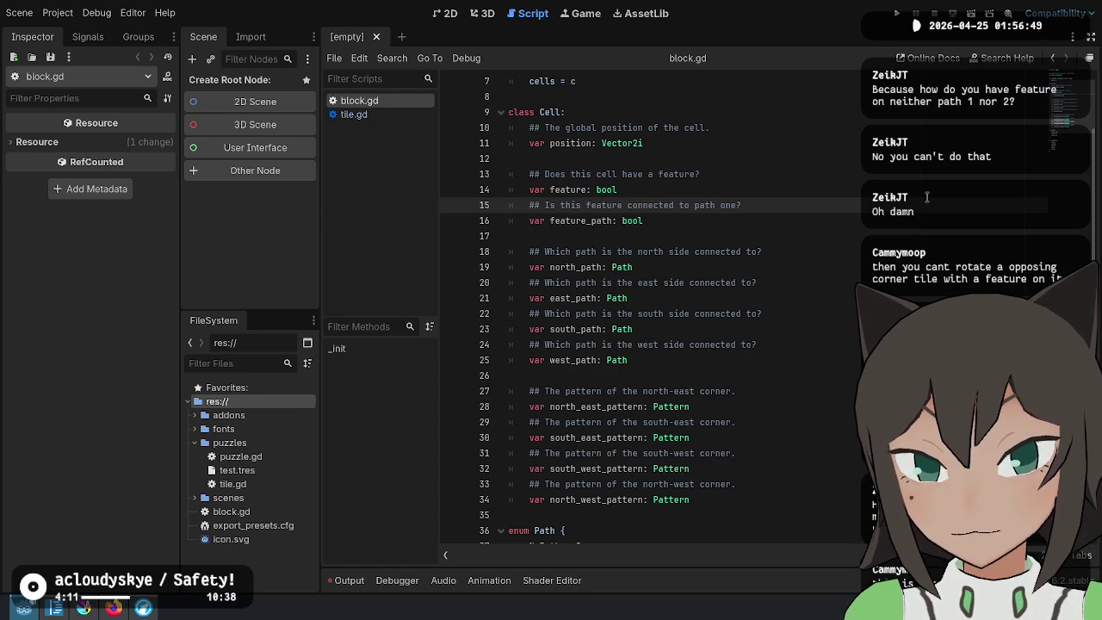
{"action": "key", "text": "Down"}
{"action": "key", "text": "End"}
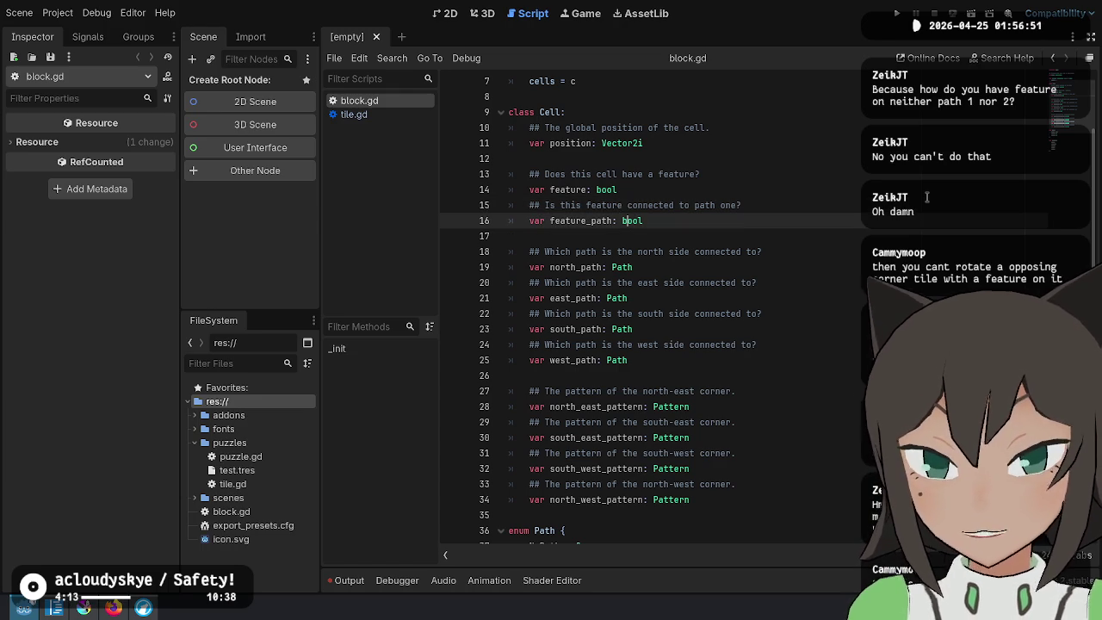
Try false and true defaults on feature_path, remove them, then insert a blank line above line 13
{"action": "type", "text": " = false"}
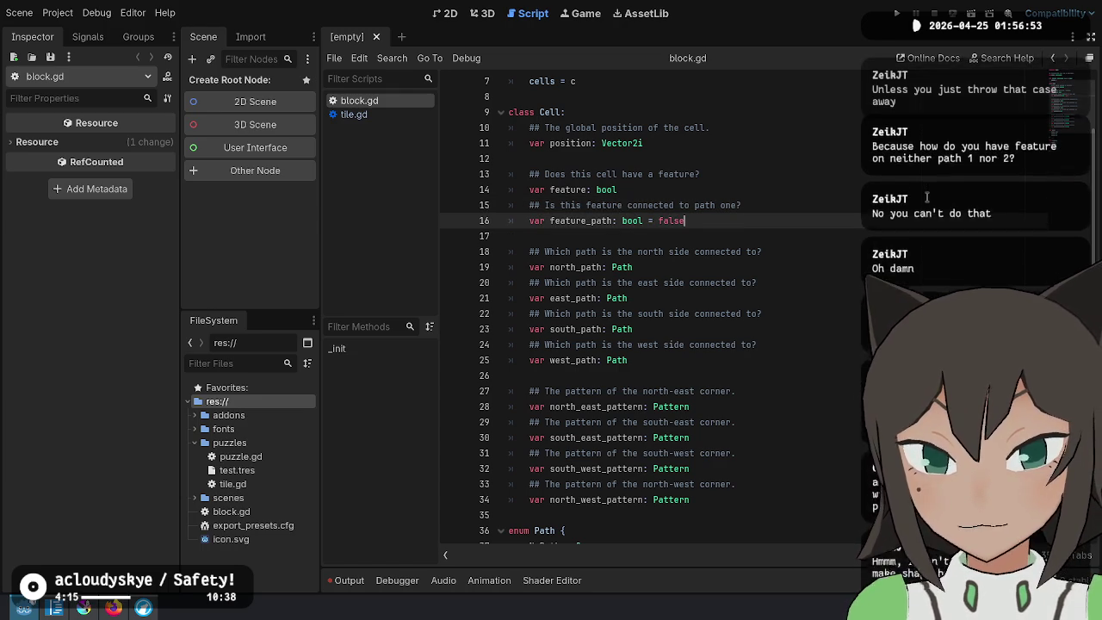
{"action": "key", "text": "ctrl+shift+Left"}
{"action": "key", "text": "ctrl+shift+Left"}
{"action": "key", "text": "ctrl+shift+Left"}
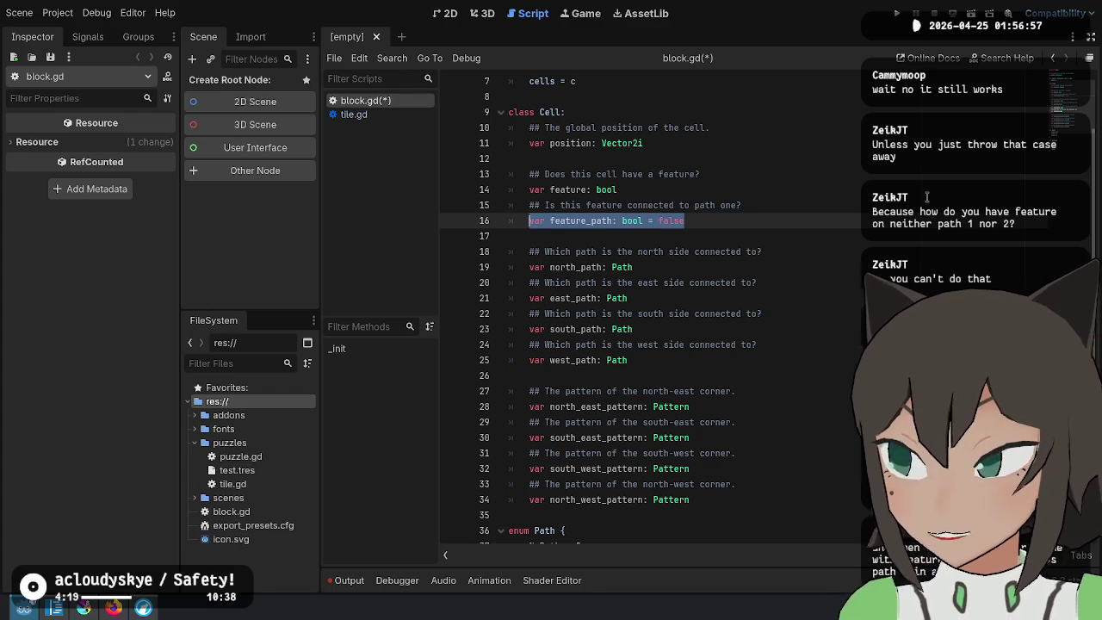
{"action": "key", "text": "End"}
{"action": "key", "text": "ctrl+BackSpace"}
{"action": "type", "text": "true"}
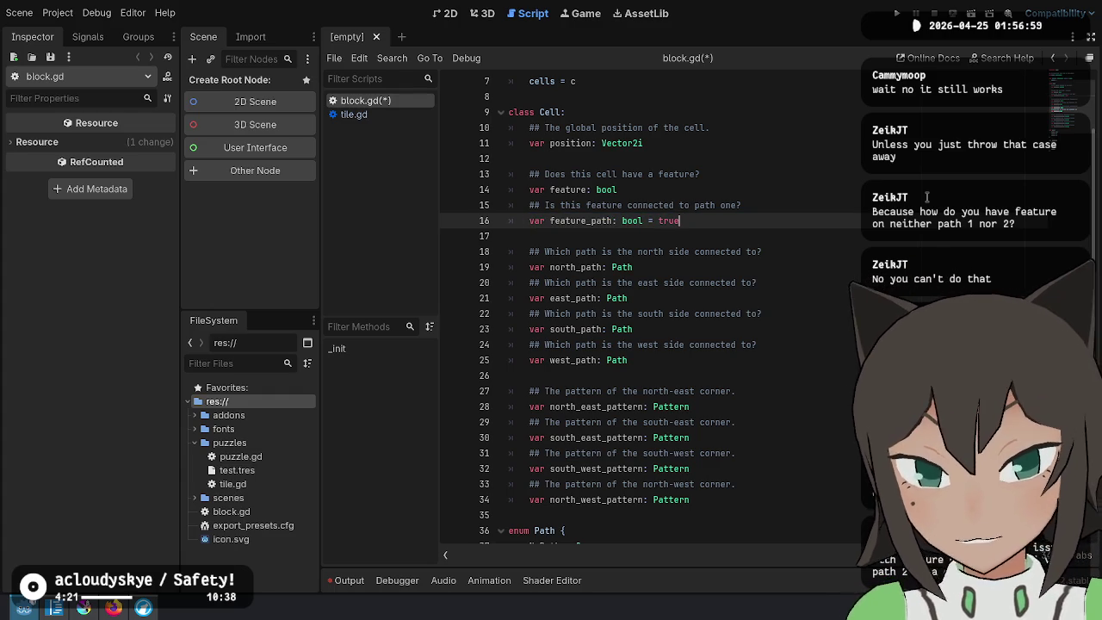
{"action": "key", "text": "ctrl+shift+Left"}
{"action": "key", "text": "ctrl+shift+Left"}
{"action": "key", "text": "BackSpace"}
{"action": "key", "text": "Up"}
{"action": "key", "text": "Up"}
{"action": "key", "text": "Up"}
{"action": "key", "text": "ctrl+shift+Return"}
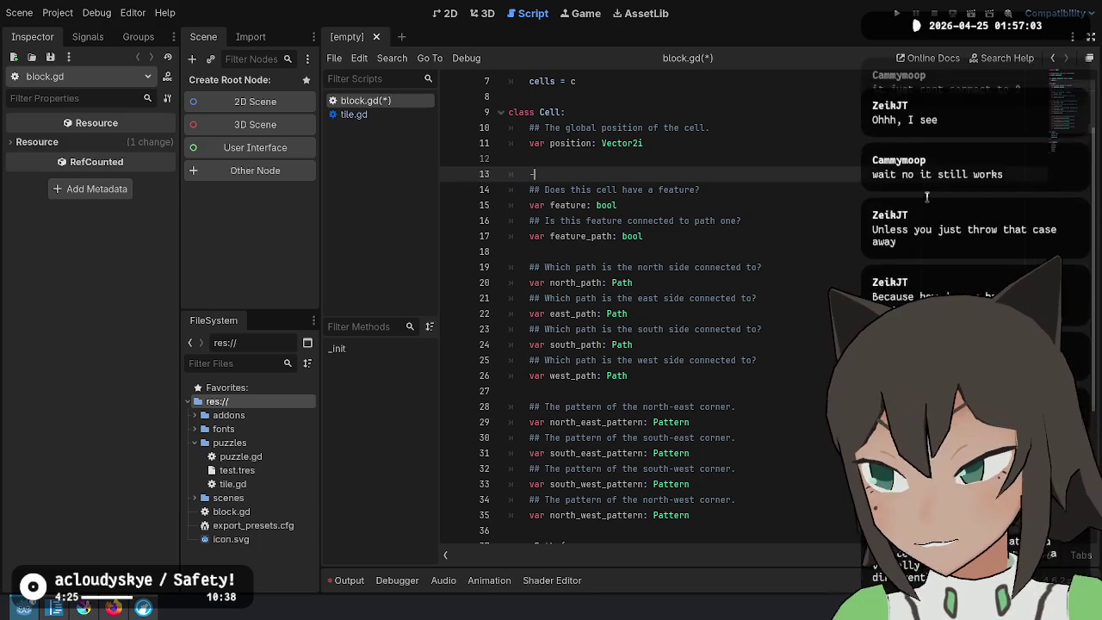
Write comments 'Feature does not exist', 'Feature is not connected' and 'Feature is connected to path 1'
{"action": "type", "text": "# Feature is not connect"}
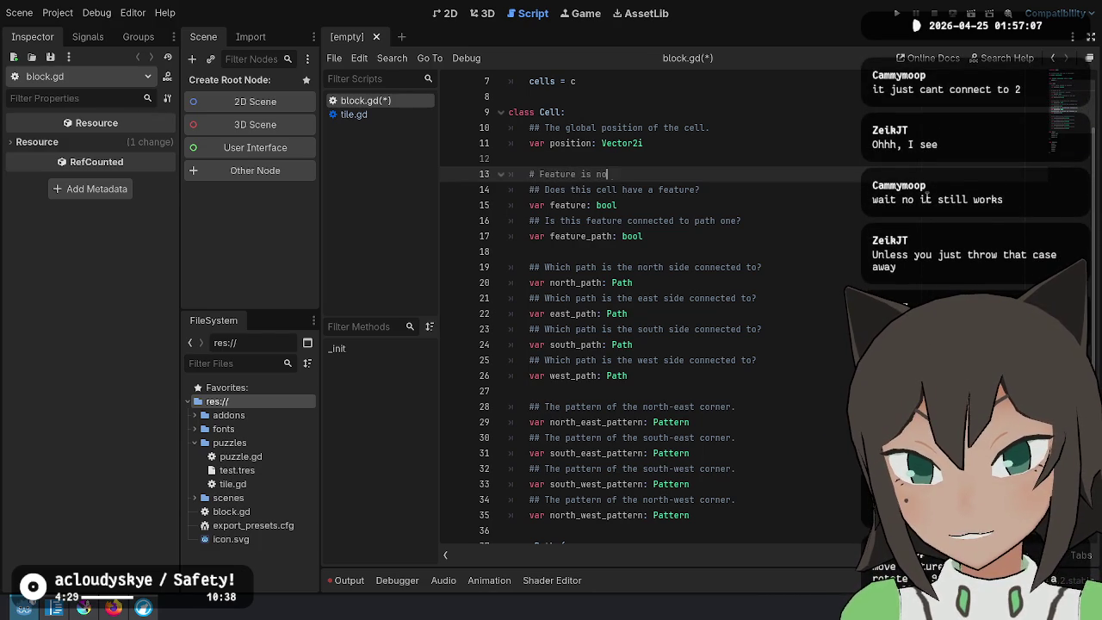
{"action": "type", "text": "ed"}
{"action": "key", "text": "Return"}
{"action": "type", "text": "# Feature does no"}
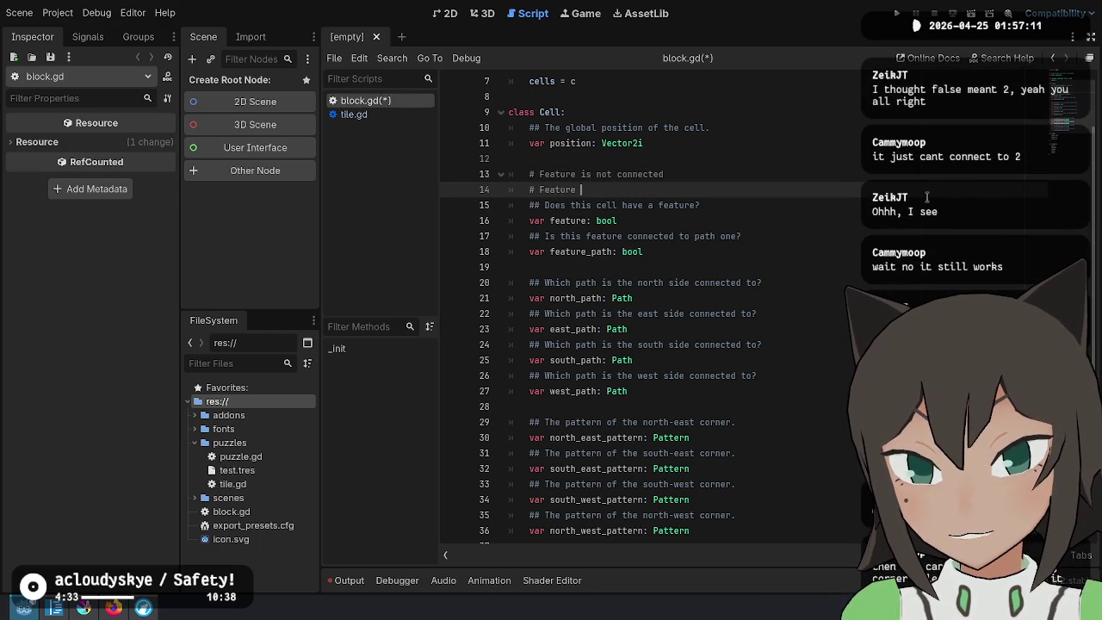
{"action": "type", "text": "t exist"}
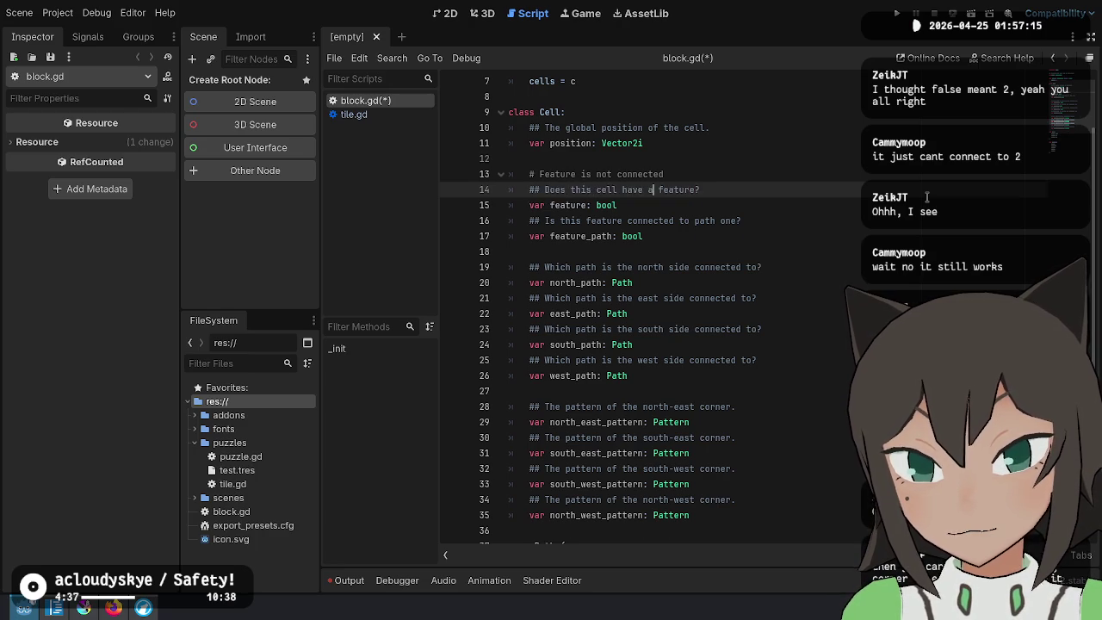
{"action": "key", "text": "alt+Up"}
{"action": "key", "text": "Down"}
{"action": "key", "text": "End"}
{"action": "key", "text": "Return"}
{"action": "type", "text": "# Feature is connected to path 1"}
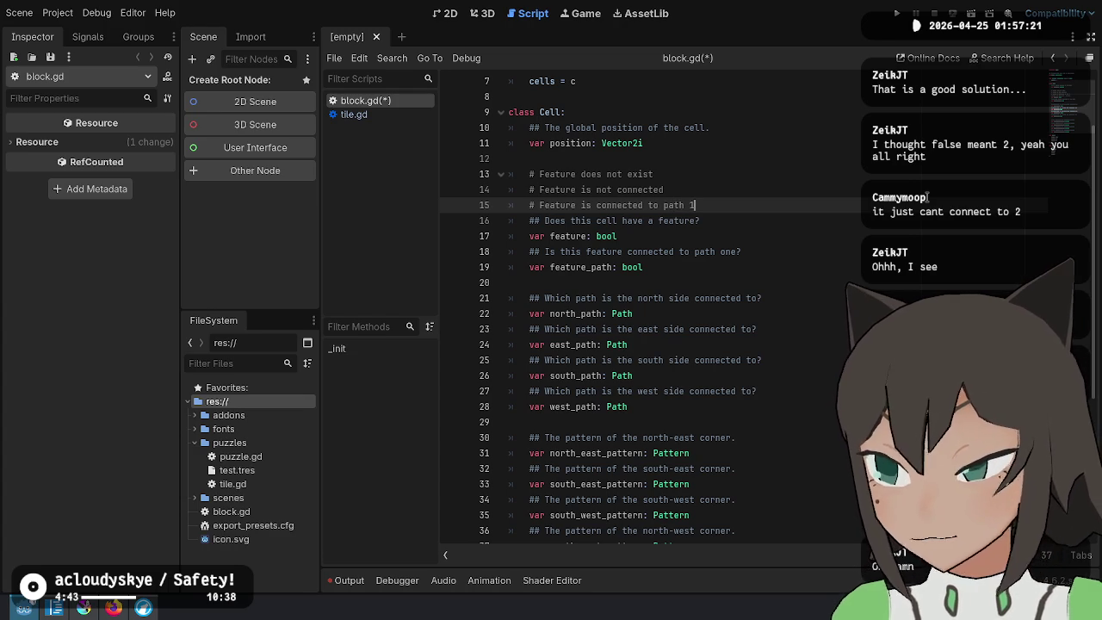
End each of the three feature-state comments with a period
{"action": "key", "text": "shift+Up"}
{"action": "key", "text": "shift+Up"}
{"action": "key", "text": "Left"}
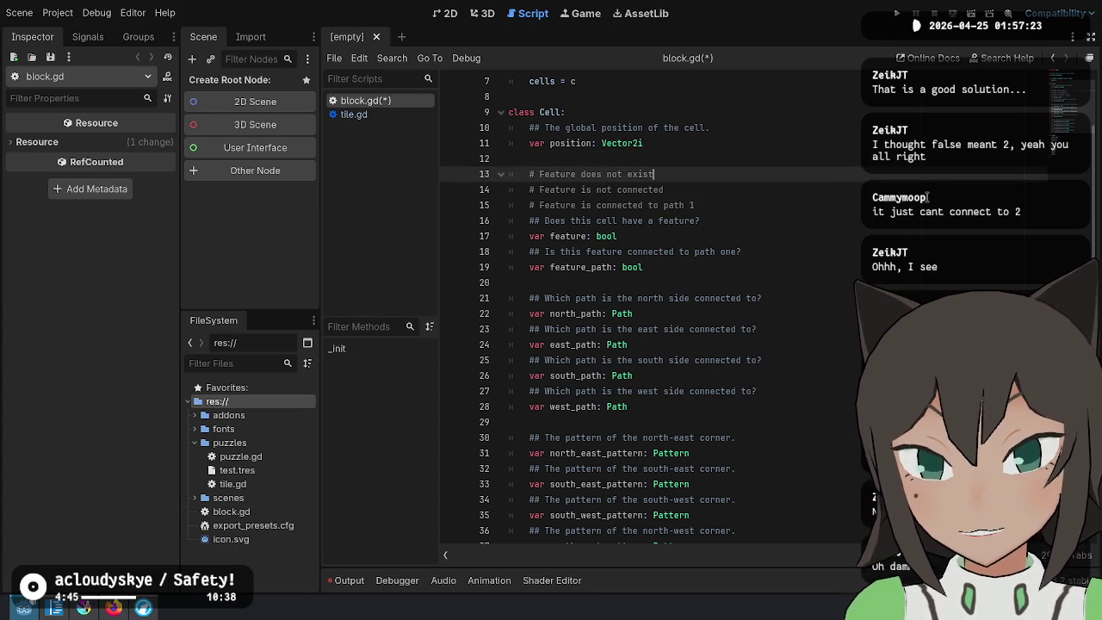
{"action": "type", "text": "."}
{"action": "key", "text": "Down"}
{"action": "key", "text": "End"}
{"action": "type", "text": "."}
{"action": "key", "text": "Down"}
{"action": "key", "text": "End"}
{"action": "type", "text": "."}
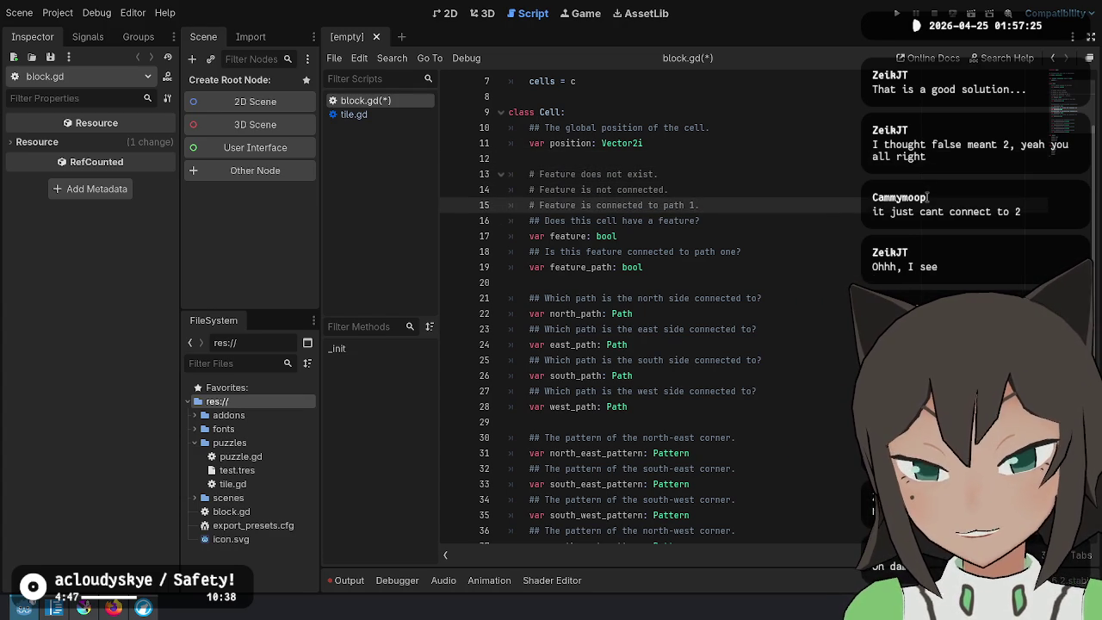
{"action": "key", "text": "Down"}
{"action": "key", "text": "Down"}
{"action": "key", "text": "Up"}
{"action": "key", "text": "Up"}
{"action": "key", "text": "Up"}
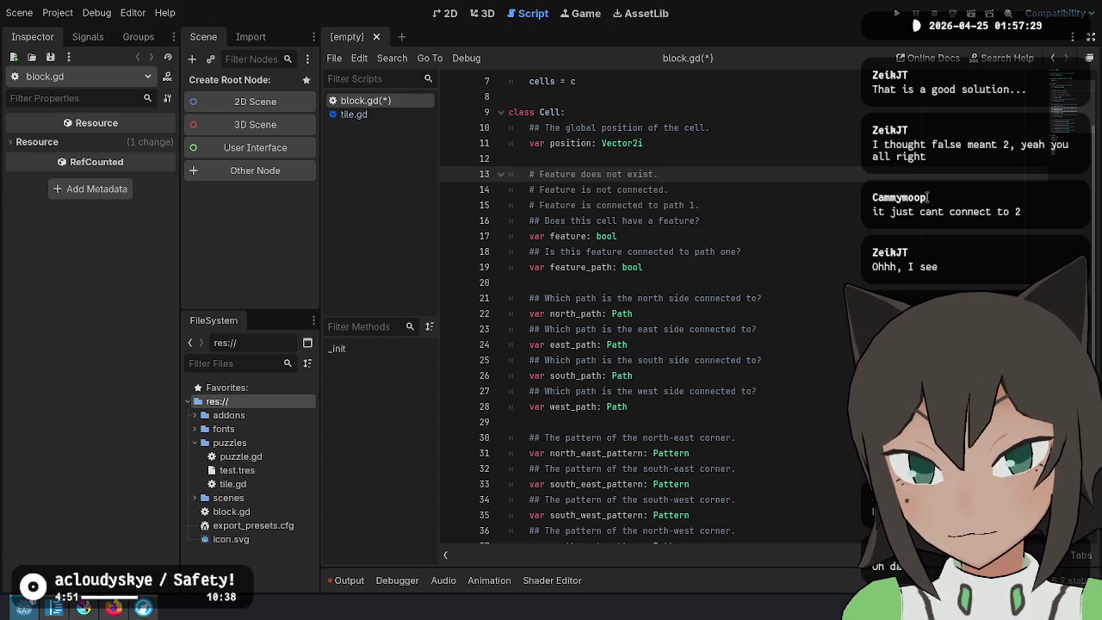
Insert 'exists but' into the second comment and 'existss and' into the path 1 comment
{"action": "key", "text": "Down"}
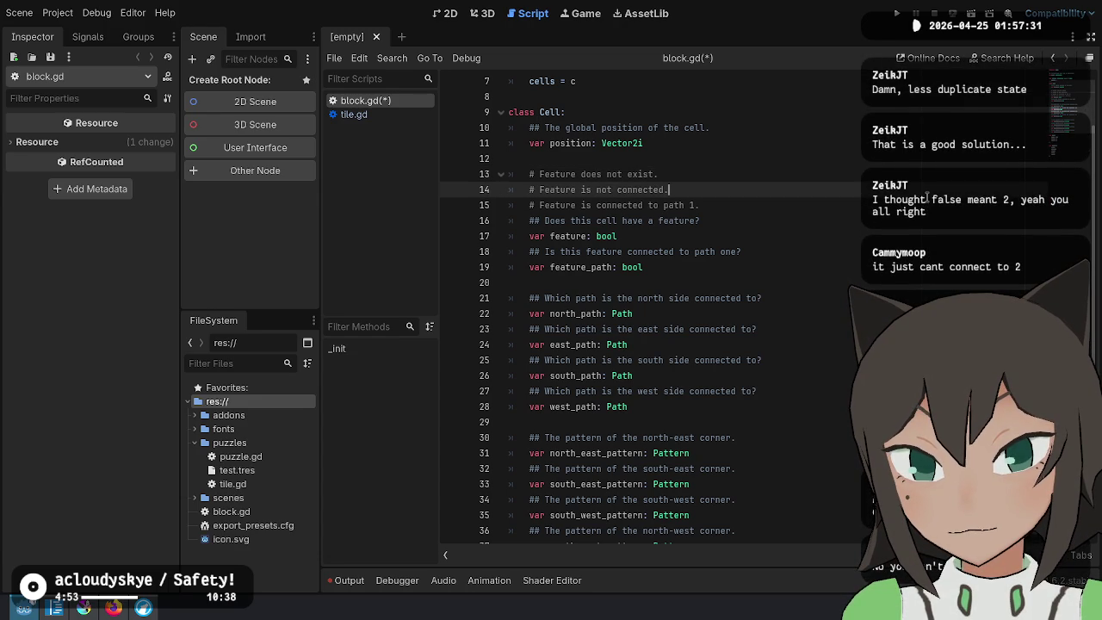
{"action": "key", "text": "ctrl+Left"}
{"action": "key", "text": "ctrl+Left"}
{"action": "key", "text": "ctrl+Left"}
{"action": "type", "text": "exists but,"}
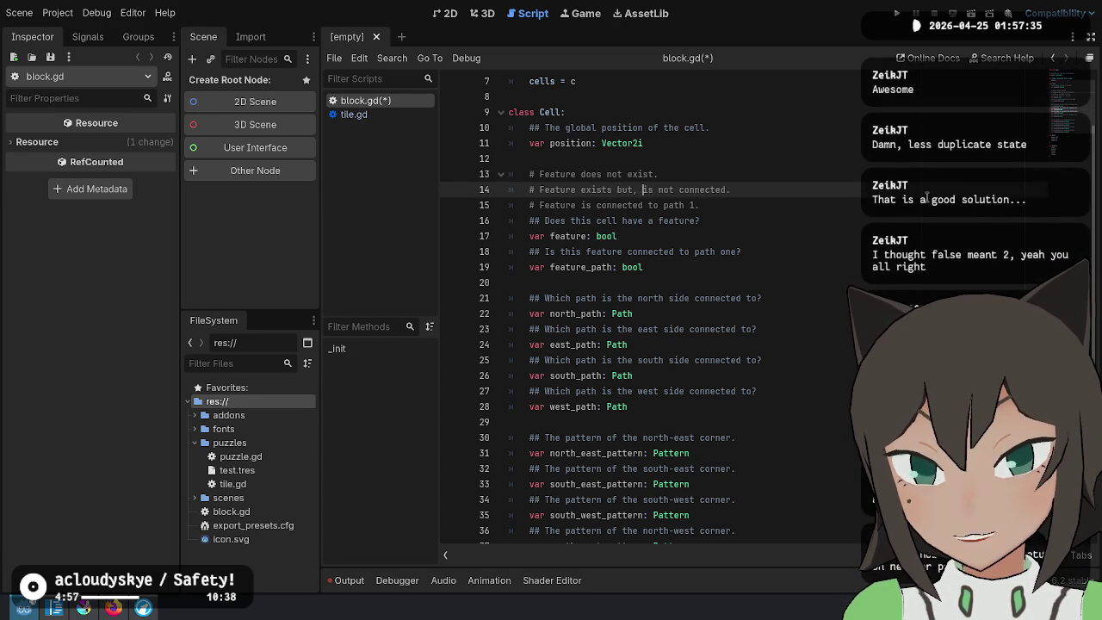
{"action": "key", "text": "Down"}
{"action": "key", "text": "ctrl+Left"}
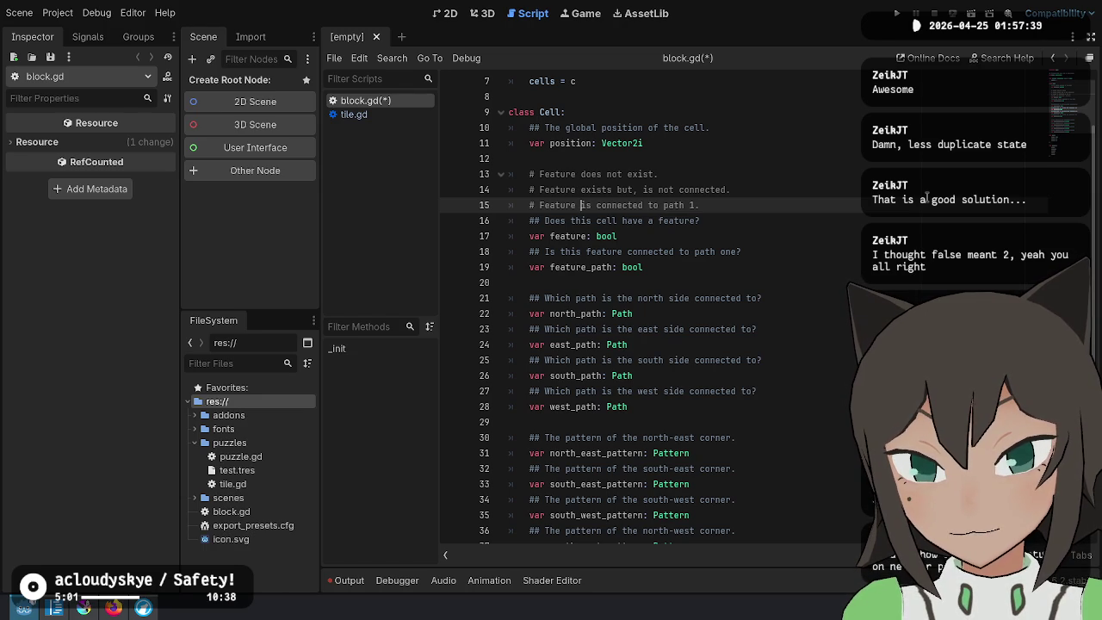
{"action": "type", "text": "existss and"}
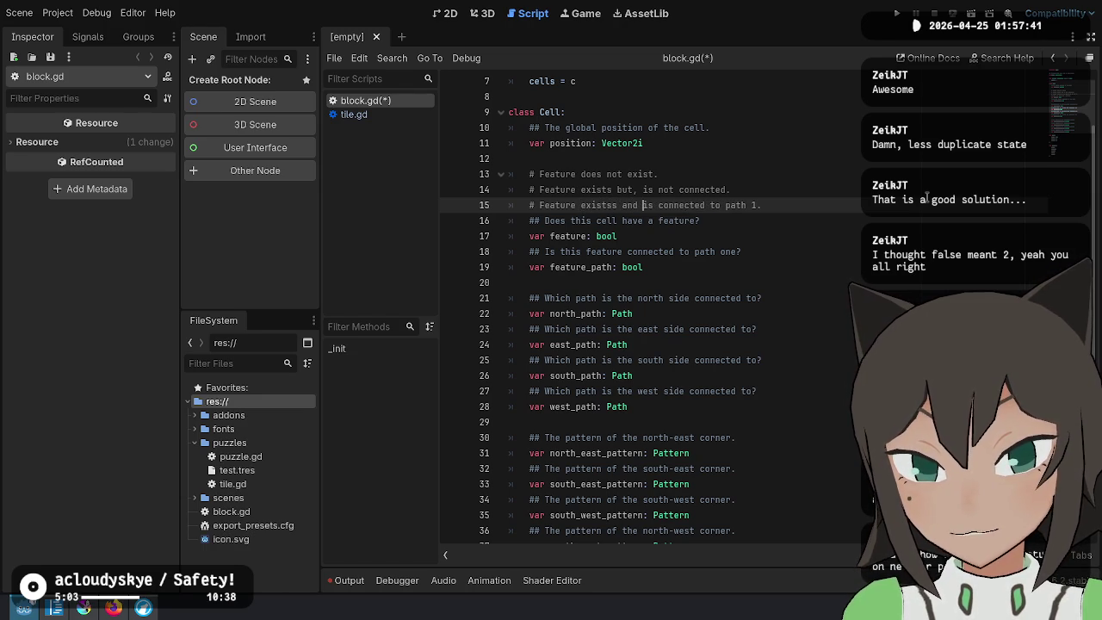
{"action": "key", "text": "shift+Up"}
{"action": "key", "text": "shift+Up"}
{"action": "key", "text": "shift+Up"}
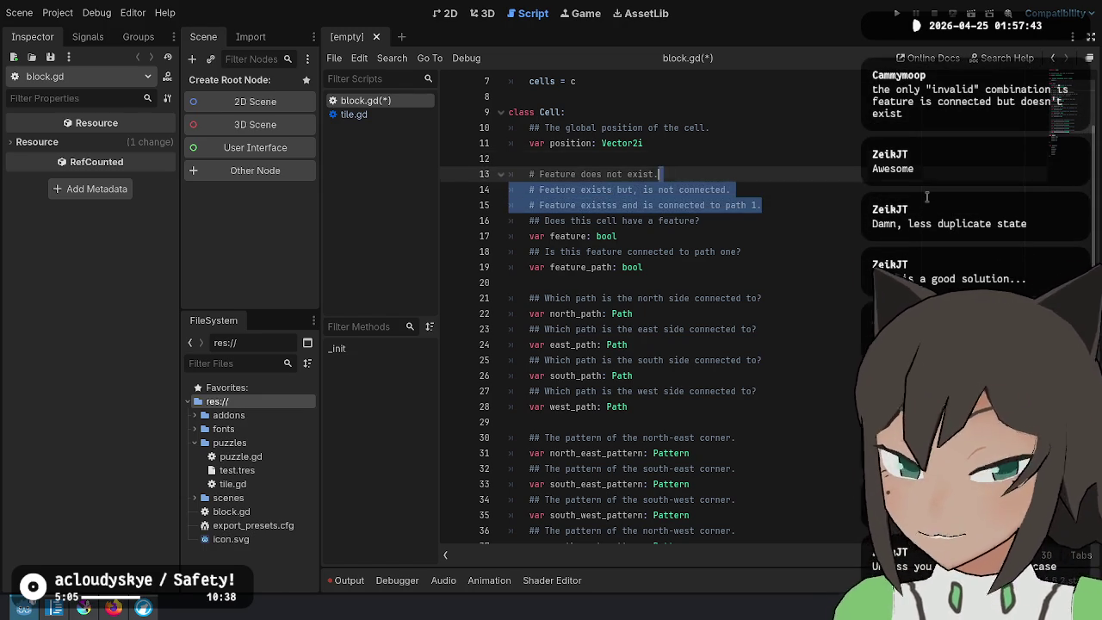
Fix the 'existss' typo, then add and delete a fourth 'connected to path 2' comment
{"action": "key", "text": "Down"}
{"action": "key", "text": "Down"}
{"action": "key", "text": "Down"}
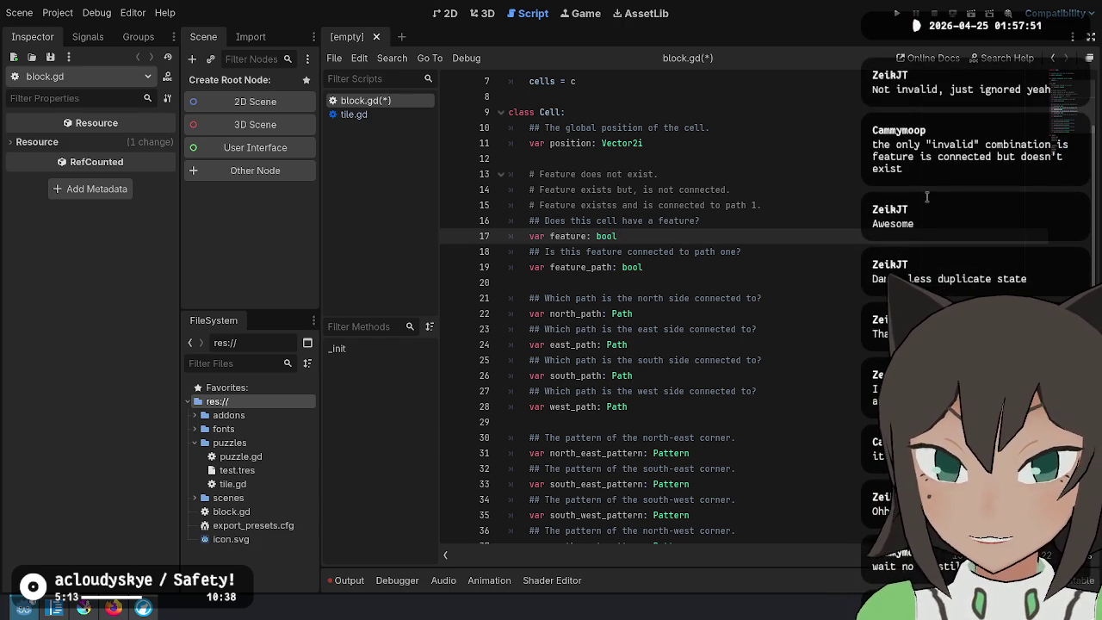
{"action": "key", "text": "Up"}
{"action": "key", "text": "Up"}
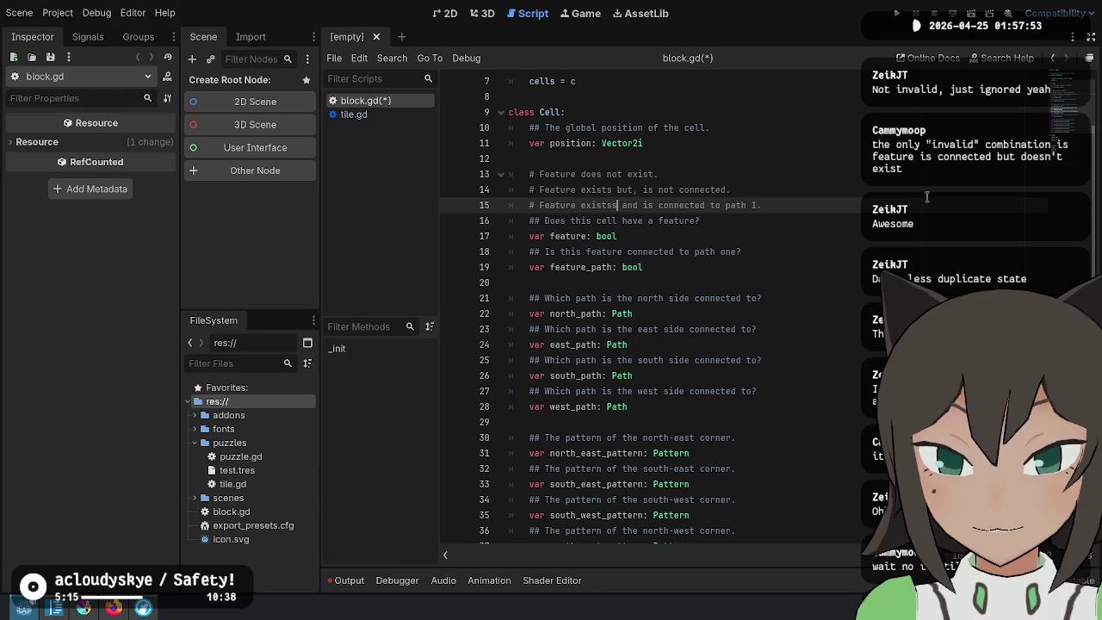
{"action": "key", "text": "BackSpace"}
{"action": "key", "text": "End"}
{"action": "key", "text": "Return"}
{"action": "type", "text": "Feature does "}
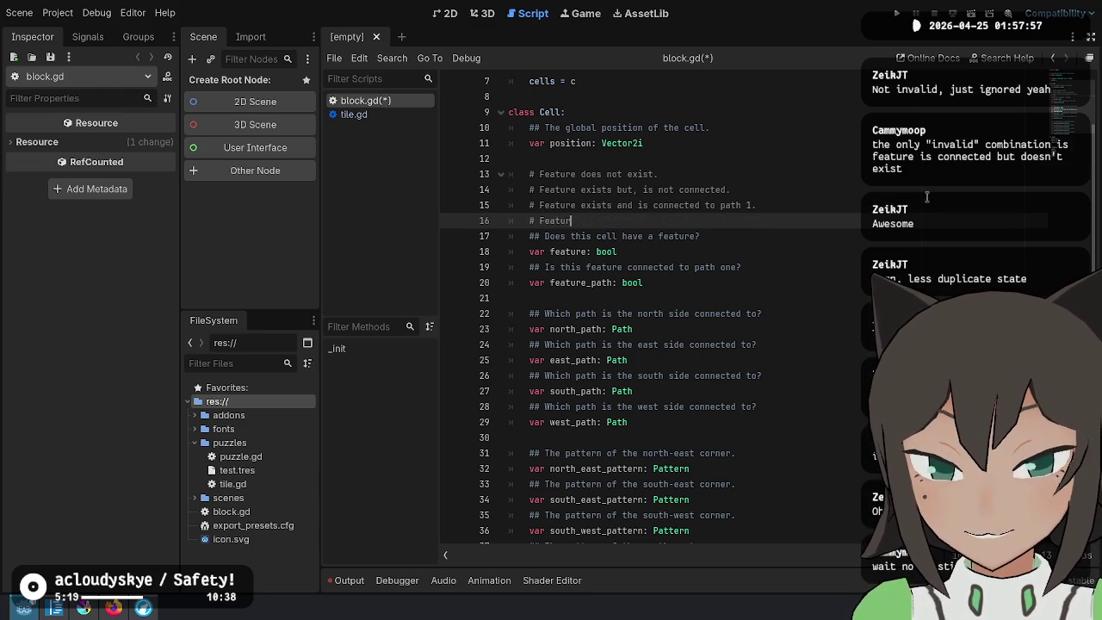
{"action": "type", "text": "not exis"}
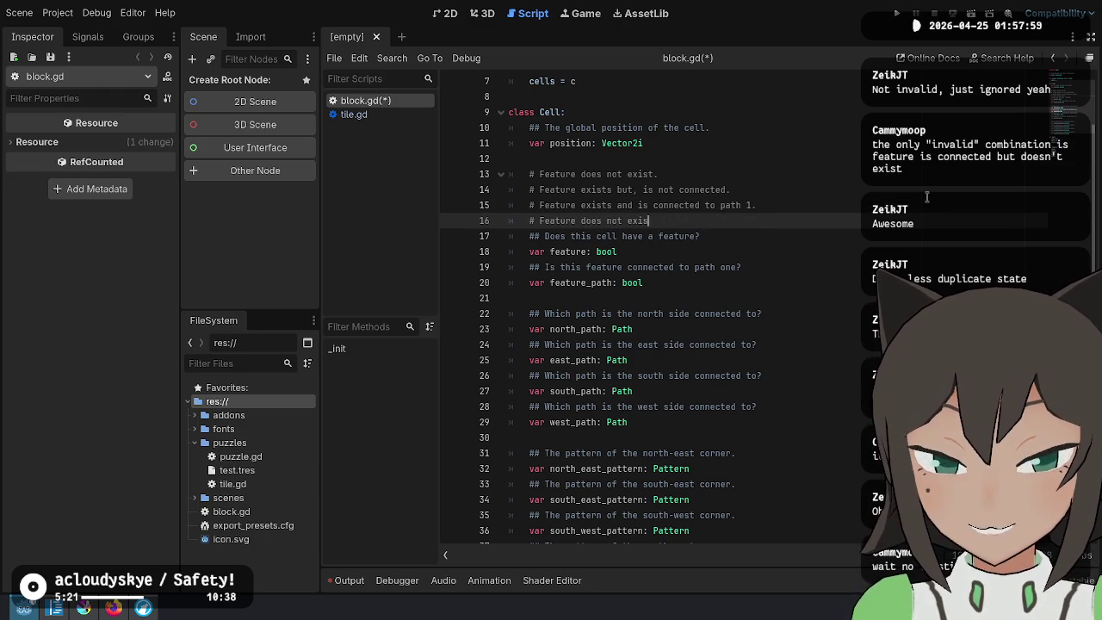
{"action": "type", "text": "t and is connected to path 2"}
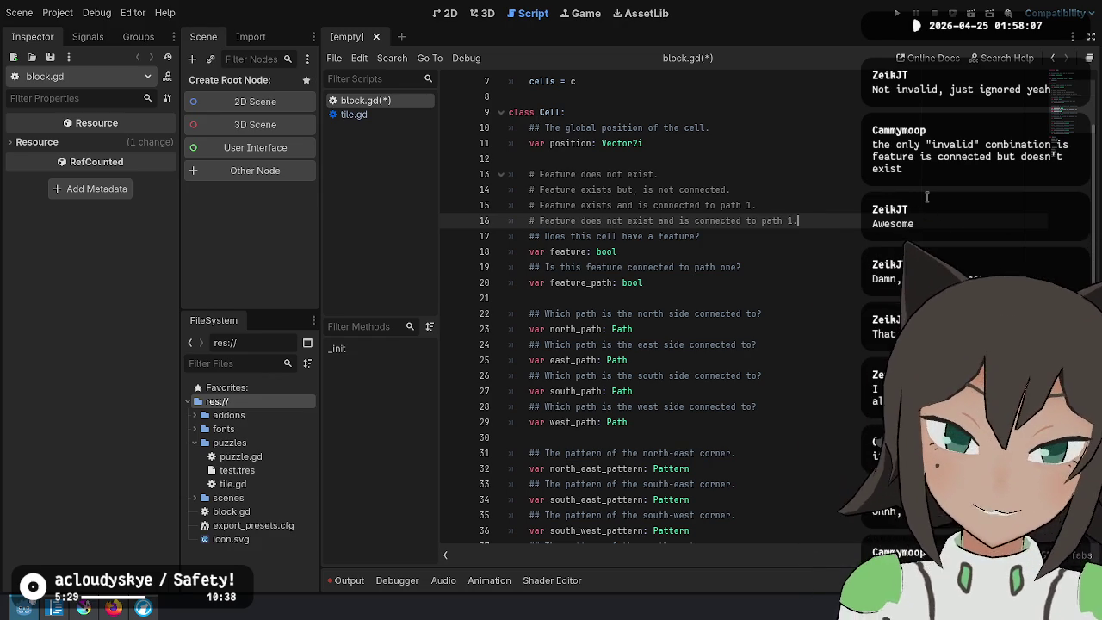
{"action": "key", "text": "shift+Up"}
{"action": "key", "text": "BackSpace"}
{"action": "key", "text": "Down"}
{"action": "key", "text": "Down"}
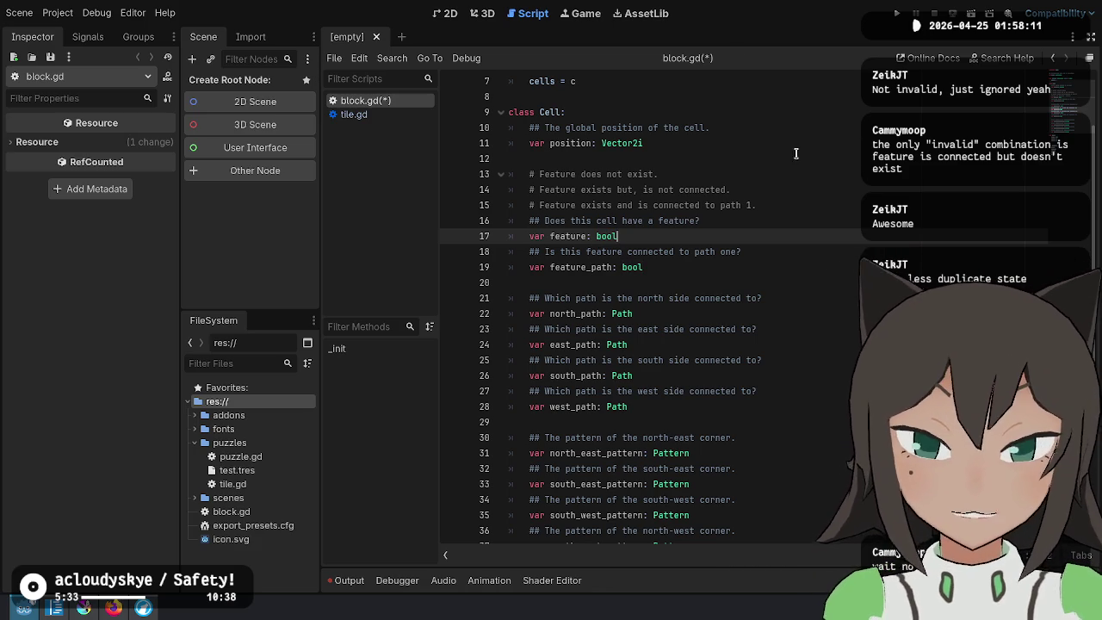
Open blank lines below the Path enum for a new enum
{"action": "scroll", "coordinate": [646, 236], "scroll_direction": "down", "scroll_amount": 5}
{"action": "left_click", "coordinate": [636, 319]}
{"action": "left_click", "coordinate": [635, 393]}
{"action": "key", "text": "Return"}
{"action": "key", "text": "Return"}
Write 'enum Feature {' with the values None, Exists and OnPath1 on separate lines
{"action": "type", "text": "num Feature {"}
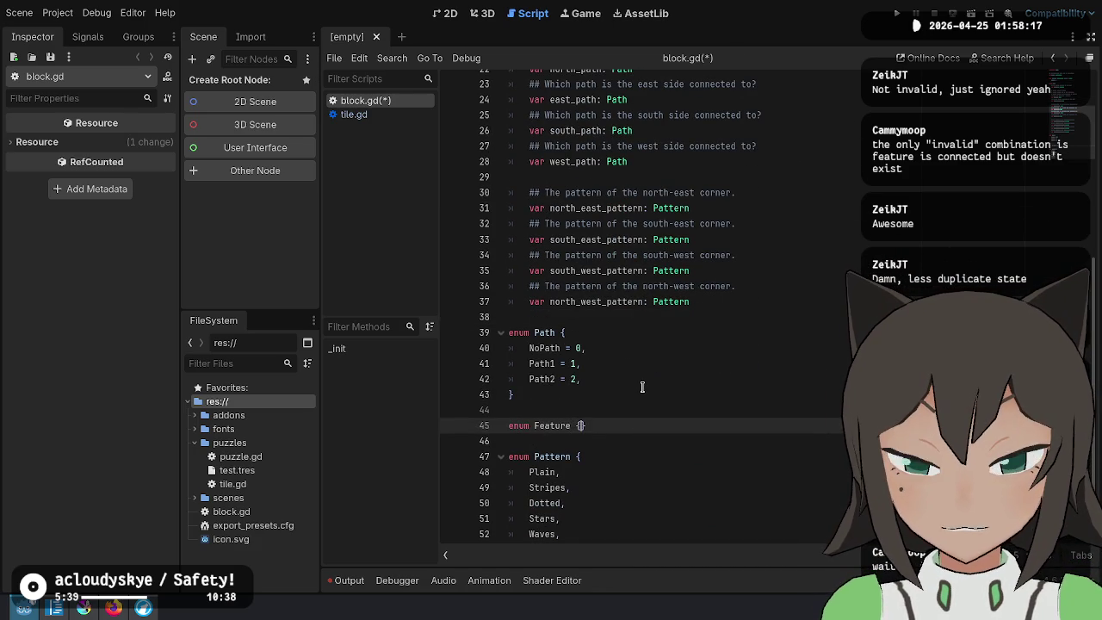
{"action": "key", "text": "Return"}
{"action": "type", "text": "None,"}
{"action": "key", "text": "Return"}
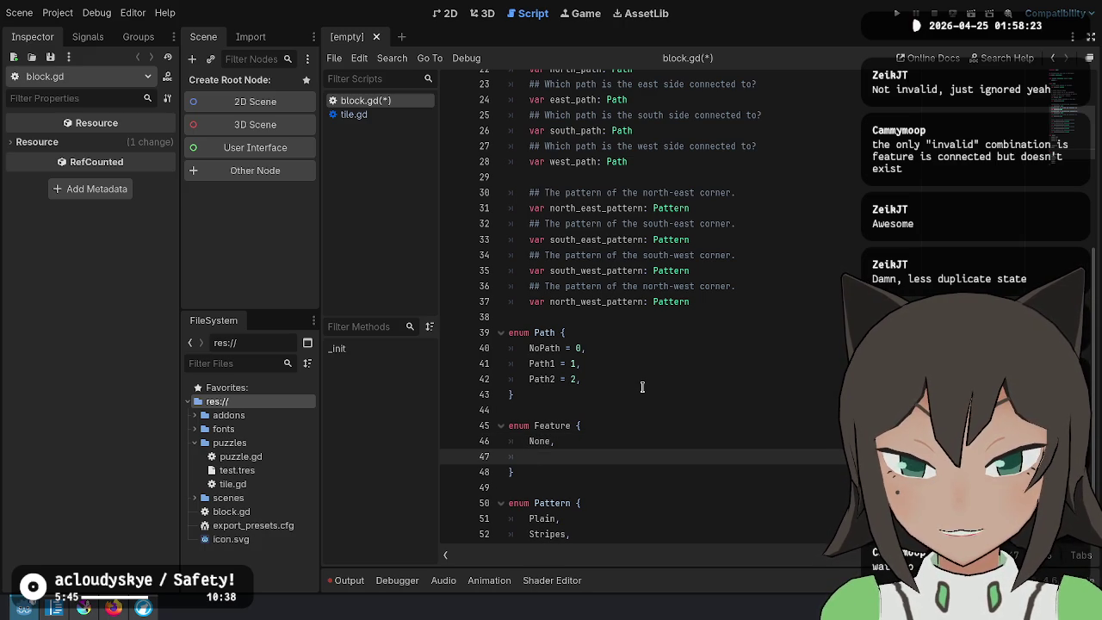
{"action": "type", "text": "Exists"}
{"action": "key", "text": "Return"}
{"action": "key", "text": "BackSpace"}
{"action": "type", "text": ","}
{"action": "key", "text": "Return"}
{"action": "type", "text": "Path"}
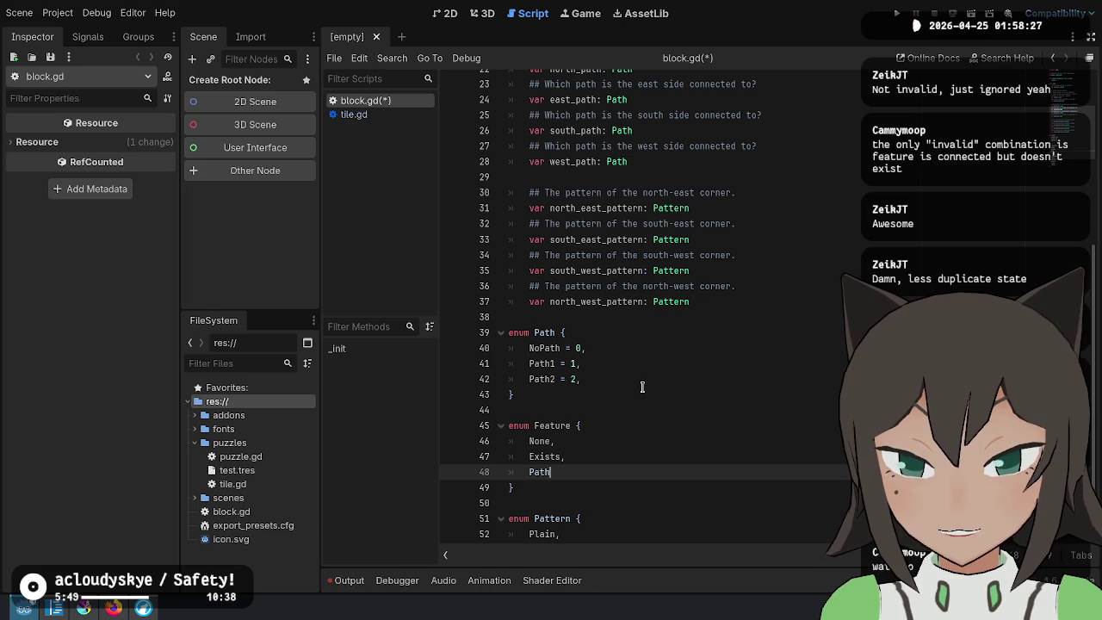
{"action": "type", "text": "1Connected"}
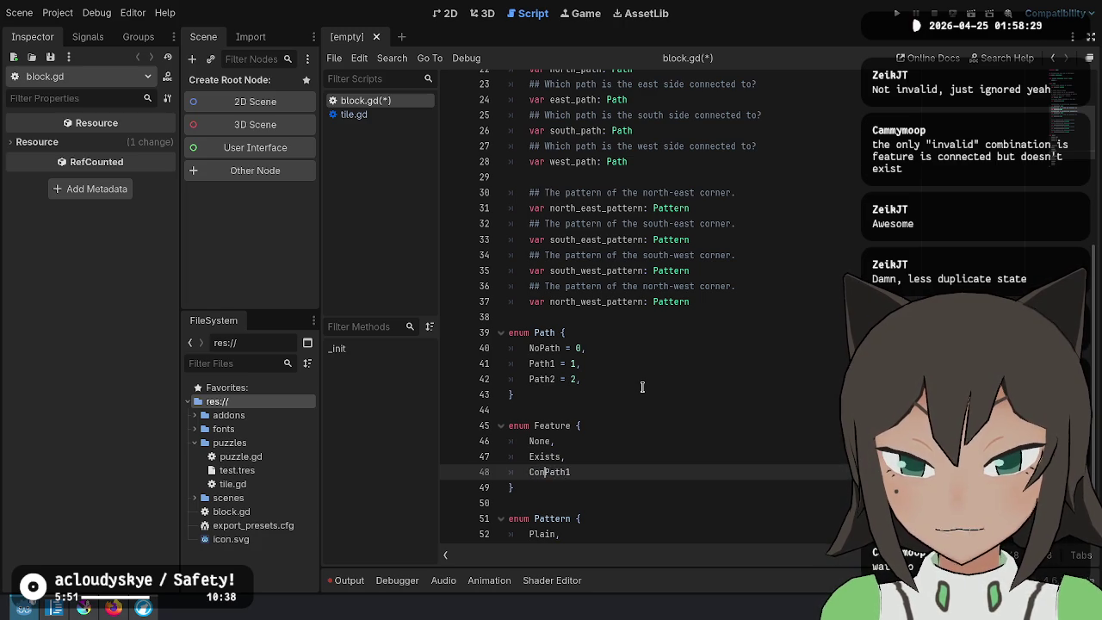
{"action": "key", "text": "ctrl+z"}
{"action": "type", "text": "On"}
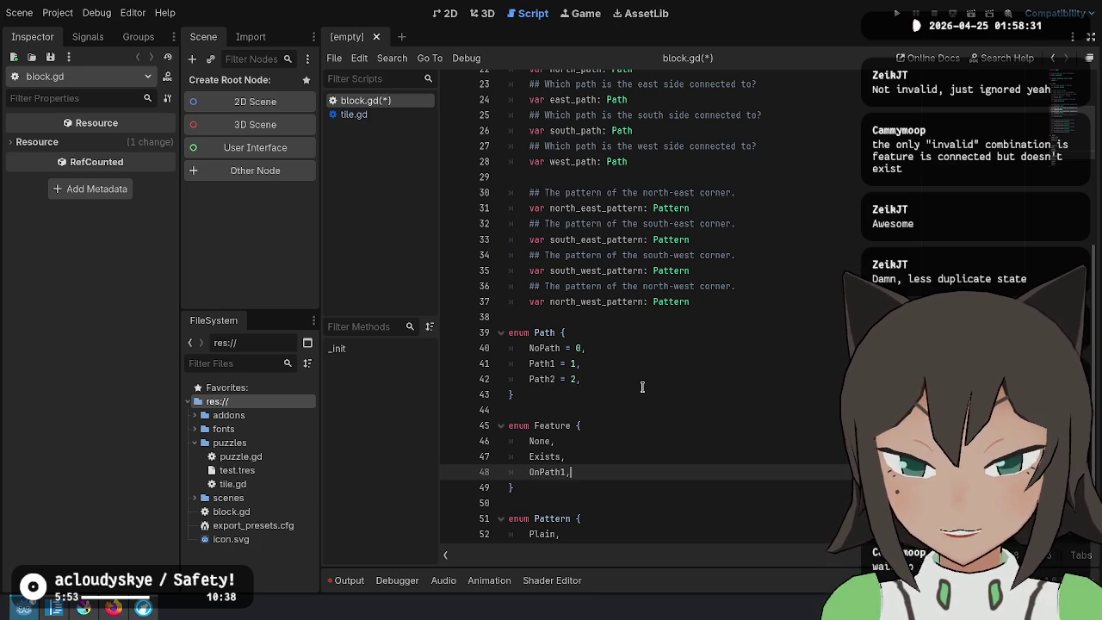
Select the bool type and feature_path lines in the Cell class
{"action": "key", "text": "Up"}
{"action": "key", "text": "Up"}
{"action": "key", "text": "Up"}
{"action": "key", "text": "ctrl+shift+Left"}
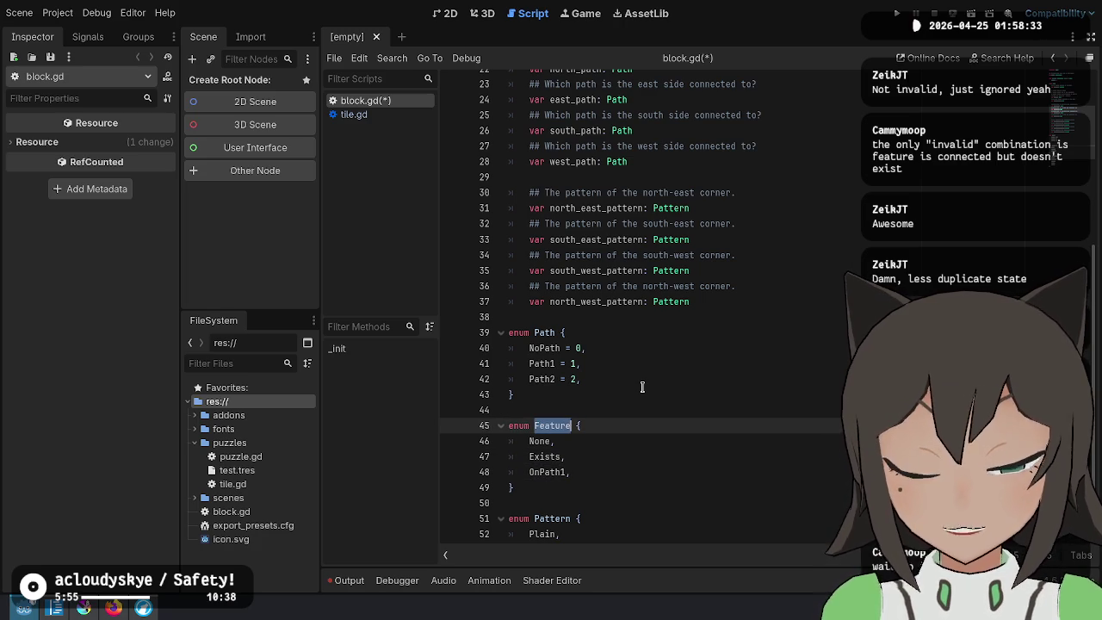
{"action": "scroll", "coordinate": [642, 386], "scroll_direction": "up", "scroll_amount": 7}
{"action": "left_click_drag", "start_coordinate": [596, 317], "coordinate": [676, 350]}
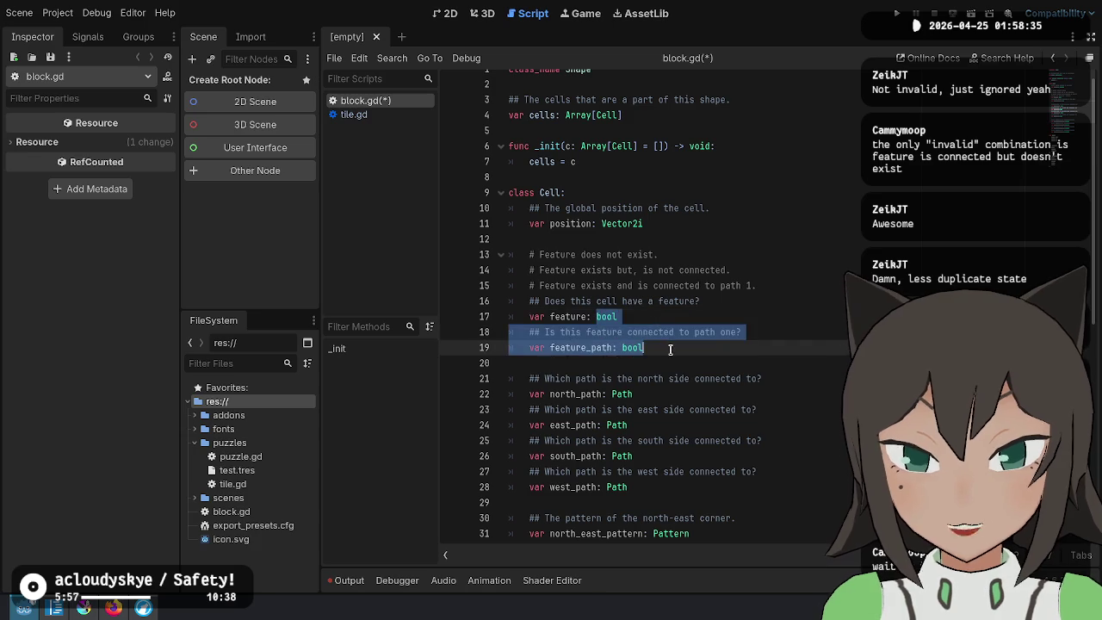
Replace the booleans with a single feature variable of type Feature and delete the three state comments
{"action": "type", "text": "Feature"}
{"action": "key", "text": "Up"}
{"action": "key", "text": "Up"}
{"action": "key", "text": "shift+Up"}
{"action": "key", "text": "shift+Up"}
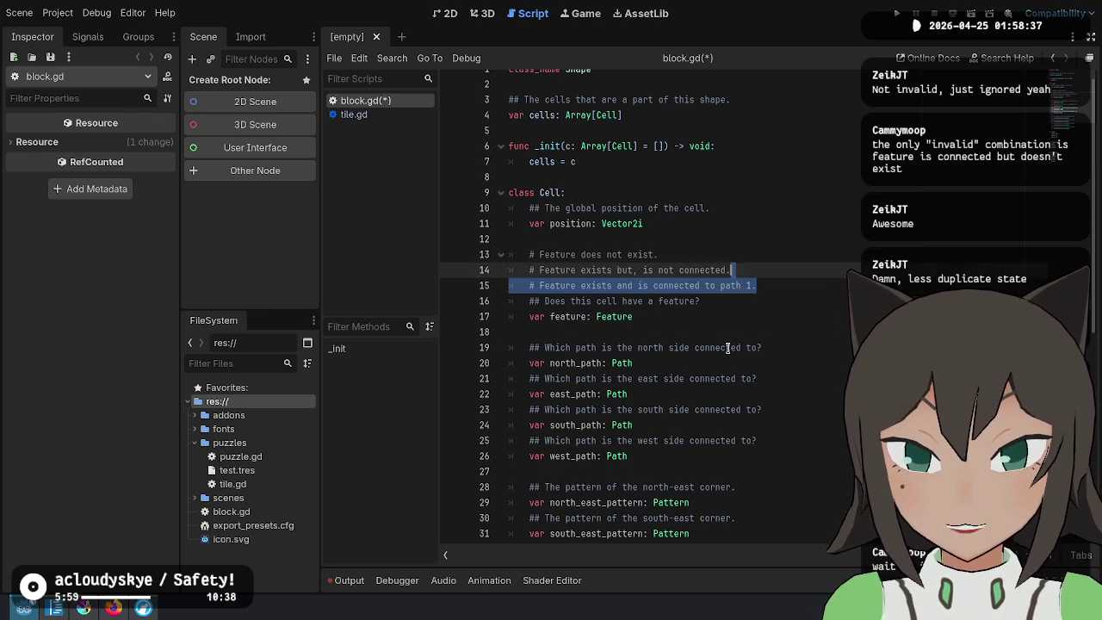
{"action": "key", "text": "ctrl+shift+k"}
{"action": "key", "text": "Down"}
{"action": "key", "text": "End"}
Rename both the variable's type and the Feature enum to FeatureState
{"action": "scroll", "coordinate": [728, 348], "scroll_direction": "down", "scroll_amount": 8}
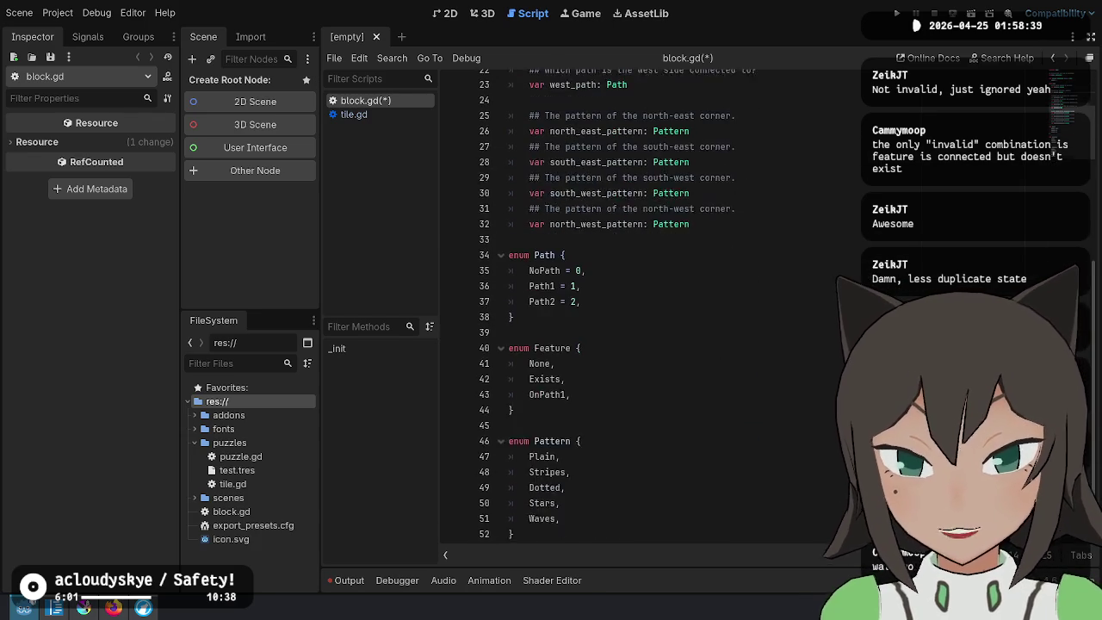
{"action": "type", "text": "State"}
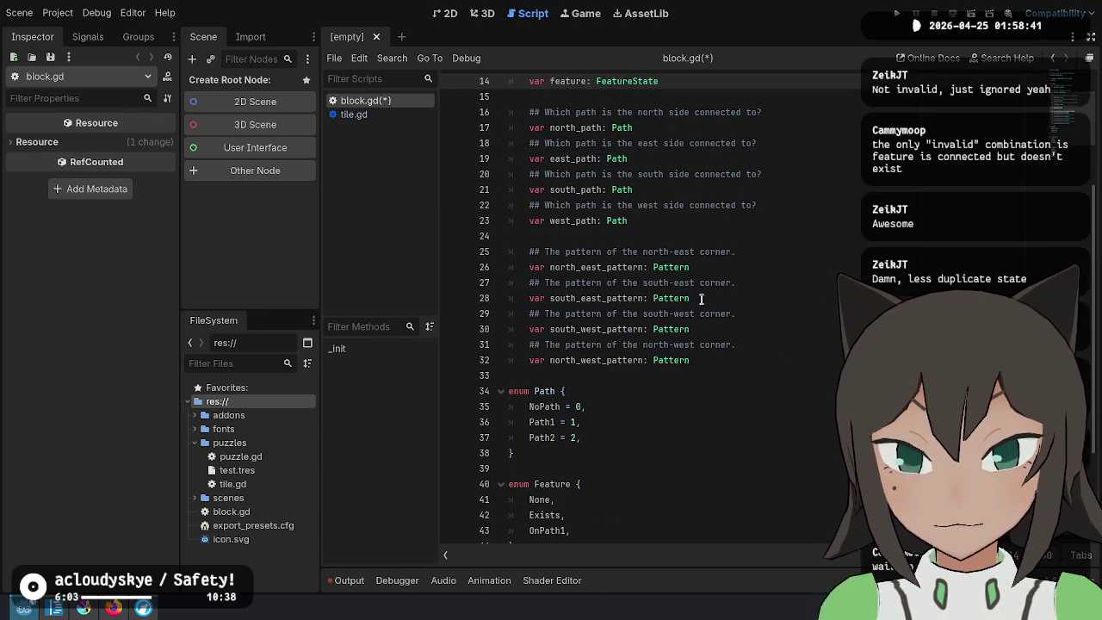
{"action": "left_click", "coordinate": [573, 484]}
{"action": "type", "text": "State"}
{"action": "left_click", "coordinate": [738, 375]}
{"action": "scroll", "coordinate": [732, 302], "scroll_direction": "up", "scroll_amount": 2}
{"action": "left_click", "coordinate": [728, 231]}
{"action": "key", "text": "Down"}
{"action": "left_click", "coordinate": [802, 187]}
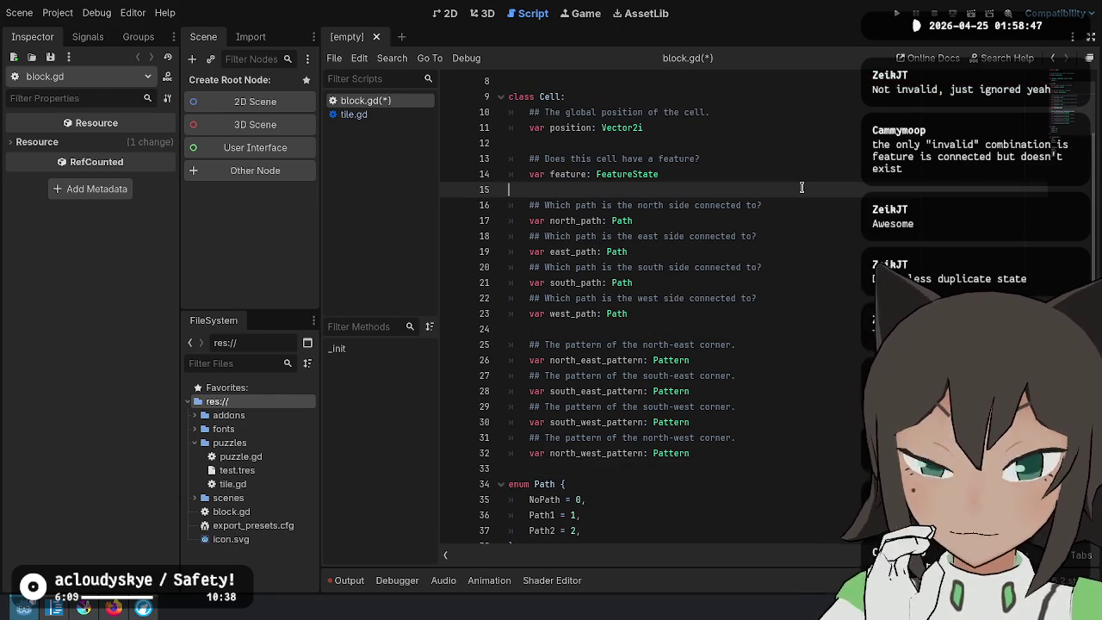
{"action": "left_click", "coordinate": [830, 176]}
{"action": "scroll", "coordinate": [707, 464], "scroll_direction": "down", "scroll_amount": 4}
{"action": "left_click", "coordinate": [590, 433]}
{"action": "scroll", "coordinate": [788, 242], "scroll_direction": "up", "scroll_amount": 6}
{"action": "scroll", "coordinate": [789, 242], "scroll_direction": "up", "scroll_amount": 1}
{"action": "double_click", "coordinate": [630, 267]}
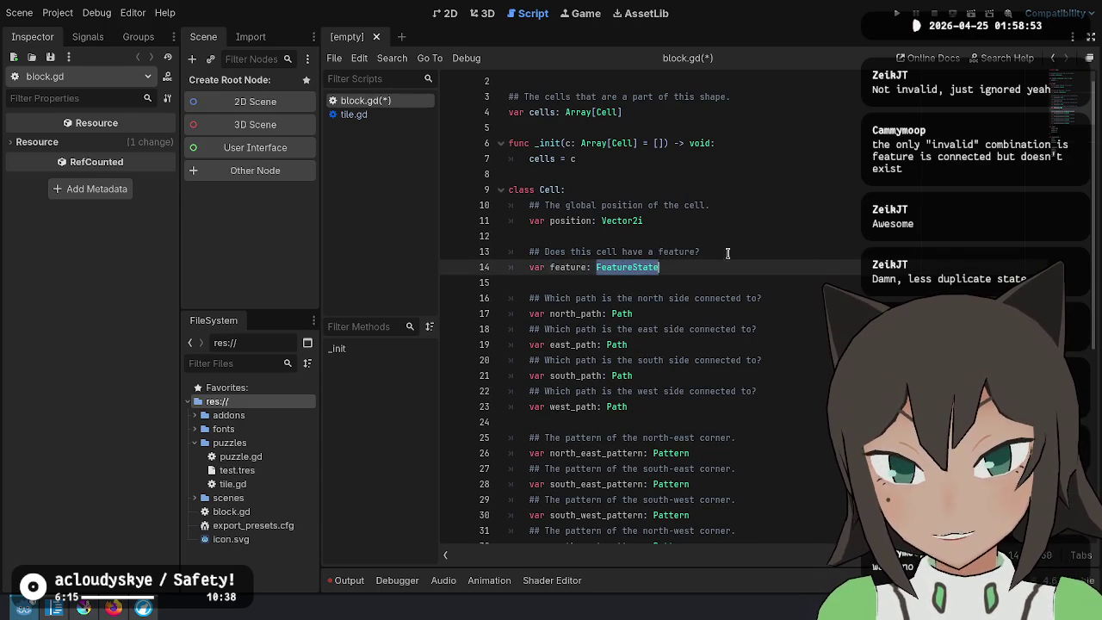
Add '## What type of feature does this cell have?' and 'var feature_type: FeatureType' below feature
{"action": "left_click", "coordinate": [858, 347]}
{"action": "left_click", "coordinate": [783, 269]}
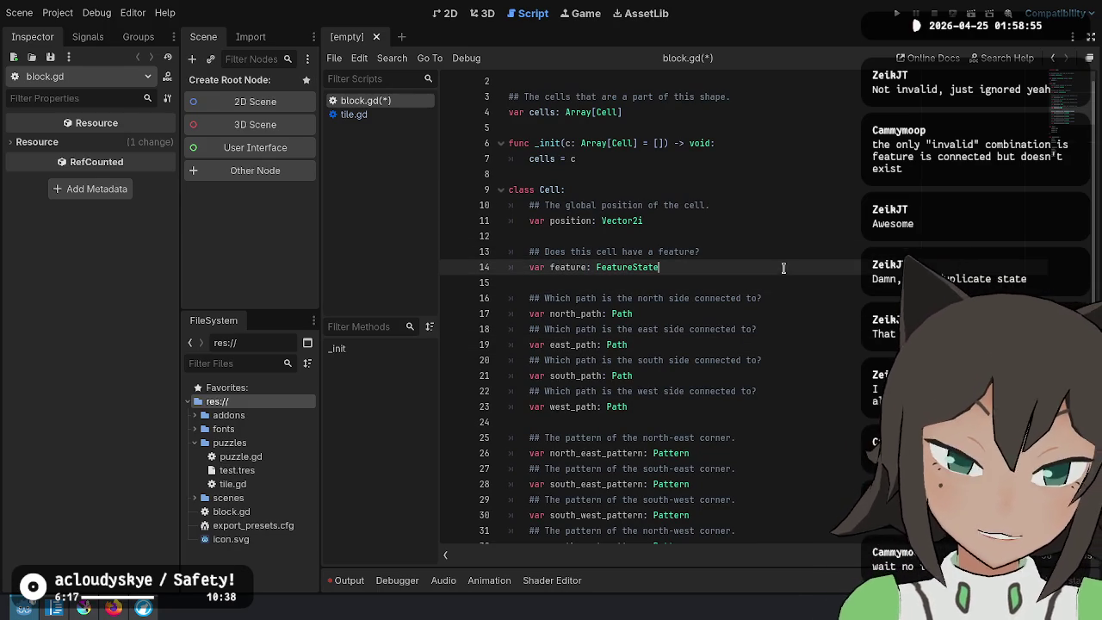
{"action": "key", "text": "Return"}
{"action": "key", "text": "Return"}
{"action": "type", "text": "var "}
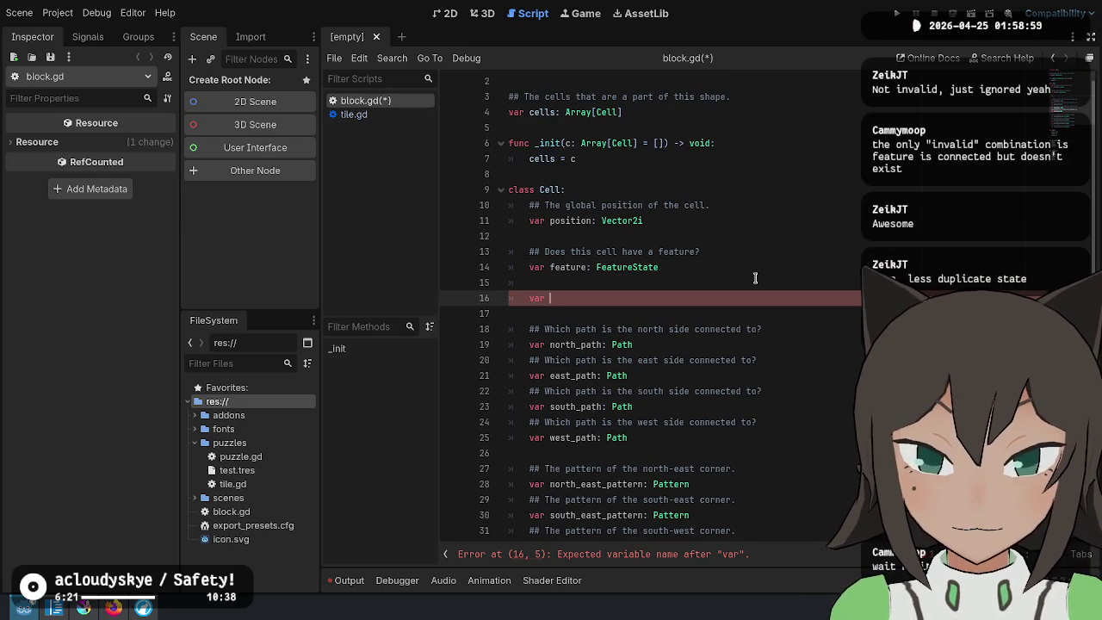
{"action": "type", "text": "feature_type:"}
{"action": "left_click", "coordinate": [755, 278]}
{"action": "type", "text": "hat type of feature "}
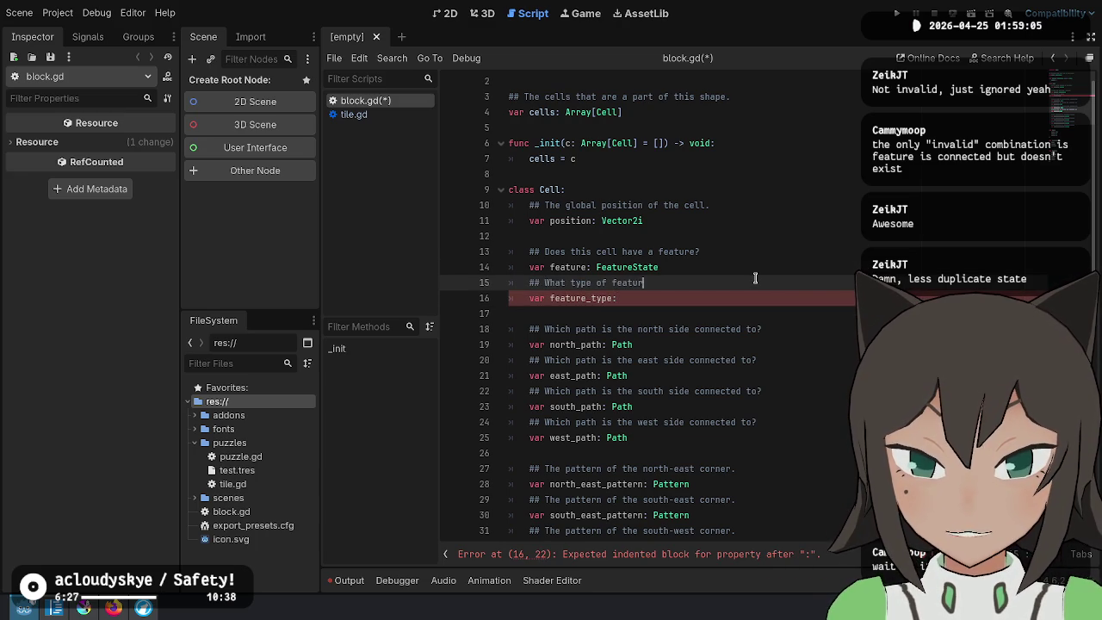
{"action": "type", "text": "does this cell have?"}
{"action": "key", "text": "Down"}
{"action": "type", "text": "FeatureType # I"}
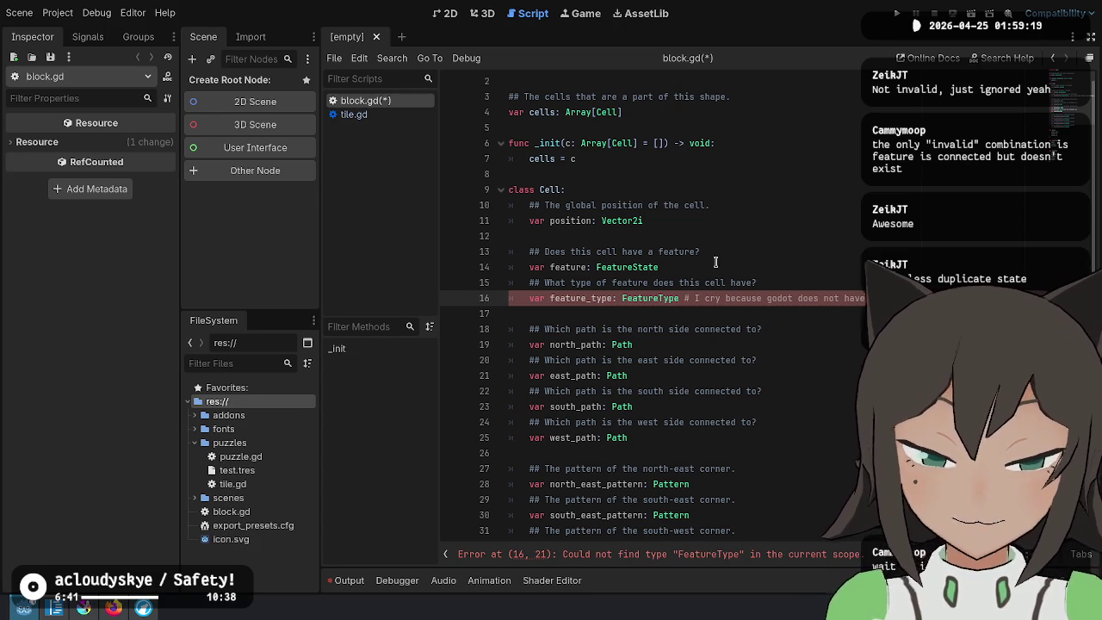
{"action": "double_click", "coordinate": [663, 299]}
{"action": "scroll", "coordinate": [637, 362], "scroll_direction": "down", "scroll_amount": 8}
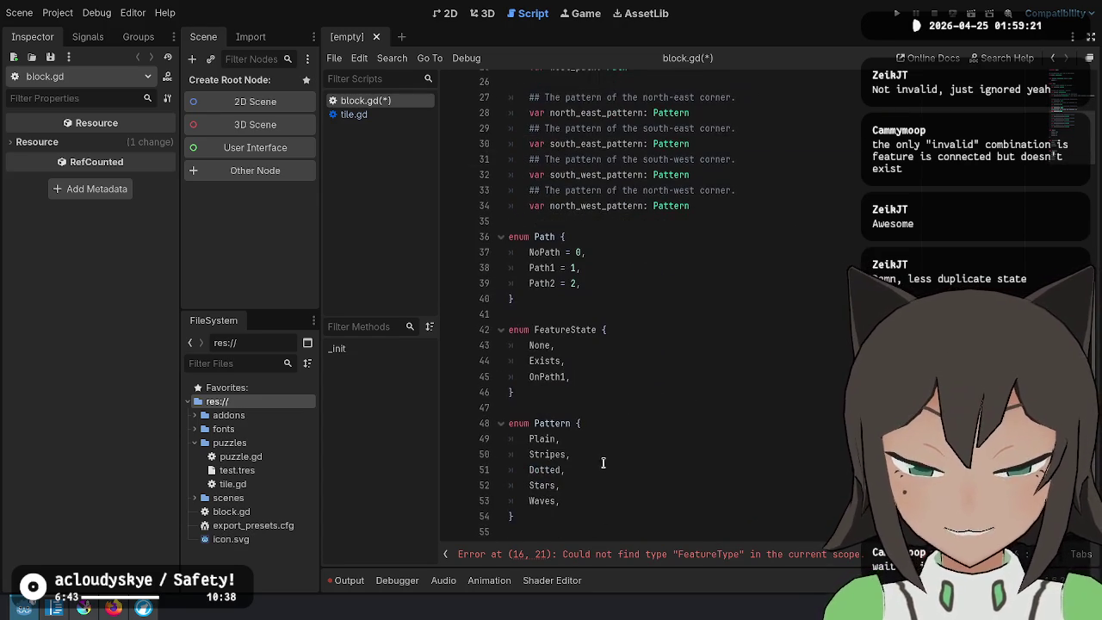
Try annotating Exists with FeatureType and starting a FeatureType enum, then delete the empty enum
{"action": "left_click", "coordinate": [656, 426]}
{"action": "key", "text": "Up"}
{"action": "key", "text": "Up"}
{"action": "key", "text": "Up"}
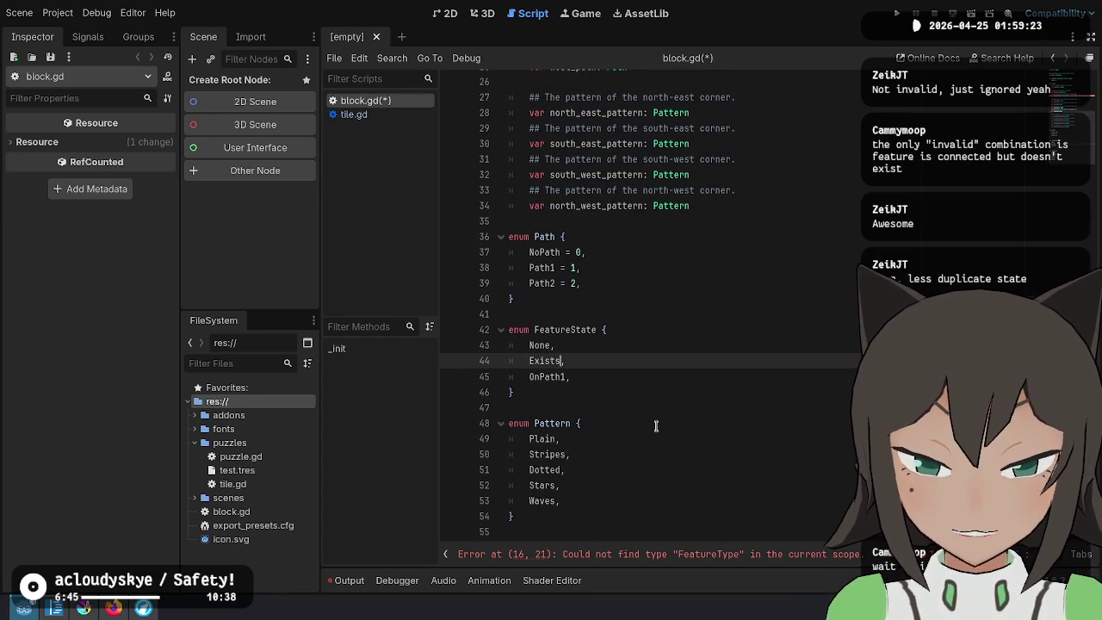
{"action": "type", "text": "FeatureTyp"}
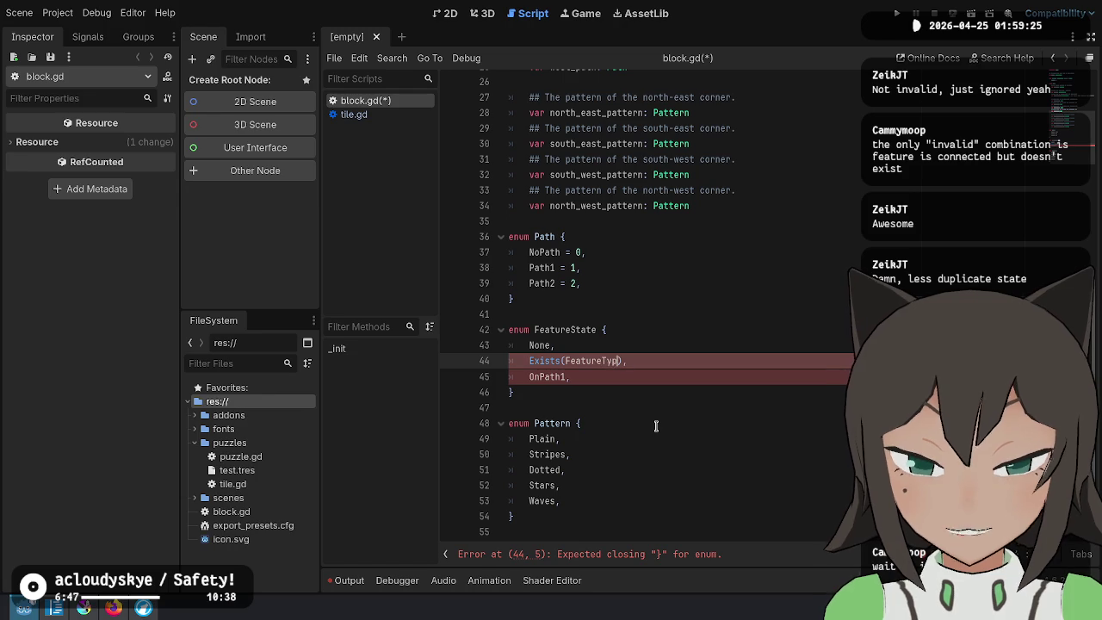
{"action": "type", "text": "e"}
{"action": "key", "text": "Down"}
{"action": "key", "text": "Down"}
{"action": "key", "text": "Down"}
{"action": "key", "text": "Return"}
{"action": "key", "text": "Return"}
{"action": "key", "text": "Up"}
{"action": "type", "text": "enum Feature"}
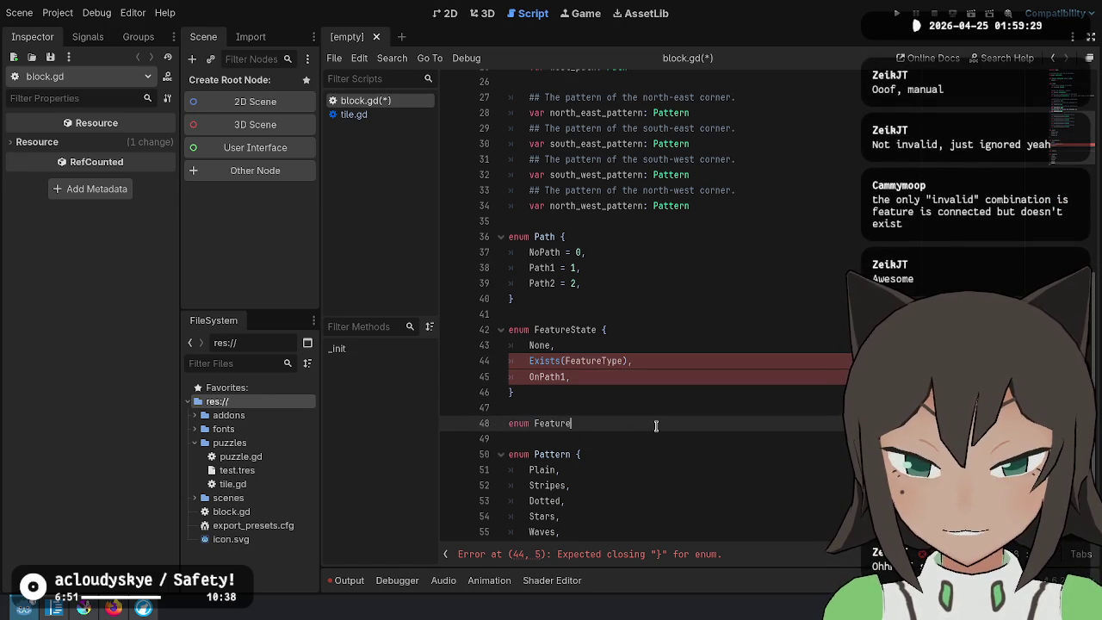
{"action": "type", "text": "{"}
{"action": "key", "text": "Return"}
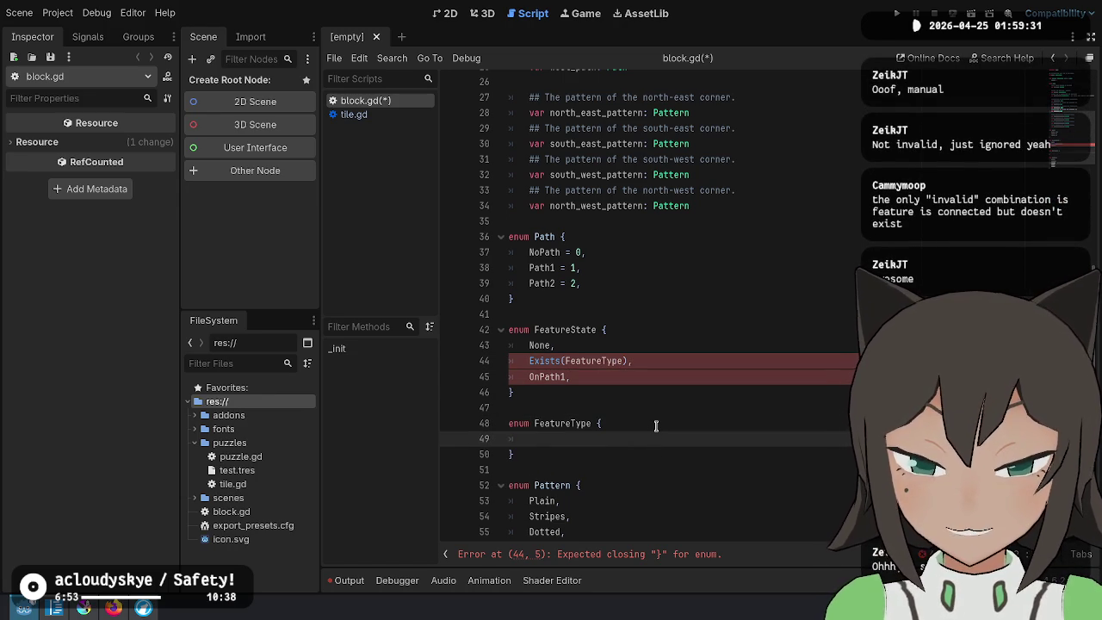
{"action": "mouse_move", "coordinate": [593, 455]}
{"action": "left_mouse_down"}
{"action": "mouse_move", "coordinate": [517, 426]}
{"action": "mouse_move", "coordinate": [513, 405]}
{"action": "left_mouse_up"}
{"action": "key", "text": "BackSpace"}
{"action": "key", "text": "BackSpace"}
Strip the FeatureType annotation from the Exists entry so it is plain again
{"action": "key", "text": "Return"}
{"action": "left_click", "coordinate": [700, 361]}
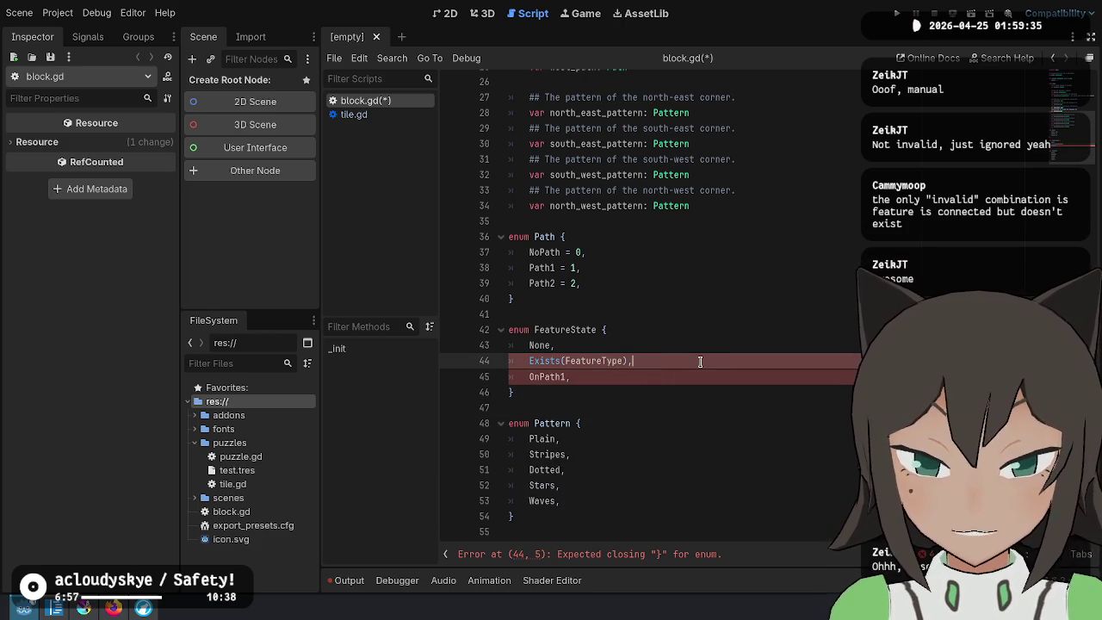
{"action": "key", "text": "ctrl+shift+Left"}
{"action": "key", "text": "ctrl+shift+Left"}
{"action": "key", "text": "ctrl+shift+Right"}
{"action": "key", "text": "BackSpace"}
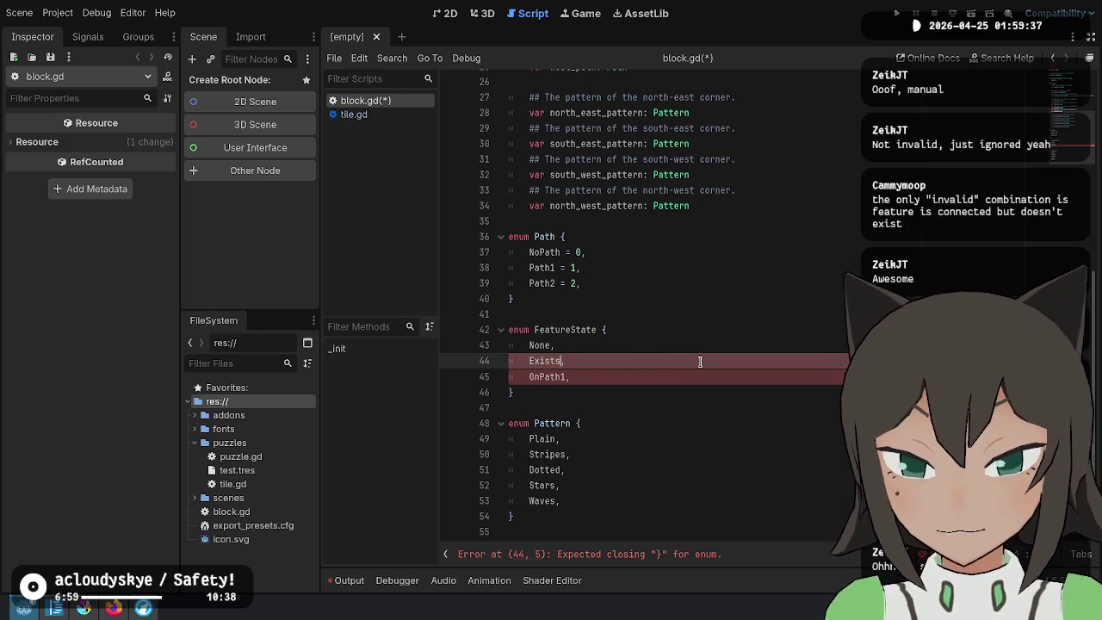
{"action": "scroll", "coordinate": [821, 443], "scroll_direction": "up", "scroll_amount": 8}
{"action": "left_click", "coordinate": [758, 298]}
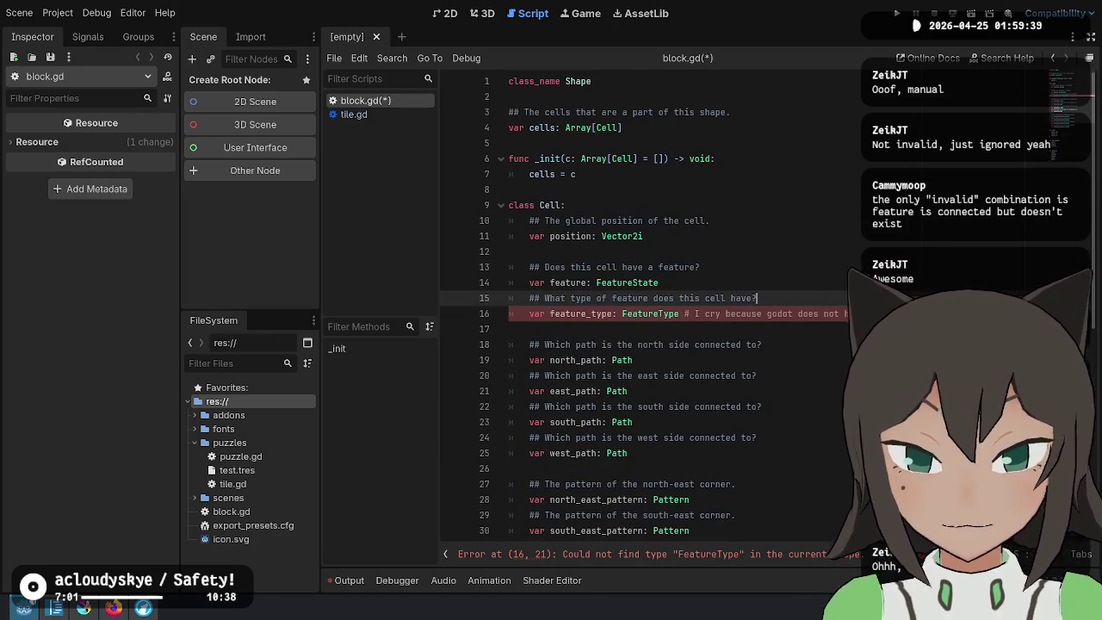
Delete the trailing comment, then the feature_type line and its doc comment, and switch to Krita
{"action": "key", "text": "Down"}
{"action": "key", "text": "shift+End"}
{"action": "key", "text": "BackSpace"}
{"action": "key", "text": "BackSpace"}
{"action": "key", "text": "shift+Up"}
{"action": "key", "text": "shift+Up"}
{"action": "key", "text": "BackSpace"}
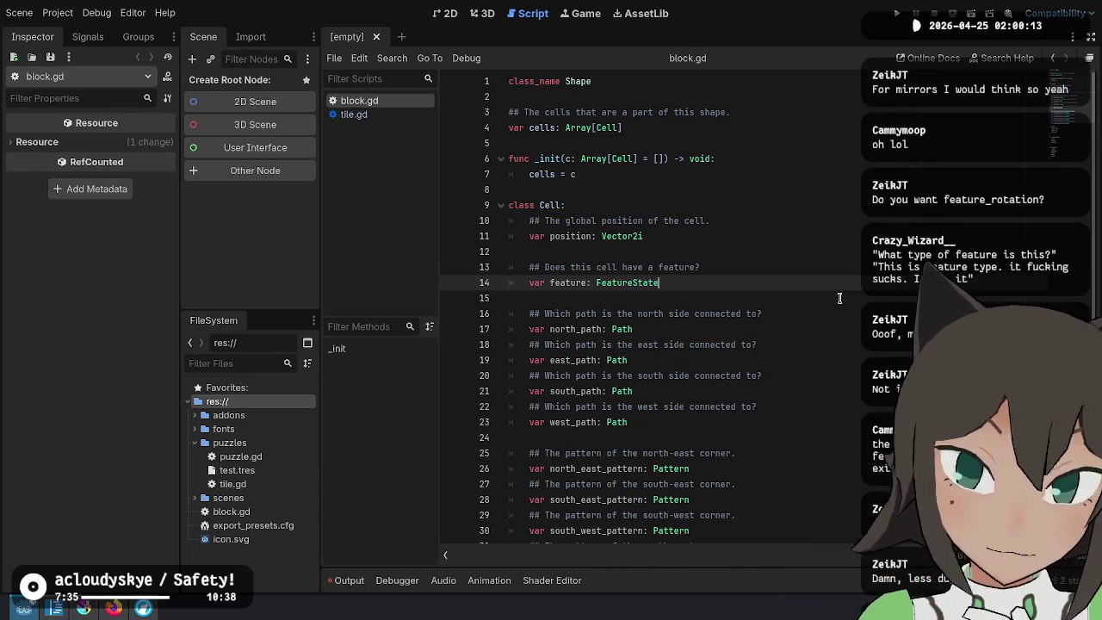
{"action": "key", "text": "alt+Tab"}
{"action": "key", "text": "minus"}
{"action": "key", "text": "minus"}
{"action": "key", "text": "minus"}
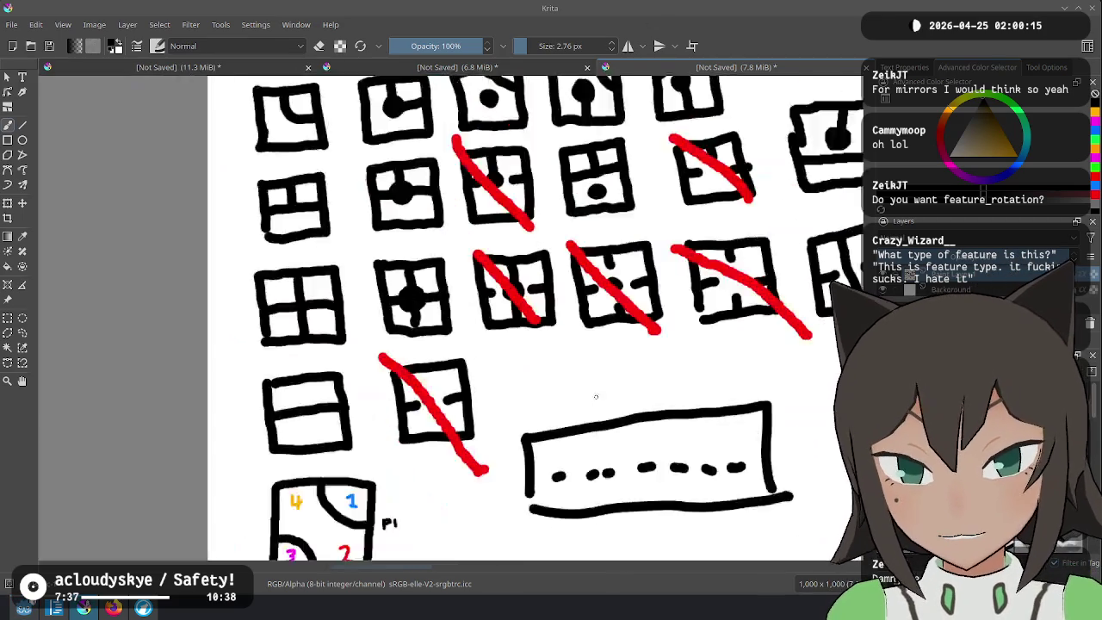
{"action": "mouse_move", "coordinate": [696, 473]}
{"action": "left_mouse_down"}
{"action": "mouse_move", "coordinate": [565, 361]}
{"action": "mouse_move", "coordinate": [605, 371]}
{"action": "mouse_move", "coordinate": [591, 350]}
{"action": "mouse_move", "coordinate": [530, 355]}
{"action": "mouse_move", "coordinate": [543, 351]}
{"action": "mouse_move", "coordinate": [537, 366]}
{"action": "left_mouse_up"}
{"action": "key", "text": "1"}
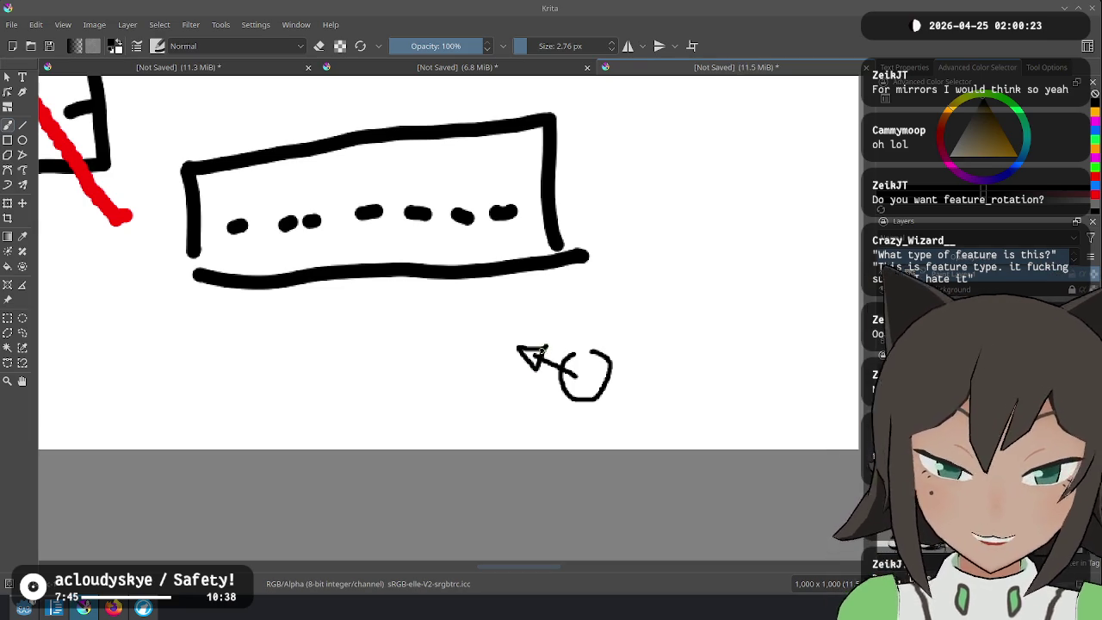
{"action": "key", "text": "alt+Tab"}
{"action": "key", "text": "Down"}
{"action": "key", "text": "Down"}
{"action": "key", "text": "Down"}
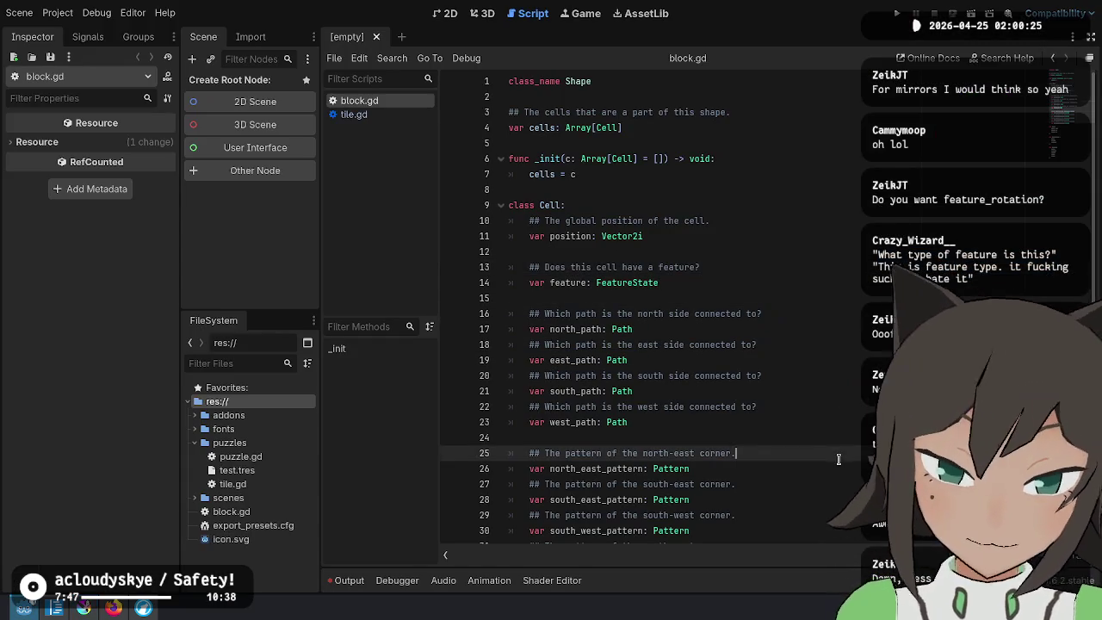
Insert a new enum named Orientation on a blank line below the pattern variables
{"action": "scroll", "coordinate": [654, 310], "scroll_direction": "down", "scroll_amount": 2}
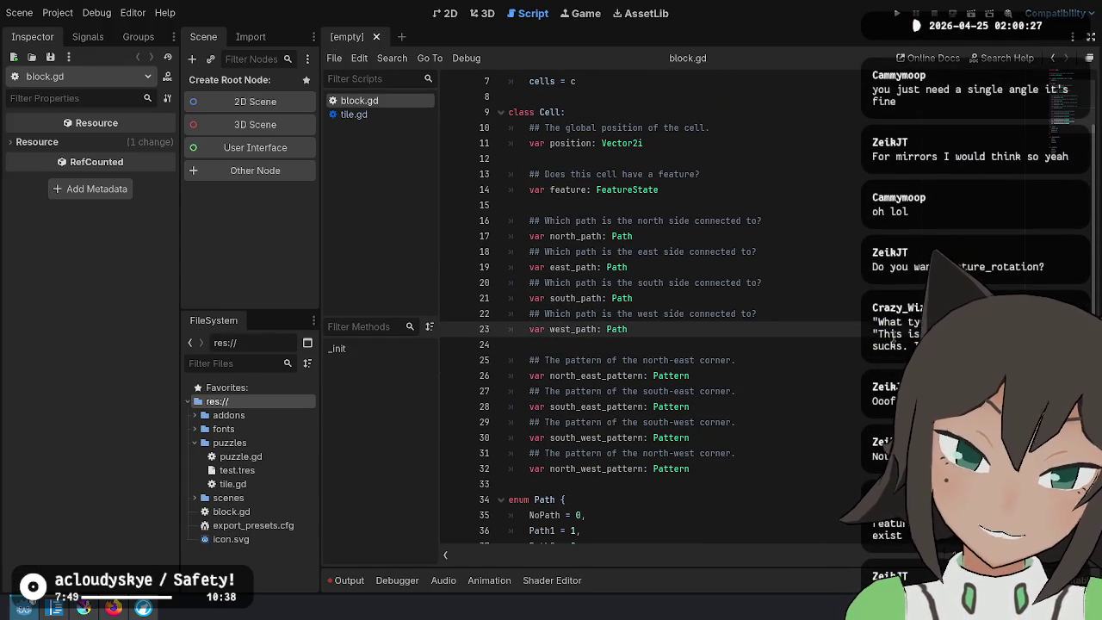
{"action": "scroll", "coordinate": [795, 197], "scroll_direction": "up", "scroll_amount": 1}
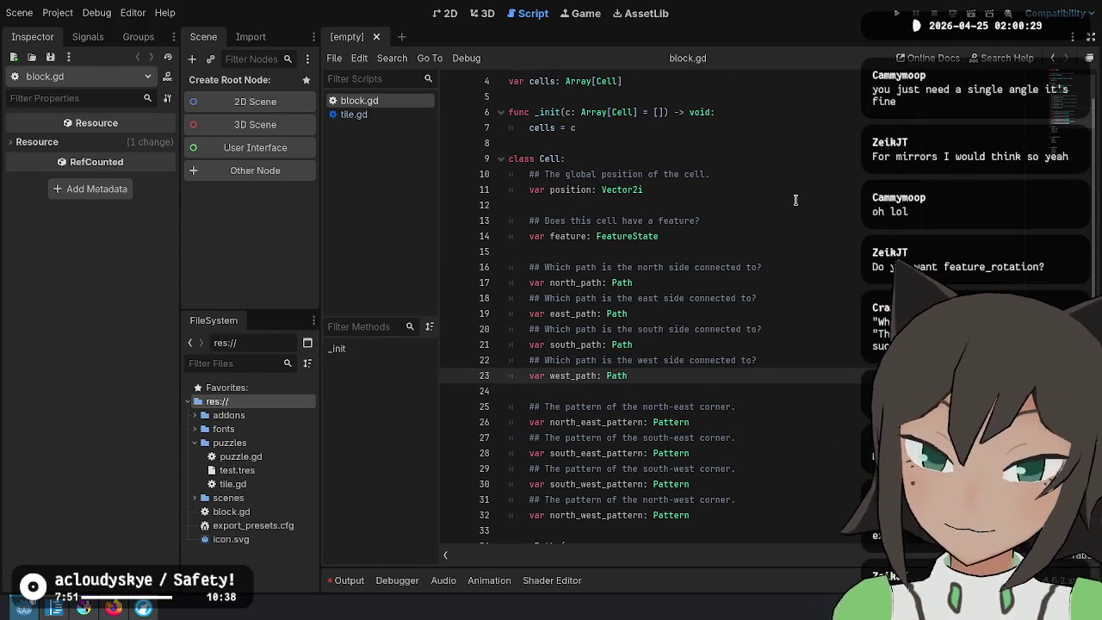
{"action": "scroll", "coordinate": [781, 274], "scroll_direction": "down", "scroll_amount": 4}
{"action": "scroll", "coordinate": [663, 374], "scroll_direction": "down", "scroll_amount": 3}
{"action": "left_click", "coordinate": [681, 426]}
{"action": "left_click", "coordinate": [707, 410]}
{"action": "key", "text": "Up"}
{"action": "key", "text": "Up"}
{"action": "key", "text": "Up"}
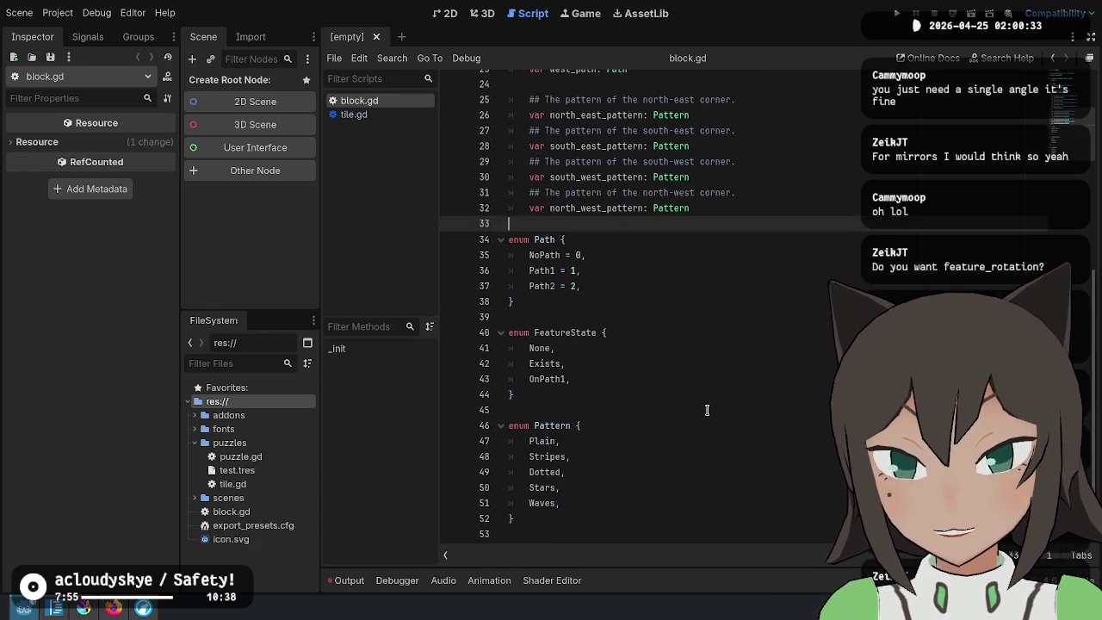
{"action": "key", "text": "Return"}
{"action": "key", "text": "Return"}
{"action": "key", "text": "Up"}
{"action": "type", "text": "enum rotation"}
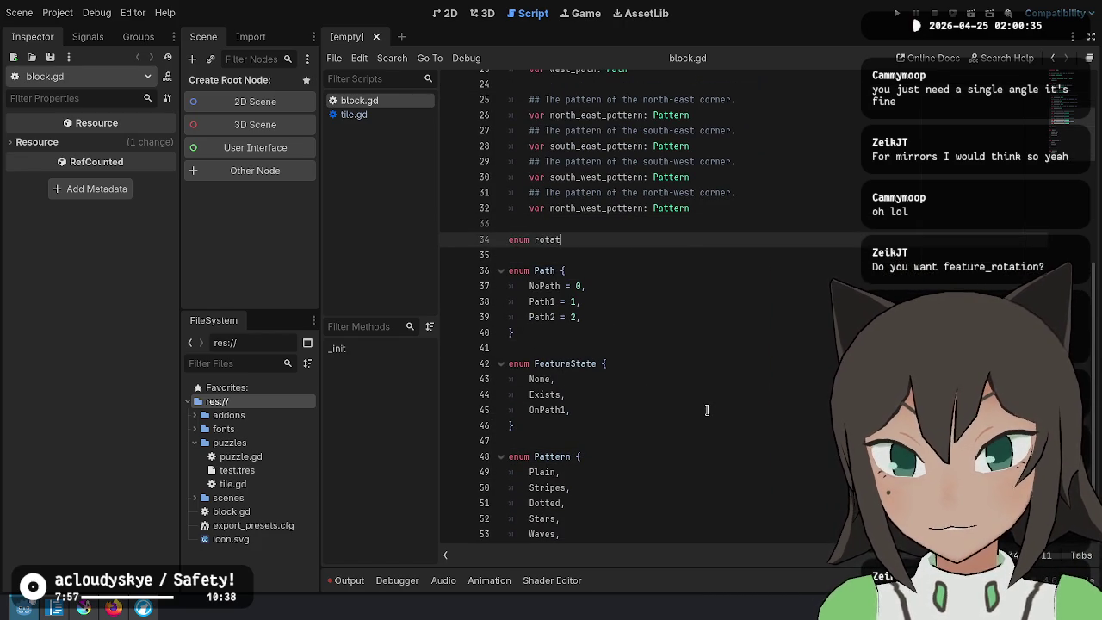
{"action": "key", "text": "ctrl+BackSpace"}
{"action": "type", "text": "Rotation {"}
{"action": "key", "text": "Return"}
{"action": "key", "text": "Up"}
{"action": "key", "text": "ctrl+shift+Right"}
{"action": "type", "text": "Orientation"}
{"action": "key", "text": "Down"}
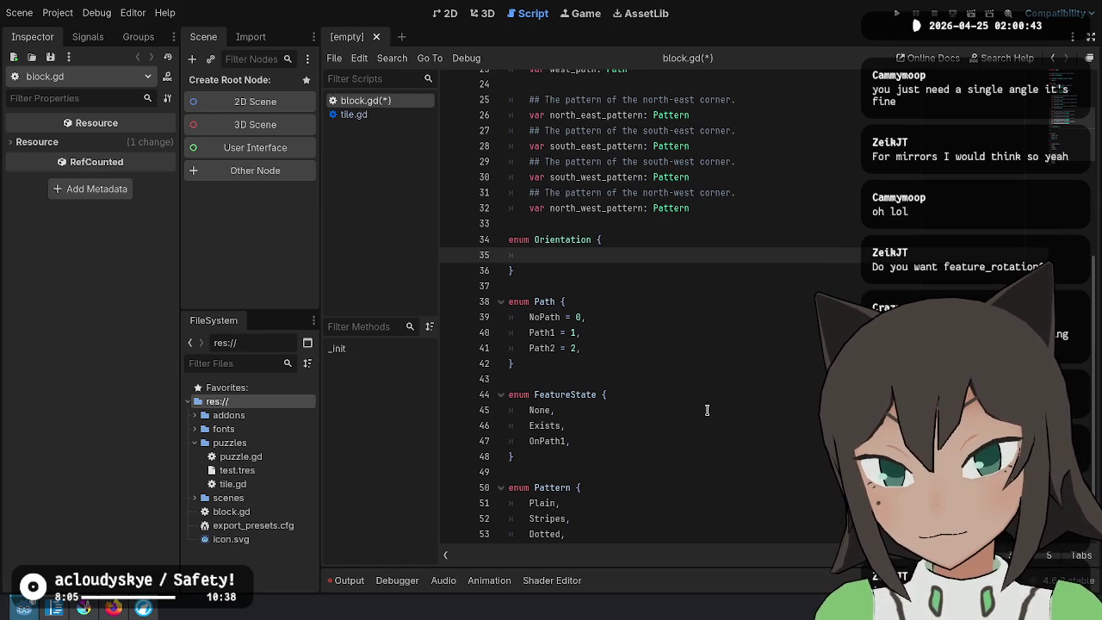
Fill the Orientation enum with the entries North, East, South and West
{"action": "type", "text": "I"}
{"action": "type", "text": "North,"}
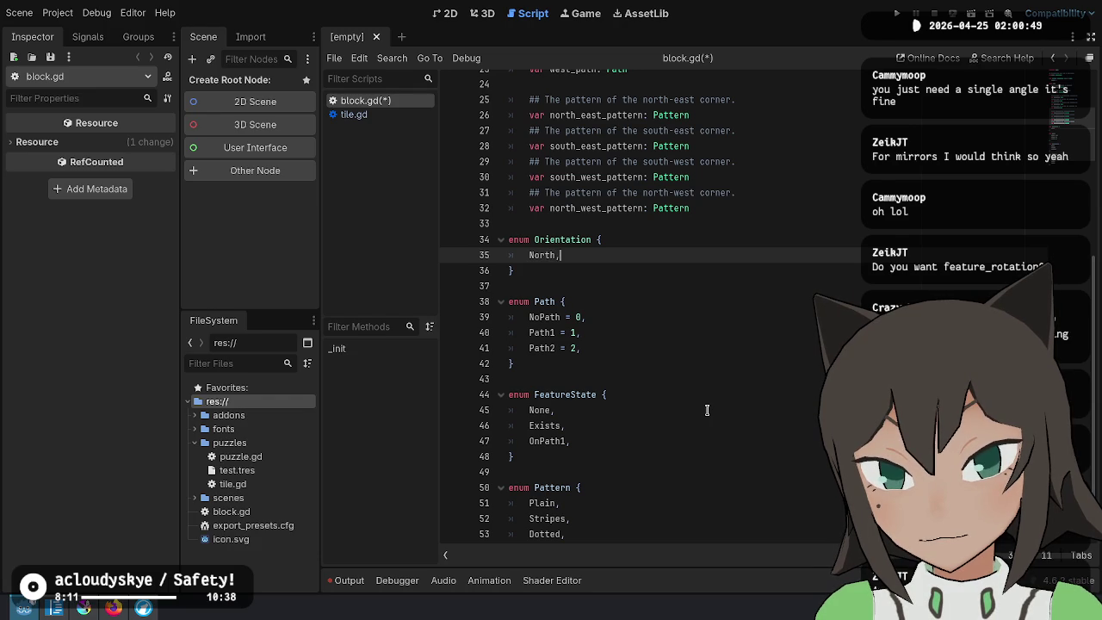
{"action": "key", "text": "Return"}
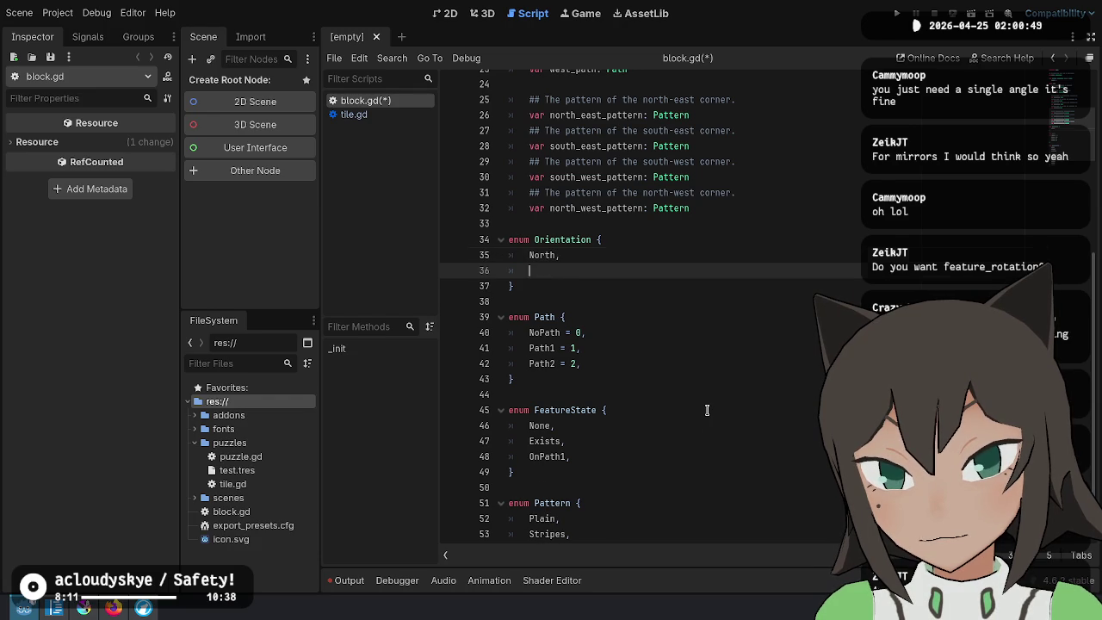
{"action": "type", "text": "South"}
{"action": "key", "text": "Up"}
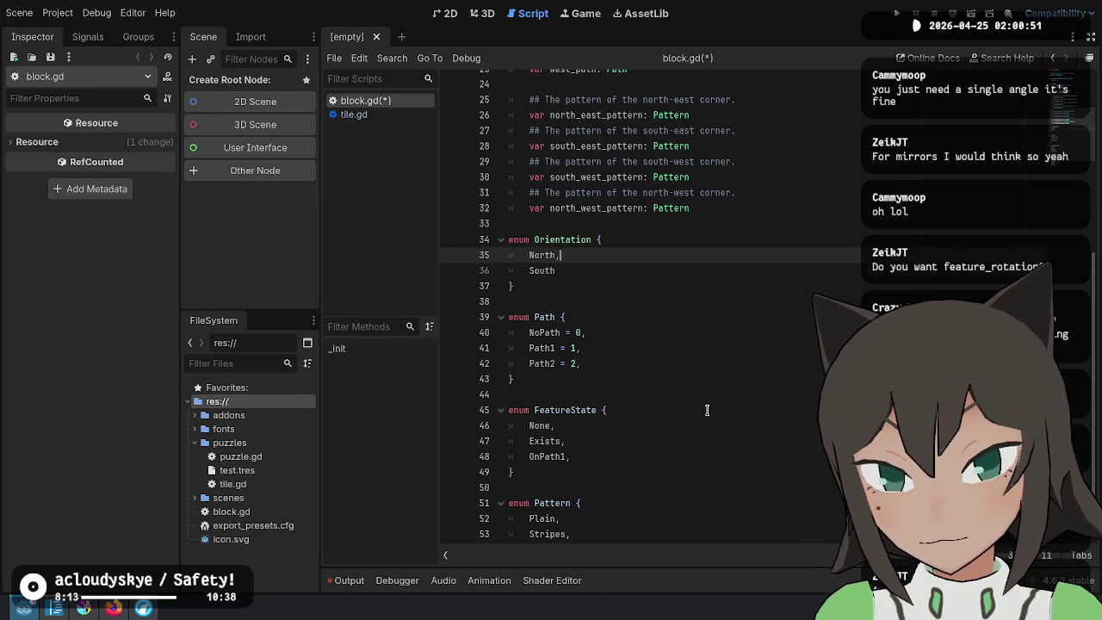
{"action": "key", "text": "Return"}
{"action": "type", "text": "East,"}
{"action": "key", "text": "Down"}
{"action": "type", "text": ","}
{"action": "key", "text": "Return"}
{"action": "type", "text": "We"}
{"action": "key", "text": "Up"}
{"action": "key", "text": "Up"}
{"action": "key", "text": "Up"}
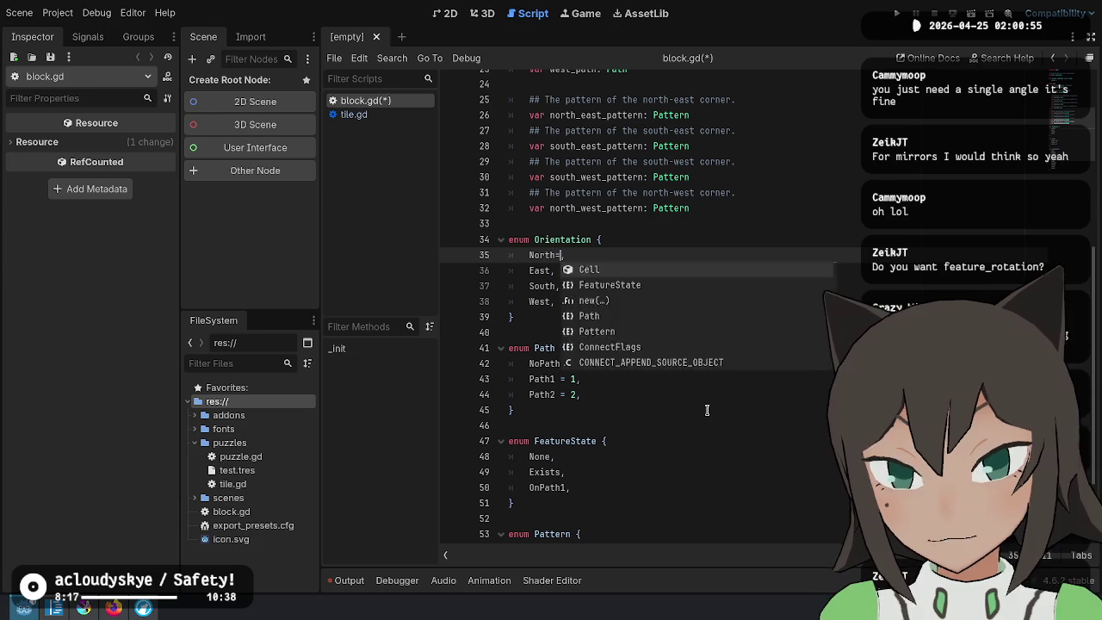
Number the entries North = 0, East = 1, South = 2 and West = 3
{"action": "type", "text": "= 0"}
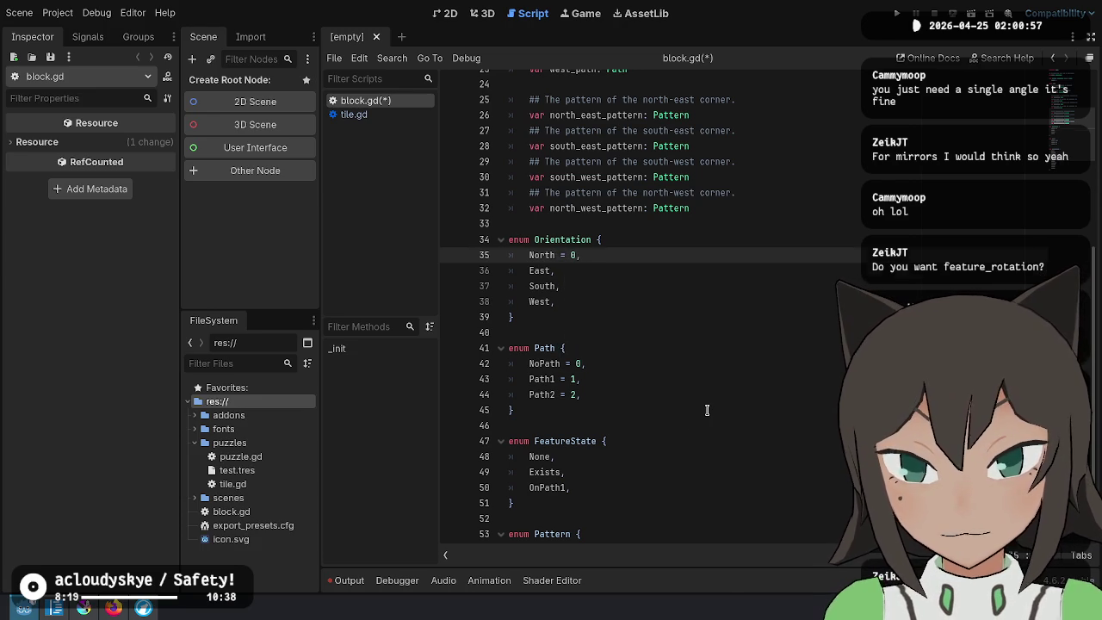
{"action": "key", "text": "Down"}
{"action": "key", "text": "Left"}
{"action": "type", "text": "= 1"}
{"action": "key", "text": "Down"}
{"action": "key", "text": "Left"}
{"action": "type", "text": "= 2"}
{"action": "key", "text": "Down"}
{"action": "key", "text": "Left"}
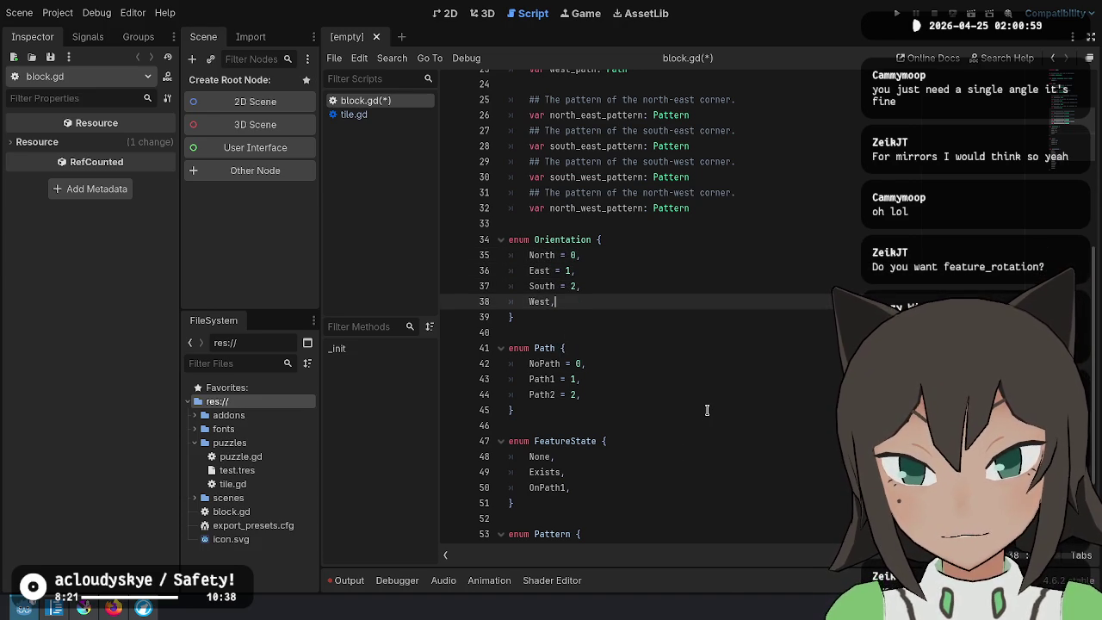
{"action": "type", "text": "= 3"}
{"action": "double_click", "coordinate": [590, 242]}
Add 'var rotation: Orientation' to Cell, documented as the global rotation of the cell
{"action": "scroll", "coordinate": [589, 245], "scroll_direction": "up", "scroll_amount": 1}
{"action": "scroll", "coordinate": [590, 246], "scroll_direction": "up", "scroll_amount": 6}
{"action": "left_click", "coordinate": [788, 238]}
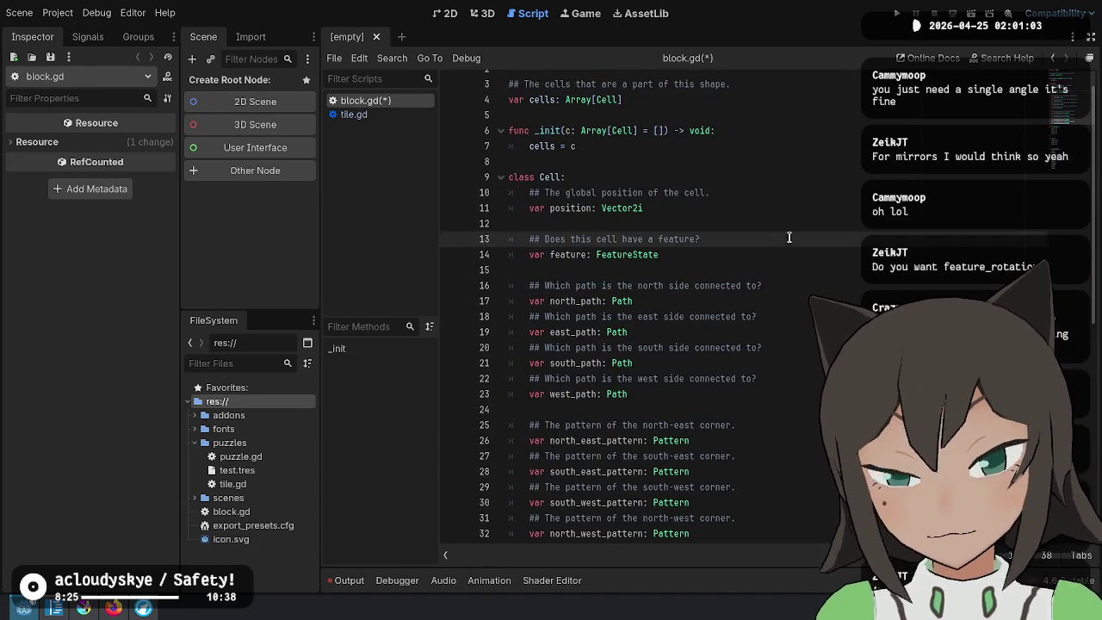
{"action": "key", "text": "Down"}
{"action": "key", "text": "Return"}
{"action": "key", "text": "alt+Up"}
{"action": "key", "text": "alt+Up"}
{"action": "key", "text": "alt+Up"}
{"action": "key", "text": "Return"}
{"action": "type", "text": "## What is"}
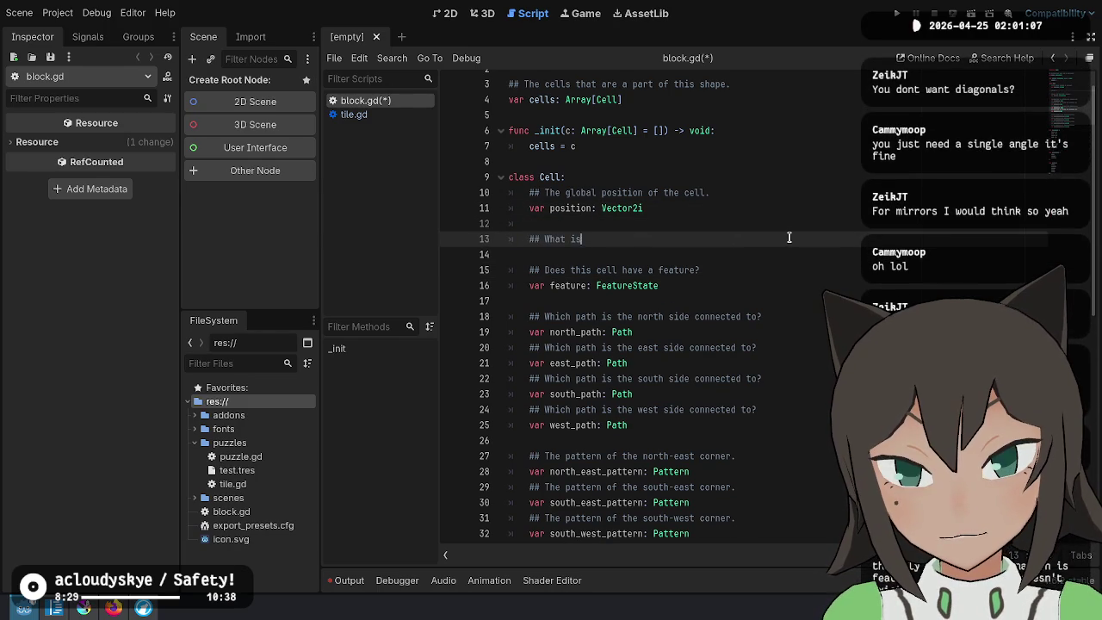
{"action": "type", "text": " the rotation of the cell?"}
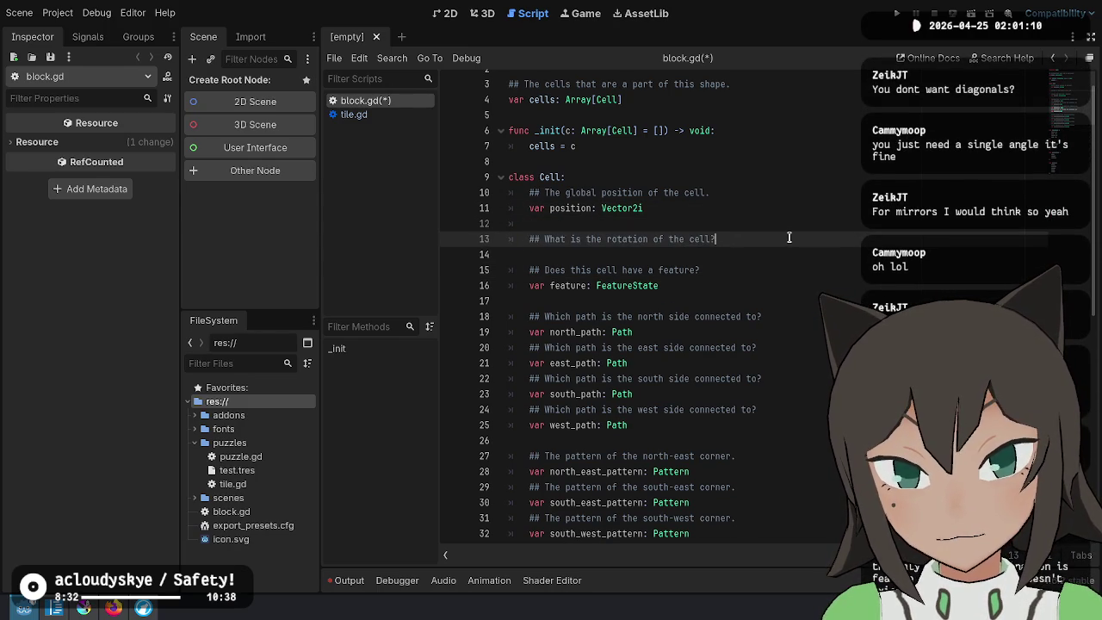
{"action": "key", "text": "Return"}
{"action": "type", "text": "Orientation"}
{"action": "key", "text": "Home"}
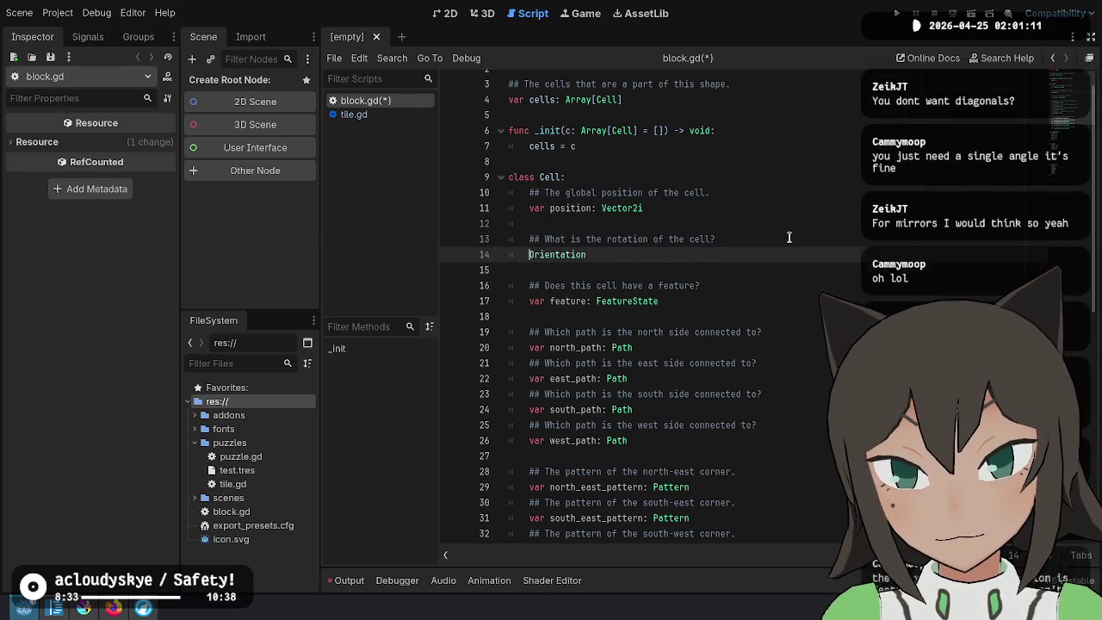
{"action": "type", "text": "var rotation:"}
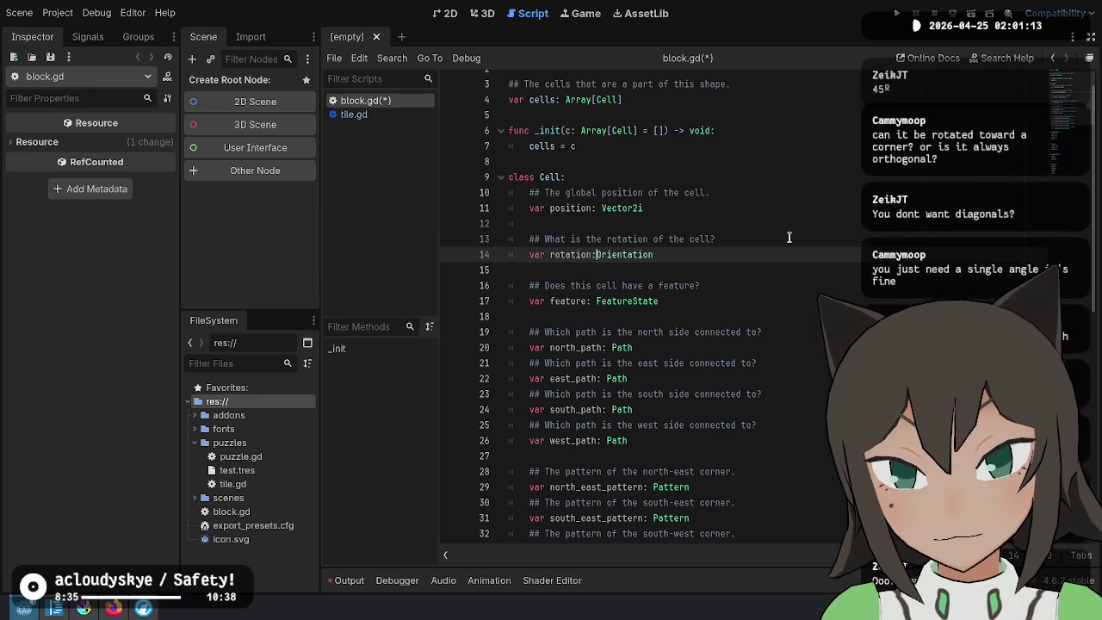
{"action": "key", "text": "Up"}
{"action": "key", "text": "Home"}
{"action": "key", "text": "BackSpace"}
{"action": "key", "text": "BackSpace"}
{"action": "key", "text": "BackSpace"}
{"action": "key", "text": "BackSpace"}
{"action": "key", "text": "BackSpace"}
{"action": "key", "text": "Delete"}
{"action": "key", "text": "Delete"}
{"action": "key", "text": "Delete"}
{"action": "type", "text": "The global"}
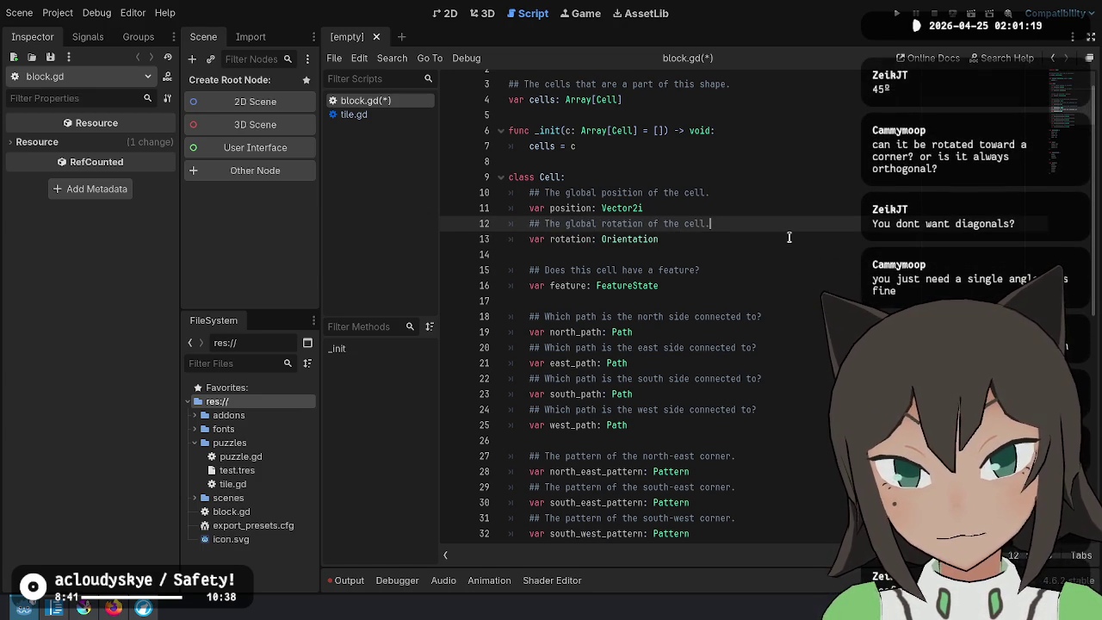
Begin qualifying the north_path comment below by orientation
{"action": "key", "text": "Down"}
{"action": "key", "text": "Down"}
{"action": "key", "text": "Down"}
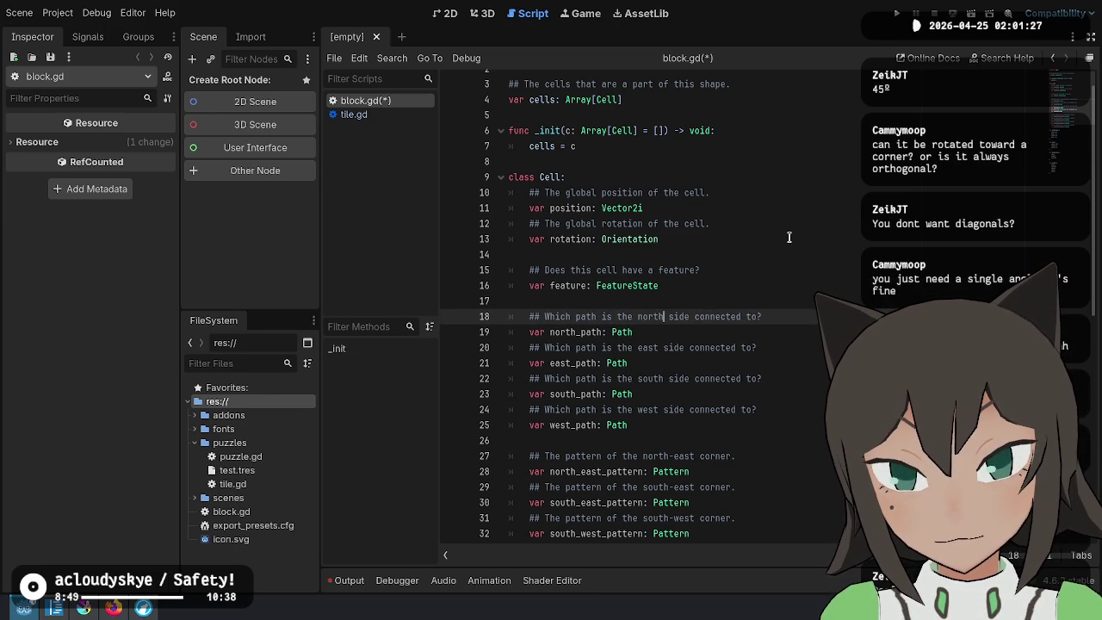
{"action": "type", "text": "whe"}
{"action": "key", "text": "ctrl+BackSpace"}
{"action": "key", "text": "ctrl+BackSpace"}
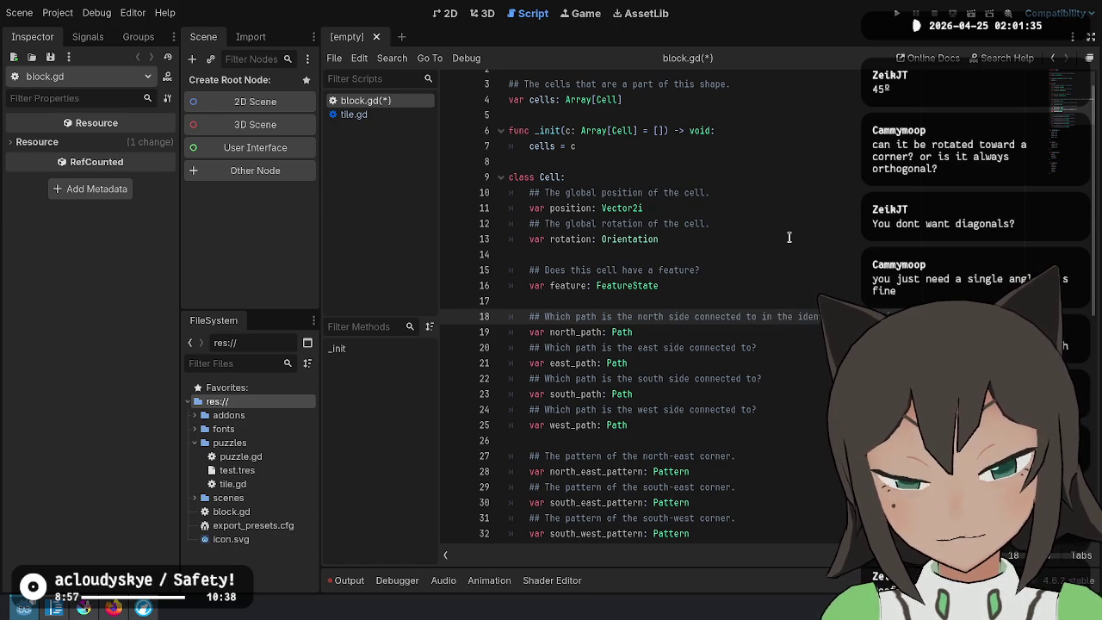
{"action": "scroll", "coordinate": [728, 368], "scroll_direction": "down", "scroll_amount": 5}
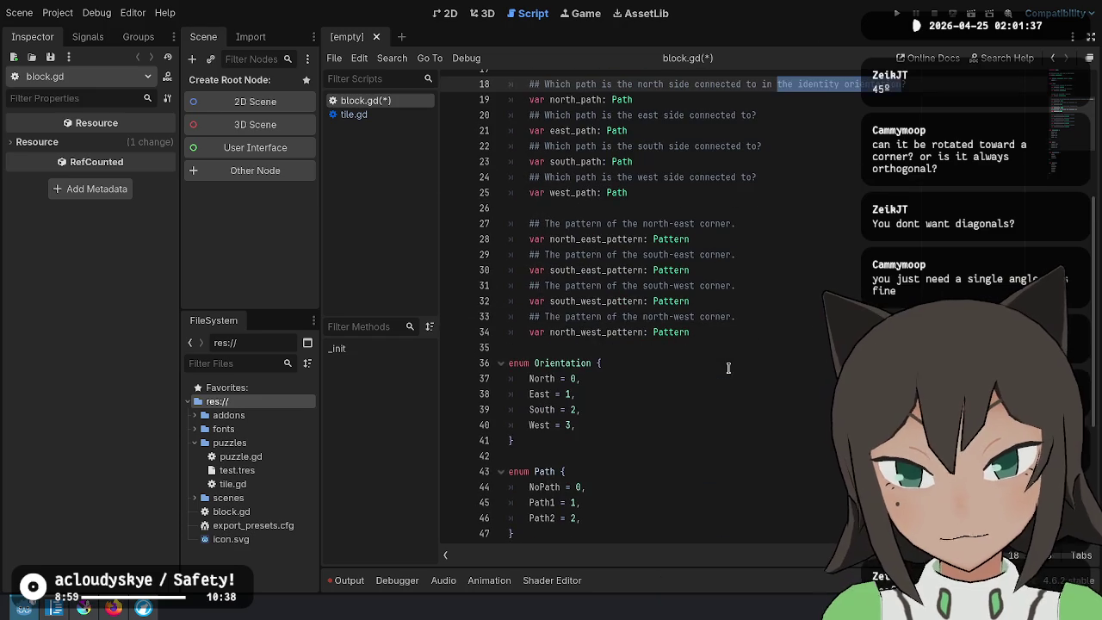
Replace 'identity' wording in the north_path comment with 'when not rotated'
{"action": "scroll", "coordinate": [575, 393], "scroll_direction": "up", "scroll_amount": 3}
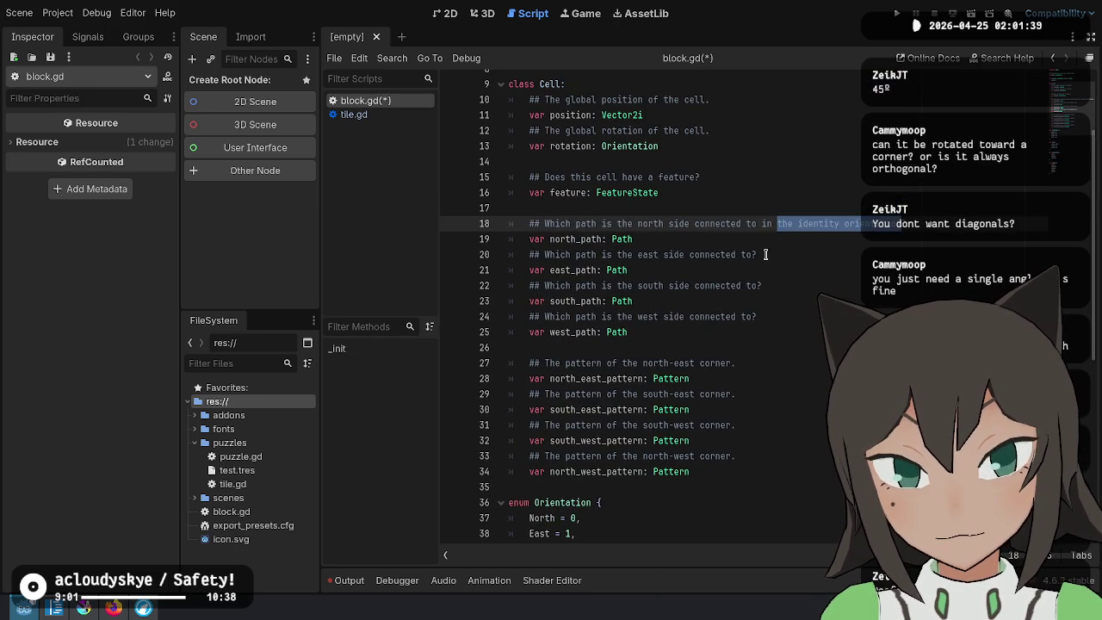
{"action": "scroll", "coordinate": [638, 355], "scroll_direction": "down", "scroll_amount": 2}
{"action": "left_click", "coordinate": [623, 422]}
{"action": "double_click", "coordinate": [534, 426]}
{"action": "scroll", "coordinate": [636, 395], "scroll_direction": "up", "scroll_amount": 2}
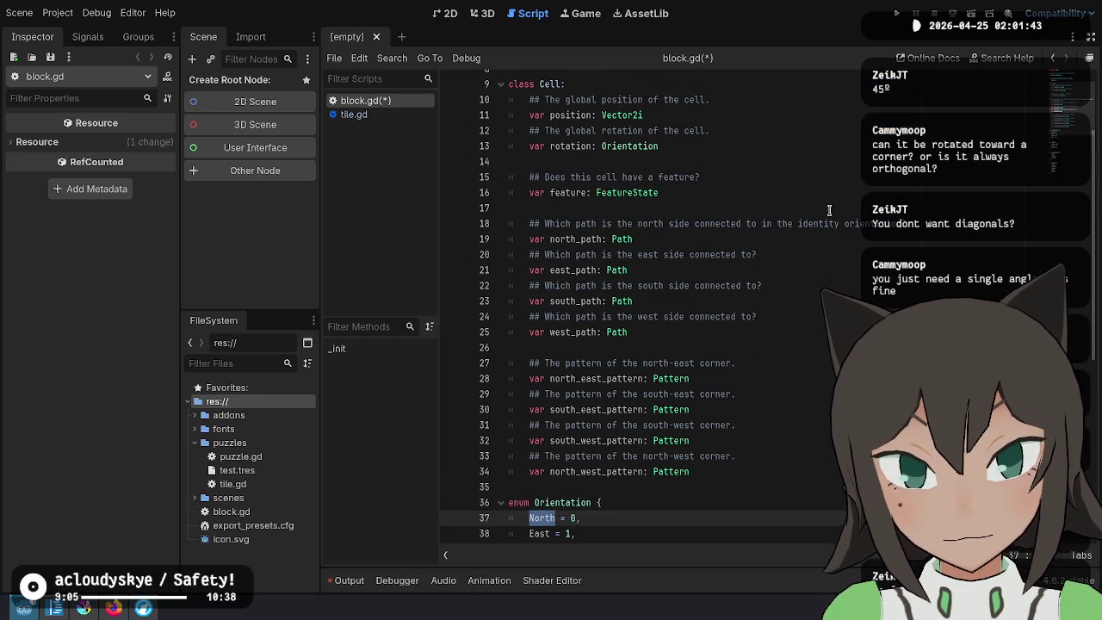
{"action": "double_click", "coordinate": [814, 224]}
{"action": "key", "text": "BackSpace"}
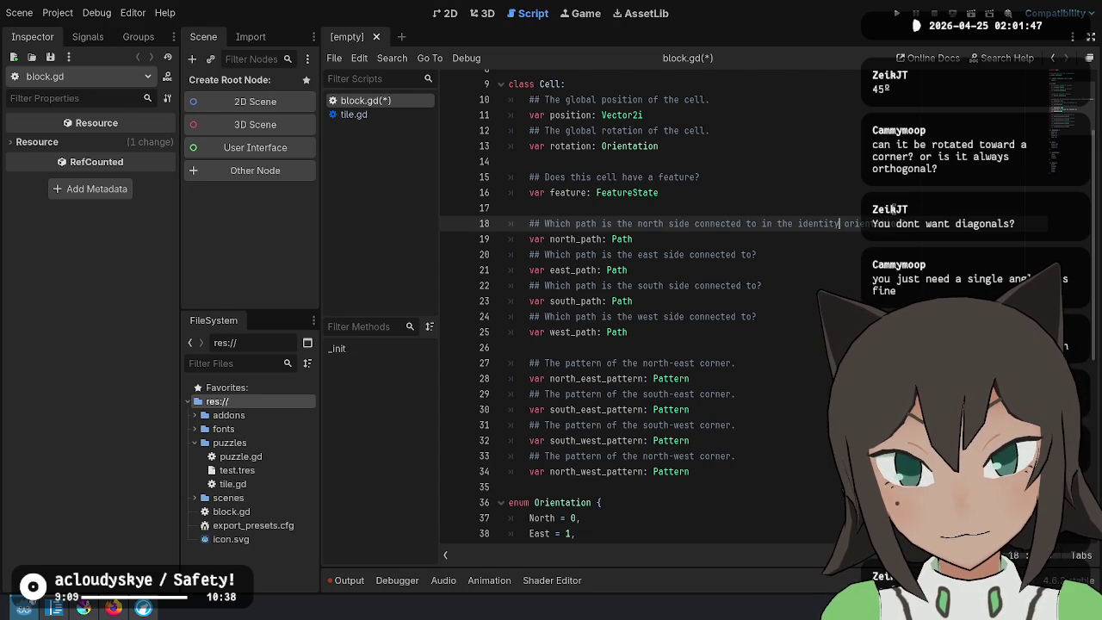
{"action": "key", "text": "ctrl+BackSpace"}
{"action": "key", "text": "ctrl+BackSpace"}
{"action": "type", "text": "when not"}
{"action": "key", "text": "shift+End"}
{"action": "key", "text": "Delete"}
{"action": "type", "text": "at"}
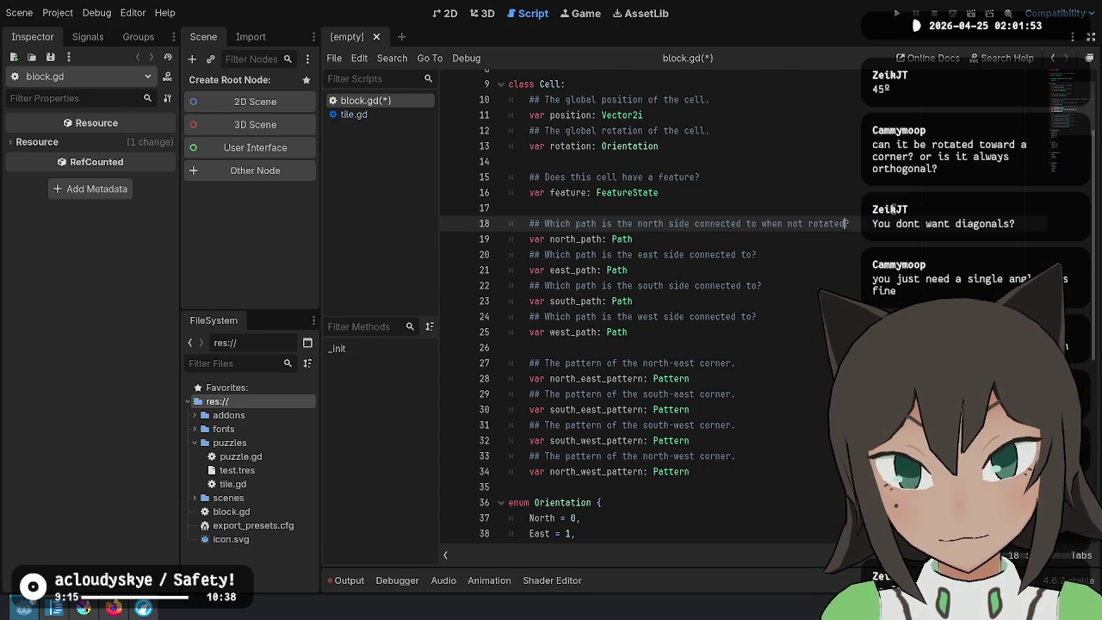
Rewrite the rotation comment to ask which direction the cell's north side is pointing
{"action": "key", "text": "Up"}
{"action": "key", "text": "Up"}
{"action": "key", "text": "Up"}
{"action": "key", "text": "ctrl+shift+Left"}
{"action": "key", "text": "ctrl+shift+Left"}
{"action": "key", "text": "ctrl+shift+Left"}
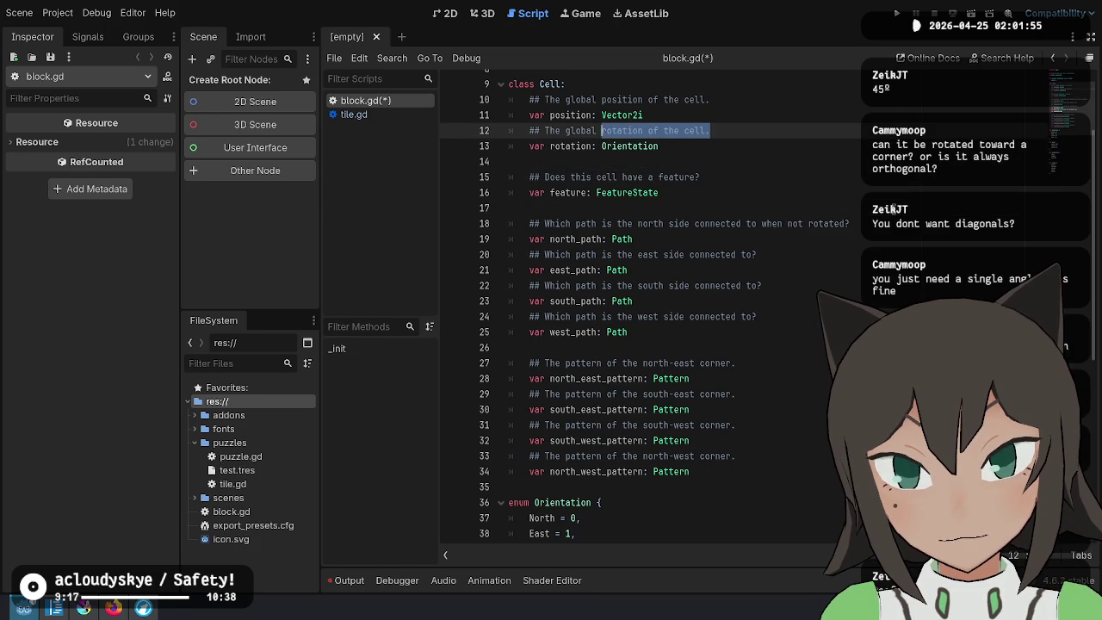
{"action": "type", "text": "Which direction is the north side of the cell pointing?"}
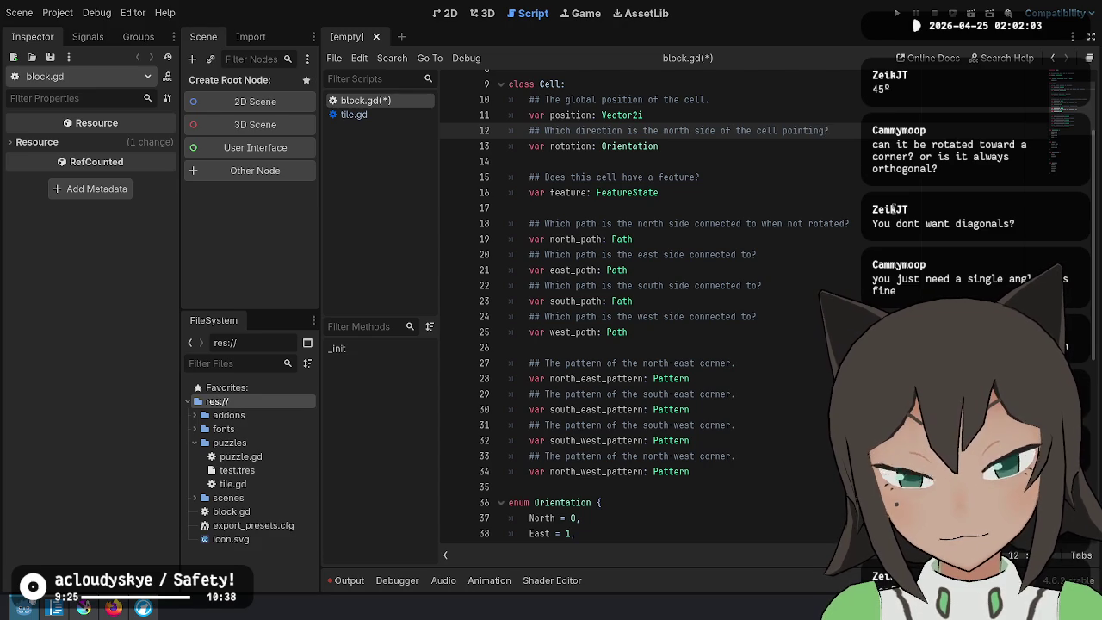
{"action": "key", "text": "Down"}
{"action": "key", "text": "Down"}
{"action": "key", "text": "Down"}
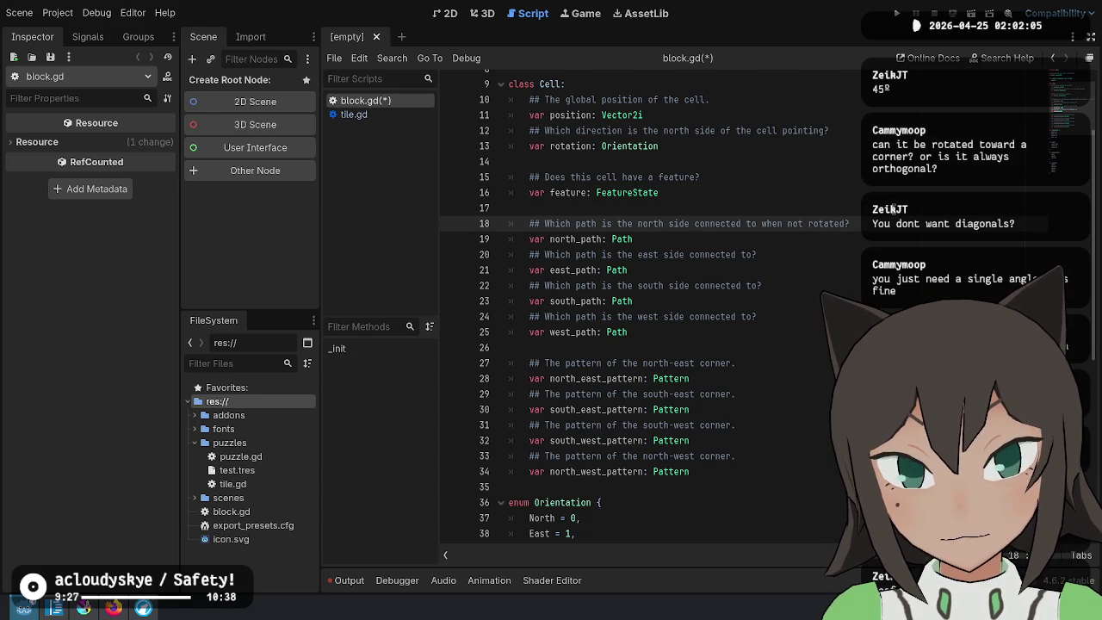
{"action": "key", "text": "Up"}
{"action": "key", "text": "Up"}
{"action": "key", "text": "Up"}
{"action": "key", "text": "shift+Home"}
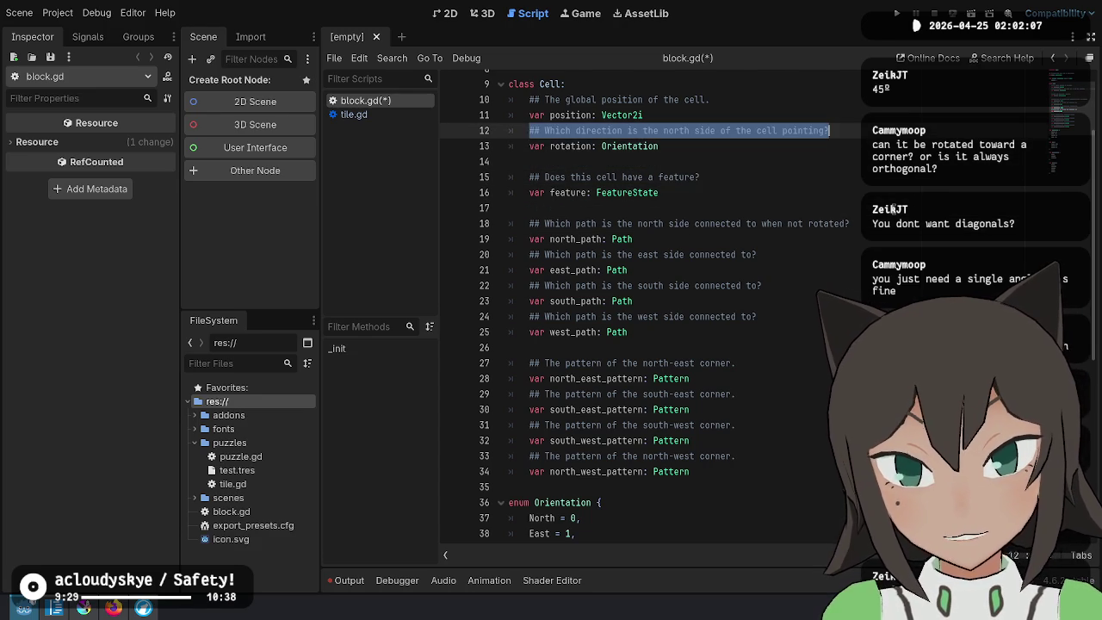
{"action": "key", "text": "Down"}
{"action": "key", "text": "Down"}
{"action": "key", "text": "Down"}
{"action": "key", "text": "Up"}
{"action": "key", "text": "Up"}
{"action": "key", "text": "Up"}
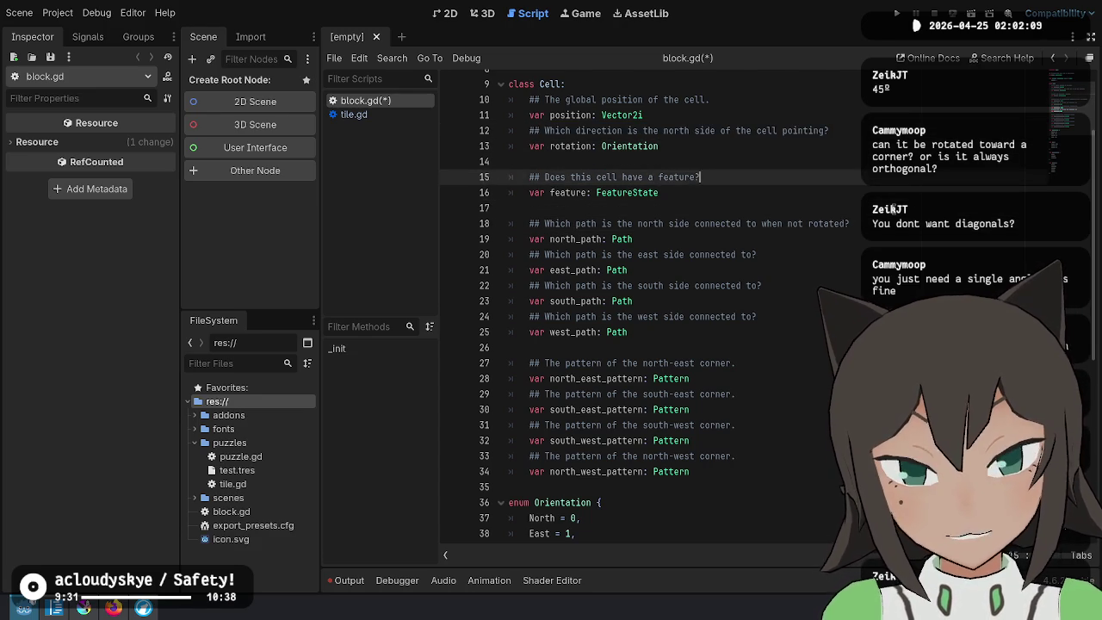
{"action": "key", "text": "Up"}
{"action": "key", "text": "Up"}
{"action": "key", "text": "Up"}
Check the North and East values in the Orientation enum, then return to north_path
{"action": "scroll", "coordinate": [713, 364], "scroll_direction": "down", "scroll_amount": 4}
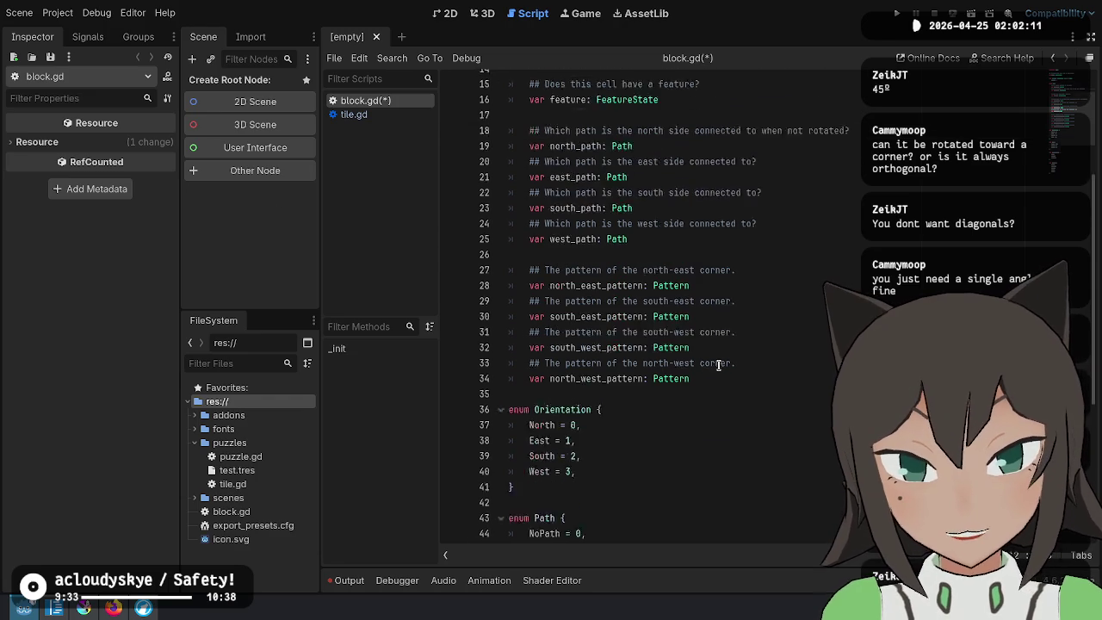
{"action": "double_click", "coordinate": [542, 332]}
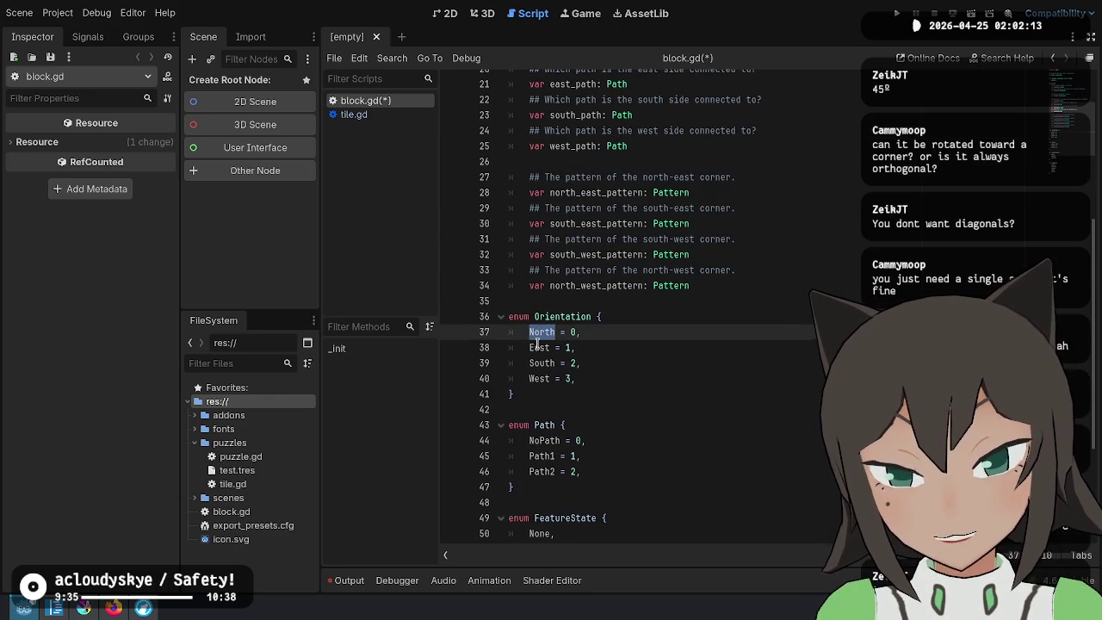
{"action": "double_click", "coordinate": [539, 347]}
{"action": "scroll", "coordinate": [762, 351], "scroll_direction": "up", "scroll_amount": 4}
{"action": "left_click", "coordinate": [874, 223]}
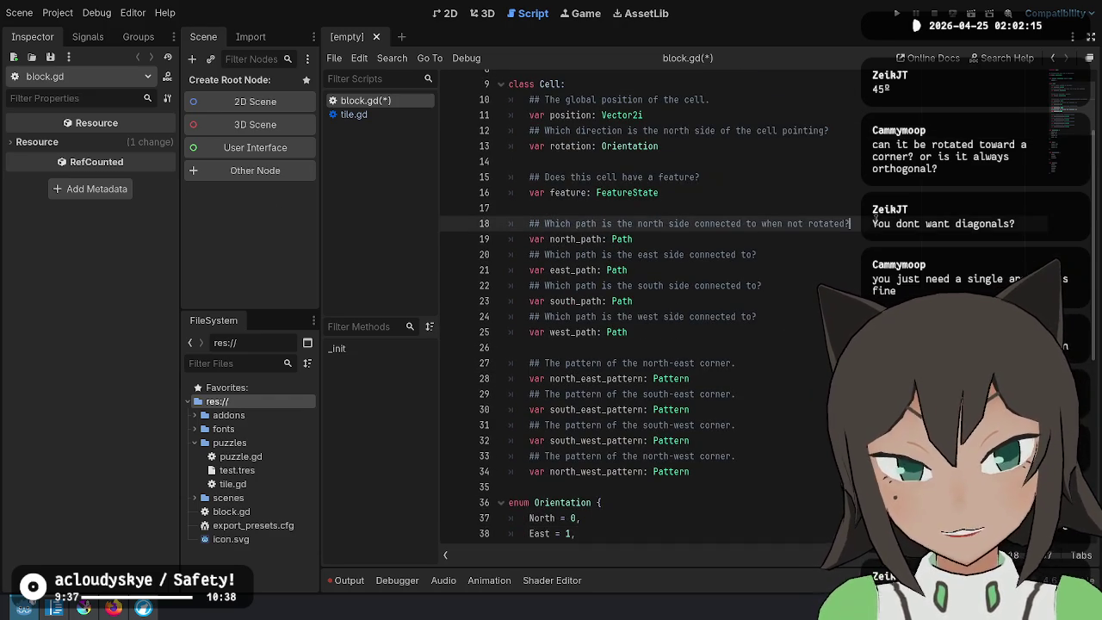
{"action": "scroll", "coordinate": [931, 265], "scroll_direction": "up", "scroll_amount": 1}
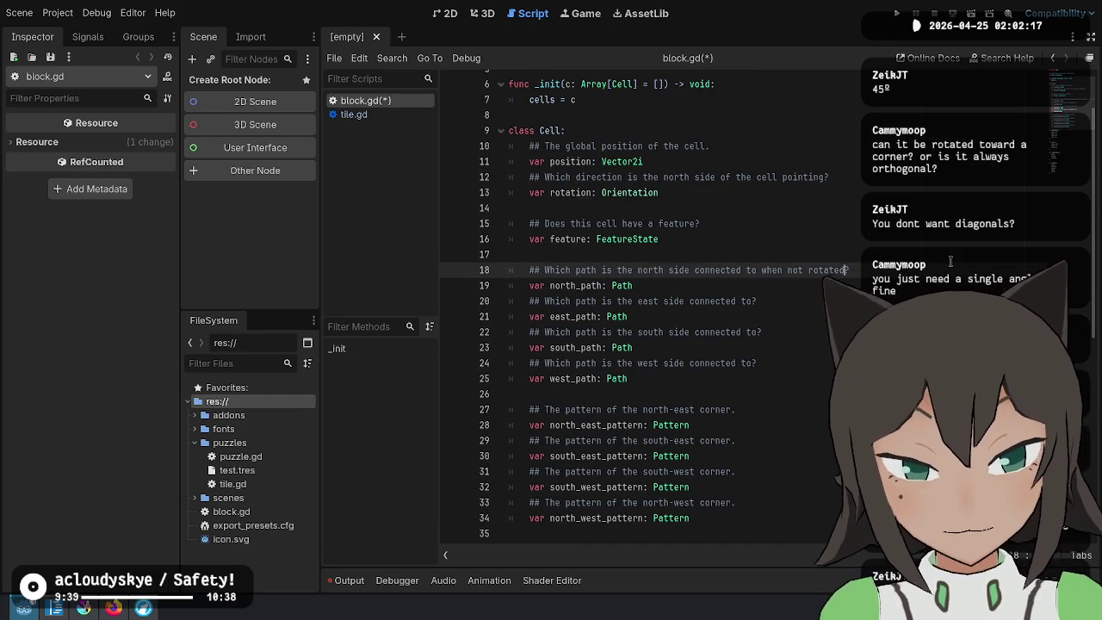
Copy ' when not rotated' and append it to the east, south and west path comments
{"action": "key", "text": "ctrl+shift+Left"}
{"action": "key", "text": "Right"}
{"action": "key", "text": "ctrl+shift+Left"}
{"action": "key", "text": "shift+Left"}
{"action": "key", "text": "shift+Left"}
{"action": "key", "text": "ctrl+c"}
{"action": "key", "text": "Down"}
{"action": "key", "text": "Down"}
{"action": "key", "text": "ctrl+v"}
{"action": "key", "text": "Down"}
{"action": "key", "text": "Down"}
{"action": "key", "text": "ctrl+v"}
{"action": "key", "text": "Down"}
{"action": "key", "text": "Down"}
{"action": "key", "text": "ctrl+v"}
{"action": "key", "text": "Down"}
{"action": "key", "text": "Down"}
Append 'when not rotated' to all four corner-pattern comments and save block.gd
{"action": "key", "text": "Down"}
{"action": "key", "text": "Left"}
{"action": "key", "text": "ctrl+v"}
{"action": "key", "text": "Down"}
{"action": "key", "text": "Down"}
{"action": "key", "text": "ctrl+v"}
{"action": "key", "text": "Down"}
{"action": "key", "text": "Down"}
{"action": "key", "text": "Left"}
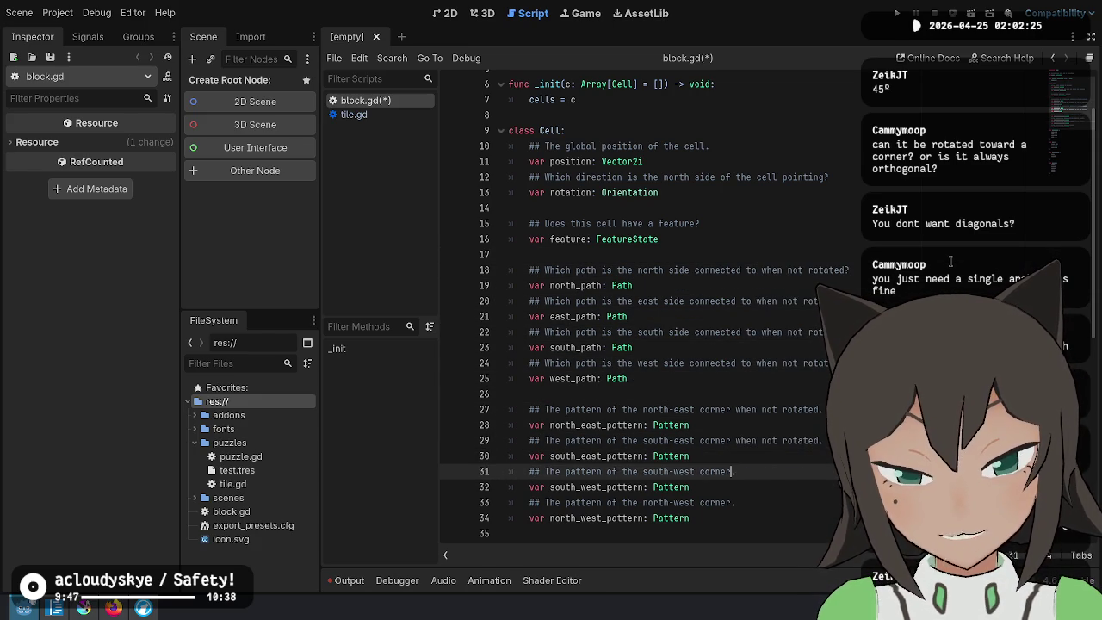
{"action": "key", "text": "ctrl+v"}
{"action": "key", "text": "Down"}
{"action": "key", "text": "Down"}
{"action": "key", "text": "Left"}
{"action": "key", "text": "ctrl+v"}
{"action": "key", "text": "ctrl+s"}
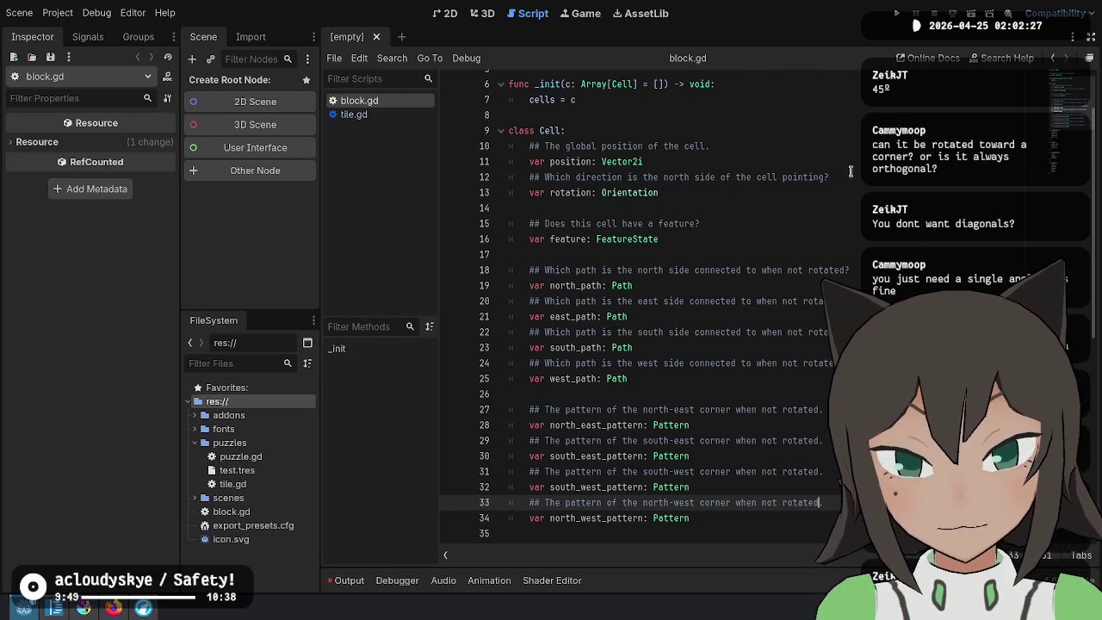
Review the path and pattern declarations and the rotation and feature variables in Cell
{"action": "mouse_move", "coordinate": [575, 270]}
{"action": "left_mouse_down"}
{"action": "mouse_move", "coordinate": [758, 273]}
{"action": "mouse_move", "coordinate": [763, 487]}
{"action": "mouse_move", "coordinate": [788, 517]}
{"action": "left_mouse_up"}
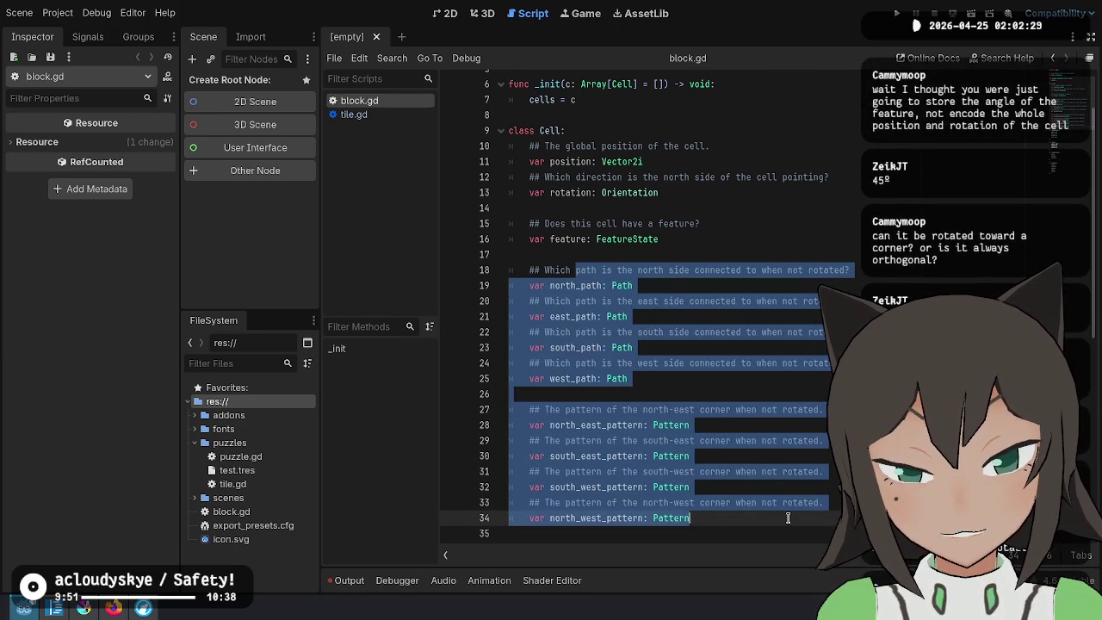
{"action": "mouse_move", "coordinate": [544, 269]}
{"action": "left_mouse_down"}
{"action": "mouse_move", "coordinate": [561, 285]}
{"action": "mouse_move", "coordinate": [659, 518]}
{"action": "left_mouse_up"}
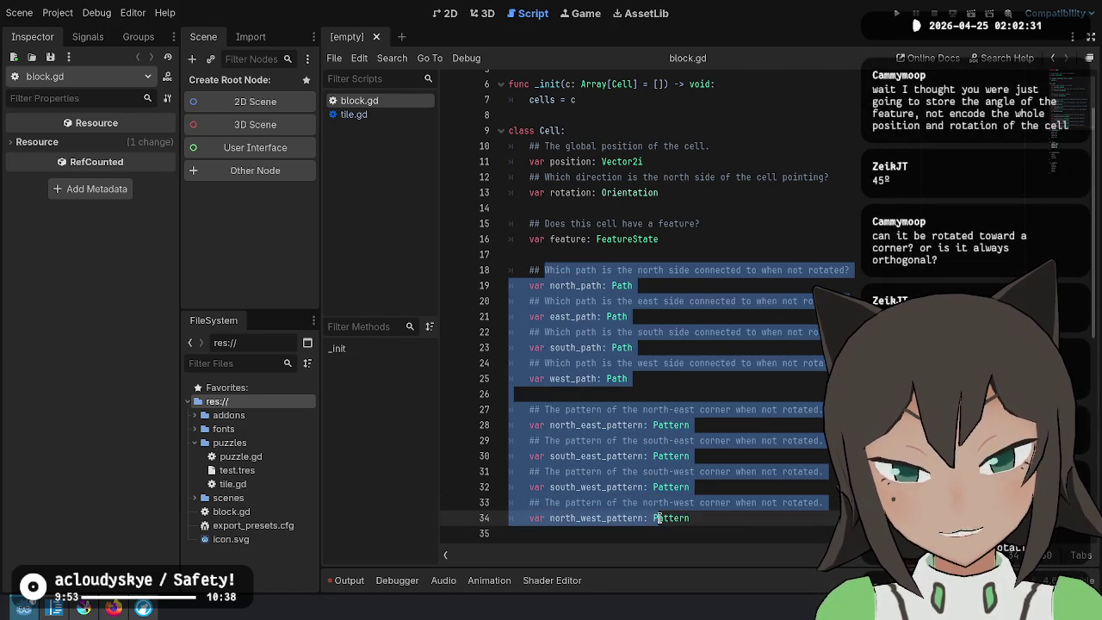
{"action": "left_click", "coordinate": [710, 518]}
{"action": "mouse_move", "coordinate": [740, 517]}
{"action": "left_mouse_down"}
{"action": "mouse_move", "coordinate": [706, 333]}
{"action": "mouse_move", "coordinate": [549, 285]}
{"action": "left_mouse_up"}
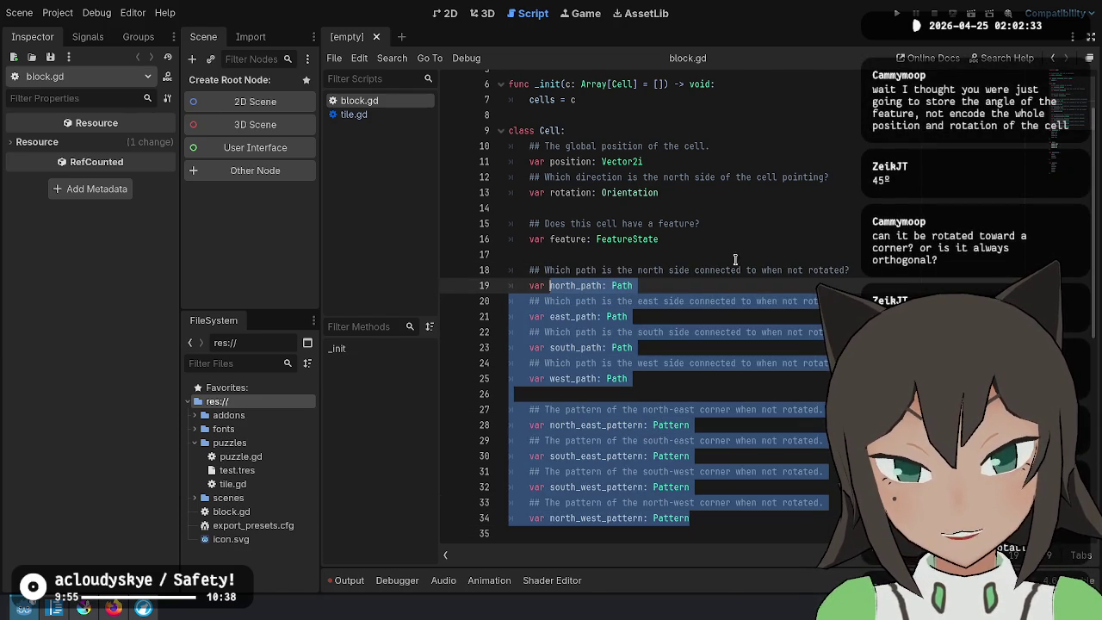
{"action": "left_click", "coordinate": [771, 254]}
{"action": "left_click", "coordinate": [722, 224]}
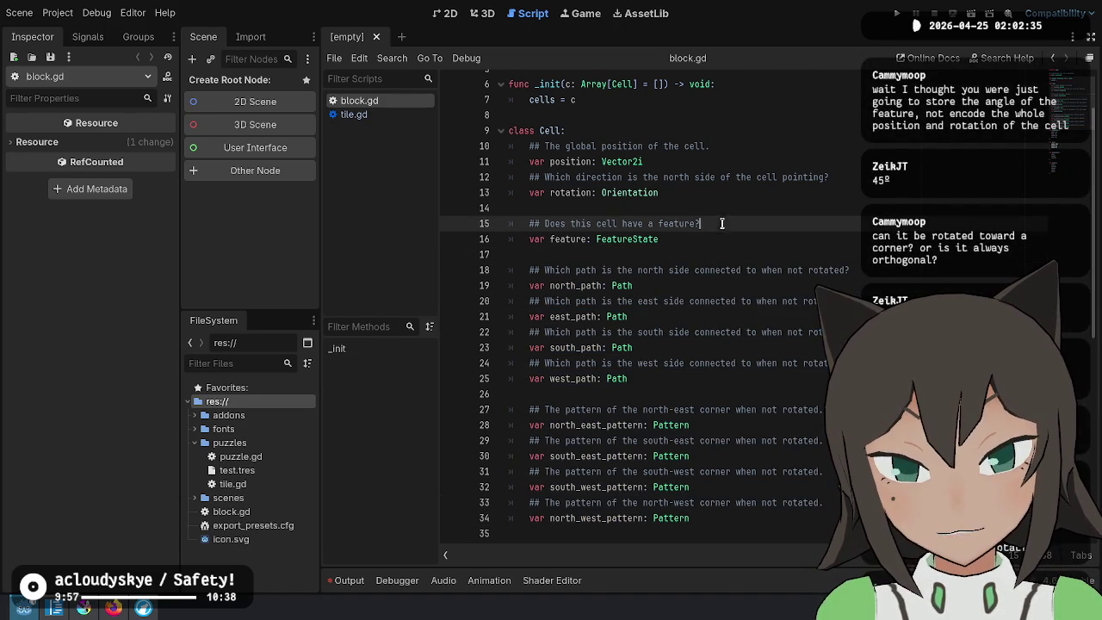
{"action": "double_click", "coordinate": [556, 192]}
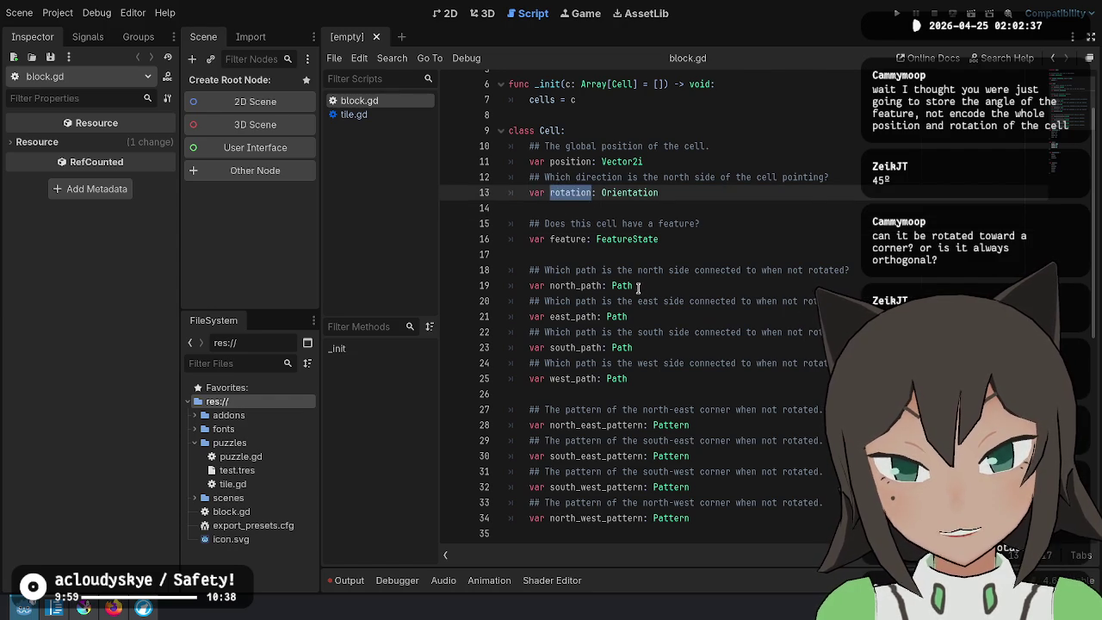
{"action": "left_click", "coordinate": [715, 182]}
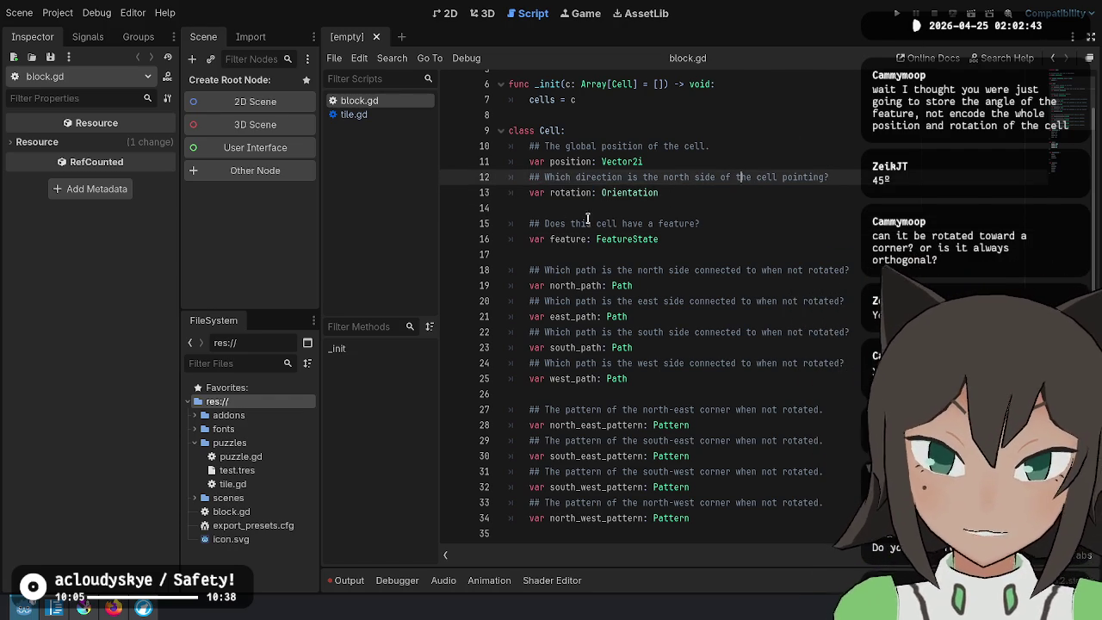
{"action": "double_click", "coordinate": [625, 234]}
{"action": "left_click", "coordinate": [710, 234]}
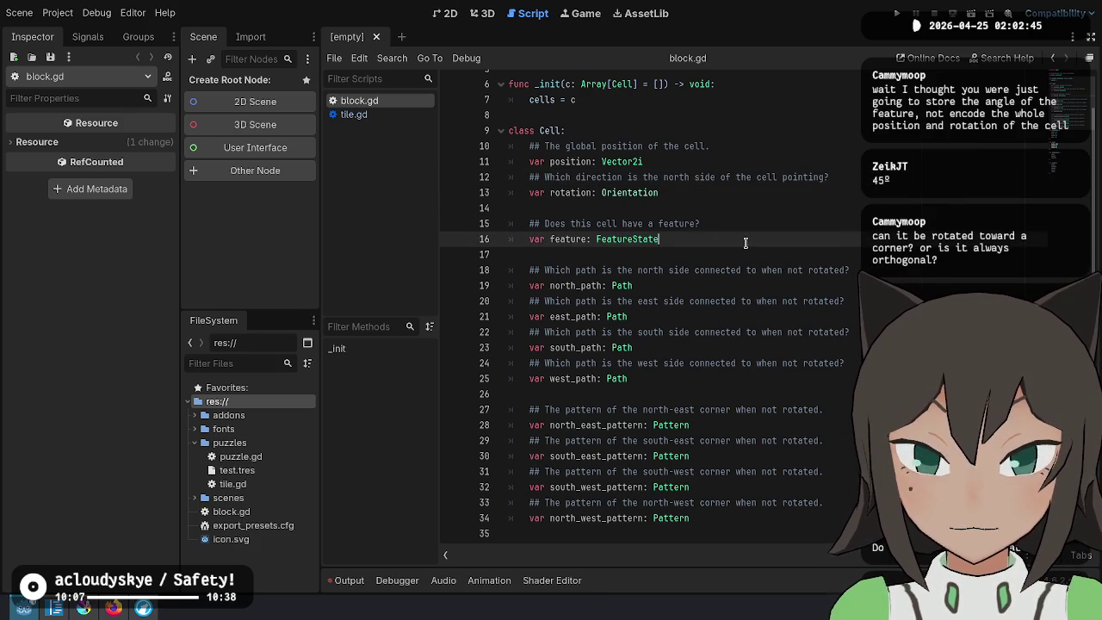
{"action": "key", "text": "Return"}
{"action": "key", "text": "Return"}
{"action": "type", "text": "var "}
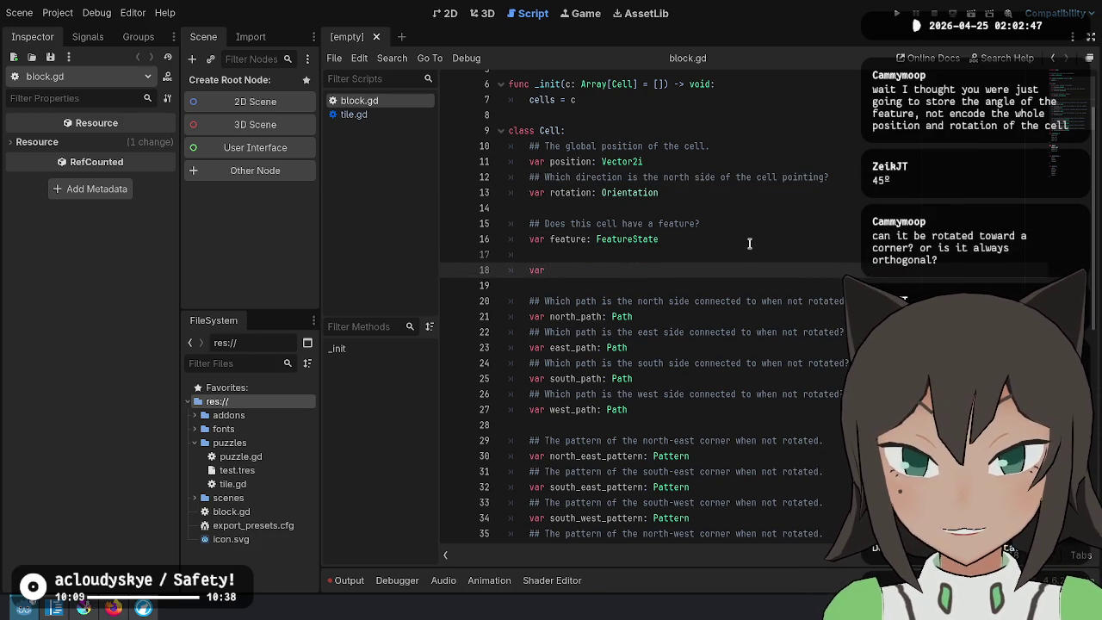
{"action": "type", "text": "feature_data: Feature = "}
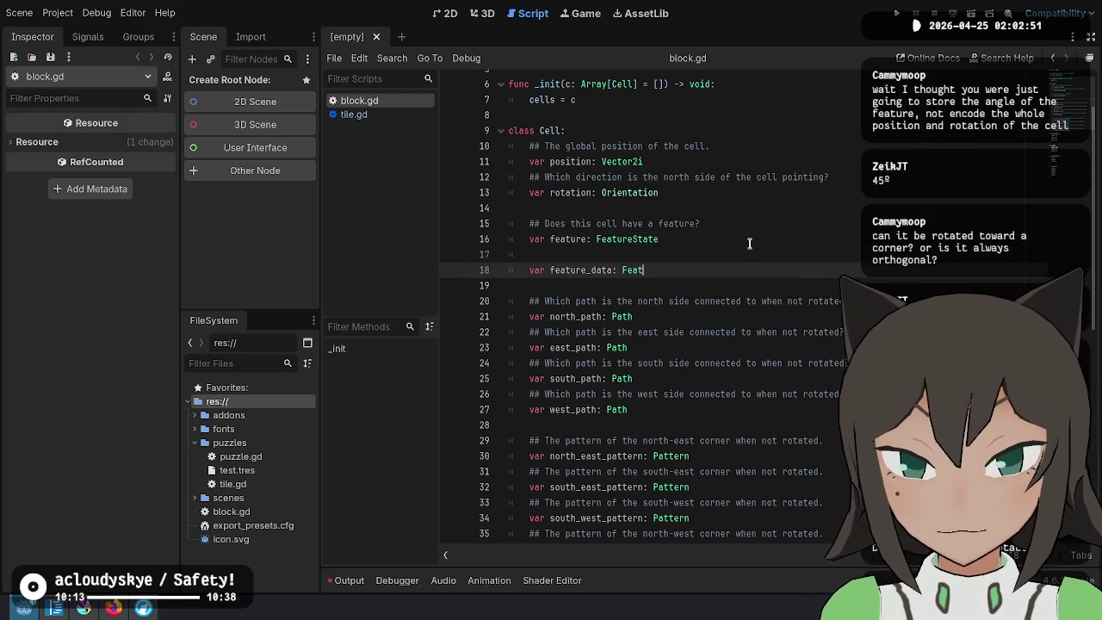
{"action": "type", "text": "Lig"}
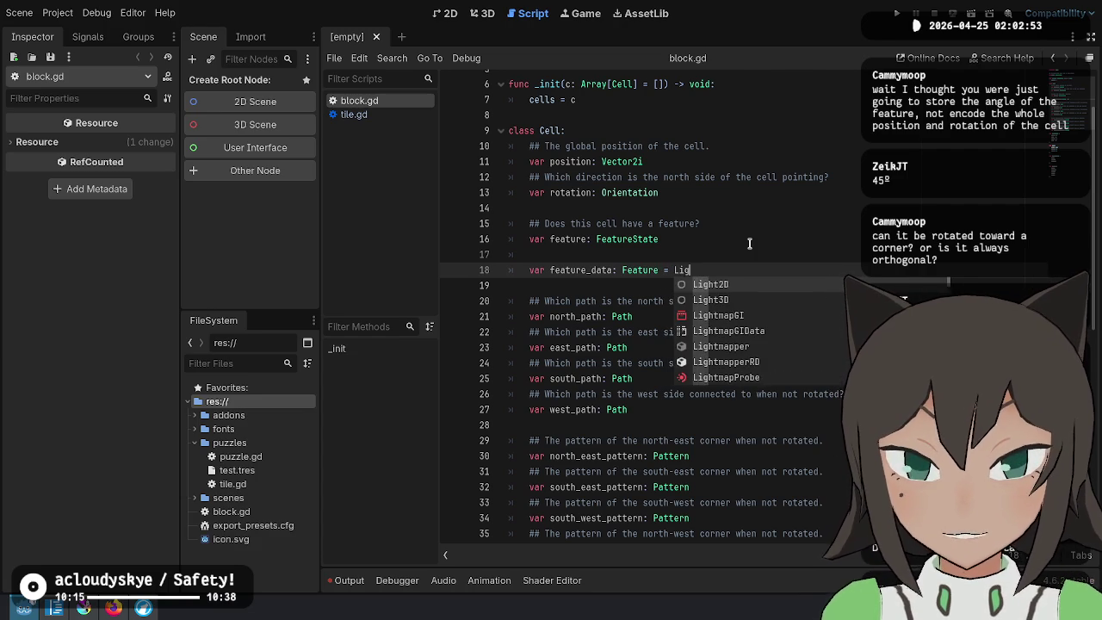
{"action": "type", "text": "htEmitted"}
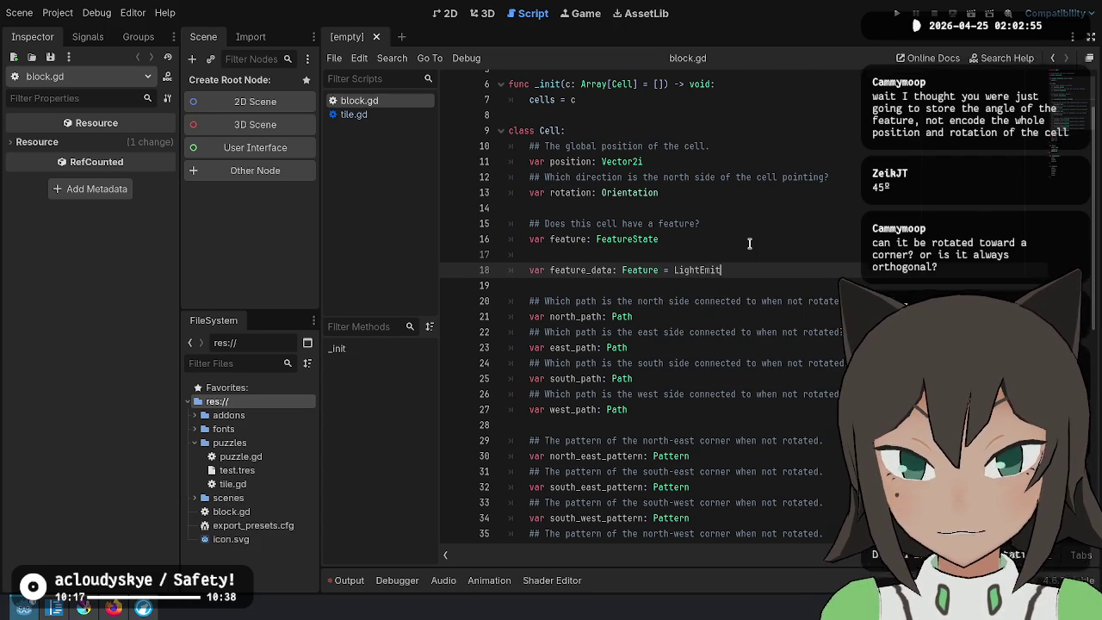
{"action": "key", "text": "BackSpace"}
{"action": "type", "text": "r("}
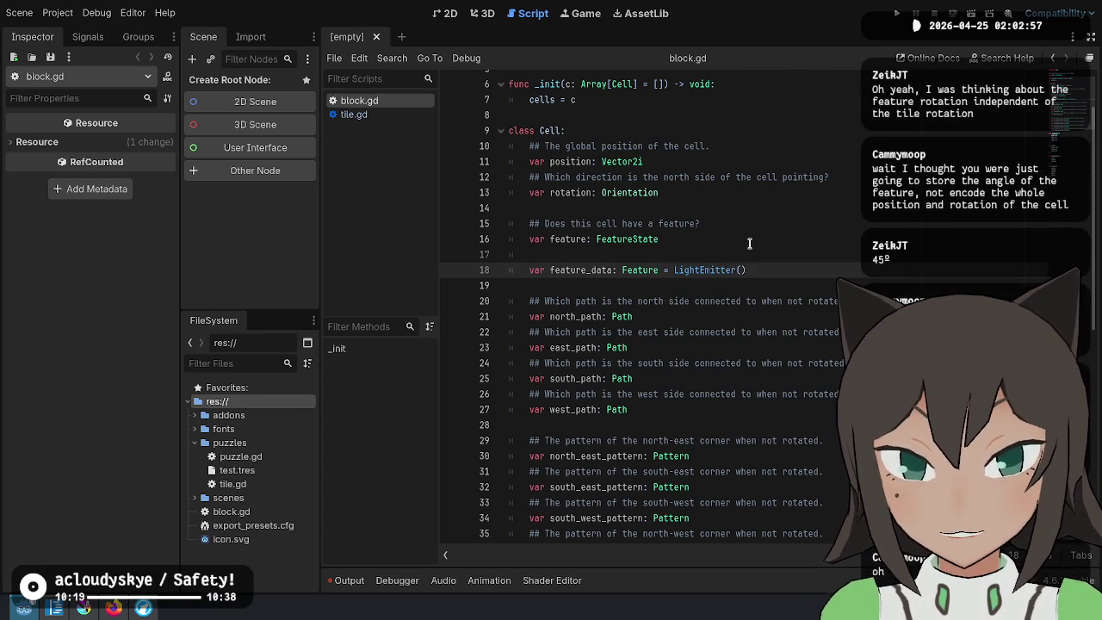
{"action": "type", "text": "30deg"}
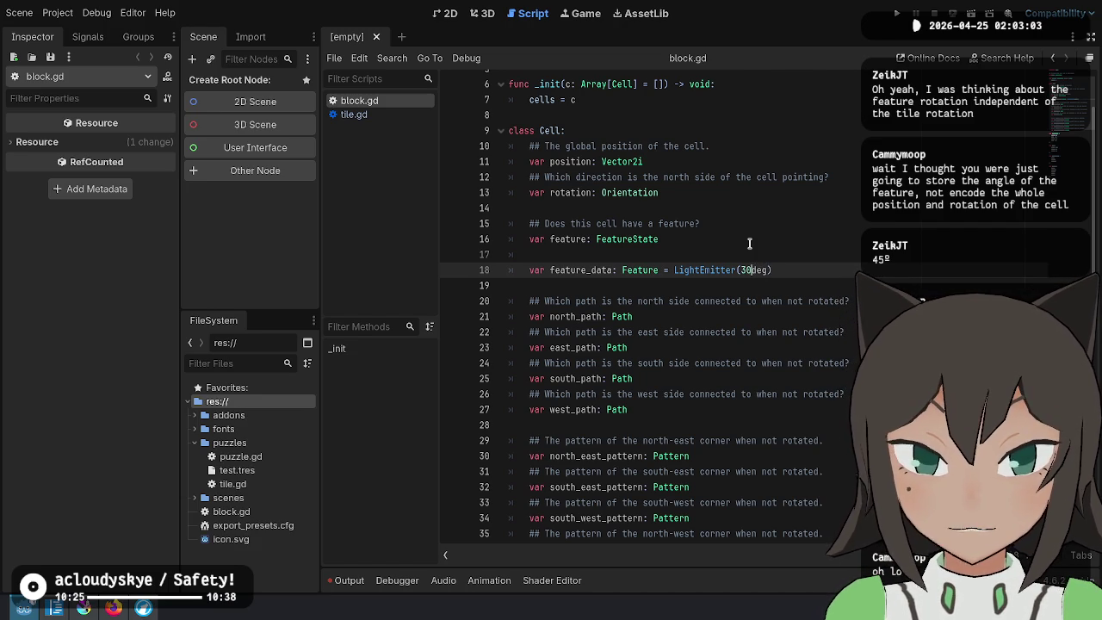
{"action": "key", "text": "Left"}
{"action": "key", "text": "Left"}
{"action": "key", "text": "Left"}
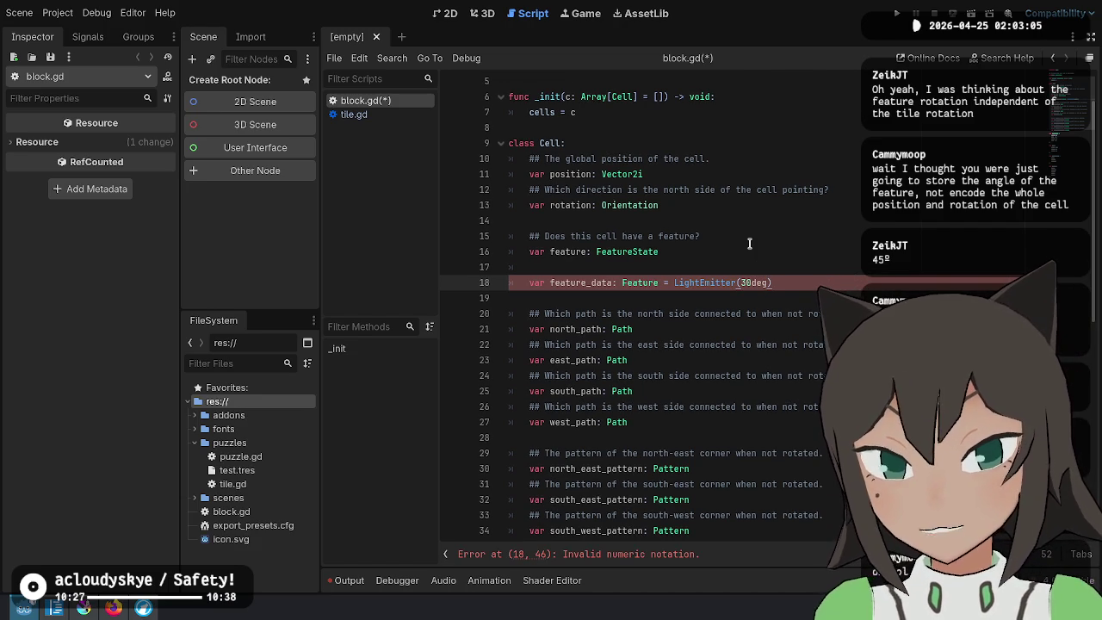
{"action": "key", "text": "Up"}
{"action": "key", "text": "Up"}
{"action": "key", "text": "Up"}
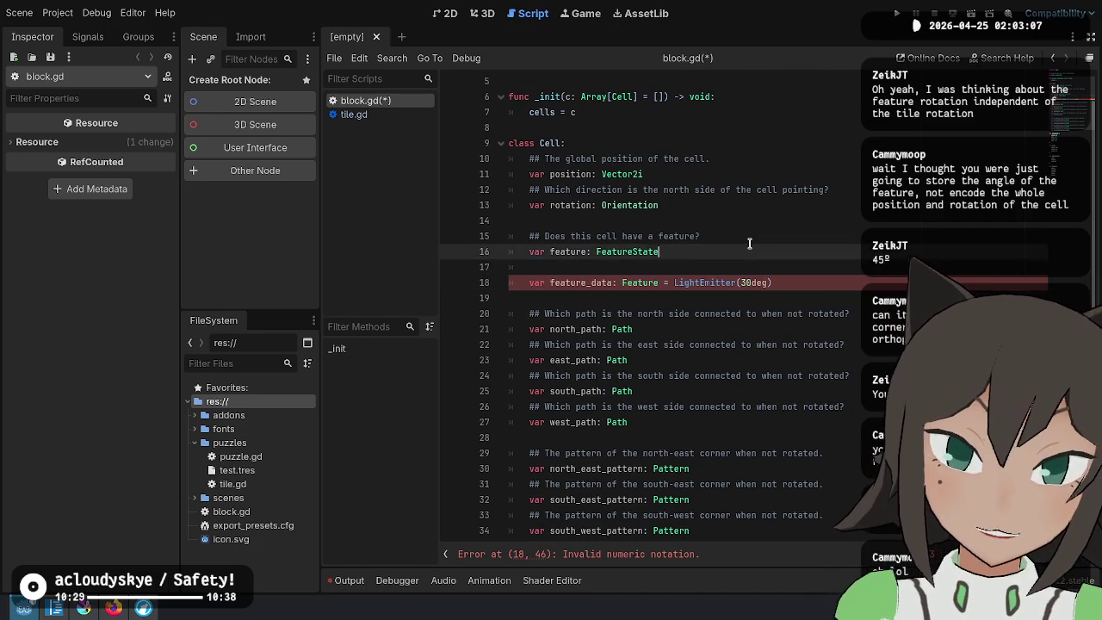
{"action": "key", "text": "Up"}
{"action": "key", "text": "Down"}
{"action": "key", "text": "Down"}
{"action": "key", "text": "Down"}
{"action": "key", "text": "End"}
{"action": "key", "text": "shift+Home"}
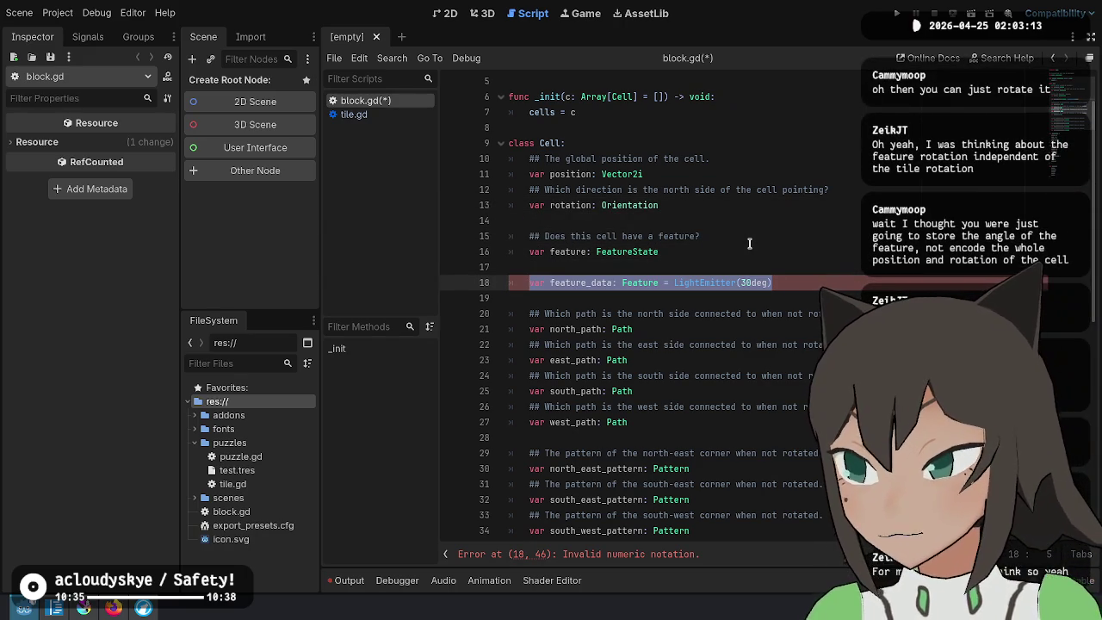
{"action": "key", "text": "End"}
{"action": "key", "text": "shift+Home"}
{"action": "key", "text": "Up"}
{"action": "key", "text": "Up"}
{"action": "key", "text": "Up"}
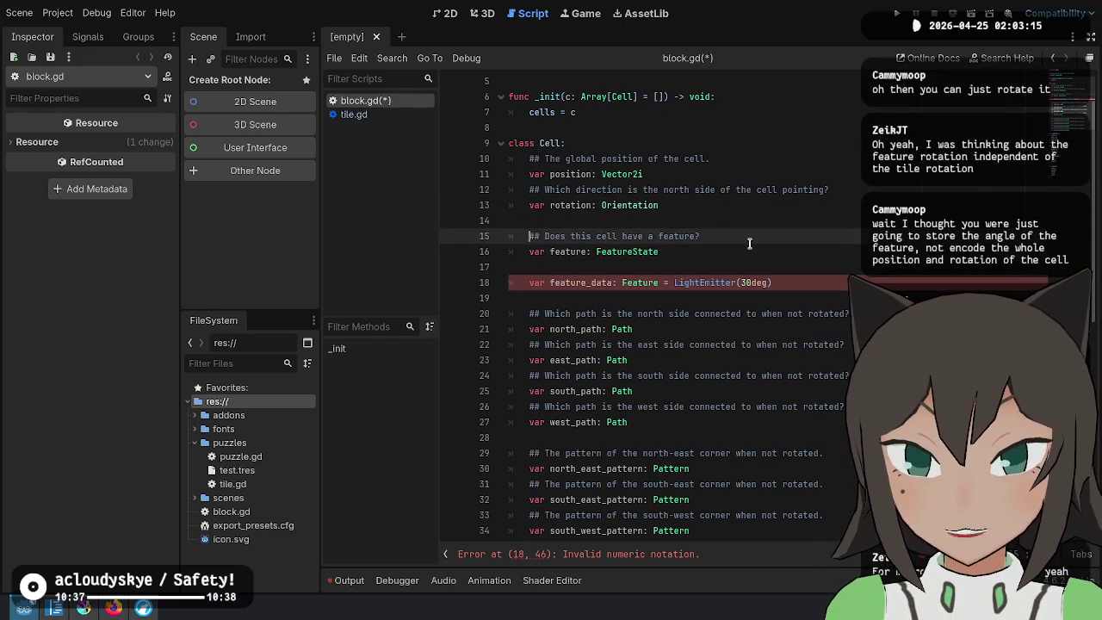
{"action": "key", "text": "Down"}
{"action": "key", "text": "Down"}
{"action": "key", "text": "Down"}
{"action": "key", "text": "End"}
{"action": "key", "text": "shift+Down"}
{"action": "key", "text": "shift+Down"}
{"action": "key", "text": "shift+End"}
{"action": "key", "text": "BackSpace"}
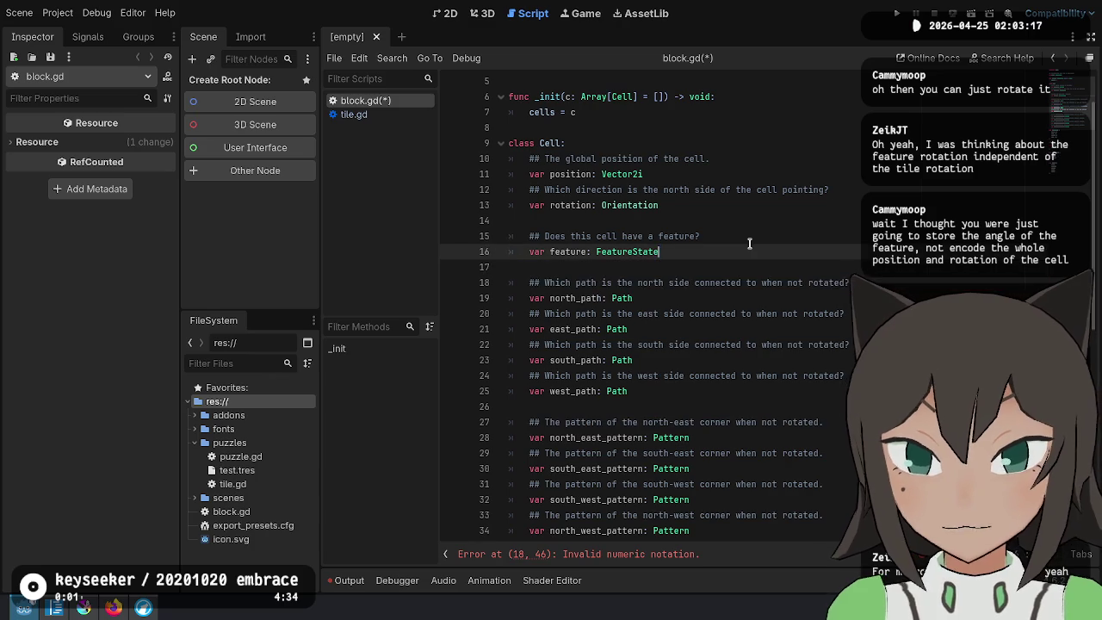
{"action": "key", "text": "ctrl+s"}
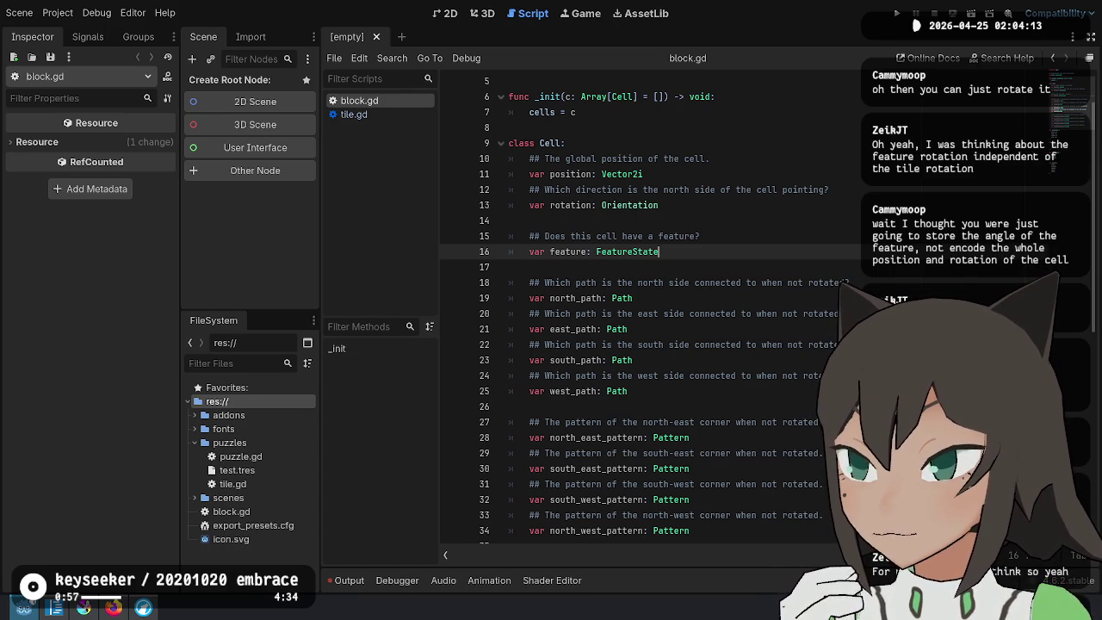
Move the caret through the path declarations to the blank line after west_path
{"action": "key", "text": "Down"}
{"action": "key", "text": "Down"}
{"action": "key", "text": "Down"}
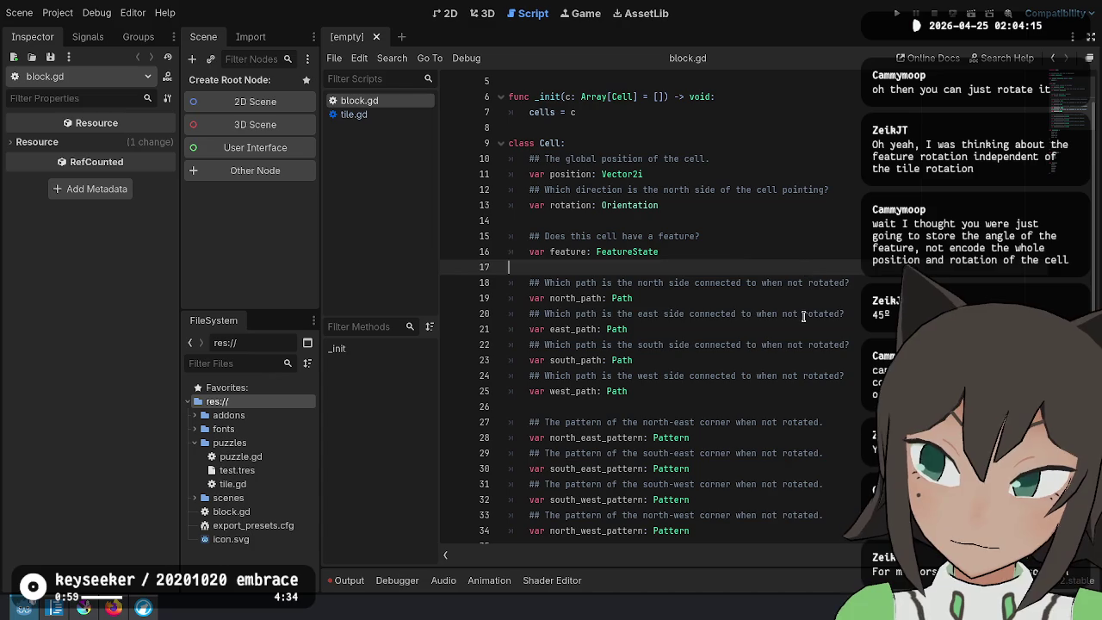
{"action": "left_click", "coordinate": [792, 263]}
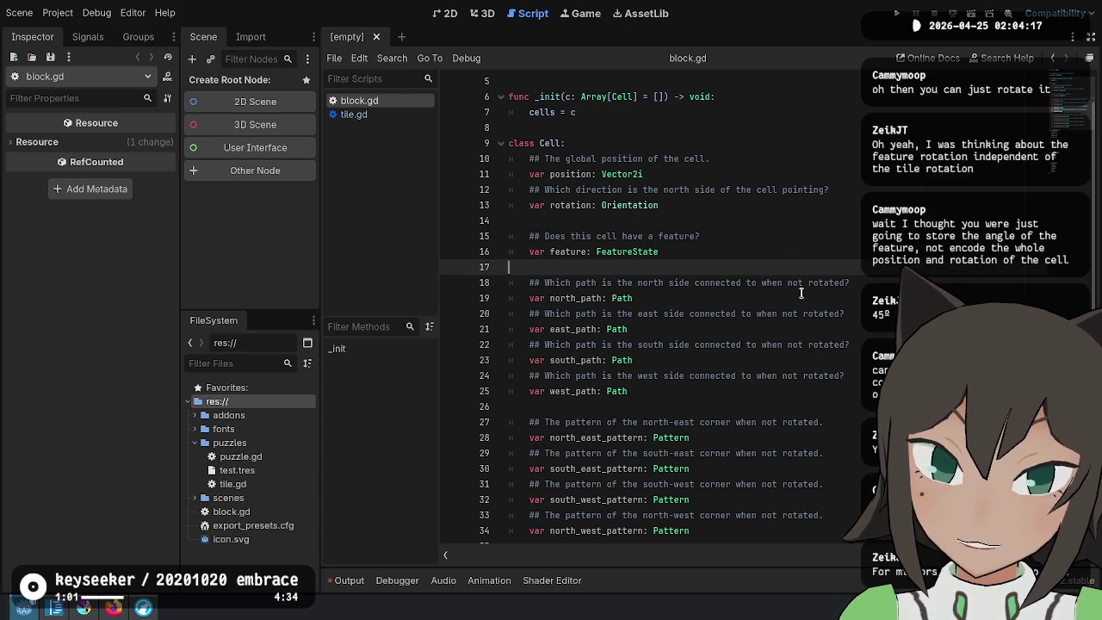
{"action": "left_click", "coordinate": [703, 400]}
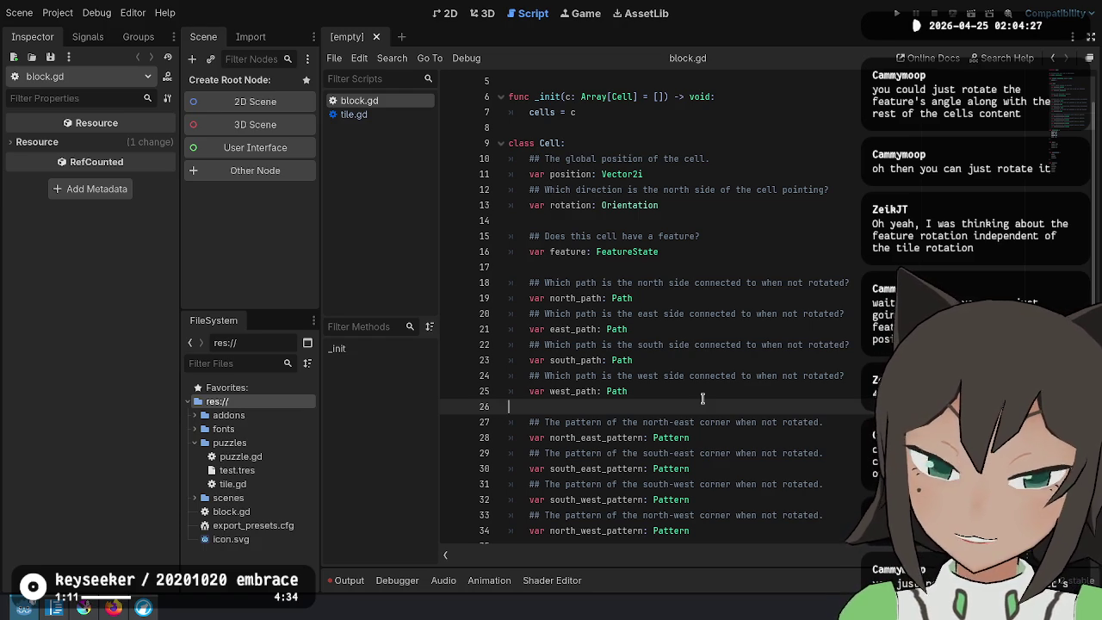
Delete the rotation doc comment and variable lines, then undo to bring them back
{"action": "scroll", "coordinate": [702, 399], "scroll_direction": "down", "scroll_amount": 4}
{"action": "scroll", "coordinate": [701, 394], "scroll_direction": "up", "scroll_amount": 4}
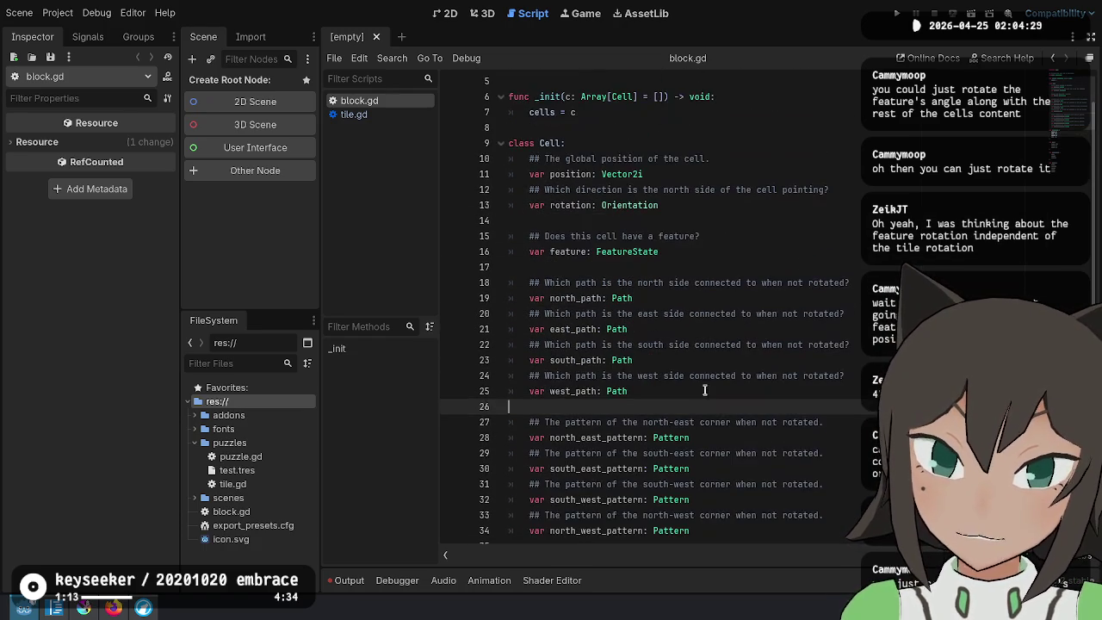
{"action": "left_click_drag", "start_coordinate": [692, 207], "coordinate": [708, 178]}
{"action": "key", "text": "BackSpace"}
{"action": "left_click", "coordinate": [718, 235]}
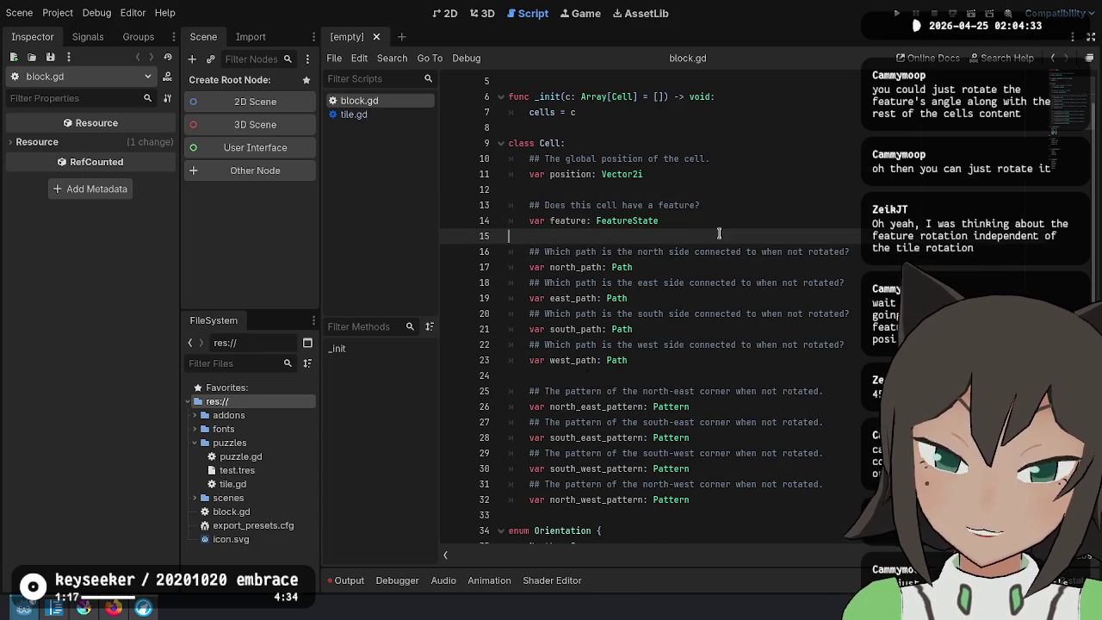
{"action": "key", "text": "ctrl+z"}
{"action": "left_click", "coordinate": [778, 224]}
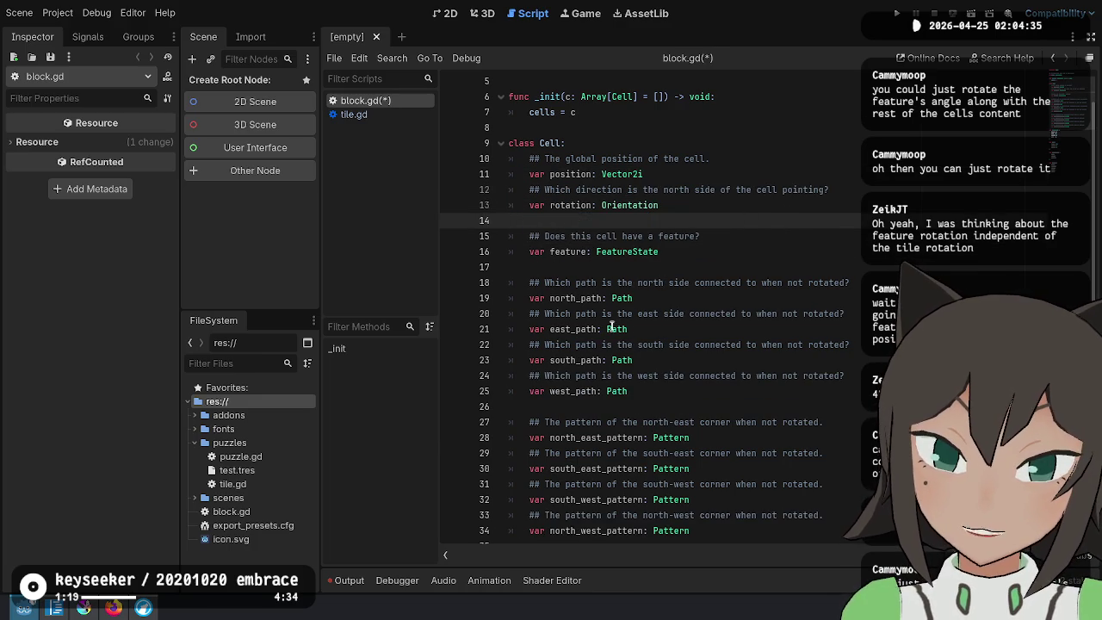
{"action": "left_click_drag", "start_coordinate": [608, 274], "coordinate": [667, 410]}
{"action": "left_click_drag", "start_coordinate": [847, 208], "coordinate": [869, 164]}
{"action": "key", "text": "ctrl+shift+z"}
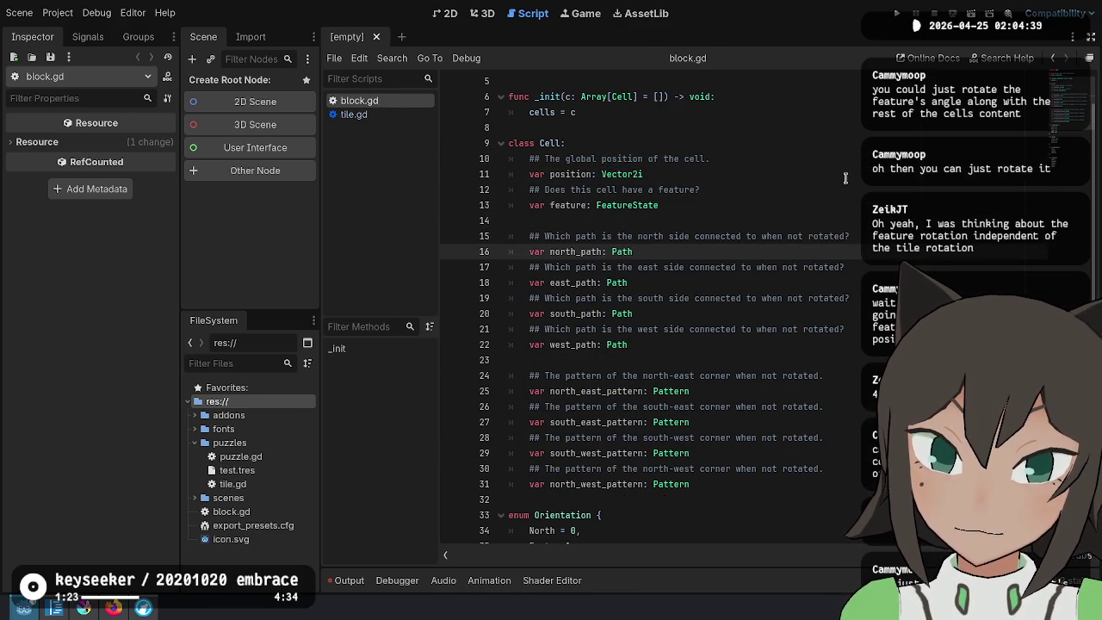
{"action": "key", "text": "ctrl+z"}
{"action": "key", "text": "ctrl+z"}
{"action": "key", "text": "ctrl+z"}
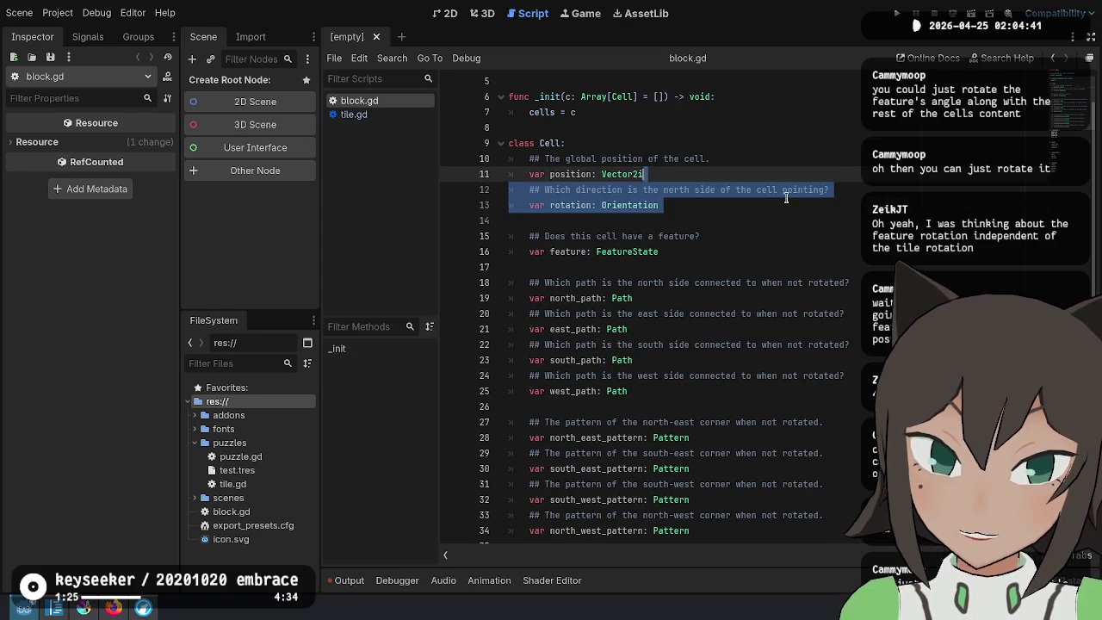
Comment out the rotation doc comment and 'var rotation' lines with Ctrl+K
{"action": "left_click", "coordinate": [787, 204]}
{"action": "left_click_drag", "start_coordinate": [787, 202], "coordinate": [864, 186]}
{"action": "key", "text": "ctrl+k"}
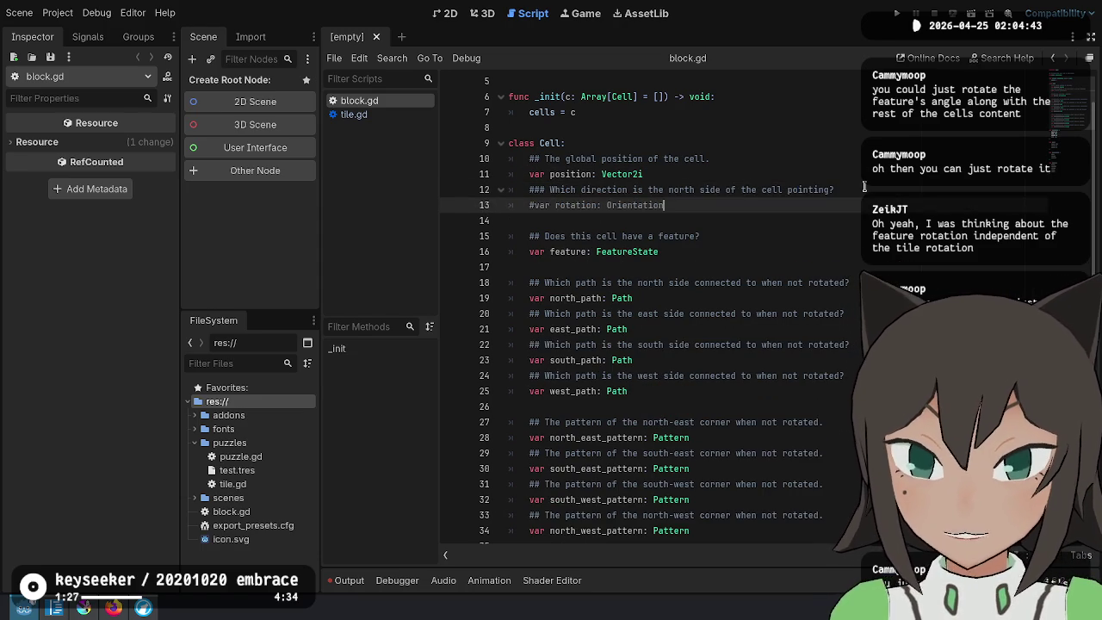
{"action": "key", "text": "Down"}
{"action": "key", "text": "Down"}
Comment out the entire Orientation enum
{"action": "scroll", "coordinate": [577, 392], "scroll_direction": "down", "scroll_amount": 4}
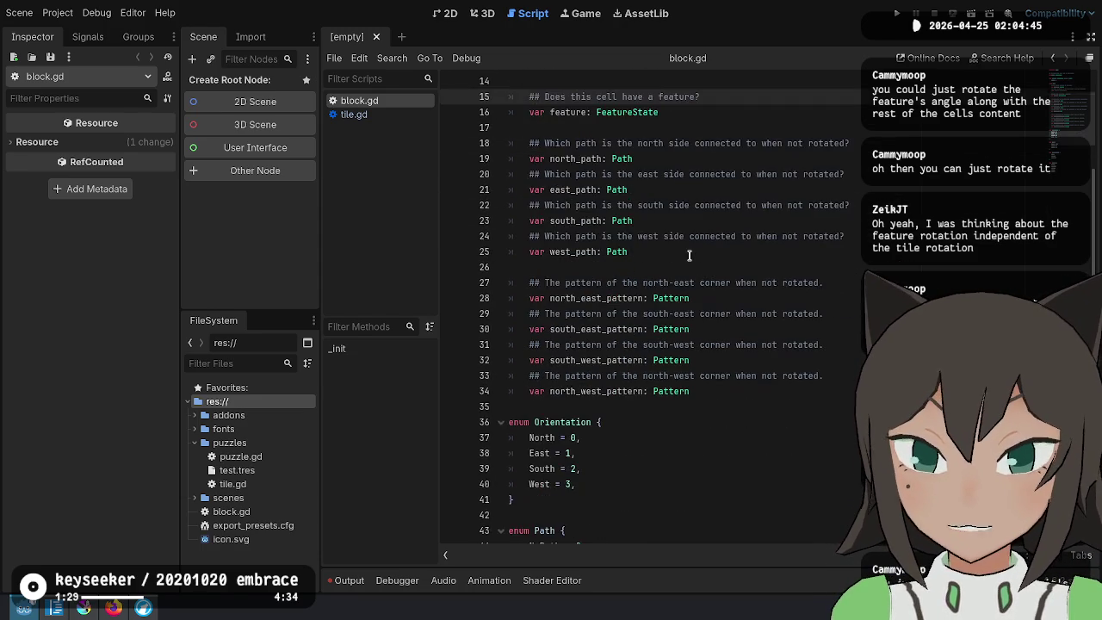
{"action": "scroll", "coordinate": [577, 392], "scroll_direction": "down", "scroll_amount": 1}
{"action": "left_click_drag", "start_coordinate": [515, 407], "coordinate": [599, 329]}
{"action": "key", "text": "ctrl+k"}
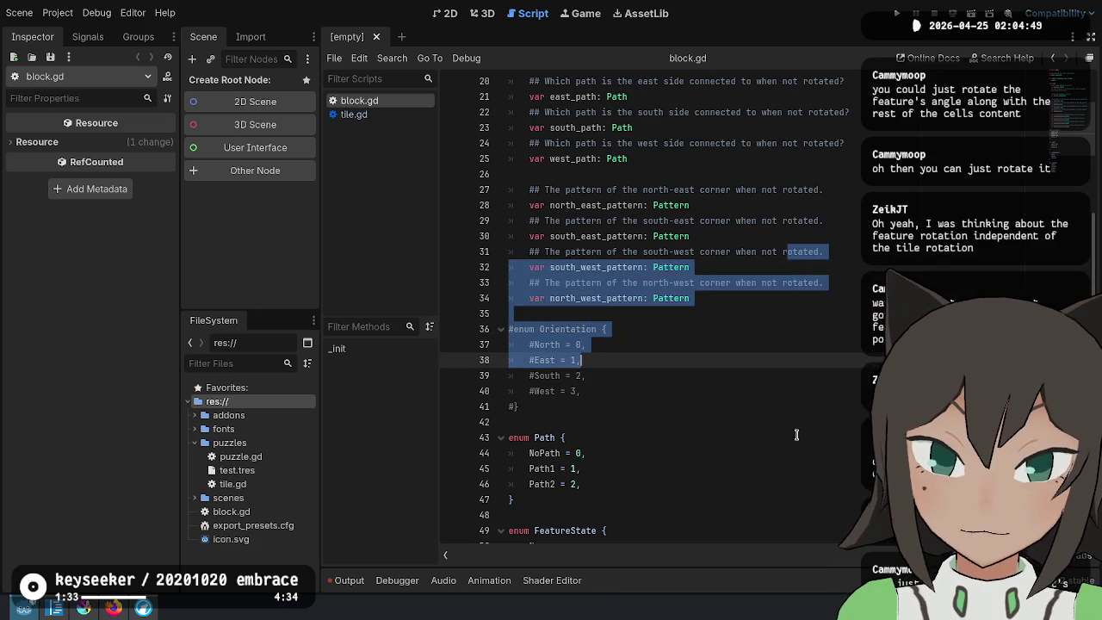
{"action": "left_click", "coordinate": [783, 415]}
Select the FeatureState type name on the feature variable line
{"action": "scroll", "coordinate": [782, 415], "scroll_direction": "up", "scroll_amount": 5}
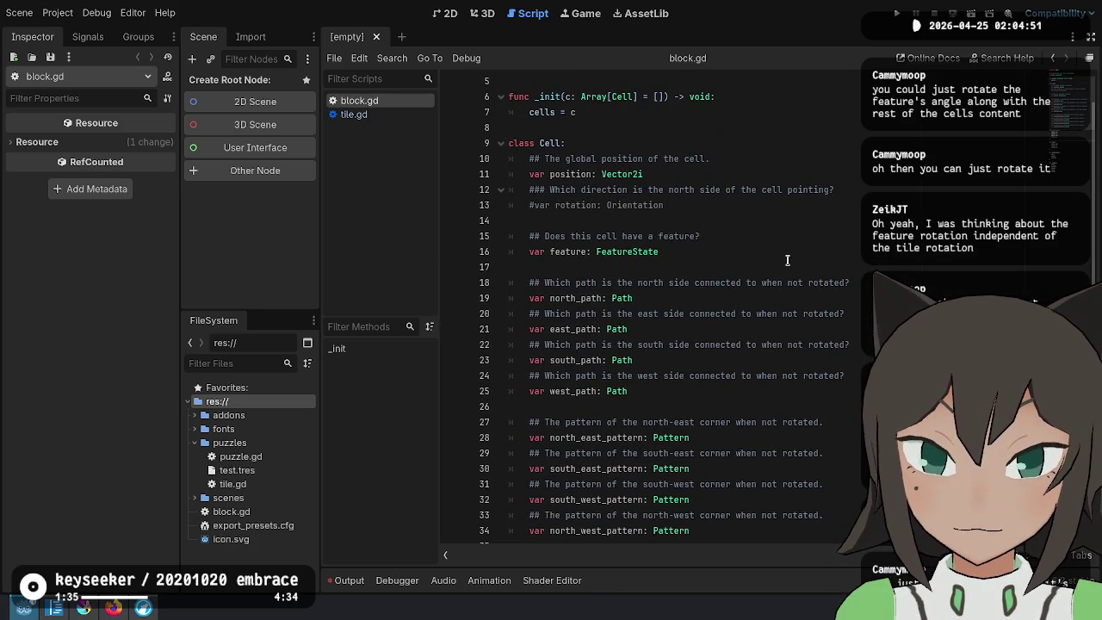
{"action": "mouse_move", "coordinate": [739, 252]}
{"action": "left_mouse_down"}
{"action": "mouse_move", "coordinate": [699, 205]}
{"action": "mouse_move", "coordinate": [701, 234]}
{"action": "mouse_move", "coordinate": [732, 219]}
{"action": "left_mouse_up"}
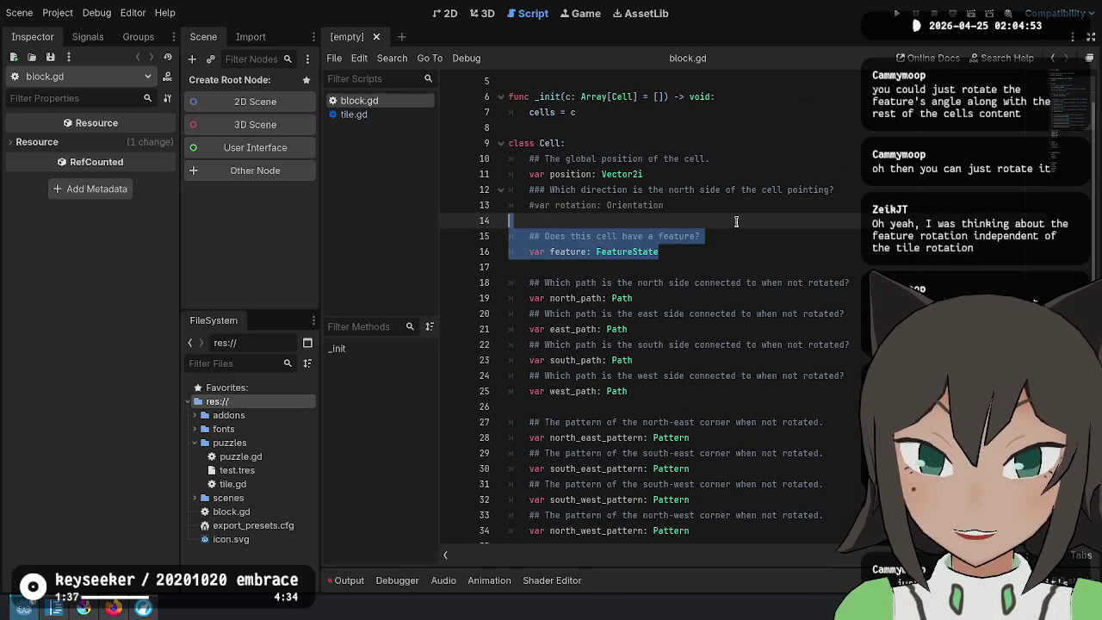
{"action": "left_click", "coordinate": [778, 255]}
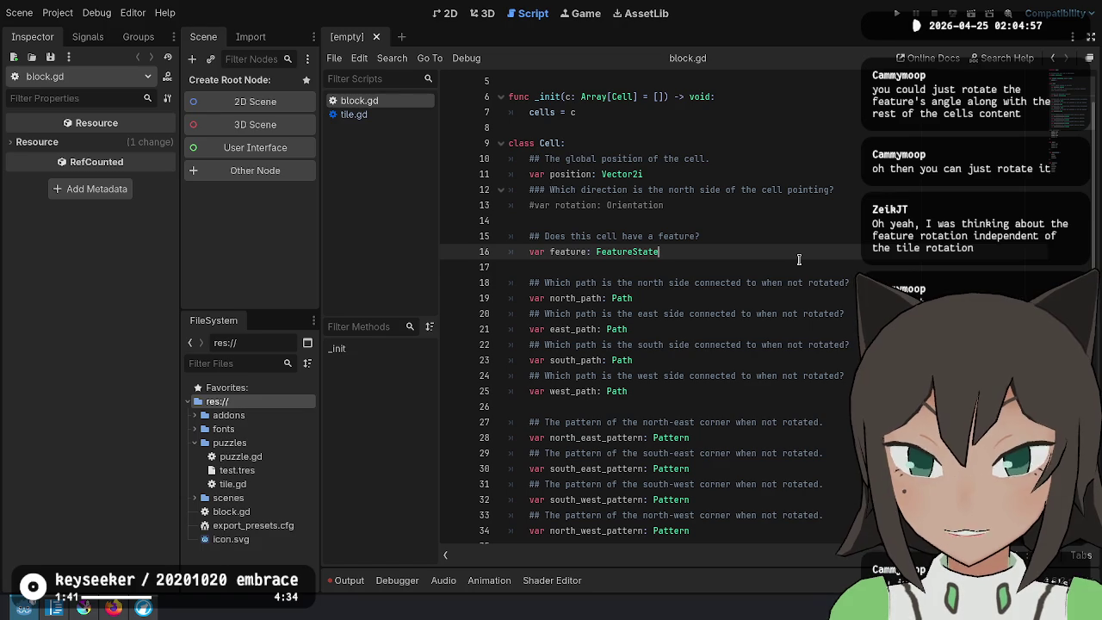
{"action": "key", "text": "ctrl+shift+Left"}
{"action": "key", "text": "ctrl+c"}
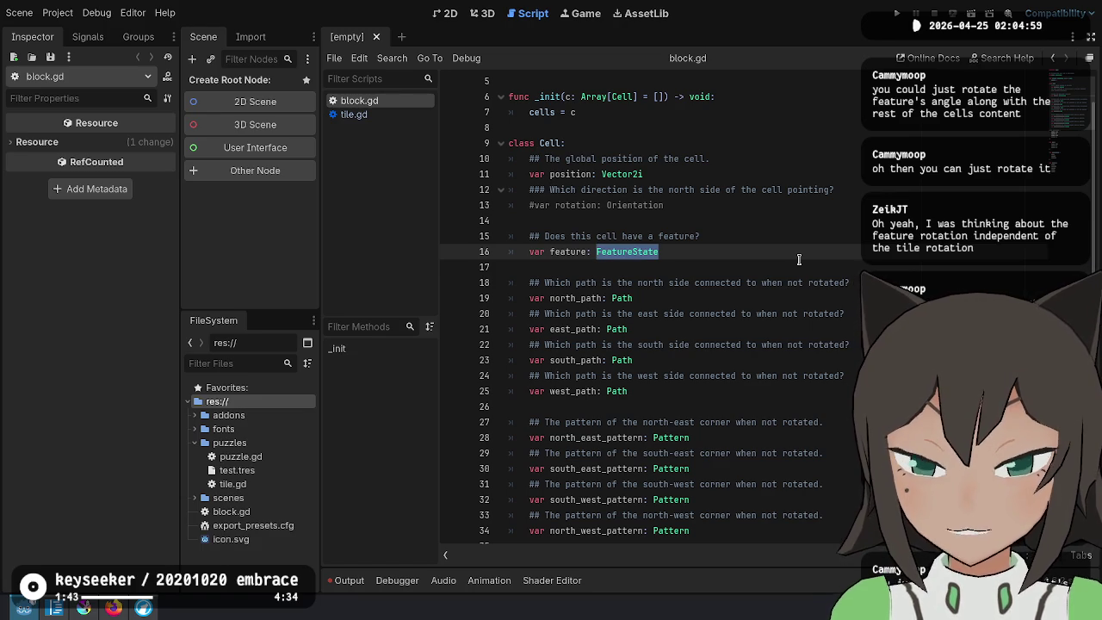
Try retyping the feature variable's type as RefCounted, then Resource, and back out
{"action": "type", "text": "Ref"}
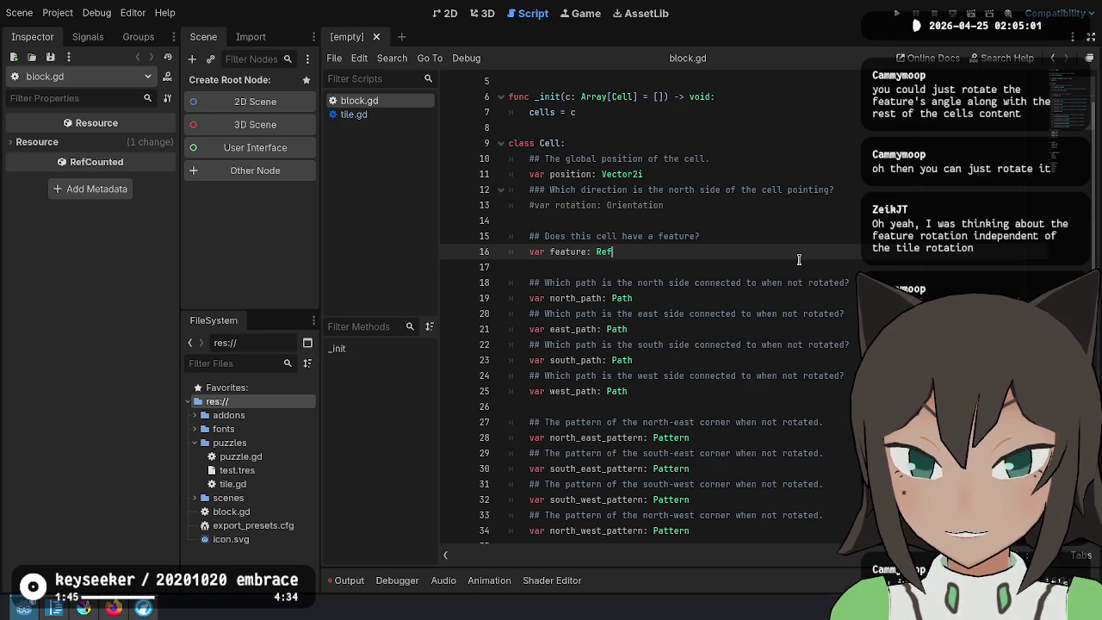
{"action": "key", "text": "Return"}
{"action": "key", "text": "ctrl+shift+Left"}
{"action": "type", "text": "Resource"}
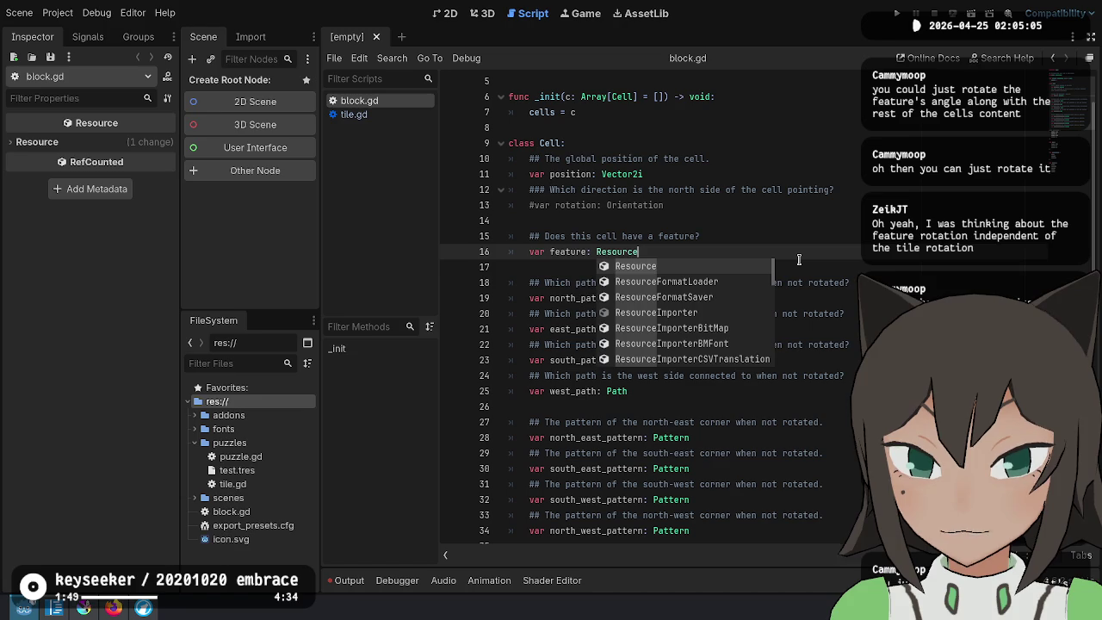
{"action": "key", "text": "ctrl+z"}
{"action": "key", "text": "ctrl+z"}
{"action": "key", "text": "Right"}
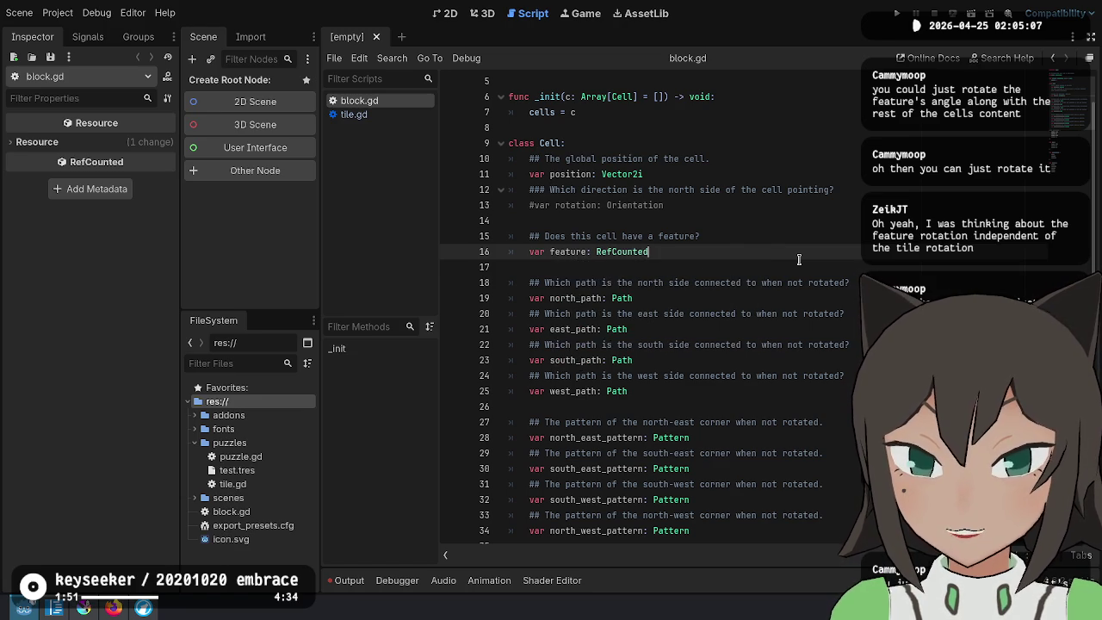
Restore FeatureState as the feature variable's type
{"action": "scroll", "coordinate": [799, 259], "scroll_direction": "down", "scroll_amount": 8}
{"action": "left_click", "coordinate": [626, 395]}
{"action": "left_click", "coordinate": [606, 251]}
{"action": "left_click", "coordinate": [594, 269]}
{"action": "scroll", "coordinate": [642, 267], "scroll_direction": "up", "scroll_amount": 8}
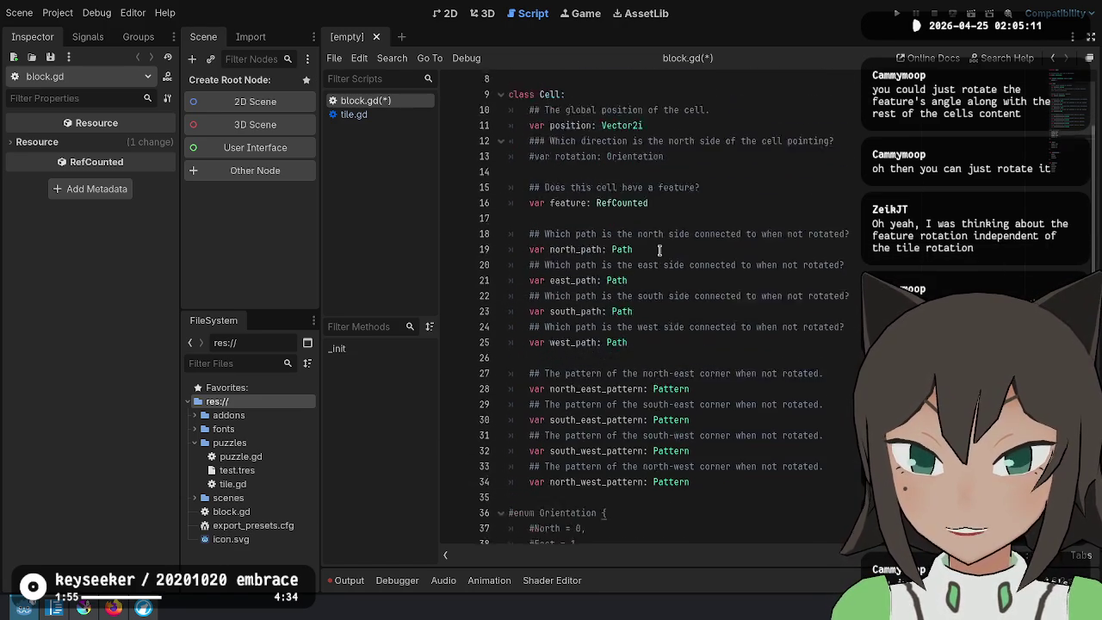
{"action": "left_click", "coordinate": [699, 253]}
{"action": "key", "text": "ctrl+shift+Left"}
{"action": "key", "text": "ctrl+v"}
{"action": "left_click", "coordinate": [738, 249]}
Save, then add 'var feature_type: FeatureType' below the feature variable
{"action": "key", "text": "ctrl+s"}
{"action": "key", "text": "Return"}
{"action": "type", "text": "var feature"}
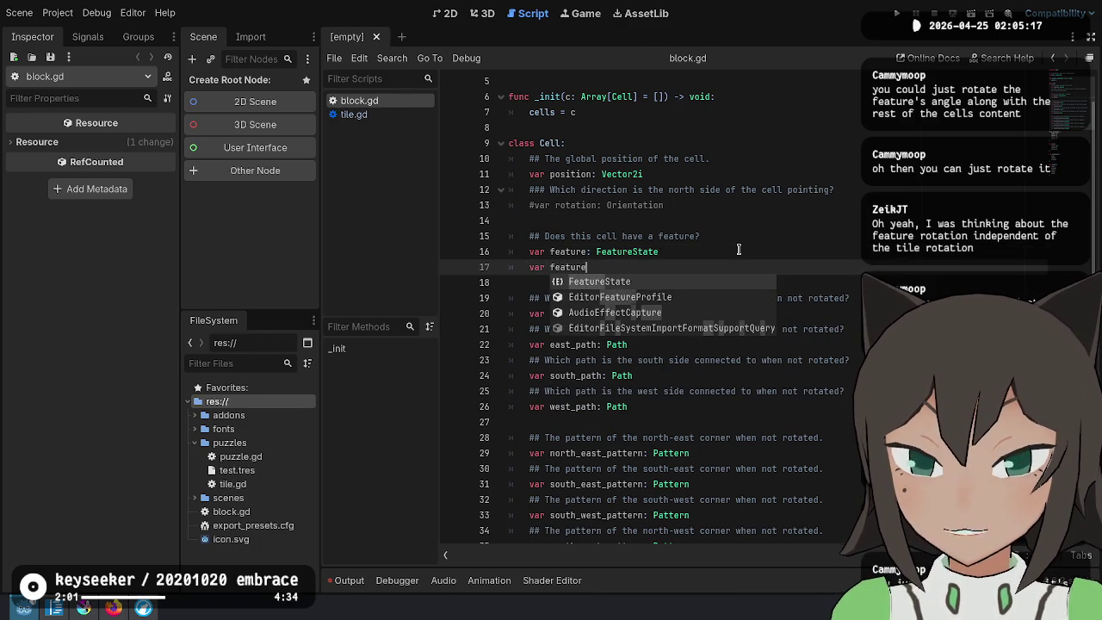
{"action": "type", "text": "_dir"}
{"action": "key", "text": "BackSpace"}
{"action": "key", "text": "BackSpace"}
{"action": "key", "text": "BackSpace"}
{"action": "type", "text": "_ty"}
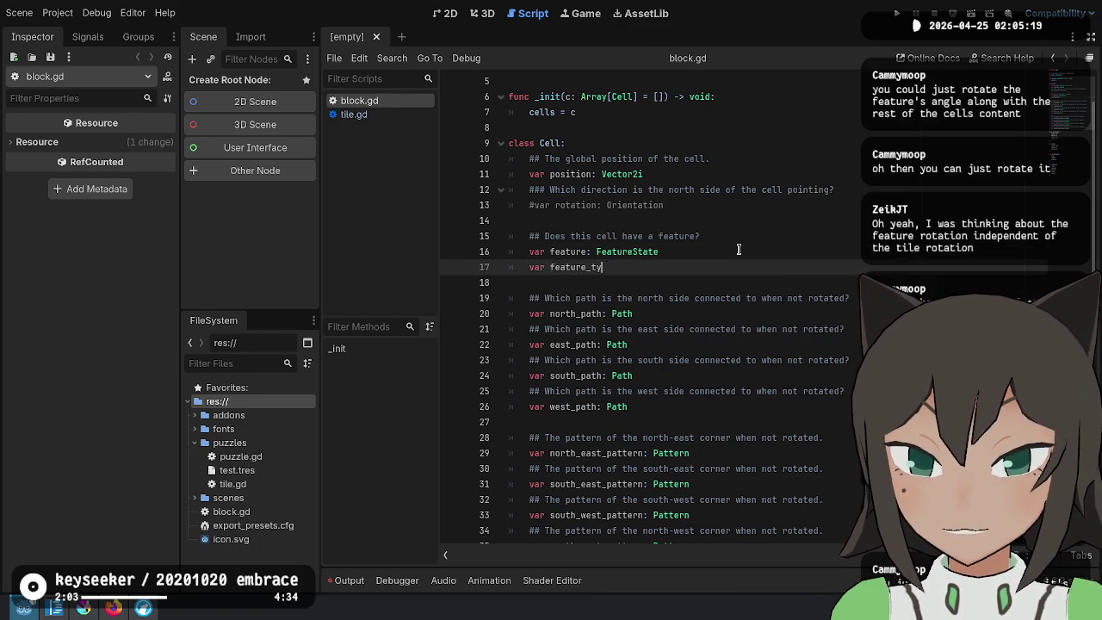
{"action": "type", "text": "pe: FeatureType"}
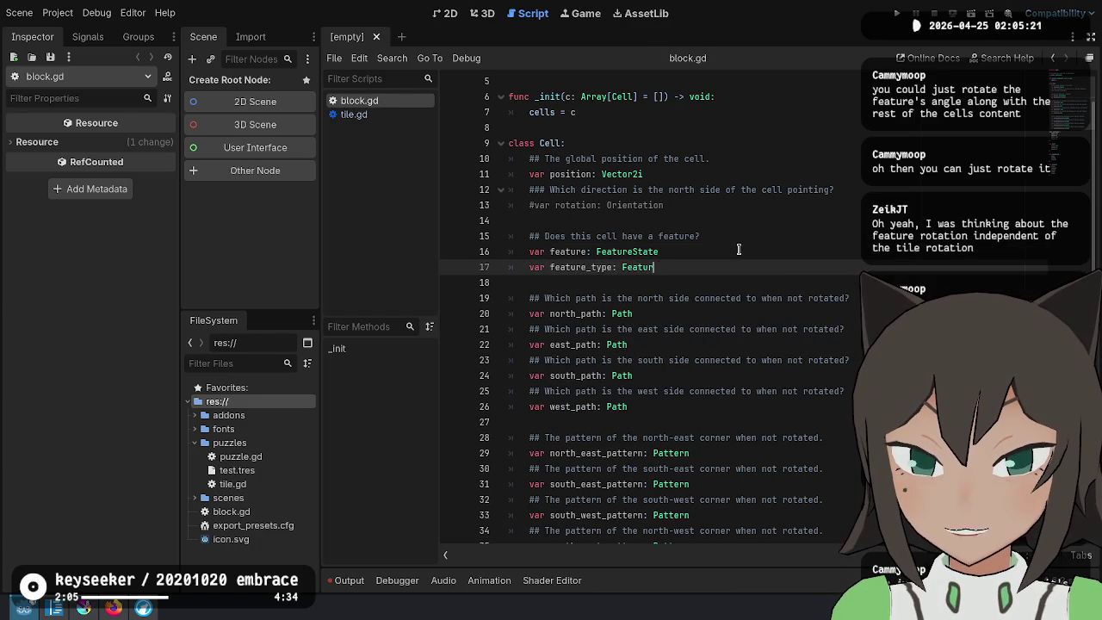
{"action": "key", "text": "Up"}
{"action": "key", "text": "Up"}
{"action": "key", "text": "Up"}
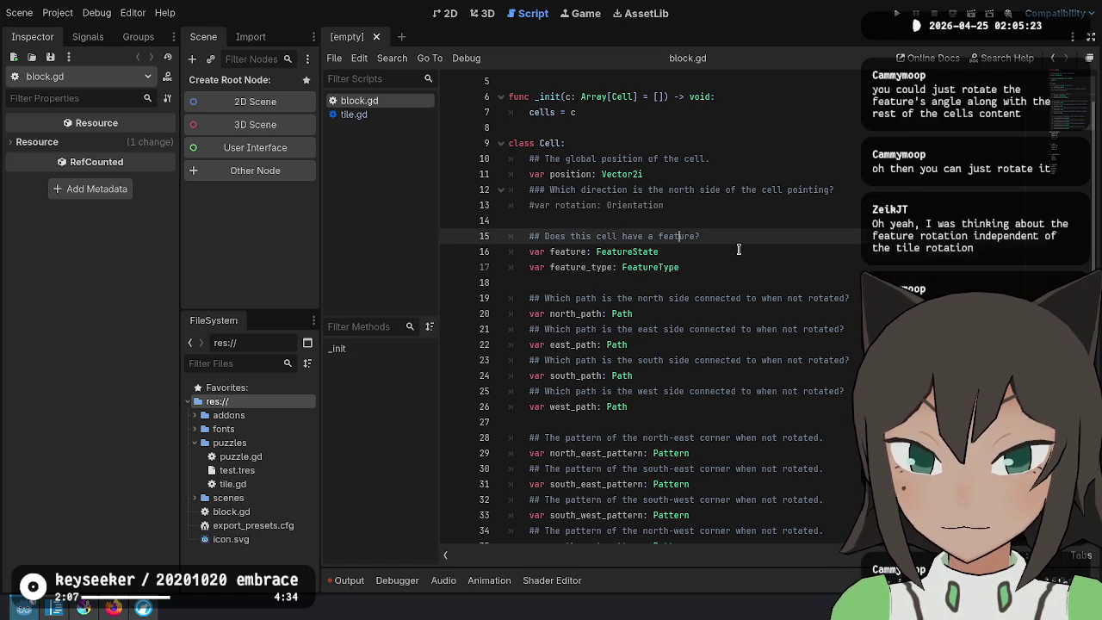
{"action": "key", "text": "Down"}
{"action": "key", "text": "Down"}
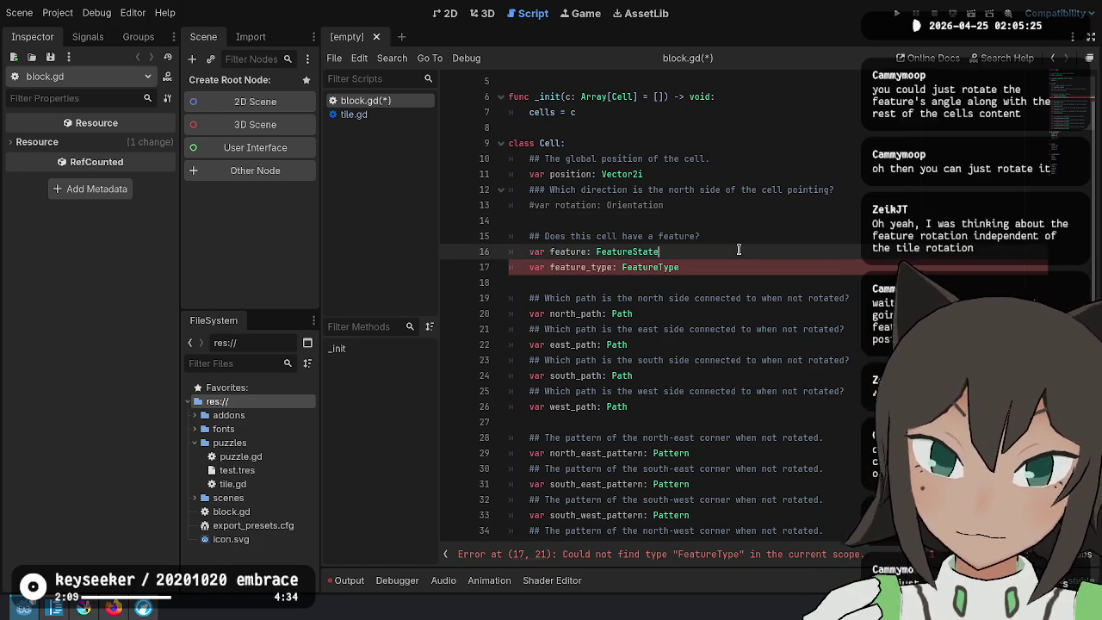
{"action": "key", "text": "Return"}
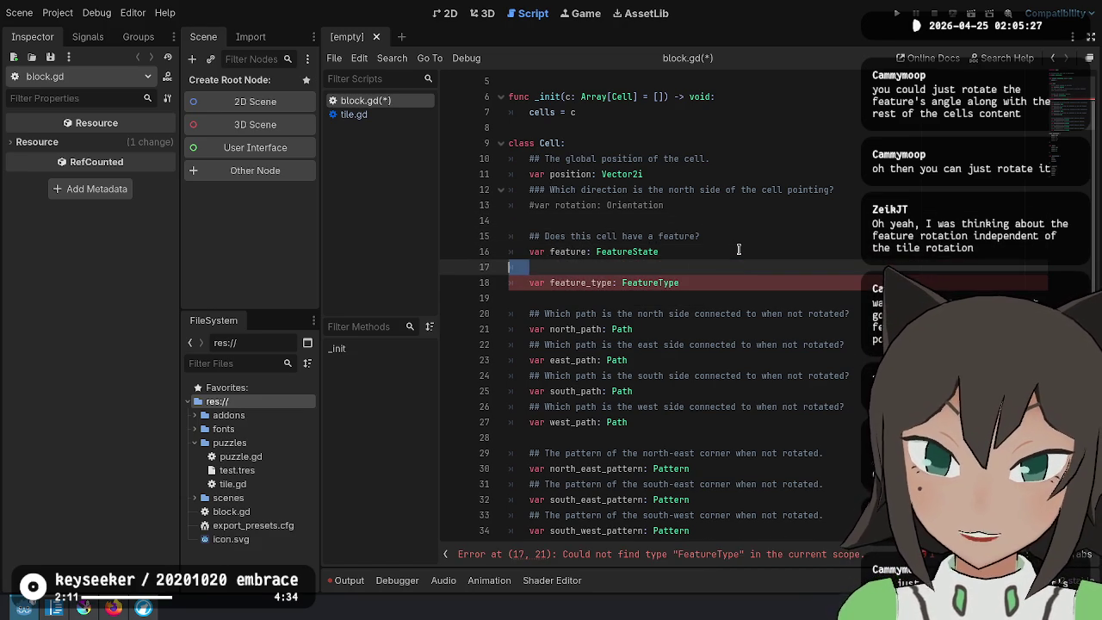
{"action": "key", "text": "Down"}
{"action": "key", "text": "End"}
{"action": "key", "text": "ctrl+shift+Left"}
Insert blank lines above the FeatureState enum to make room for a new enum
{"action": "scroll", "coordinate": [621, 291], "scroll_direction": "down", "scroll_amount": 10}
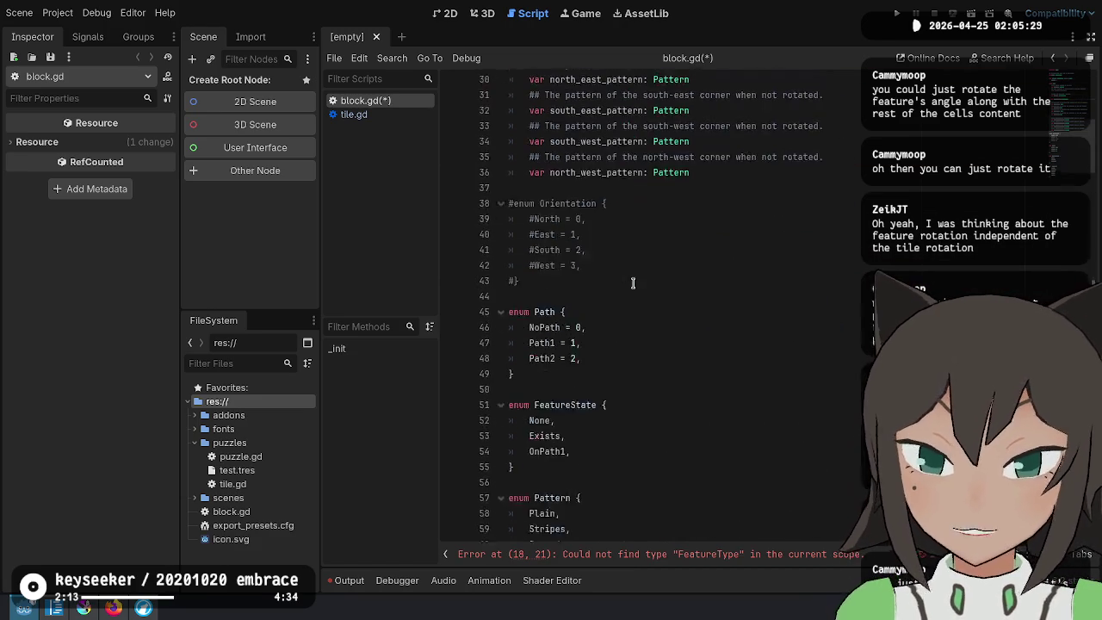
{"action": "left_click", "coordinate": [616, 315]}
{"action": "key", "text": "Return"}
{"action": "key", "text": "Return"}
{"action": "left_click", "coordinate": [627, 332]}
Start 'enum FeatureType {' with Sink and NELight entries
{"action": "type", "text": "enum FeatureType {"}
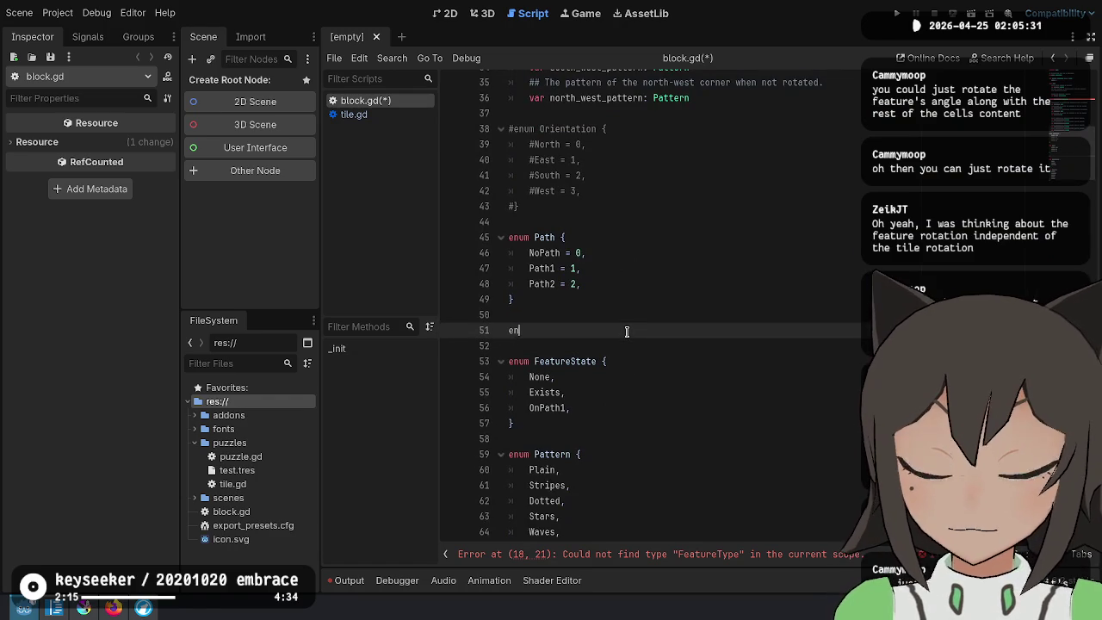
{"action": "key", "text": "Return"}
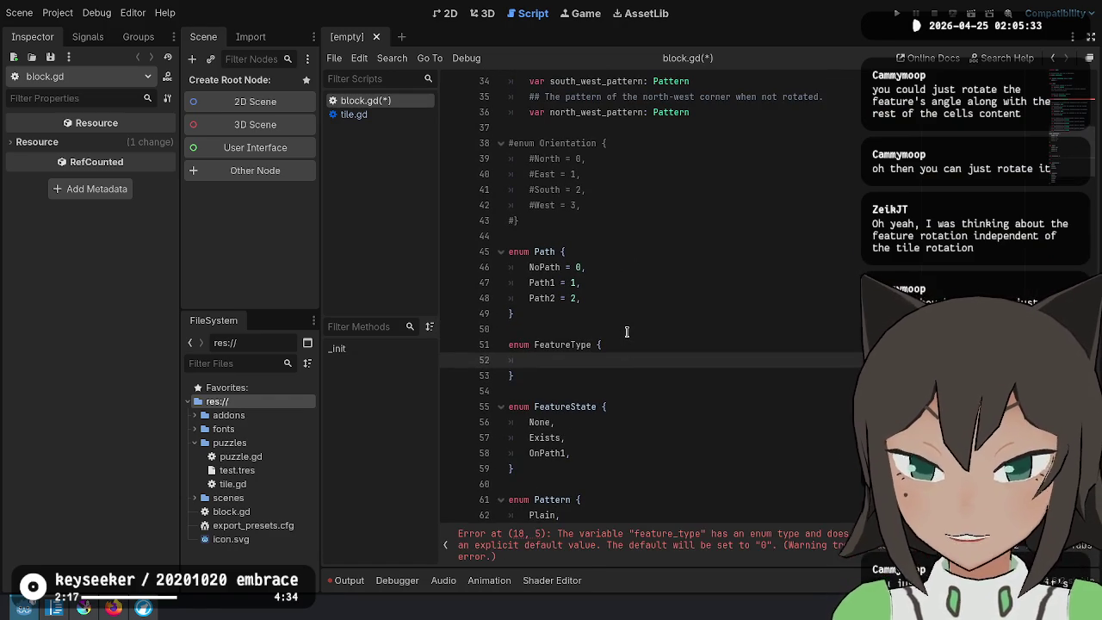
{"action": "type", "text": "Node,"}
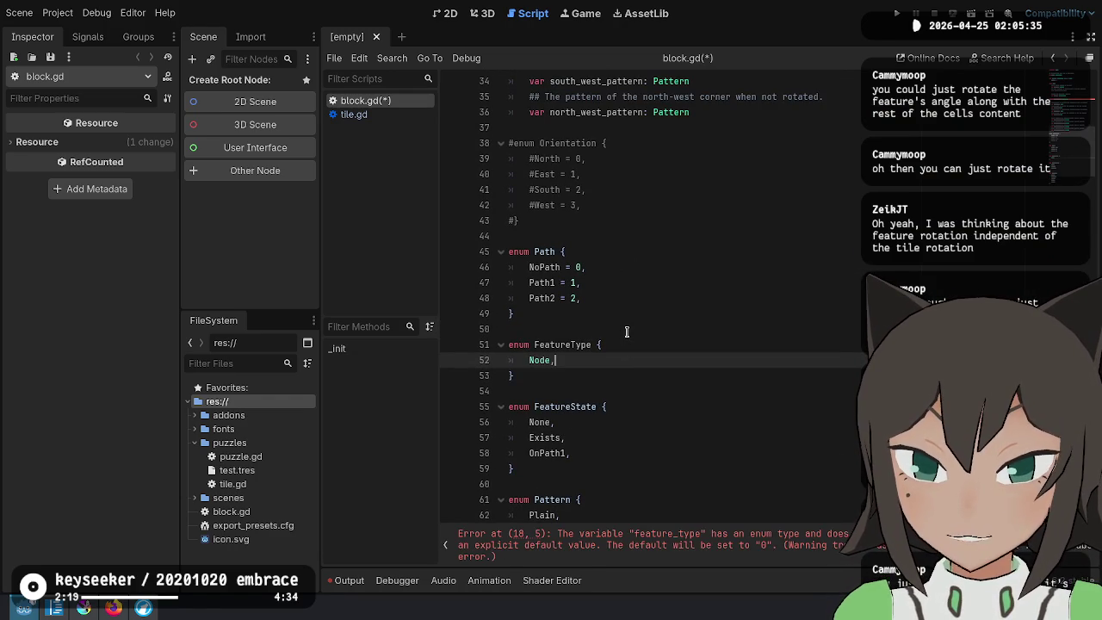
{"action": "type", "text": "Sink,"}
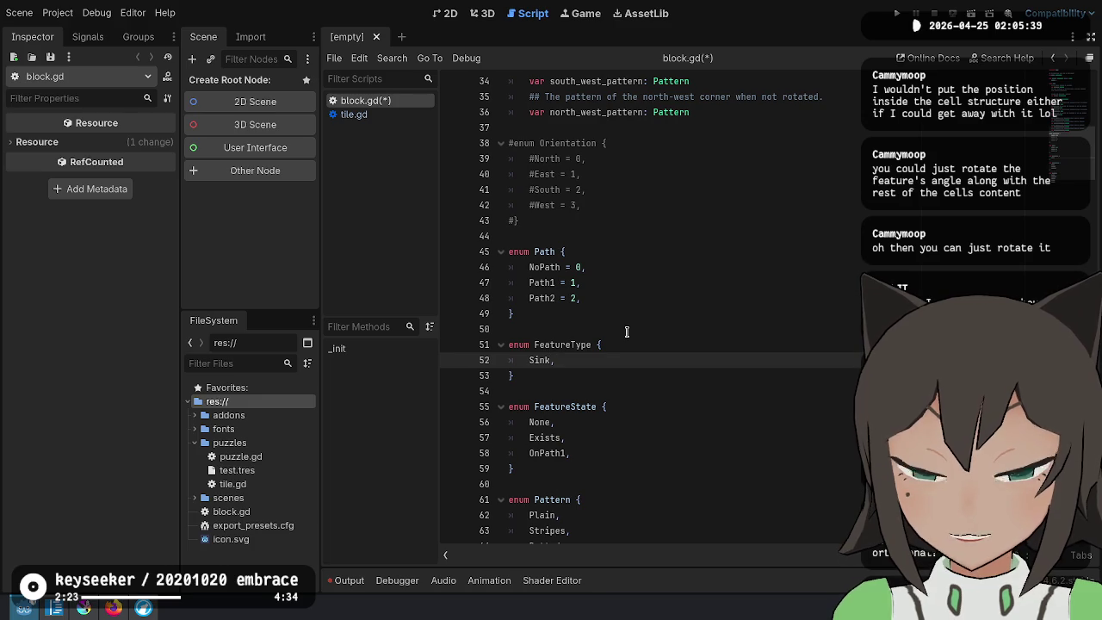
{"action": "key", "text": "Return"}
{"action": "type", "text": "NELi"}
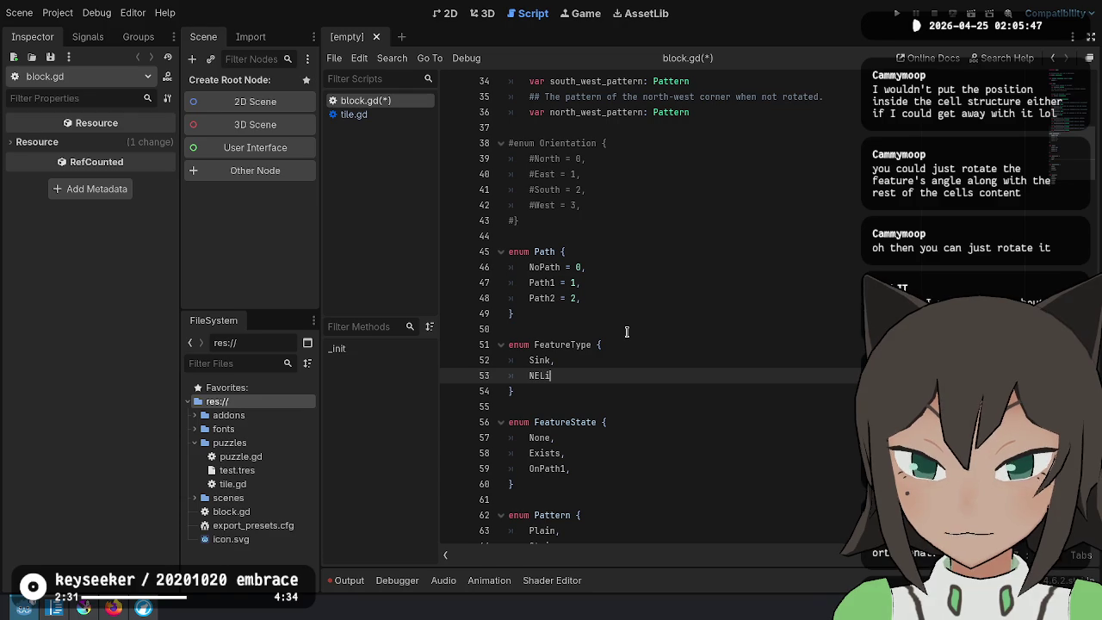
{"action": "type", "text": "ght"}
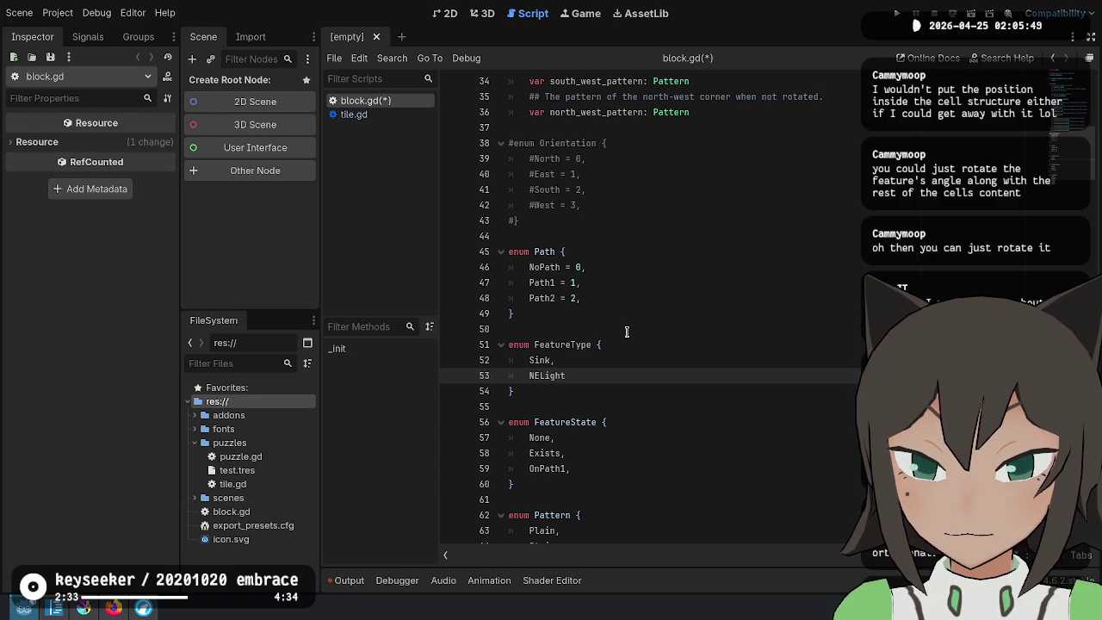
{"action": "key", "text": "Return"}
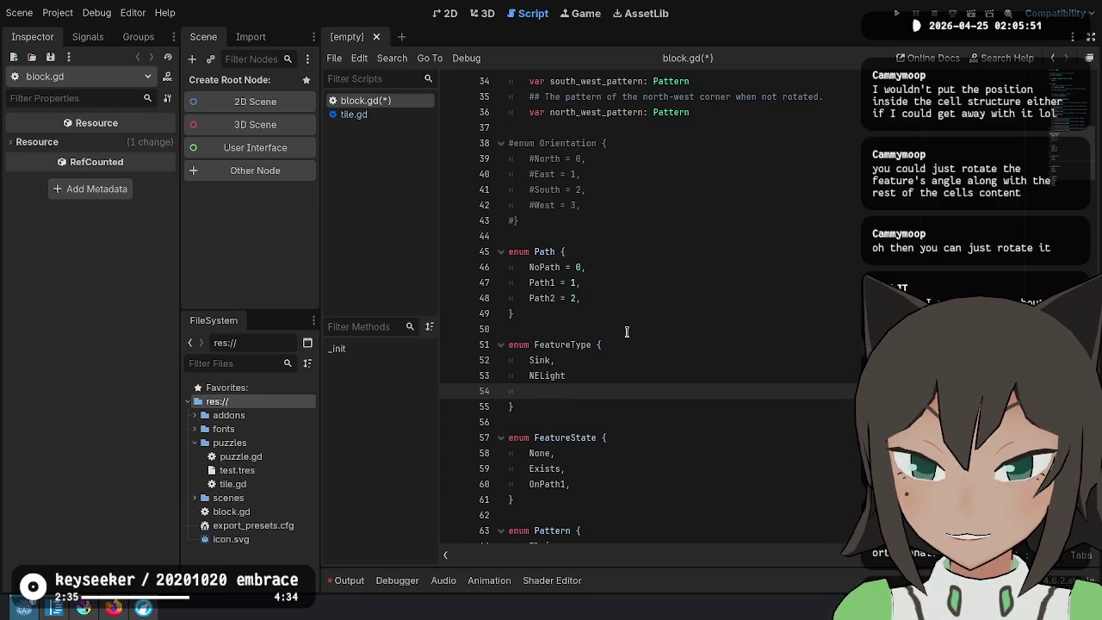
Add SELight and SWLight entries, adding the missing comma after NELight
{"action": "key", "text": "Up"}
{"action": "key", "text": "shift+End"}
{"action": "key", "text": "Down"}
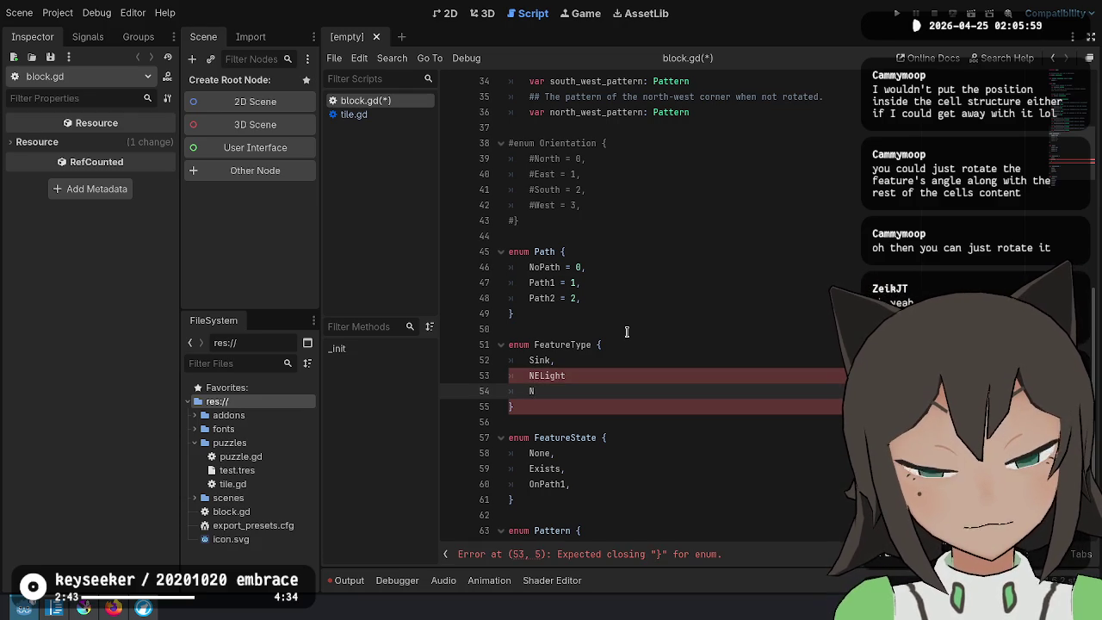
{"action": "key", "text": "BackSpace"}
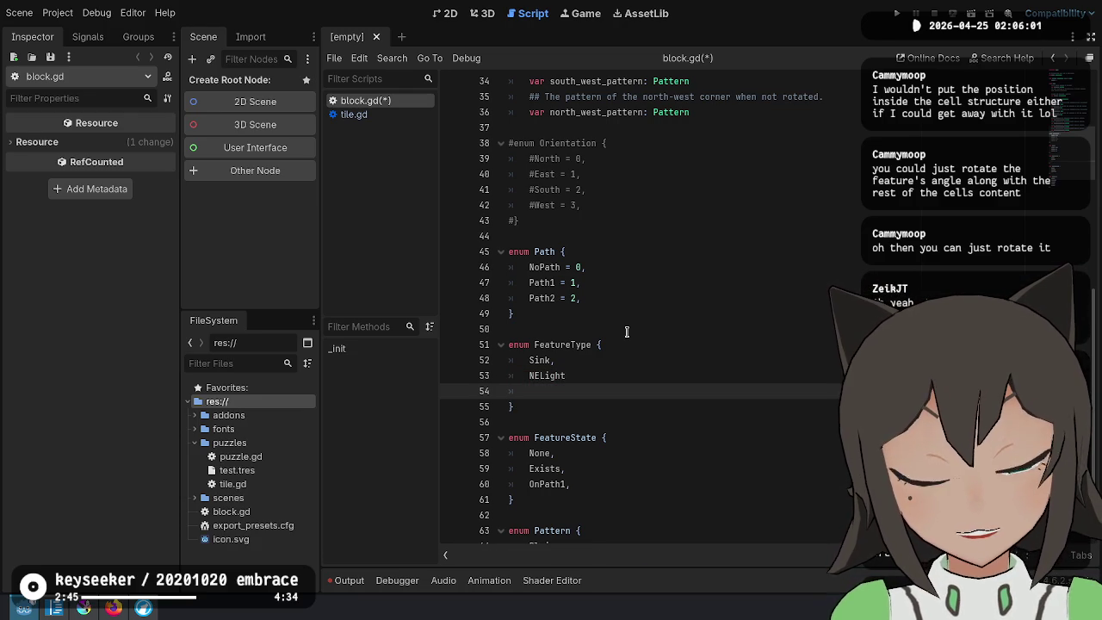
{"action": "type", "text": "SELight,"}
{"action": "key", "text": "Up"}
{"action": "type", "text": ","}
{"action": "key", "text": "Down"}
{"action": "key", "text": "Return"}
{"action": "type", "text": "SW"}
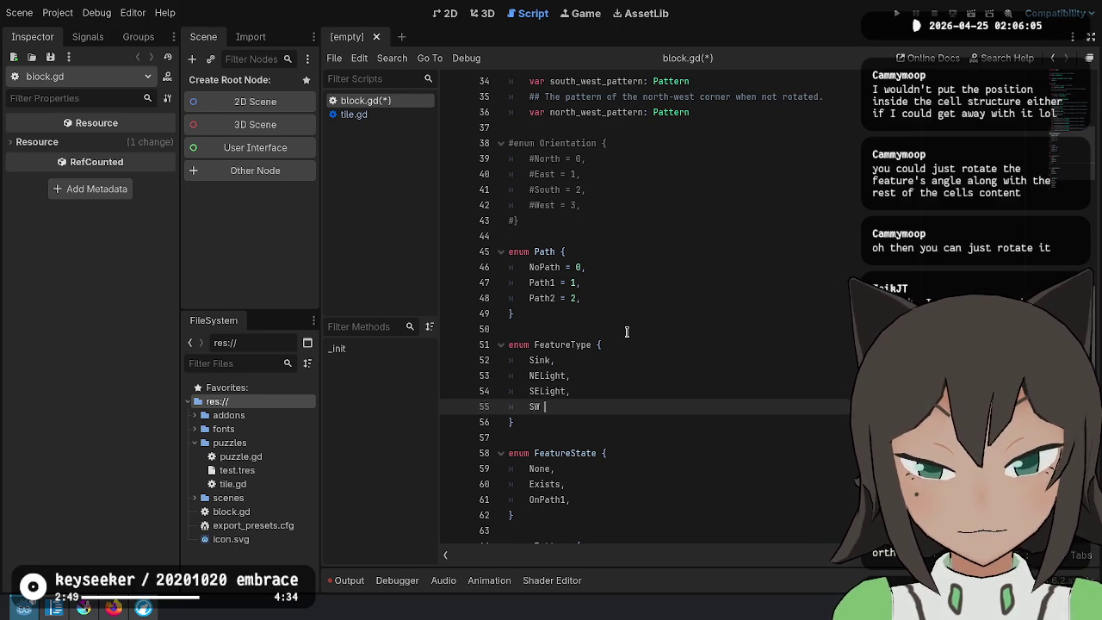
{"action": "type", "text": "Light,"}
Add NWLight, HMirror and VMirror entries to FeatureType
{"action": "key", "text": "Return"}
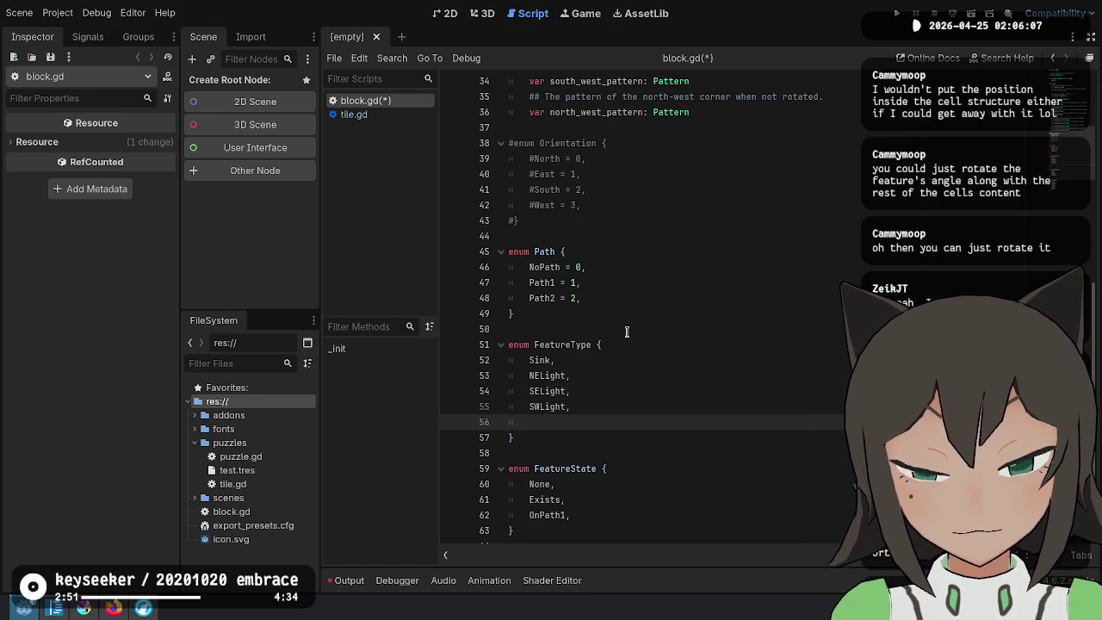
{"action": "type", "text": "NWLight,"}
{"action": "key", "text": "Return"}
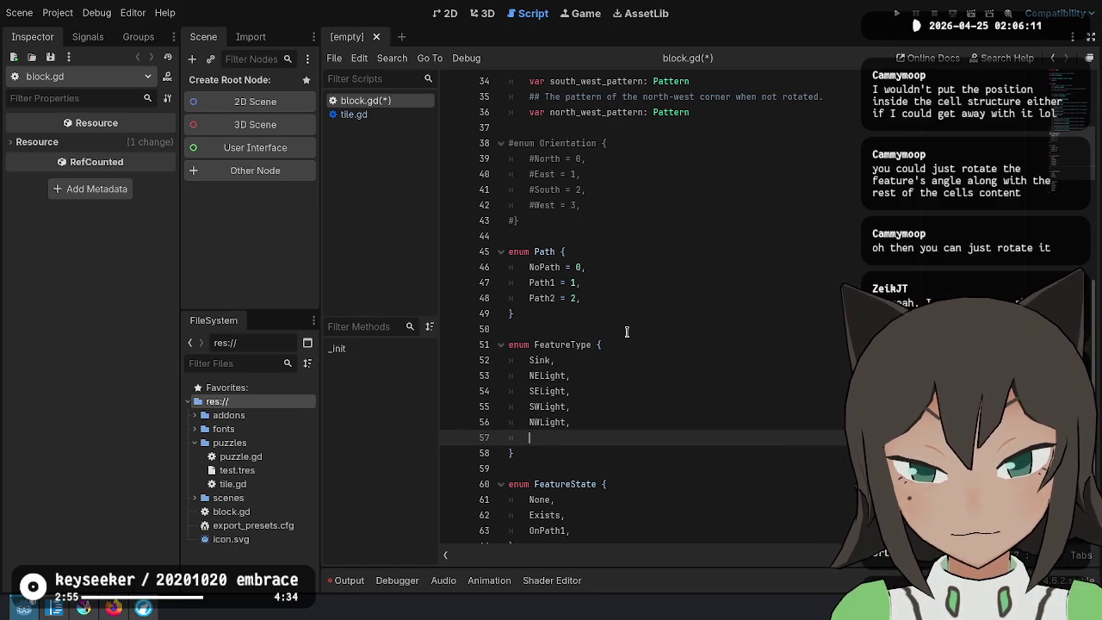
{"action": "type", "text": "Mirror,"}
{"action": "key", "text": "Return"}
{"action": "type", "text": "Mirror,"}
{"action": "key", "text": "shift+Up"}
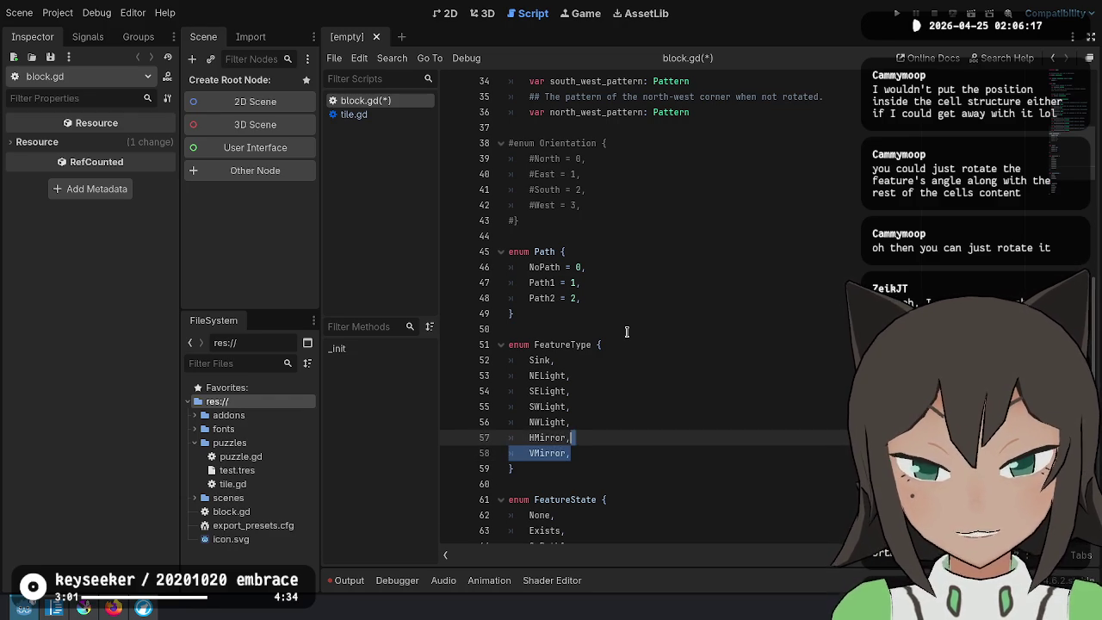
{"action": "key", "text": "Left"}
{"action": "key", "text": "ctrl+shift+Left"}
{"action": "key", "text": "alt+Down"}
{"action": "key", "text": "alt+Up"}
{"action": "key", "text": "Right"}
{"action": "key", "text": "Down"}
{"action": "key", "text": "Down"}
{"action": "key", "text": "Up"}
{"action": "key", "text": "Up"}
{"action": "key", "text": "ctrl+shift+Left"}
{"action": "key", "text": "Right"}
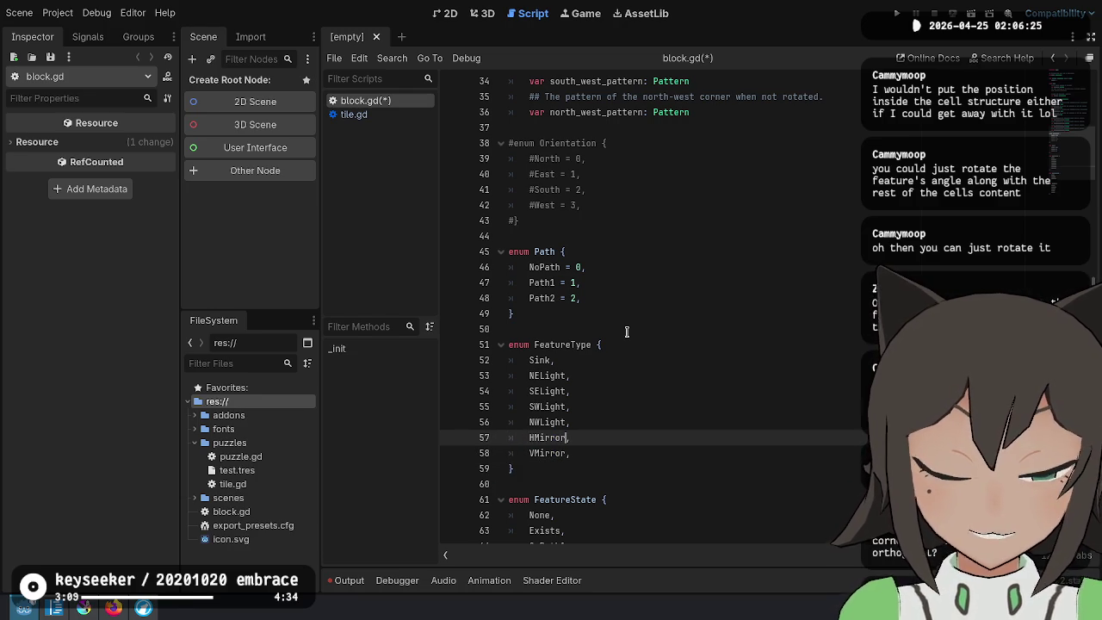
{"action": "key", "text": "ctrl+shift+Left"}
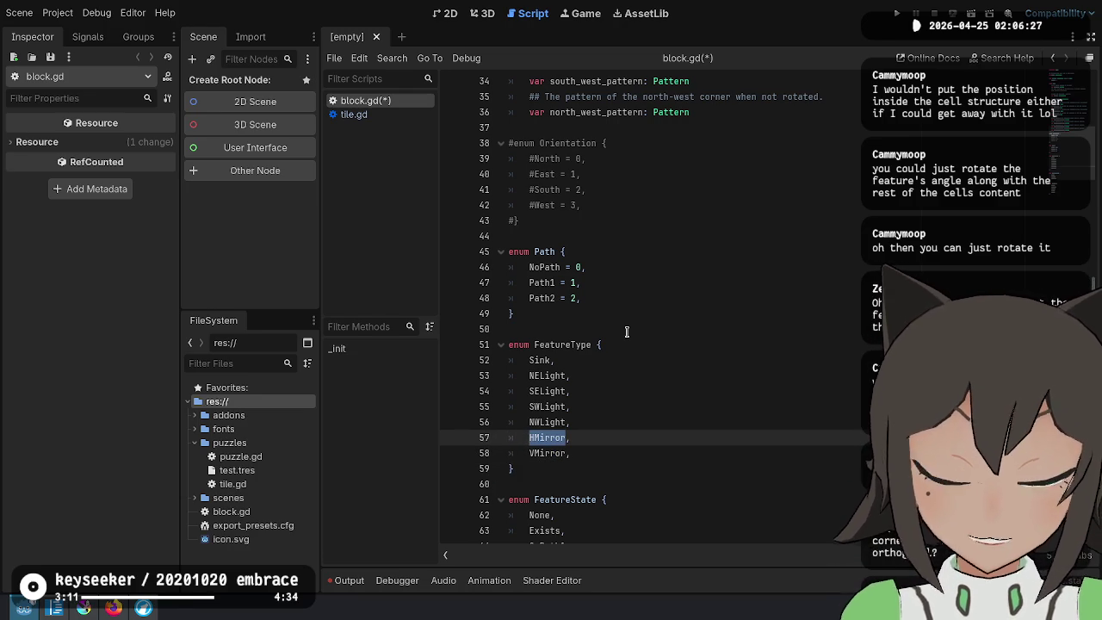
{"action": "key", "text": "Right"}
{"action": "key", "text": "ctrl+shift+Left"}
{"action": "key", "text": "Right"}
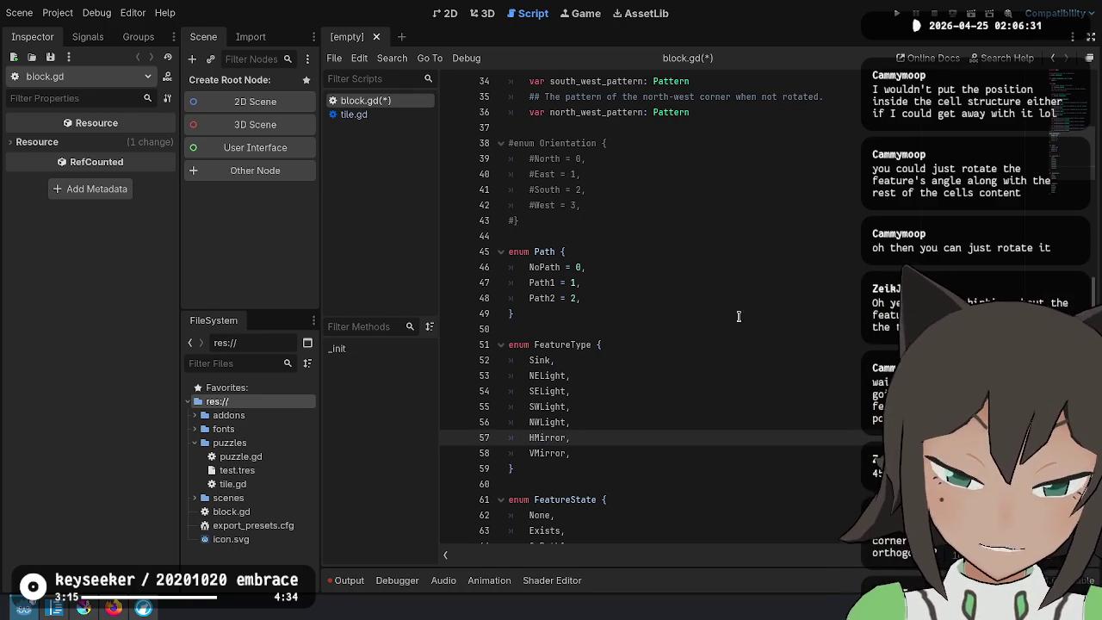
{"action": "key", "text": "Home"}
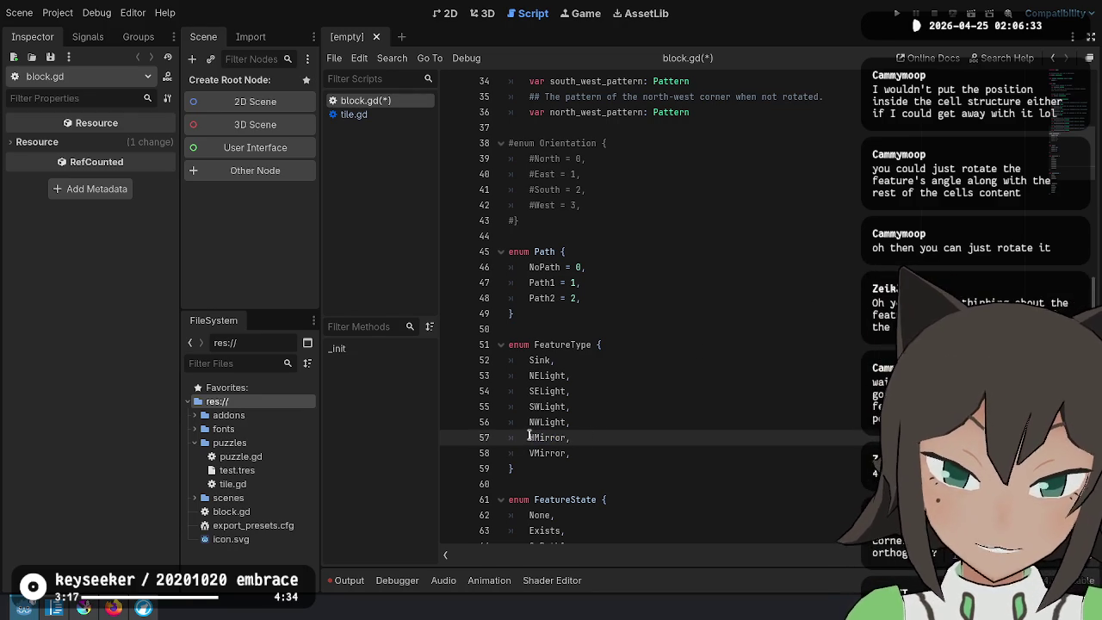
{"action": "key", "text": "shift+End"}
{"action": "key", "text": "Down"}
{"action": "key", "text": "shift+Up"}
{"action": "key", "text": "shift+Home"}
{"action": "key", "text": "shift+Home"}
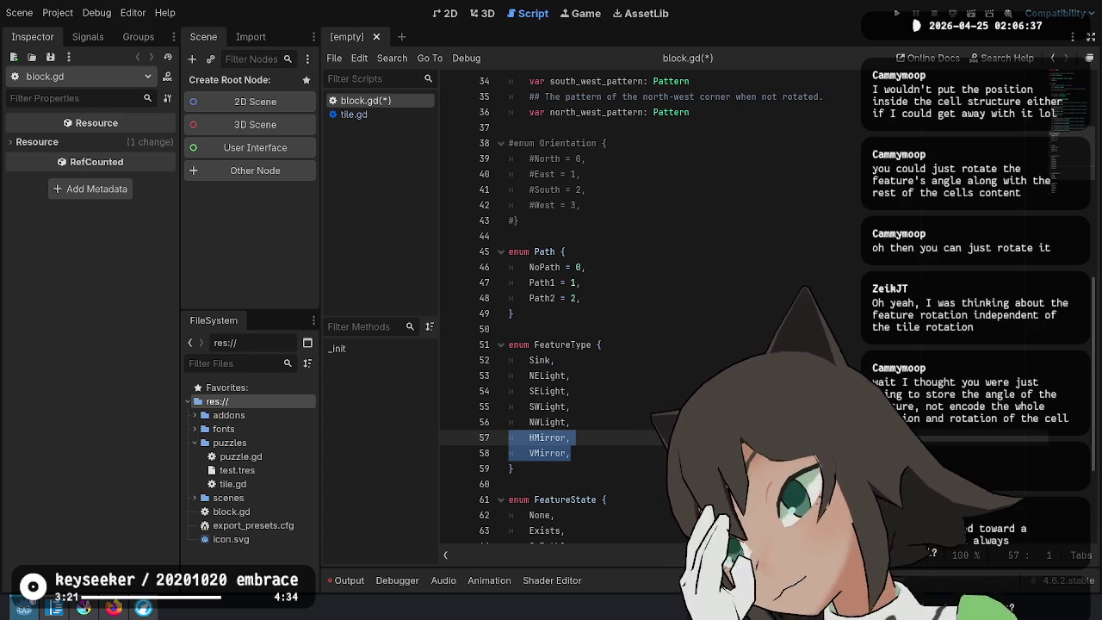
{"action": "key", "text": "shift+Home"}
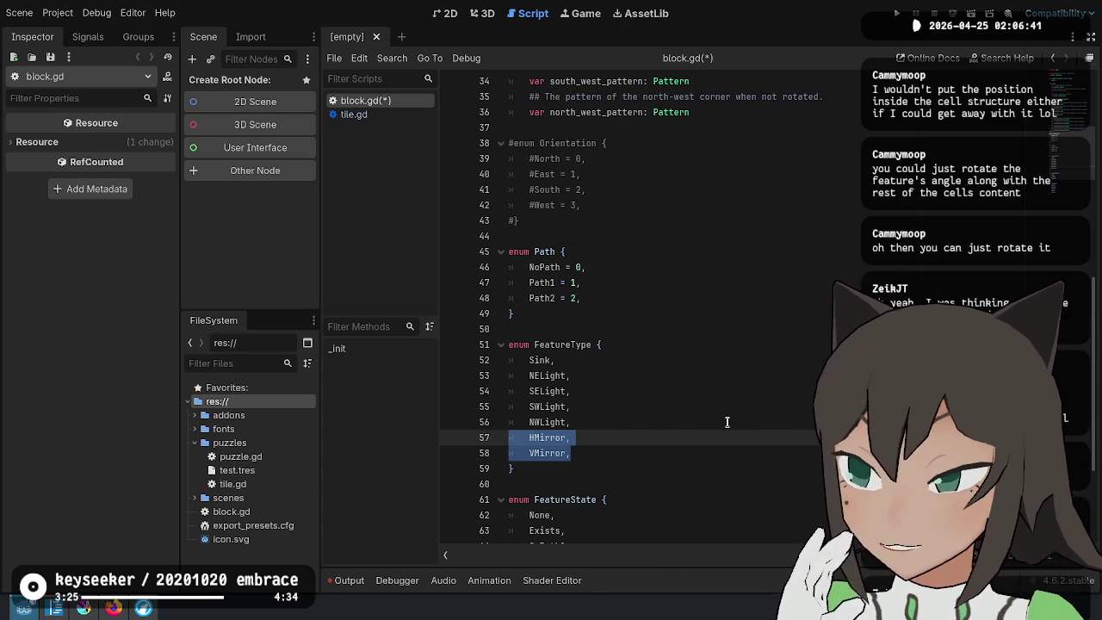
{"action": "left_click", "coordinate": [661, 450]}
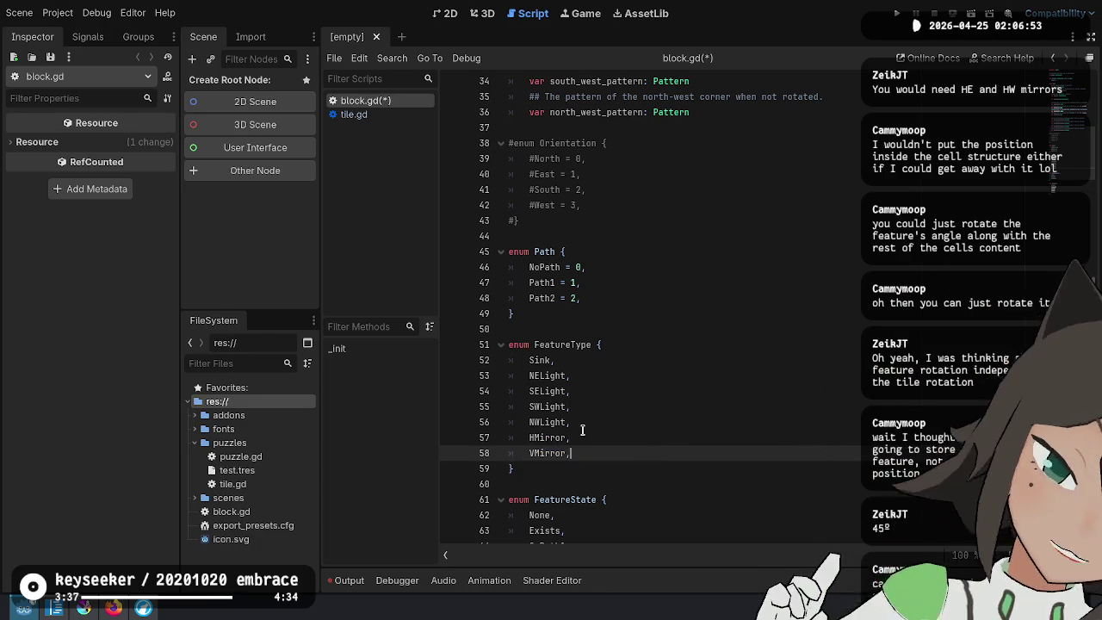
{"action": "left_click_drag", "start_coordinate": [583, 440], "coordinate": [603, 376]}
{"action": "left_click", "coordinate": [613, 454]}
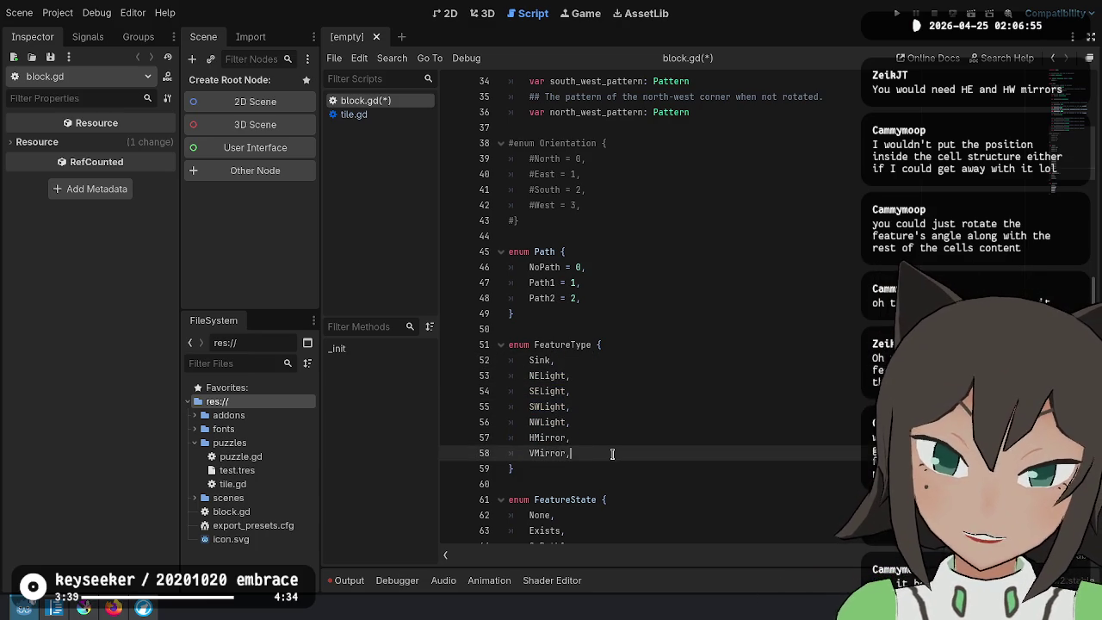
{"action": "left_click_drag", "start_coordinate": [617, 446], "coordinate": [620, 429]}
{"action": "left_click", "coordinate": [625, 422]}
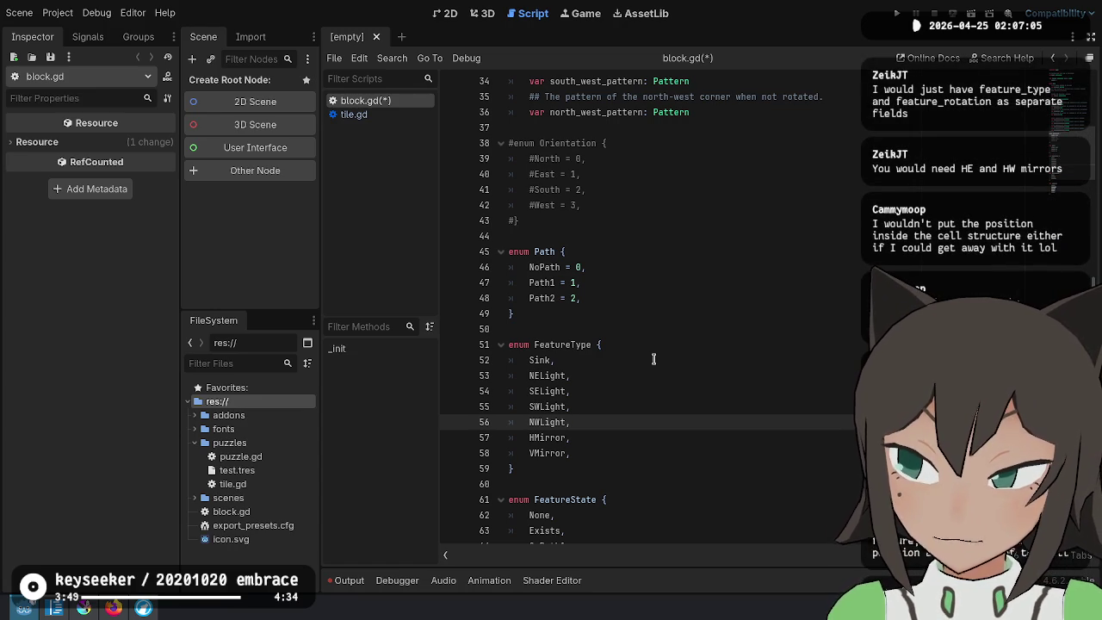
{"action": "scroll", "coordinate": [654, 359], "scroll_direction": "up", "scroll_amount": 10}
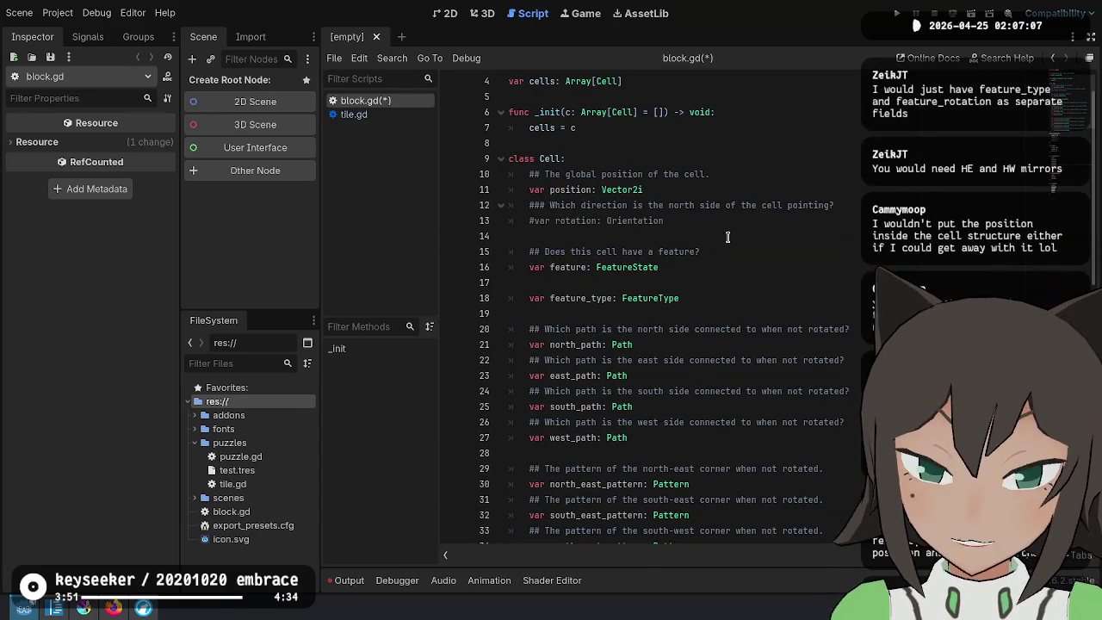
Uncomment 'var rotation: Orientation' and select the path declaration lines
{"action": "left_click", "coordinate": [734, 220]}
{"action": "key", "text": "Home"}
{"action": "key", "text": "Delete"}
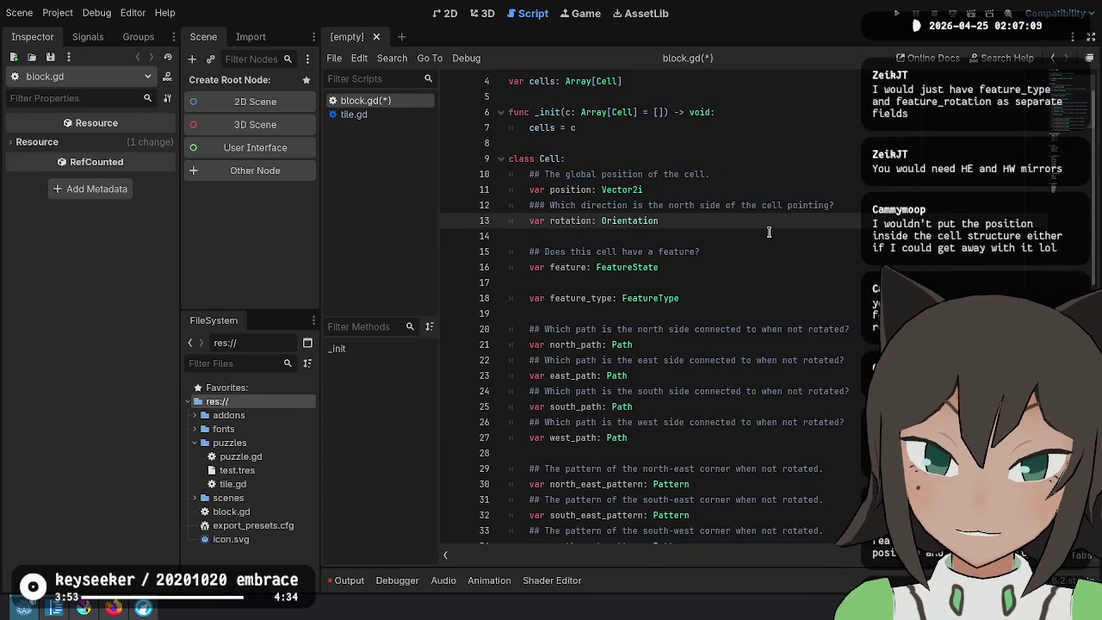
{"action": "key", "text": "Down"}
{"action": "key", "text": "Down"}
{"action": "key", "text": "Down"}
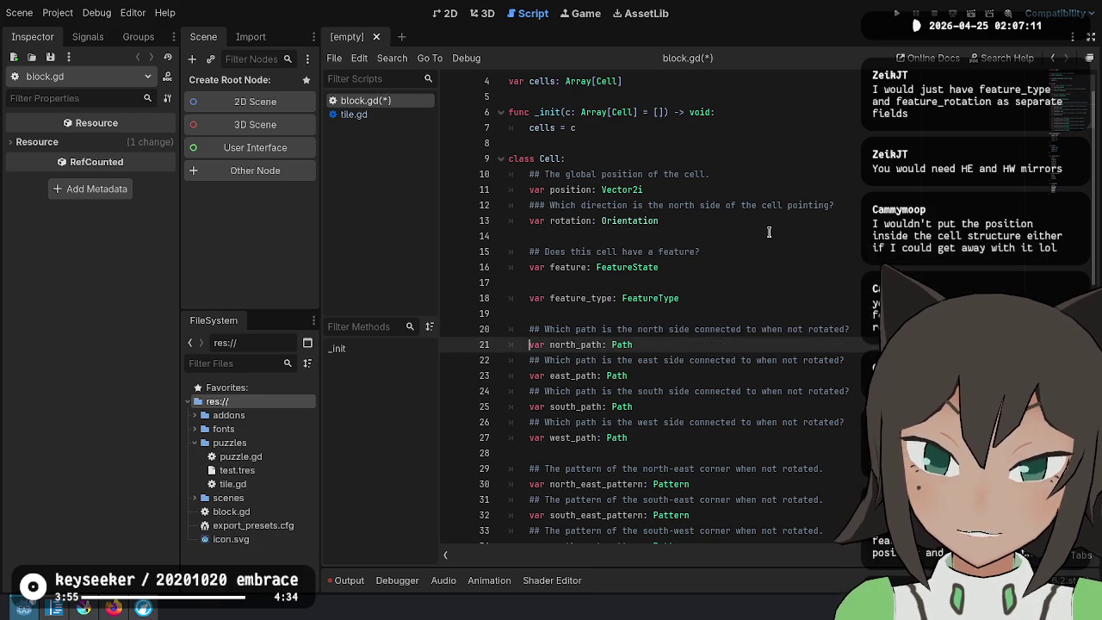
{"action": "key", "text": "Up"}
{"action": "key", "text": "shift+Down"}
{"action": "key", "text": "shift+Down"}
{"action": "key", "text": "shift+Down"}
{"action": "key", "text": "shift+End"}
{"action": "key", "text": "Up"}
{"action": "key", "text": "Up"}
{"action": "key", "text": "Up"}
{"action": "key", "text": "Up"}
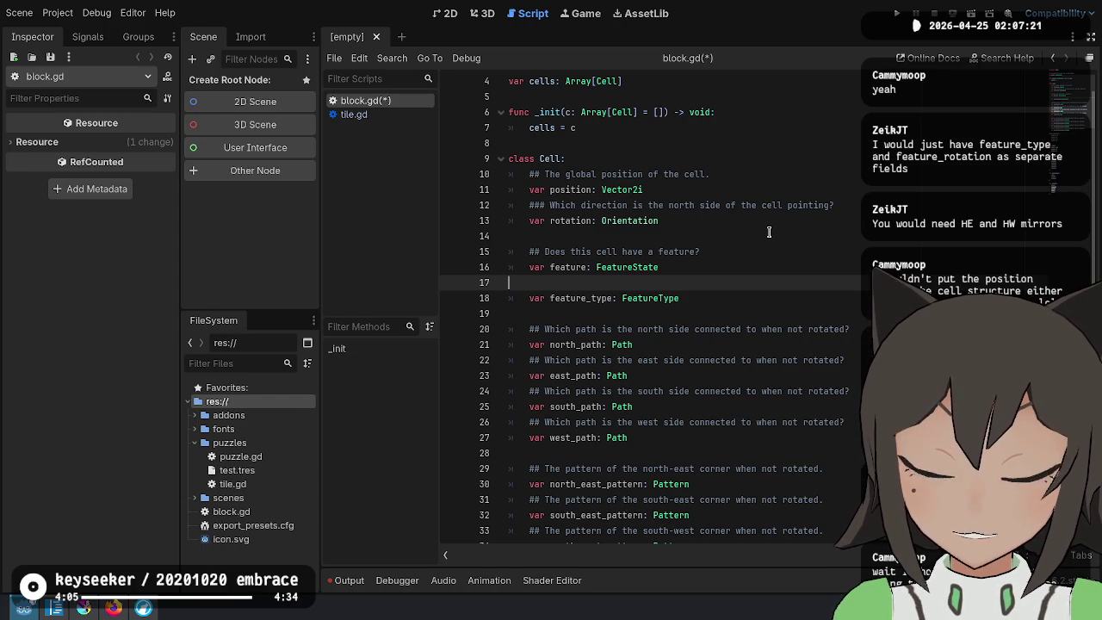
Place the caret after Sink in the FeatureType enum
{"action": "scroll", "coordinate": [769, 231], "scroll_direction": "down", "scroll_amount": 10}
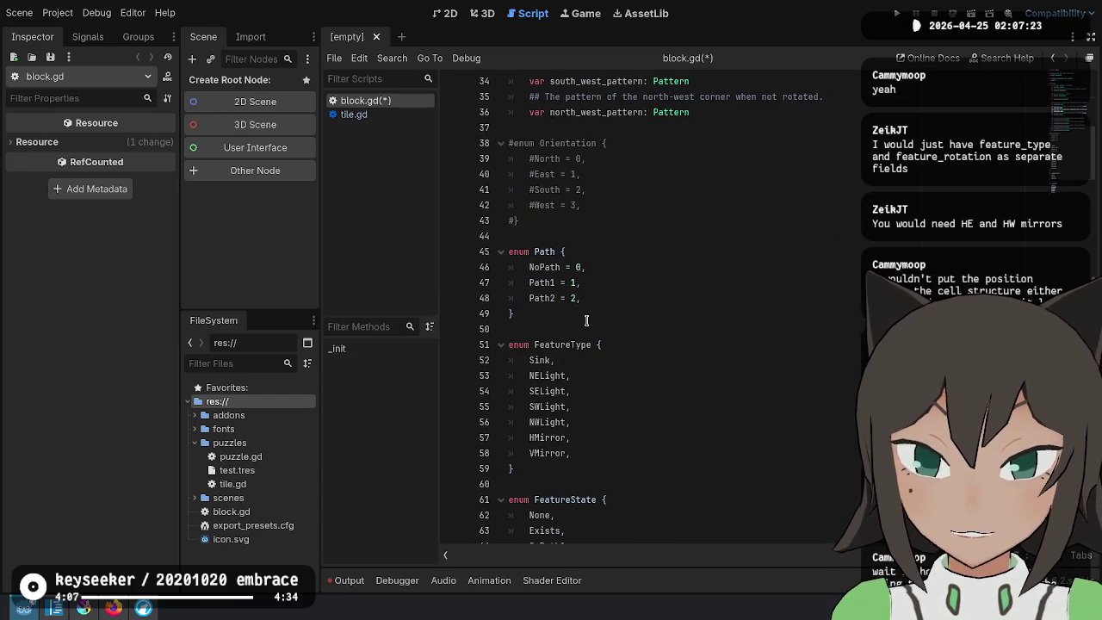
{"action": "left_click", "coordinate": [591, 344]}
{"action": "left_click", "coordinate": [592, 361]}
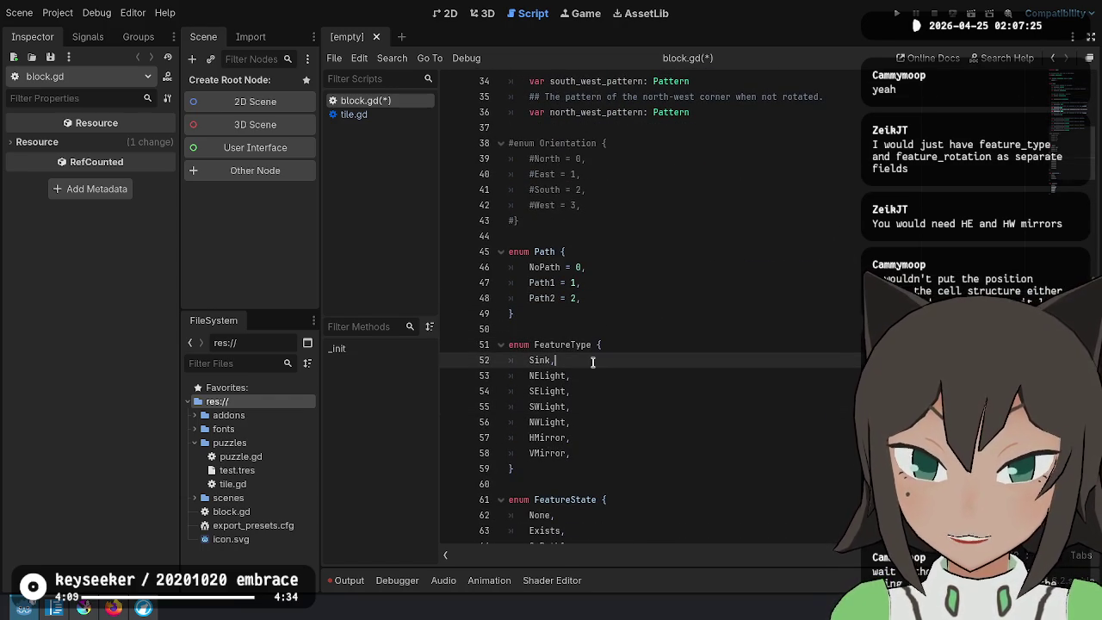
Insert blank lines after Sink and NWLight to group the FeatureType entries
{"action": "key", "text": "Down"}
{"action": "key", "text": "Down"}
{"action": "key", "text": "Down"}
{"action": "key", "text": "Down"}
{"action": "key", "text": "End"}
{"action": "key", "text": "shift+Up"}
{"action": "key", "text": "shift+Up"}
{"action": "key", "text": "Up"}
{"action": "key", "text": "Up"}
{"action": "key", "text": "Up"}
{"action": "key", "text": "Up"}
{"action": "key", "text": "Return"}
{"action": "key", "text": "Down"}
{"action": "key", "text": "Down"}
{"action": "key", "text": "Down"}
{"action": "key", "text": "Down"}
{"action": "key", "text": "End"}
{"action": "key", "text": "Return"}
{"action": "key", "text": "Up"}
{"action": "key", "text": "Up"}
{"action": "key", "text": "Up"}
{"action": "key", "text": "Up"}
{"action": "key", "text": "Up"}
{"action": "key", "text": "Down"}
{"action": "key", "text": "Down"}
{"action": "key", "text": "Down"}
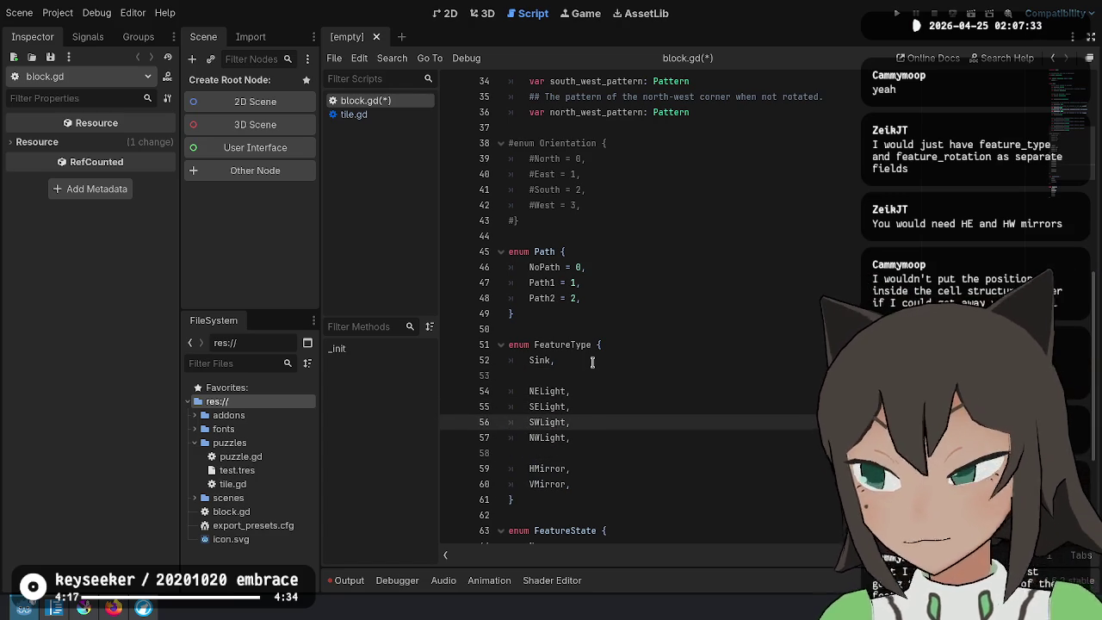
Document feature_type with 'What feature does this cell have?' and save block.gd
{"action": "scroll", "coordinate": [714, 247], "scroll_direction": "up", "scroll_amount": 7}
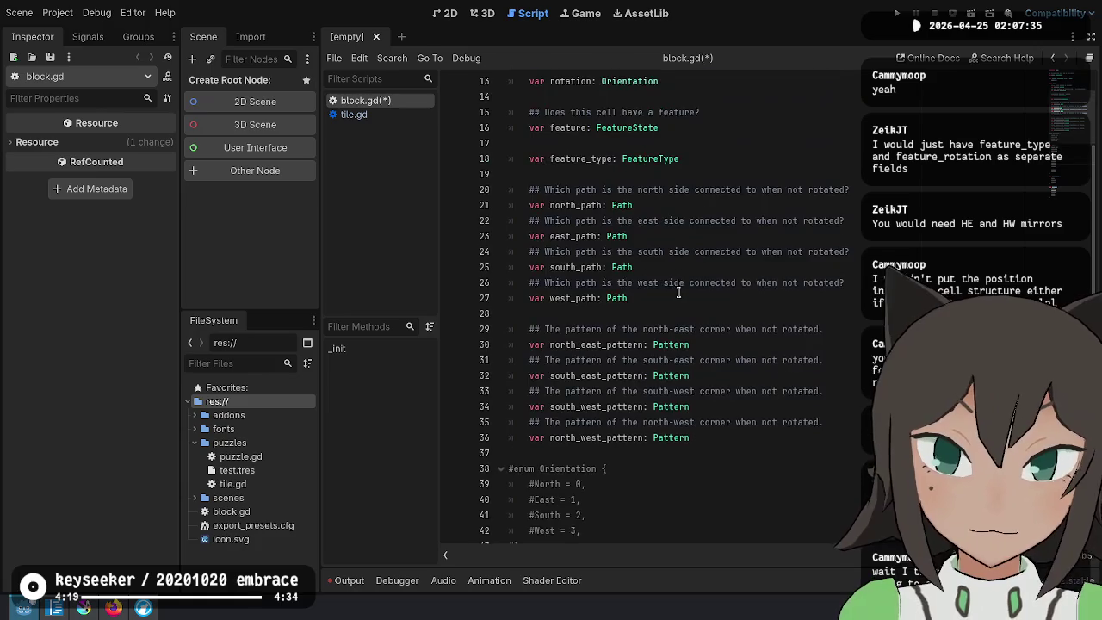
{"action": "scroll", "coordinate": [675, 293], "scroll_direction": "up", "scroll_amount": 3}
{"action": "left_click", "coordinate": [665, 302]}
{"action": "left_click", "coordinate": [704, 317]}
{"action": "left_click", "coordinate": [722, 300]}
{"action": "left_click", "coordinate": [745, 278]}
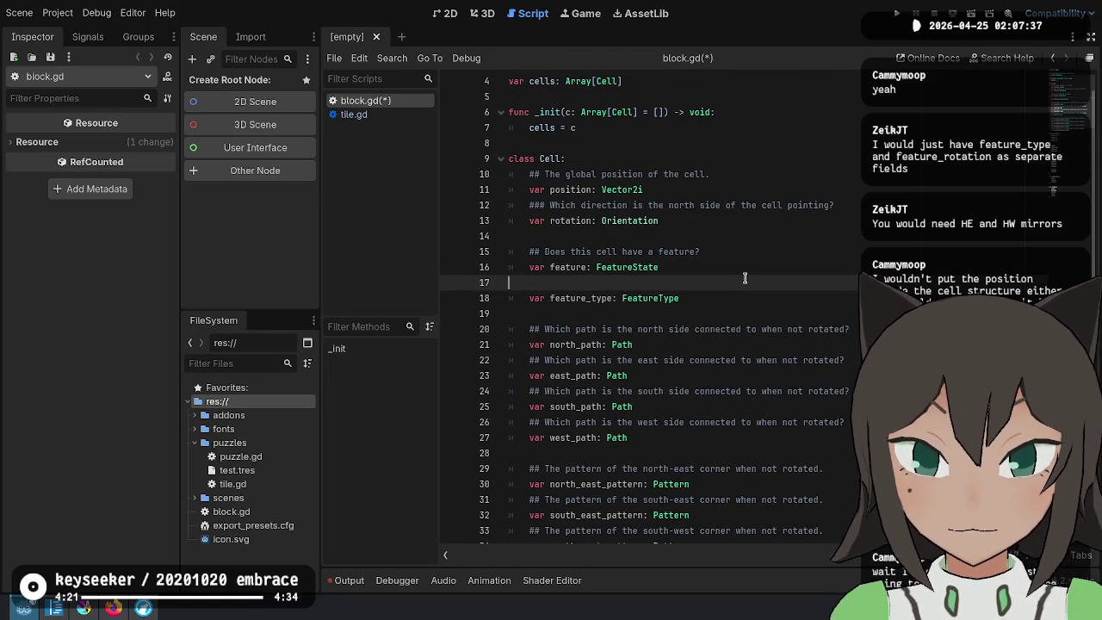
{"action": "type", "text": "##What feature "}
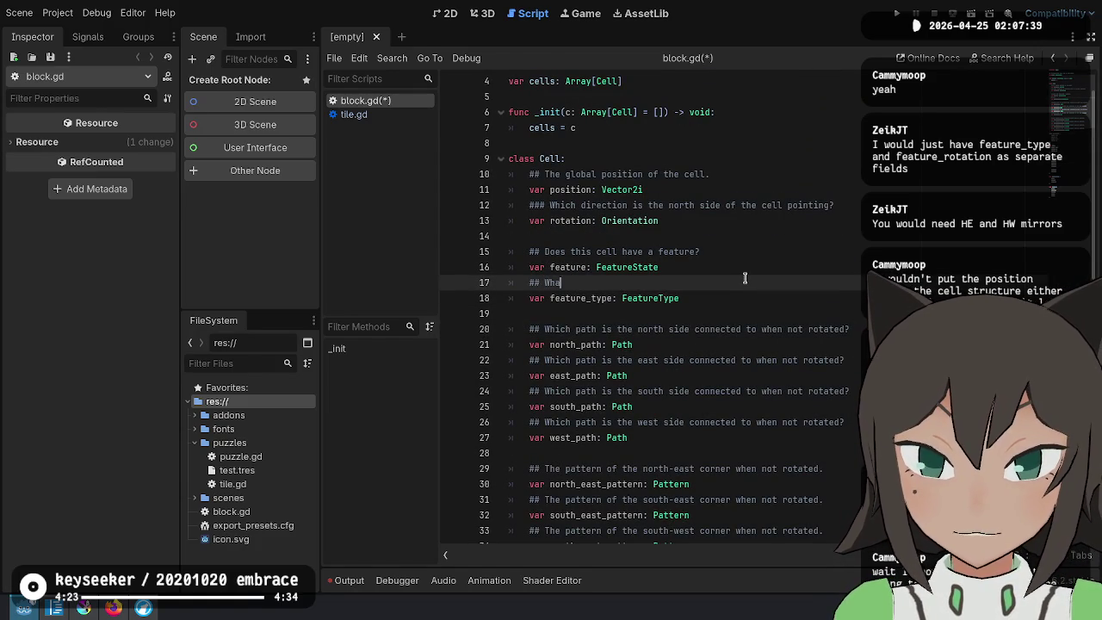
{"action": "type", "text": "does this "}
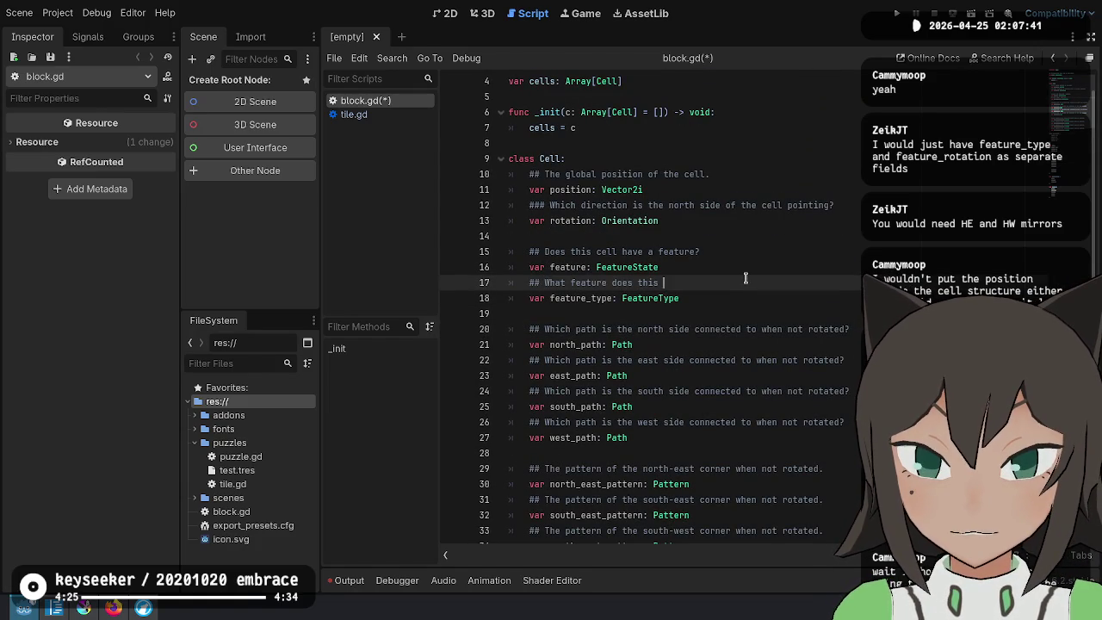
{"action": "type", "text": "cell have?"}
{"action": "key", "text": "Up"}
{"action": "key", "text": "Up"}
{"action": "key", "text": "Up"}
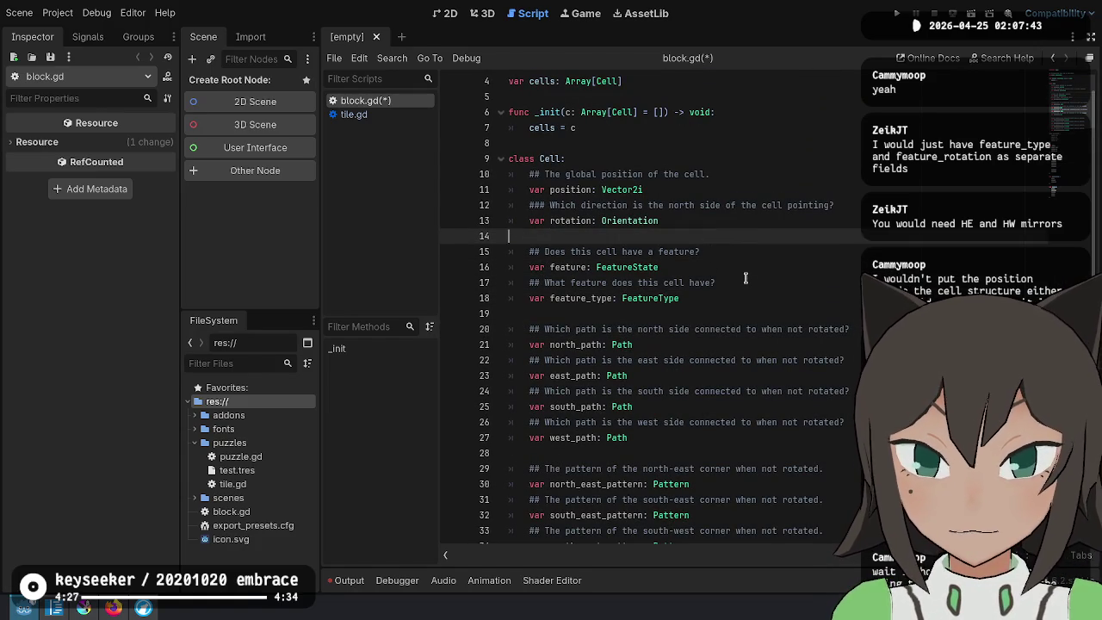
{"action": "key", "text": "ctrl+s"}
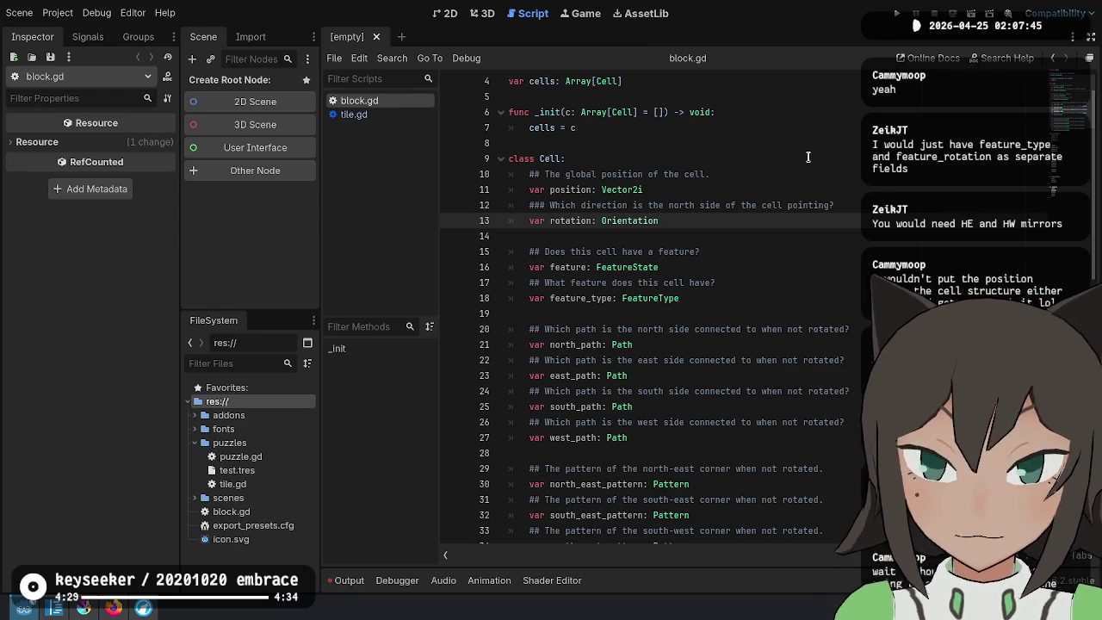
{"action": "double_click", "coordinate": [614, 220]}
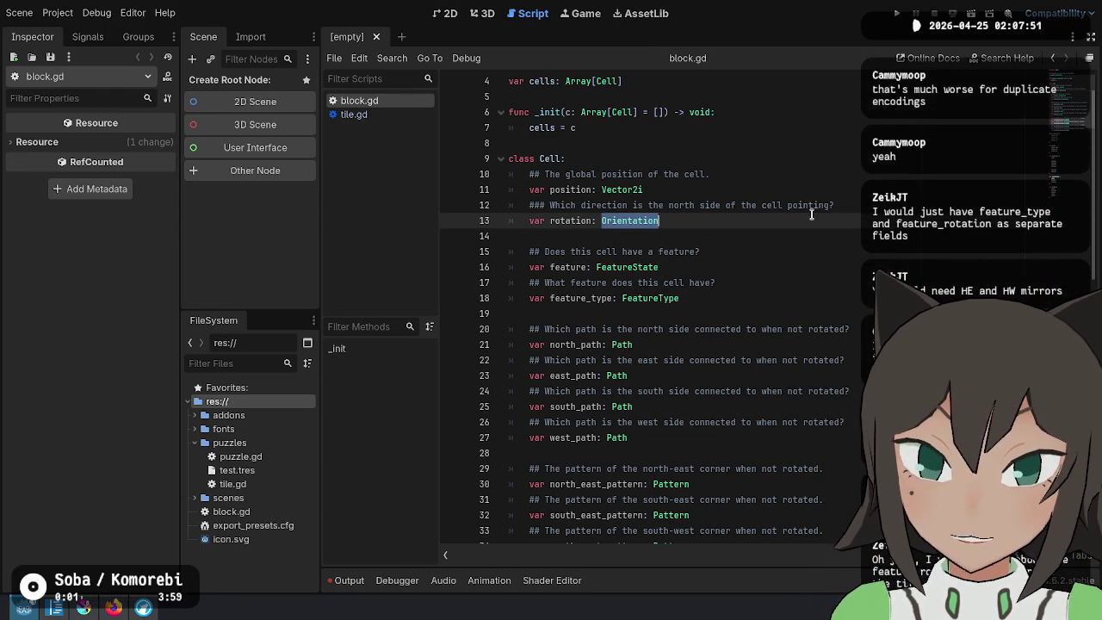
{"action": "left_click", "coordinate": [733, 287]}
{"action": "left_click", "coordinate": [736, 306]}
{"action": "scroll", "coordinate": [740, 293], "scroll_direction": "down", "scroll_amount": 6}
{"action": "scroll", "coordinate": [739, 292], "scroll_direction": "down", "scroll_amount": 8}
{"action": "left_click", "coordinate": [605, 288]}
{"action": "left_click", "coordinate": [717, 295]}
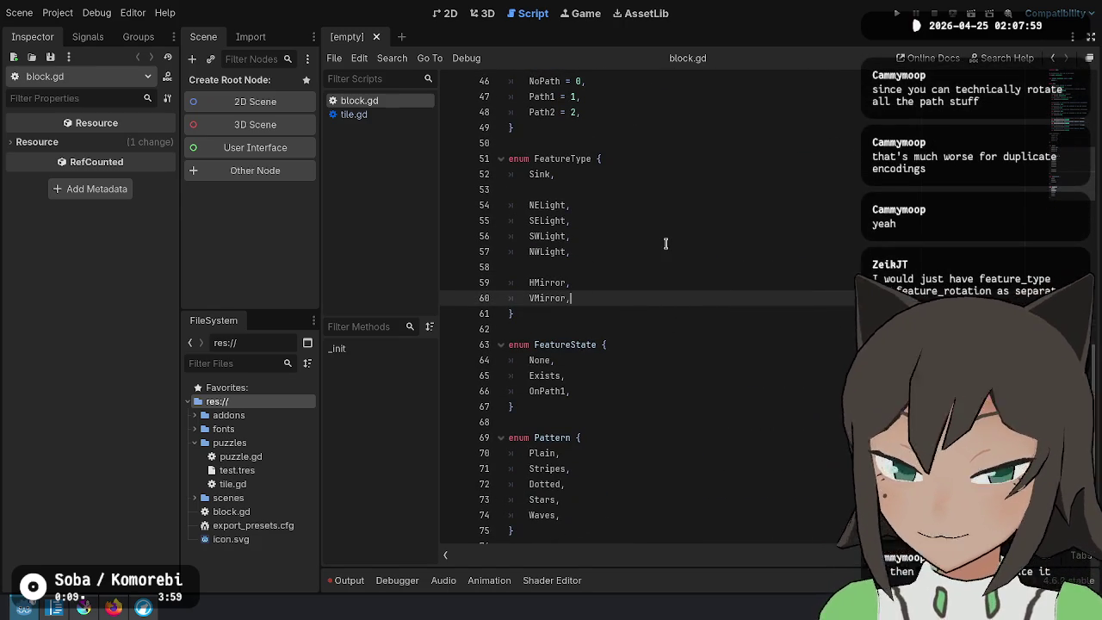
{"action": "scroll", "coordinate": [666, 237], "scroll_direction": "up", "scroll_amount": 10}
{"action": "scroll", "coordinate": [668, 229], "scroll_direction": "up", "scroll_amount": 4}
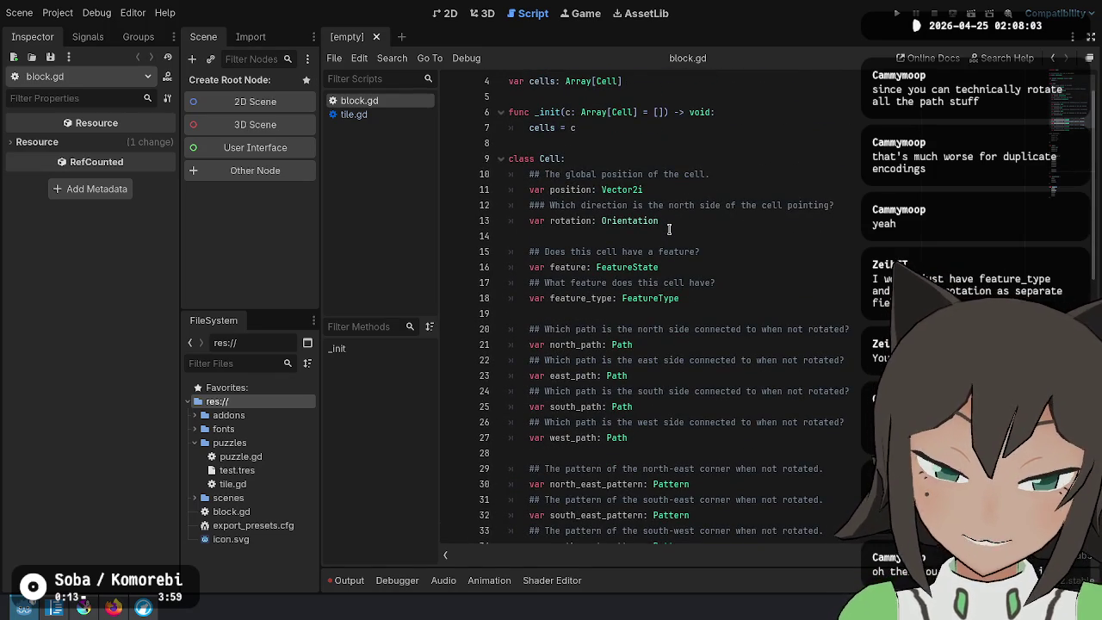
{"action": "scroll", "coordinate": [669, 229], "scroll_direction": "down", "scroll_amount": 14}
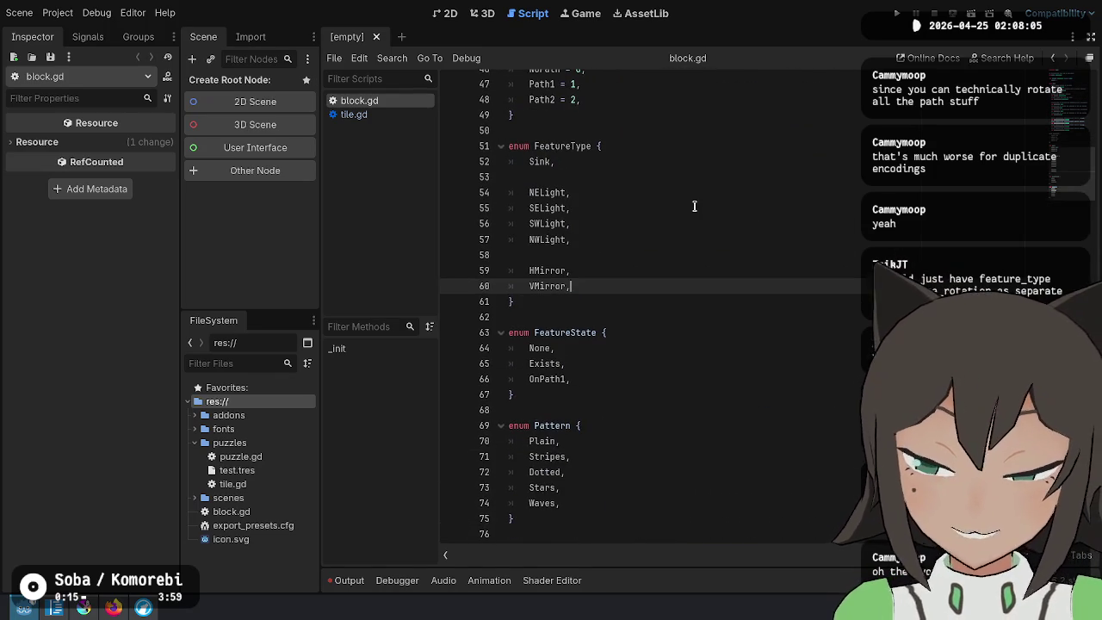
{"action": "left_click", "coordinate": [610, 300]}
{"action": "left_click", "coordinate": [630, 277]}
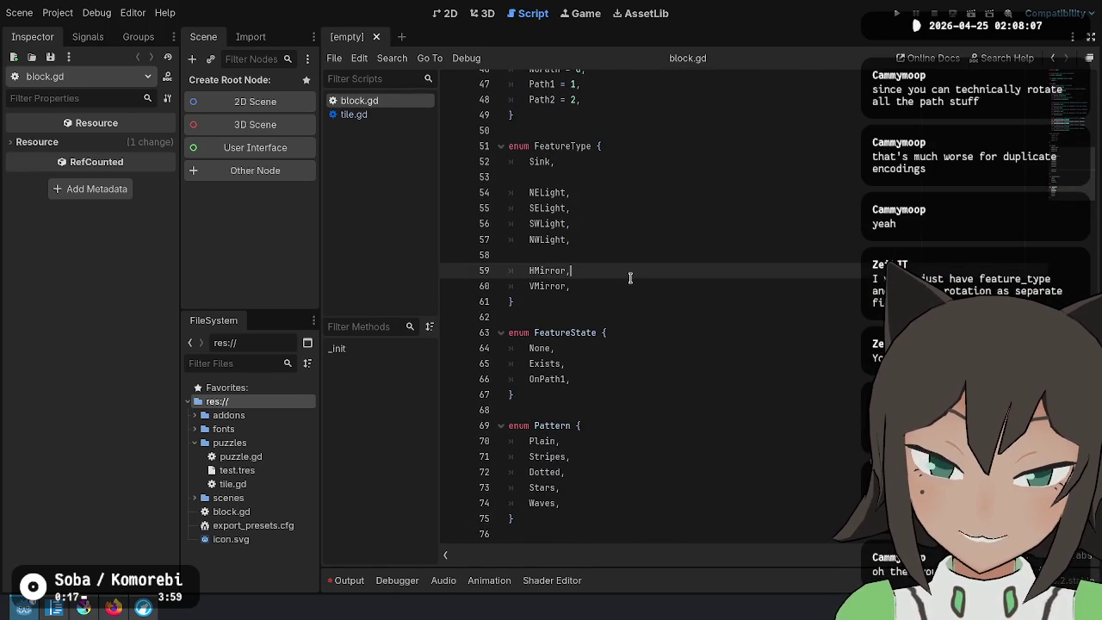
{"action": "left_click", "coordinate": [626, 284]}
{"action": "scroll", "coordinate": [657, 234], "scroll_direction": "up", "scroll_amount": 5}
{"action": "scroll", "coordinate": [657, 234], "scroll_direction": "up", "scroll_amount": 10}
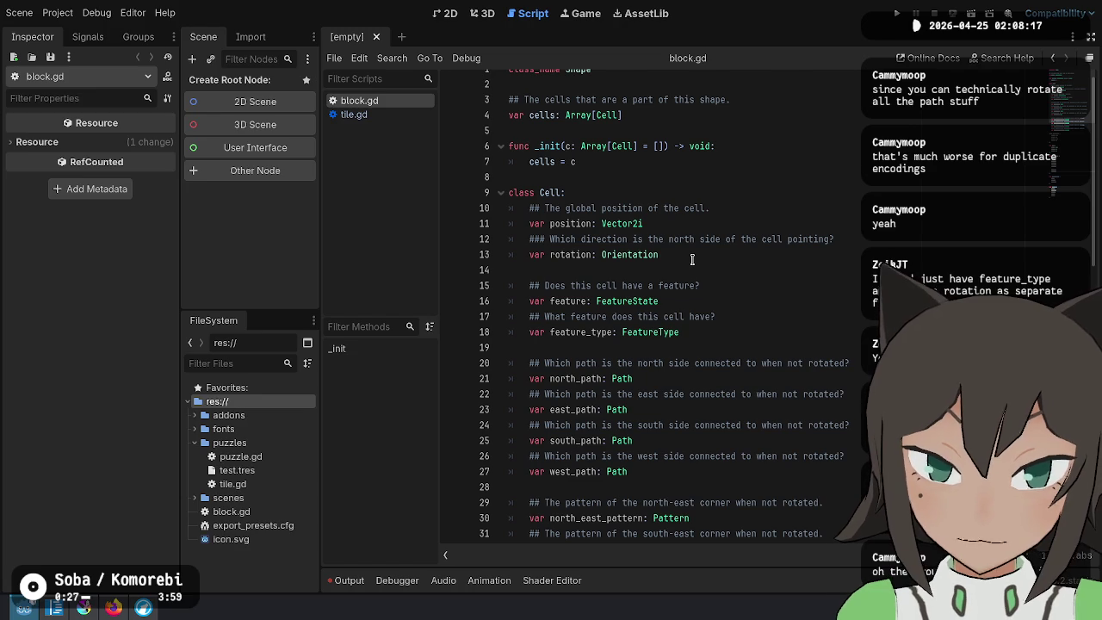
{"action": "scroll", "coordinate": [691, 259], "scroll_direction": "down", "scroll_amount": 2}
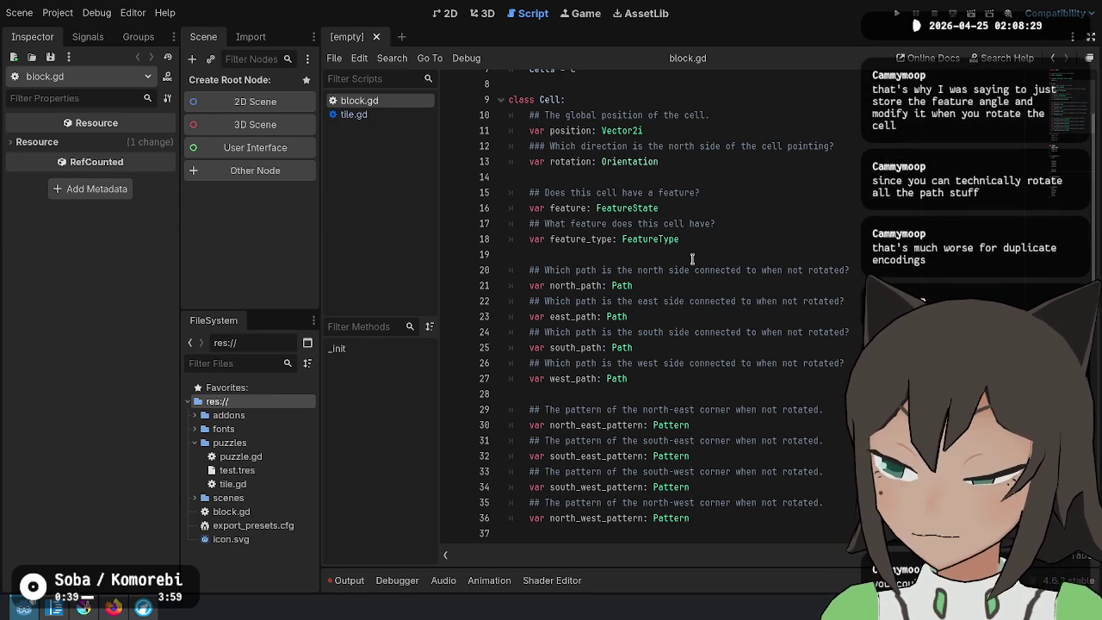
{"action": "double_click", "coordinate": [575, 163]}
Reword the rotation doc comment to 'How is the feature rotated' and tidy blank lines
{"action": "key", "text": "Up"}
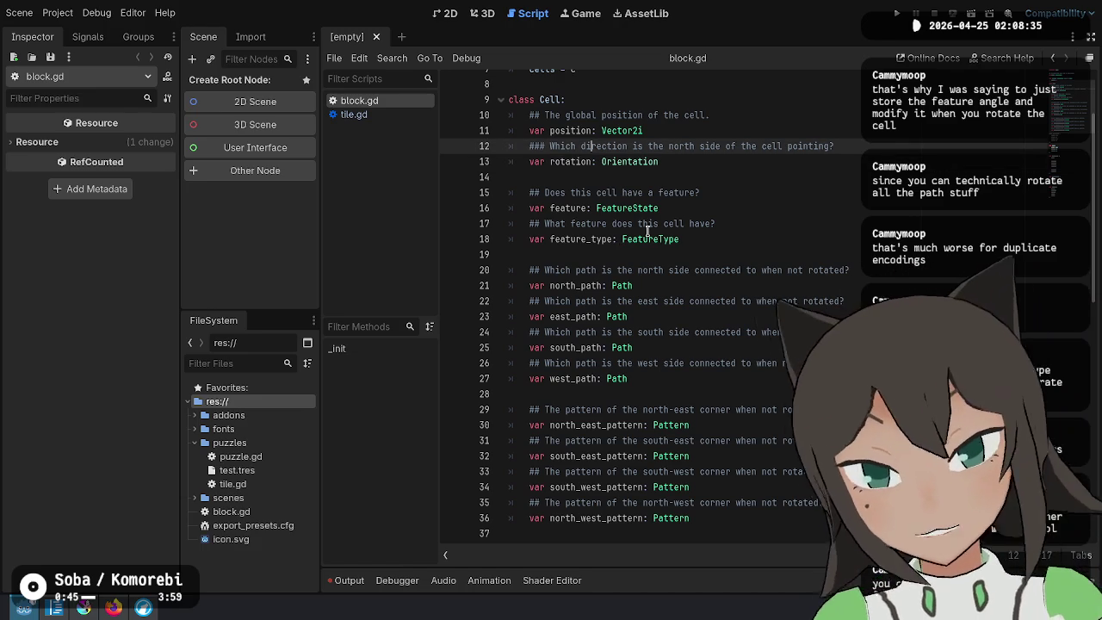
{"action": "key", "text": "shift+End"}
{"action": "key", "text": "BackSpace"}
{"action": "key", "text": "ctrl+BackSpace"}
{"action": "key", "text": "ctrl+BackSpace"}
{"action": "type", "text": "How is the feature rotated"}
{"action": "key", "text": "Down"}
{"action": "key", "text": "Up"}
{"action": "key", "text": "Up"}
{"action": "key", "text": "Return"}
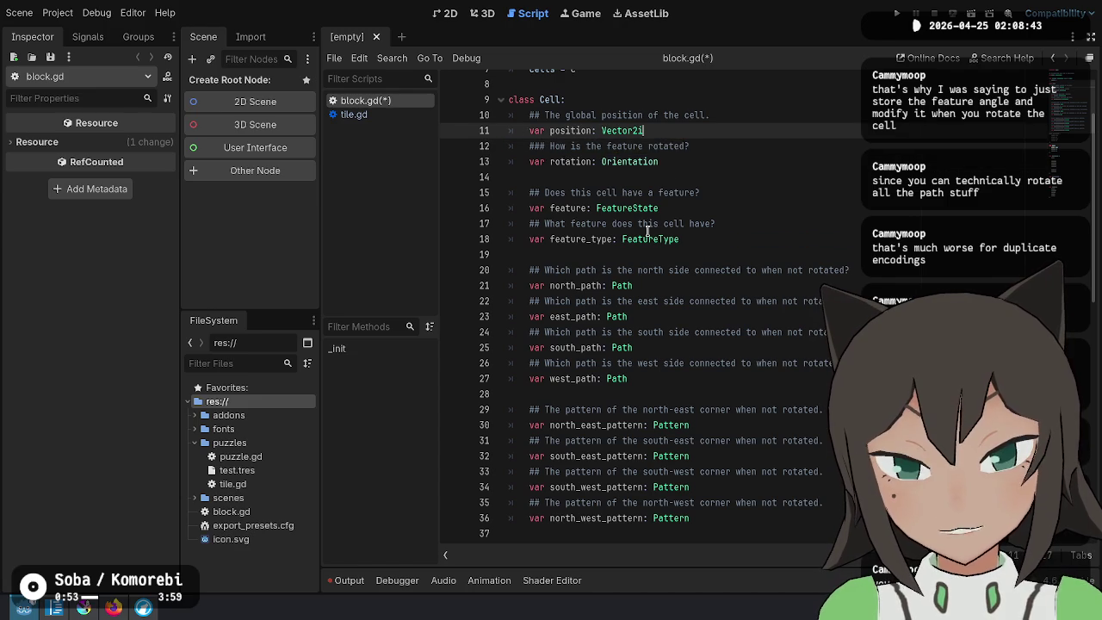
{"action": "key", "text": "Down"}
{"action": "key", "text": "Down"}
Rename the feature variable to feature_state
{"action": "key", "text": "Down"}
{"action": "key", "text": "BackSpace"}
{"action": "type", "text": "feature_"}
Move the rotation lines below feature_type, documented 'Which direction is the feature pointing?'
{"action": "key", "text": "Down"}
{"action": "key", "text": "Down"}
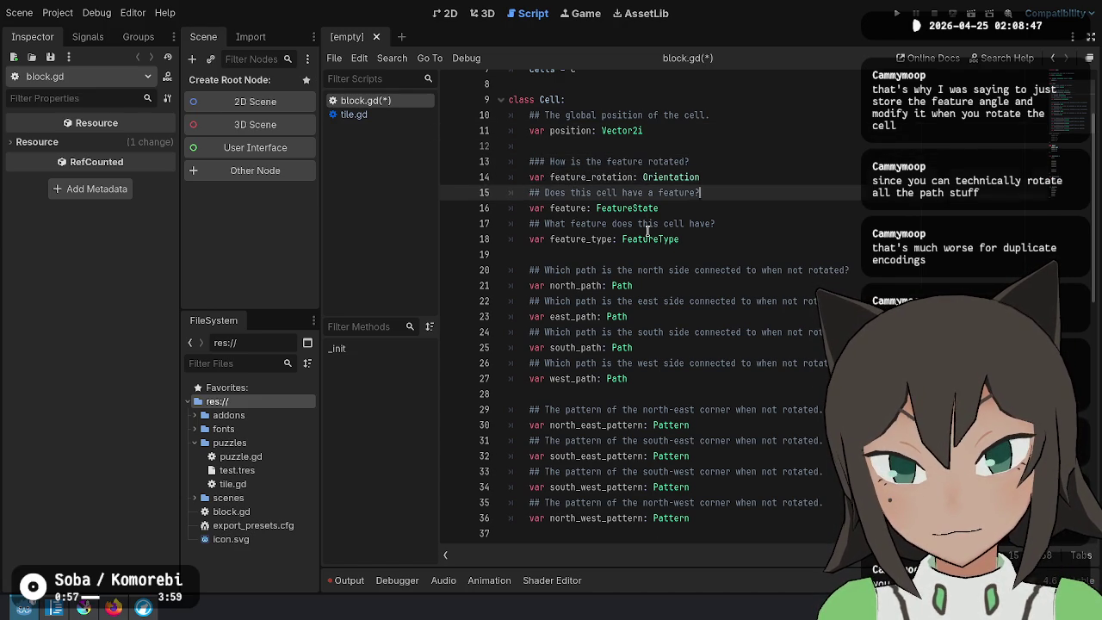
{"action": "type", "text": "_state"}
{"action": "key", "text": "Up"}
{"action": "key", "text": "Up"}
{"action": "key", "text": "shift+Up"}
{"action": "key", "text": "shift+Up"}
{"action": "key", "text": "ctrl+c"}
{"action": "key", "text": "BackSpace"}
{"action": "key", "text": "Down"}
{"action": "key", "text": "Down"}
{"action": "key", "text": "Down"}
{"action": "key", "text": "ctrl+v"}
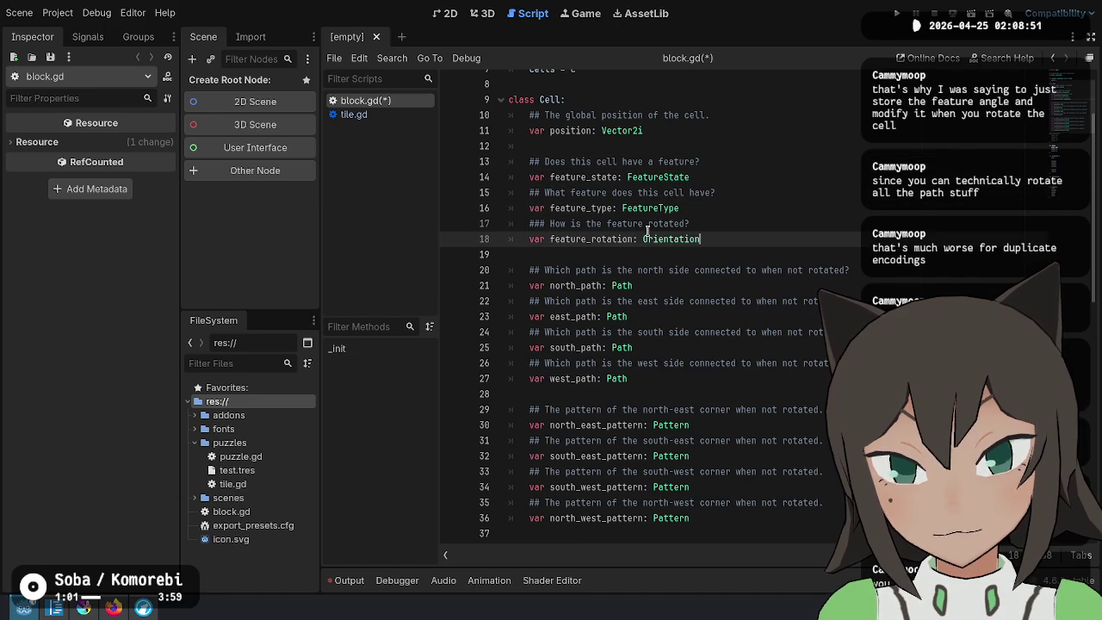
{"action": "key", "text": "Up"}
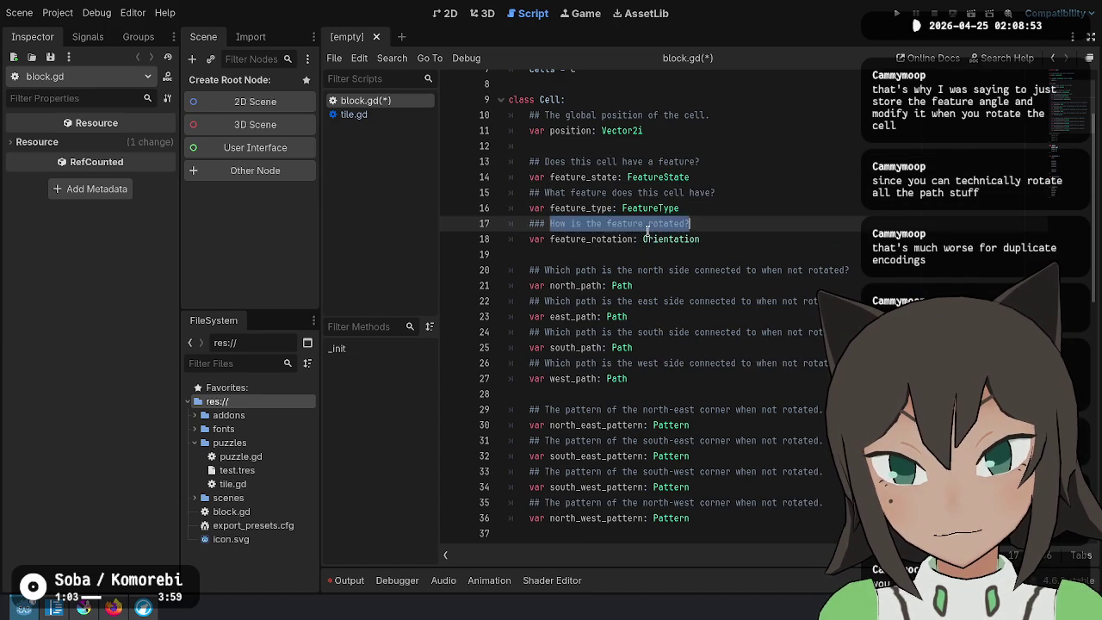
{"action": "key", "text": "shift+End"}
{"action": "key", "text": "BackSpace"}
{"action": "type", "text": "Which direction is the feature pointing?"}
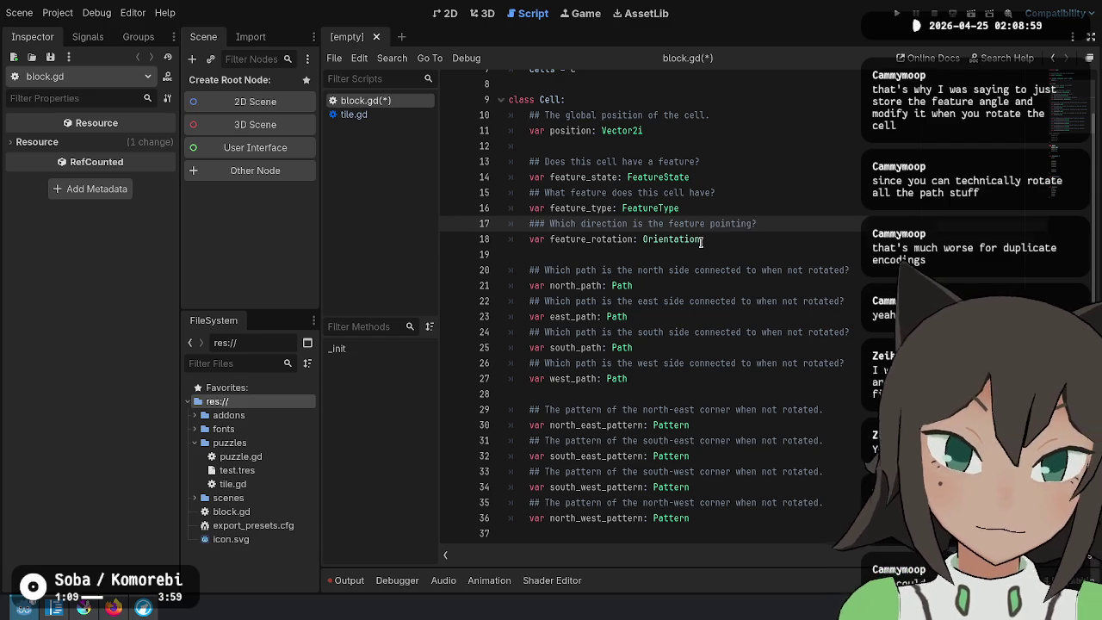
Save and rename feature_rotation to feature_orientation
{"action": "left_click", "coordinate": [702, 242]}
{"action": "key", "text": "ctrl+s"}
{"action": "key", "text": "ctrl+shift+Right"}
{"action": "type", "text": "orientation"}
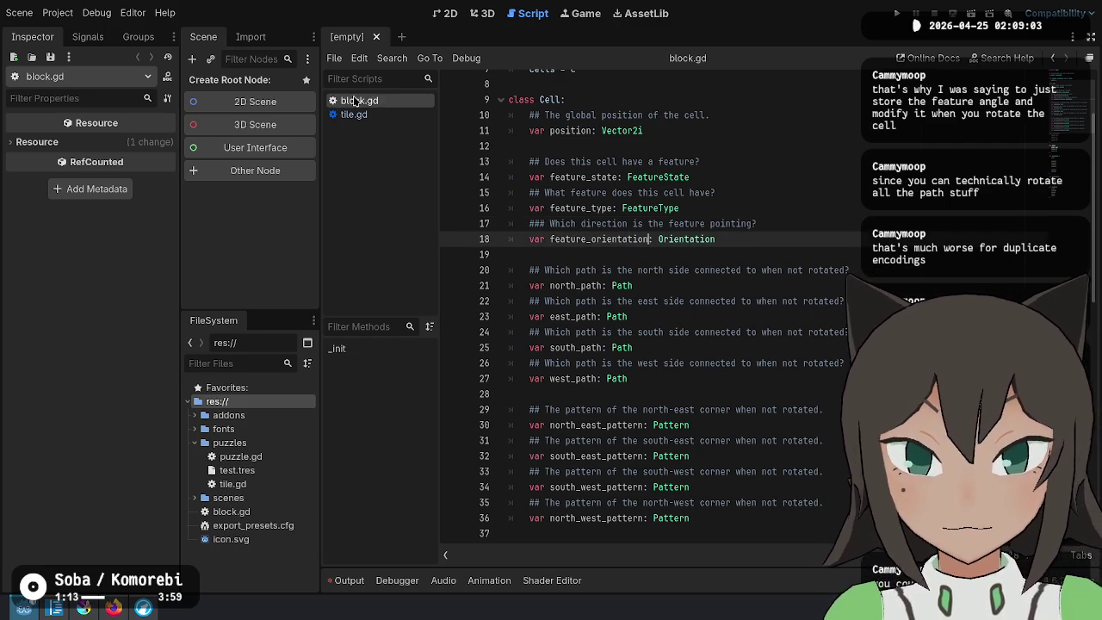
{"action": "left_click", "coordinate": [802, 112]}
{"action": "left_click", "coordinate": [817, 208]}
{"action": "left_click", "coordinate": [821, 254]}
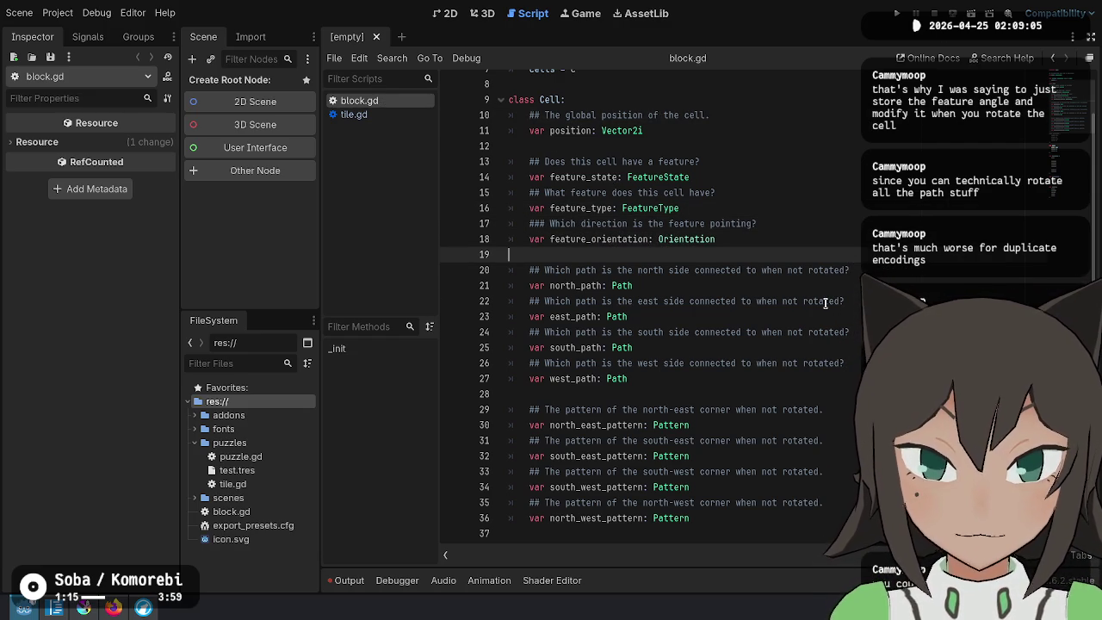
Delete the SELight, SWLight and NWLight entries from the FeatureType enum
{"action": "scroll", "coordinate": [603, 293], "scroll_direction": "down", "scroll_amount": 7}
{"action": "scroll", "coordinate": [596, 305], "scroll_direction": "down", "scroll_amount": 1}
{"action": "scroll", "coordinate": [596, 305], "scroll_direction": "down", "scroll_amount": 2}
{"action": "left_click_drag", "start_coordinate": [588, 381], "coordinate": [572, 313]}
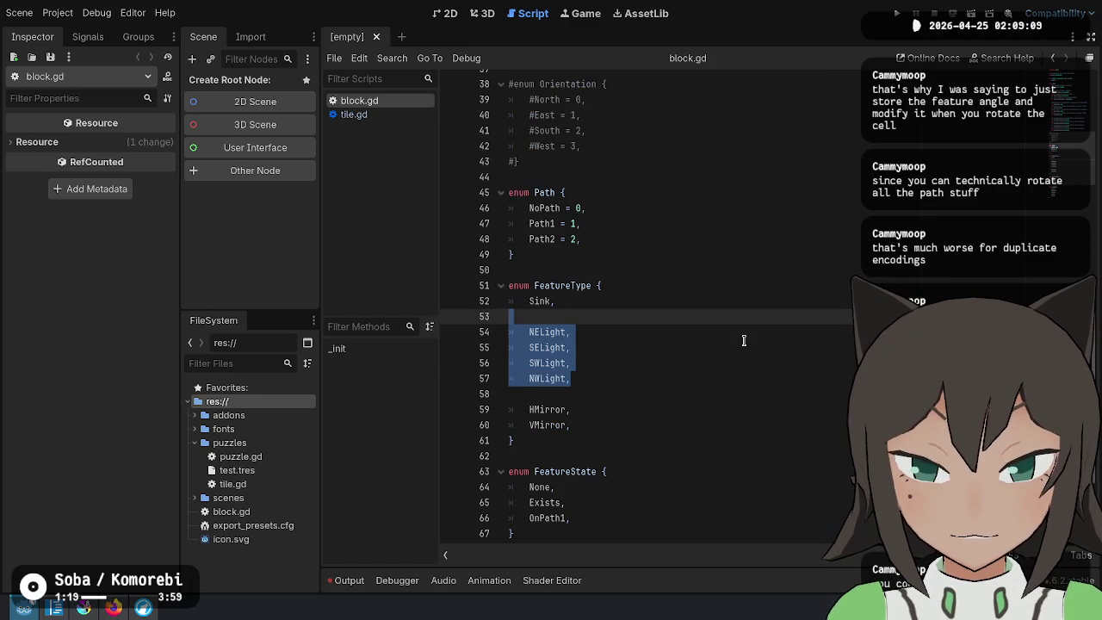
{"action": "key", "text": "Down"}
{"action": "key", "text": "shift+Up"}
{"action": "key", "text": "shift+Up"}
{"action": "key", "text": "shift+Up"}
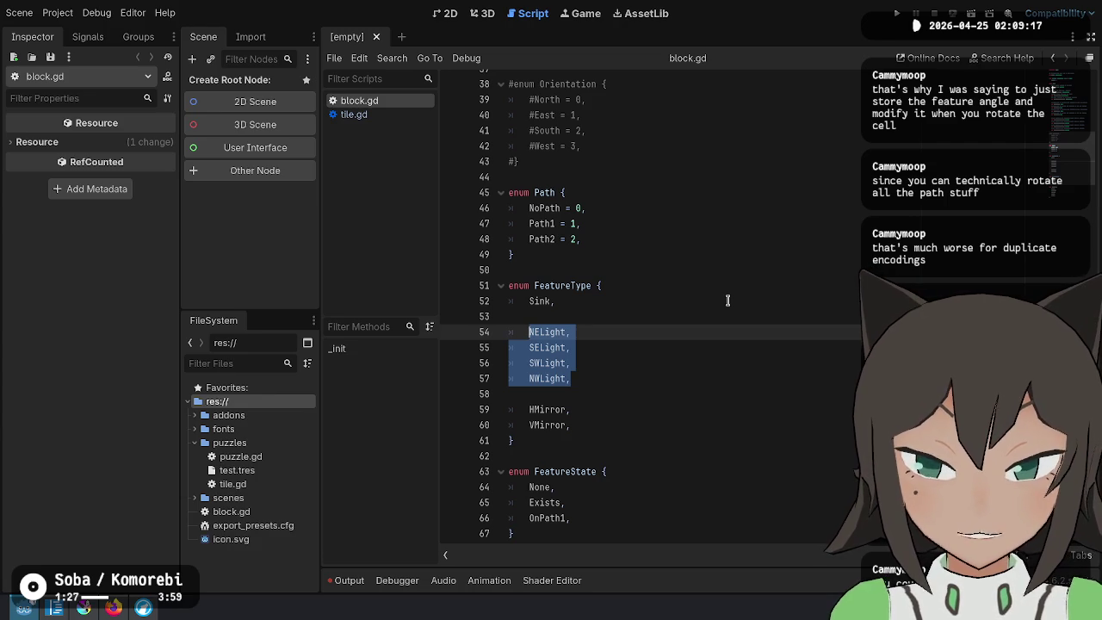
{"action": "key", "text": "Left"}
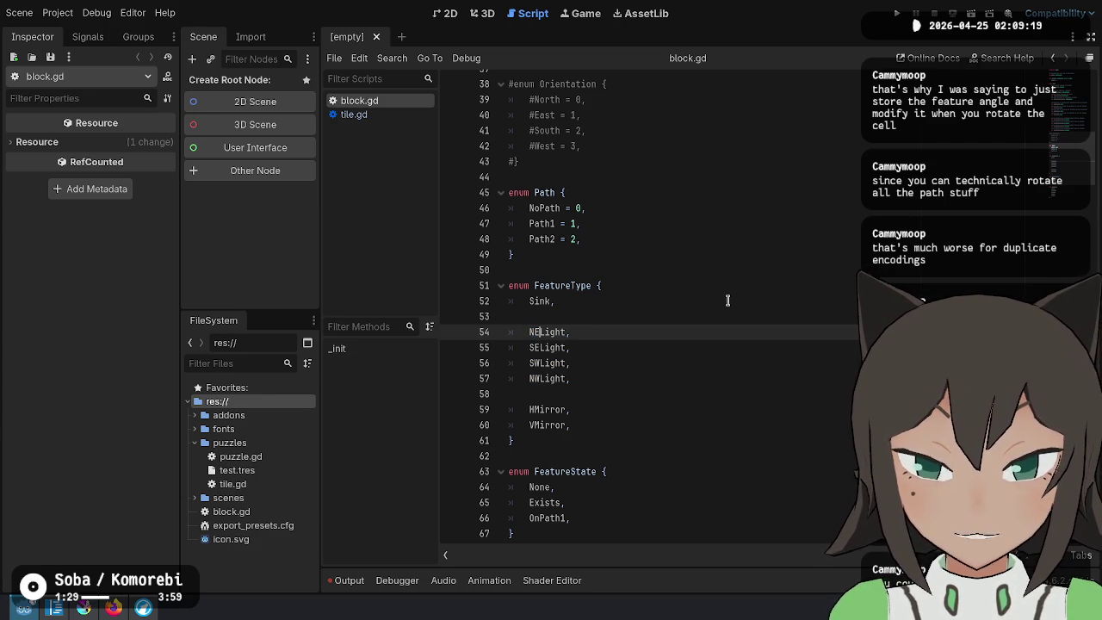
{"action": "key", "text": "shift+End"}
{"action": "key", "text": "shift+Down"}
{"action": "key", "text": "shift+Down"}
{"action": "key", "text": "shift+Down"}
{"action": "key", "text": "Right"}
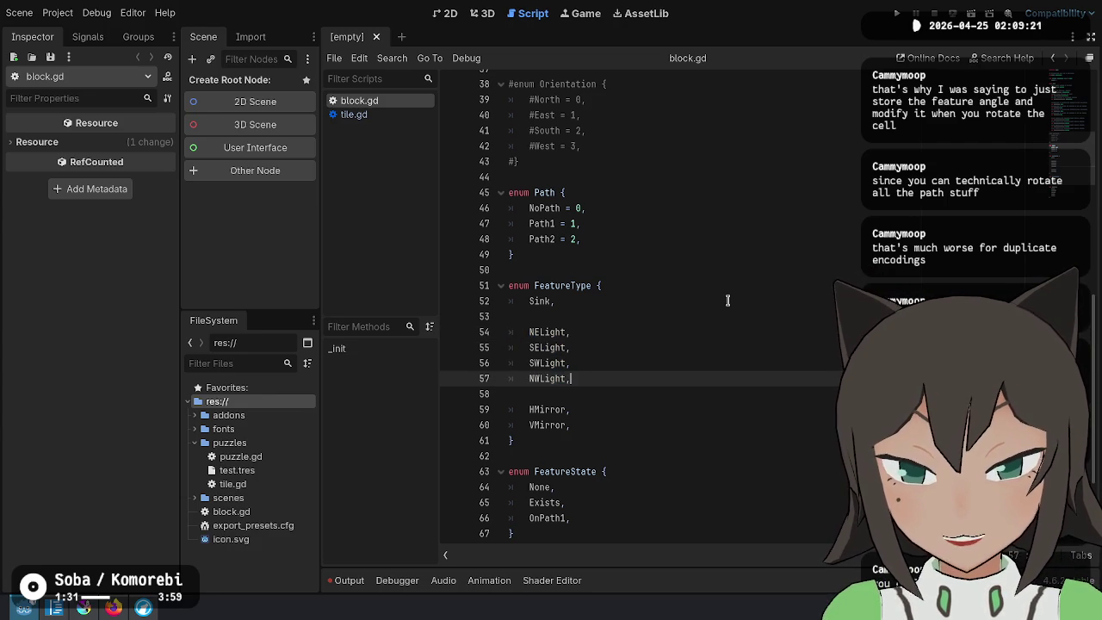
{"action": "key", "text": "shift+Up"}
{"action": "key", "text": "shift+Up"}
{"action": "key", "text": "shift+Up"}
{"action": "key", "text": "BackSpace"}
{"action": "key", "text": "BackSpace"}
{"action": "key", "text": "BackSpace"}
Rename NELight to DiagonalLight with the doc comment '## Points to the north-east'
{"action": "type", "text": "Diagonal"}
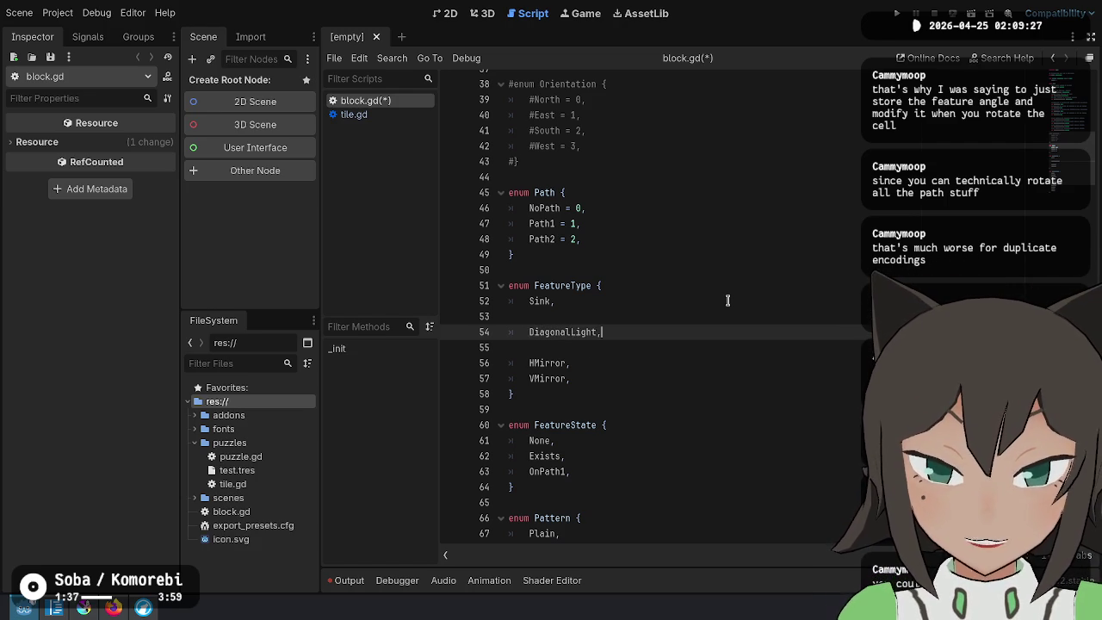
{"action": "key", "text": "Left"}
{"action": "key", "text": "ctrl+shift+Left"}
{"action": "key", "text": "Right"}
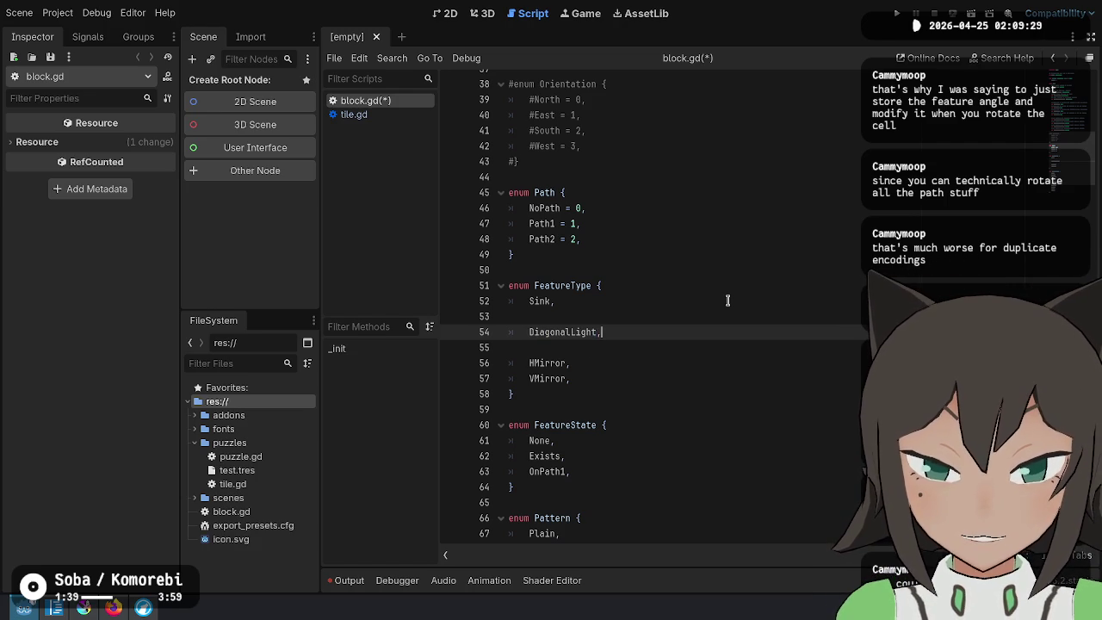
{"action": "type", "text": " ##"}
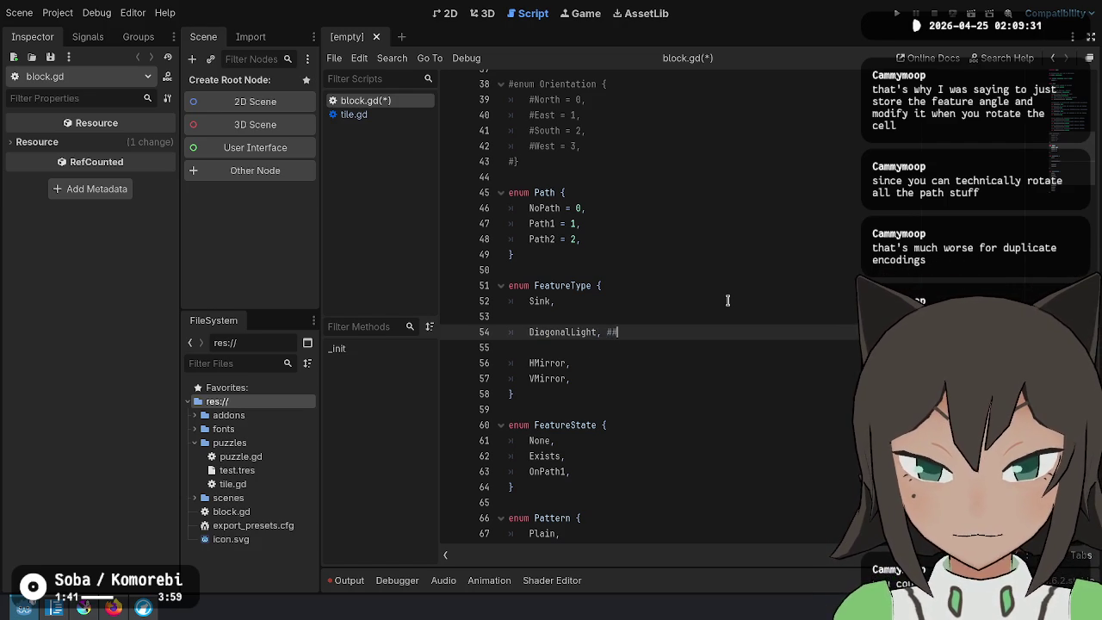
{"action": "type", "text": " Points to the north-east"}
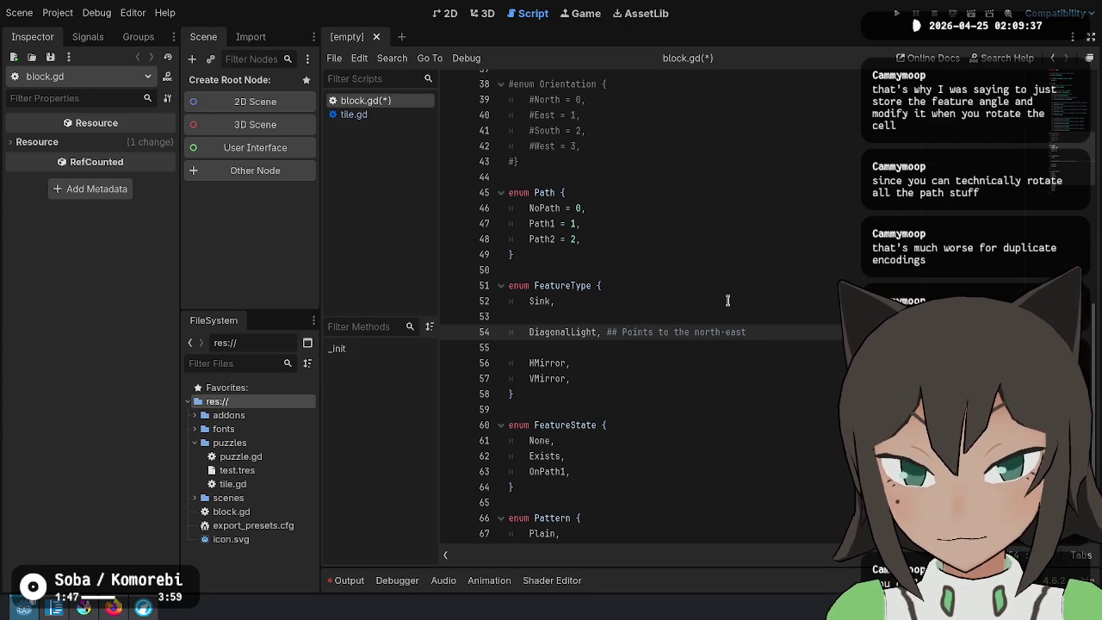
Add a KnightLight entry below it with a ## doc comment describing its eastward tile direction
{"action": "key", "text": "Return"}
{"action": "type", "text": "K"}
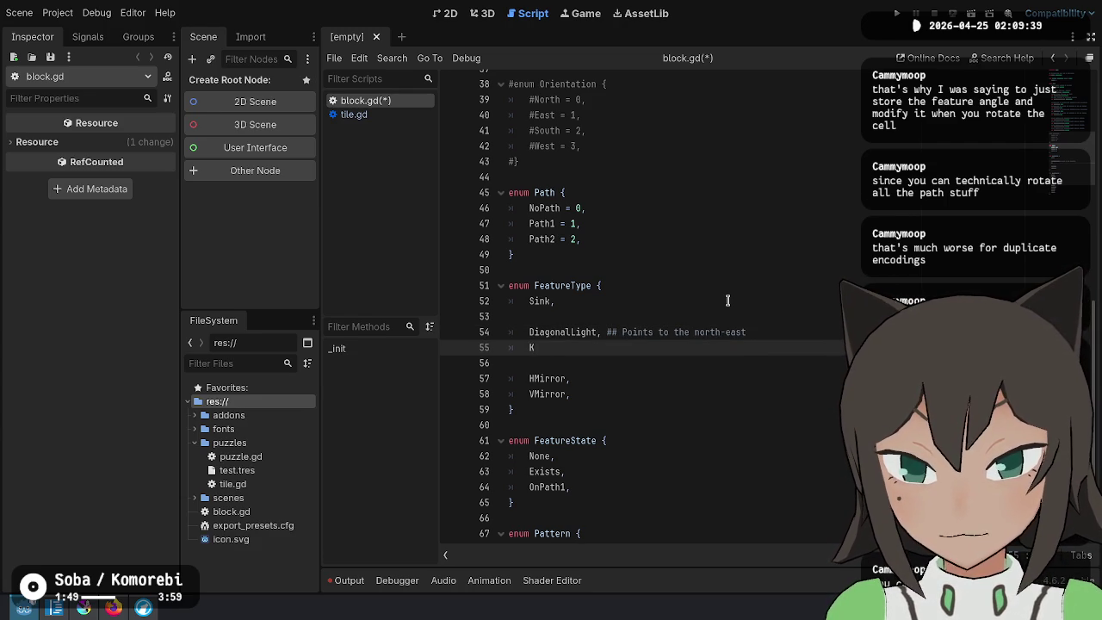
{"action": "type", "text": "nightLight"}
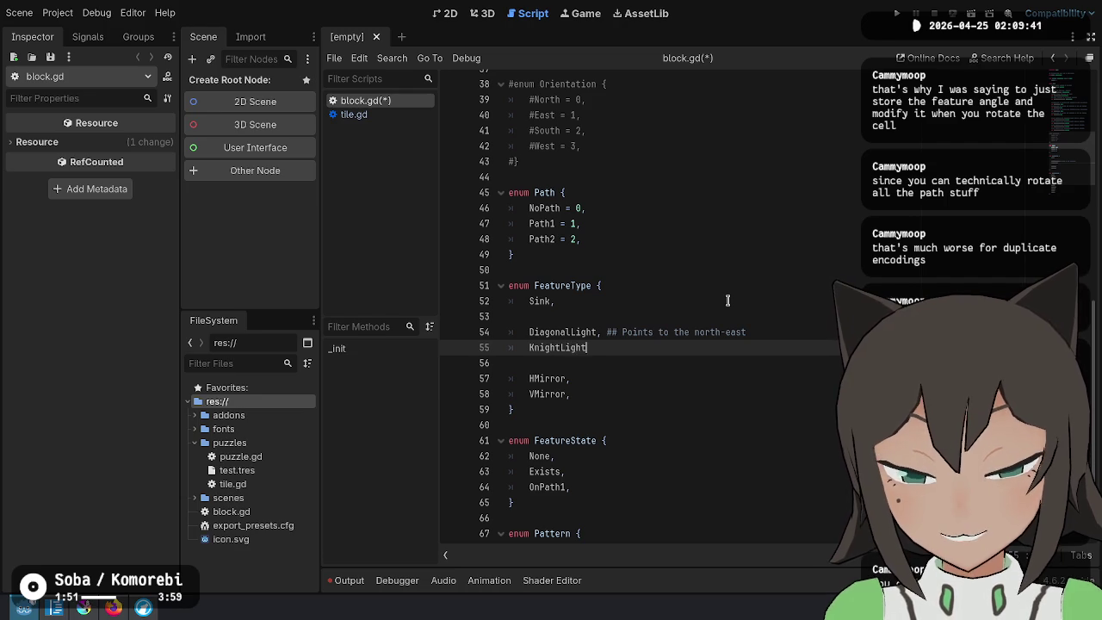
{"action": "type", "text": ",## Poin"}
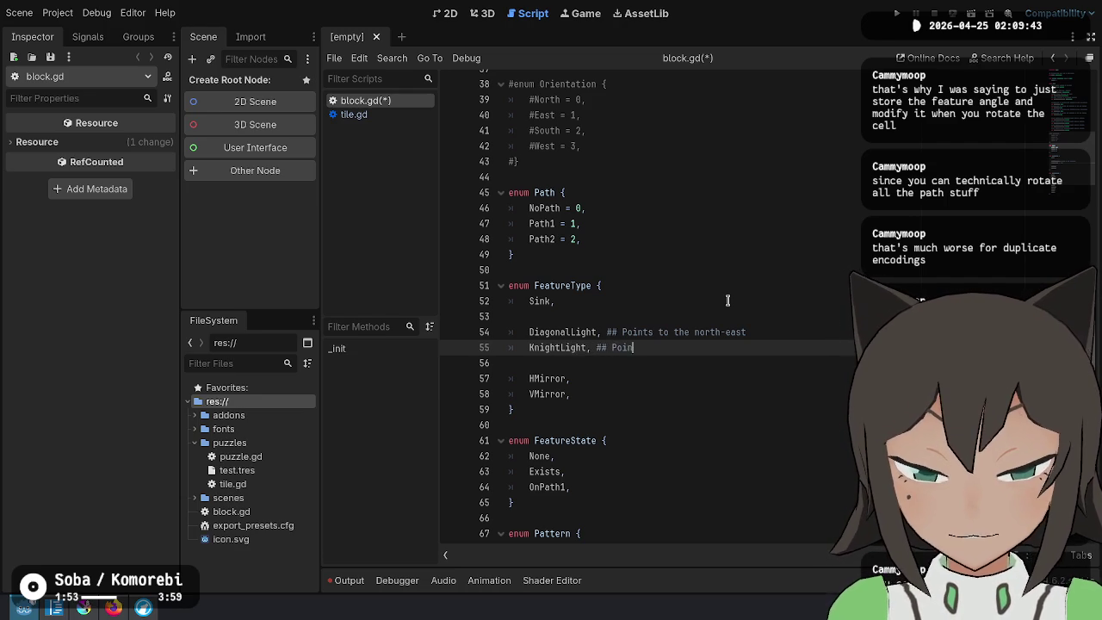
{"action": "type", "text": "ts to the nor"}
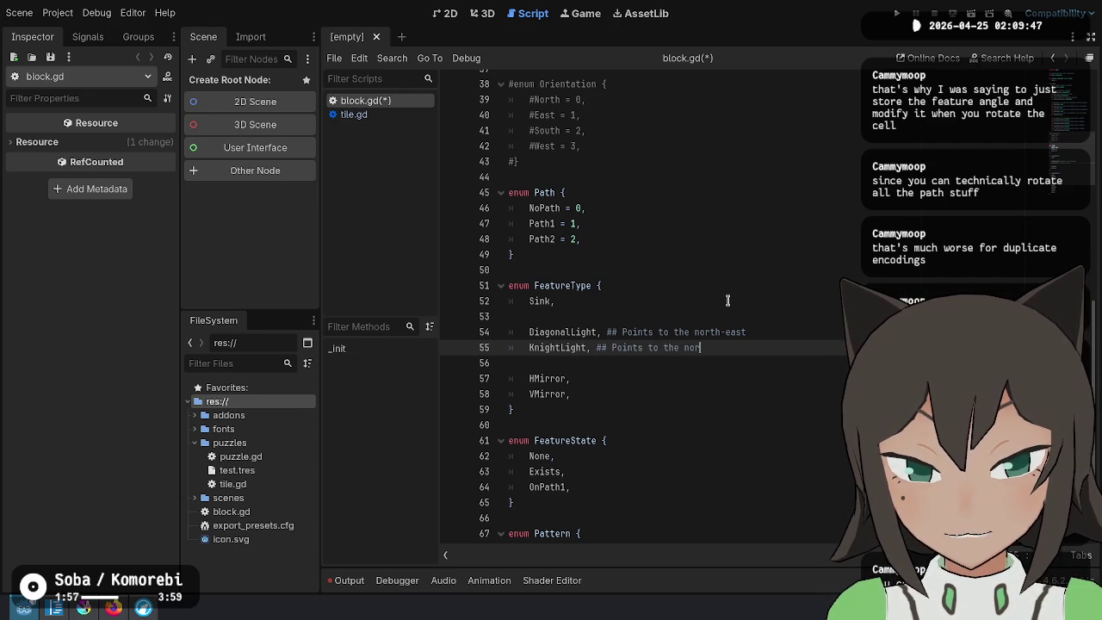
{"action": "key", "text": "BackSpace"}
{"action": "key", "text": "BackSpace"}
{"action": "key", "text": "BackSpace"}
{"action": "type", "text": "tile"}
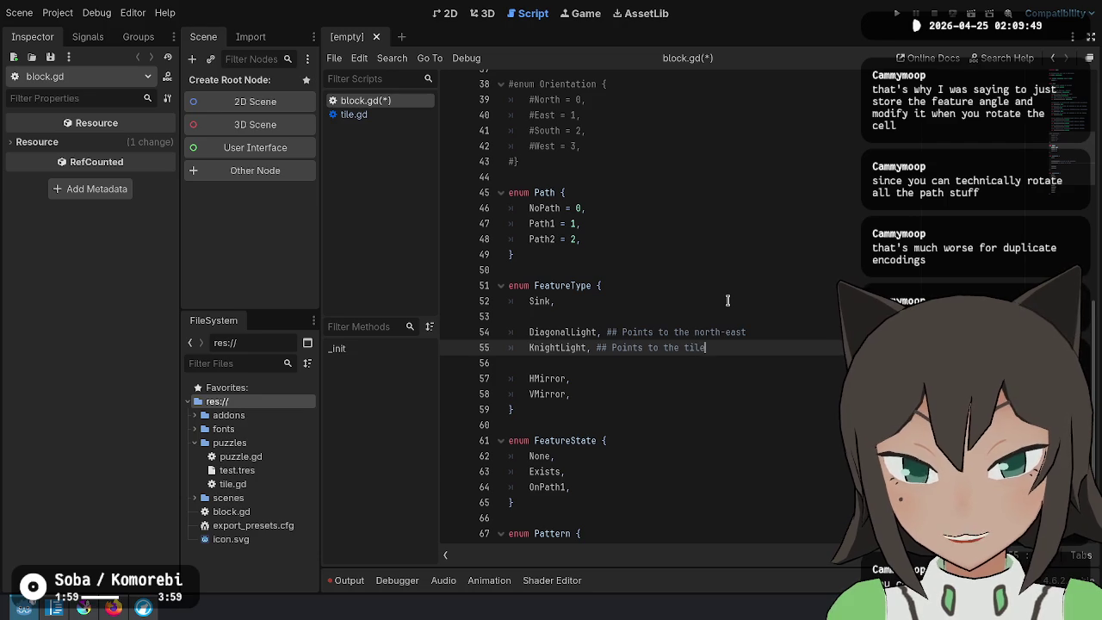
{"action": "type", "text": " tw"}
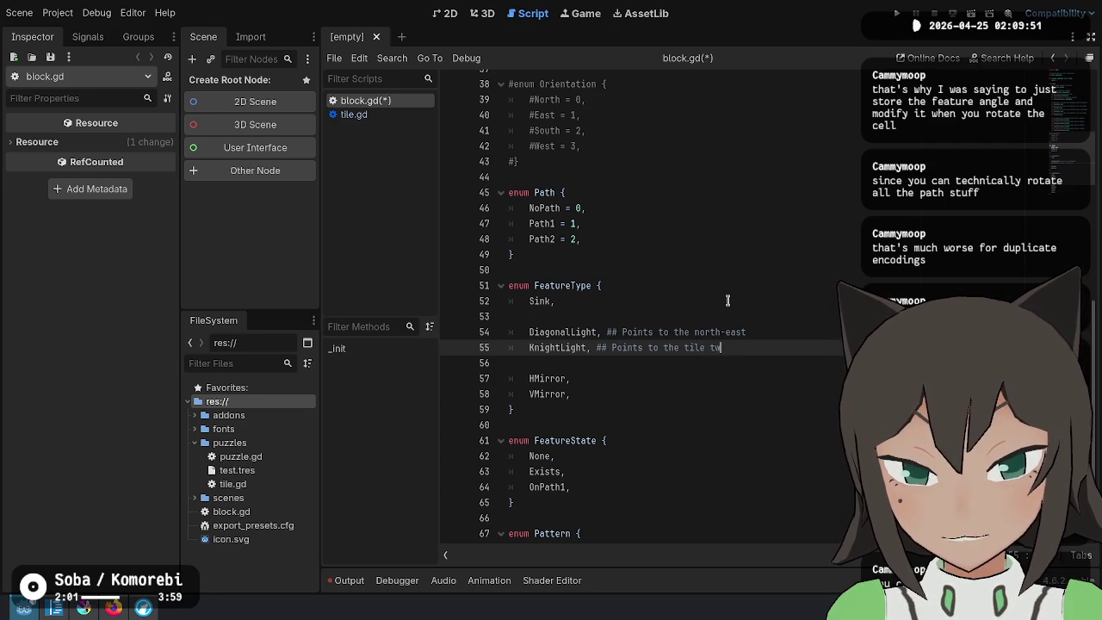
{"action": "type", "text": "o specesto the right a"}
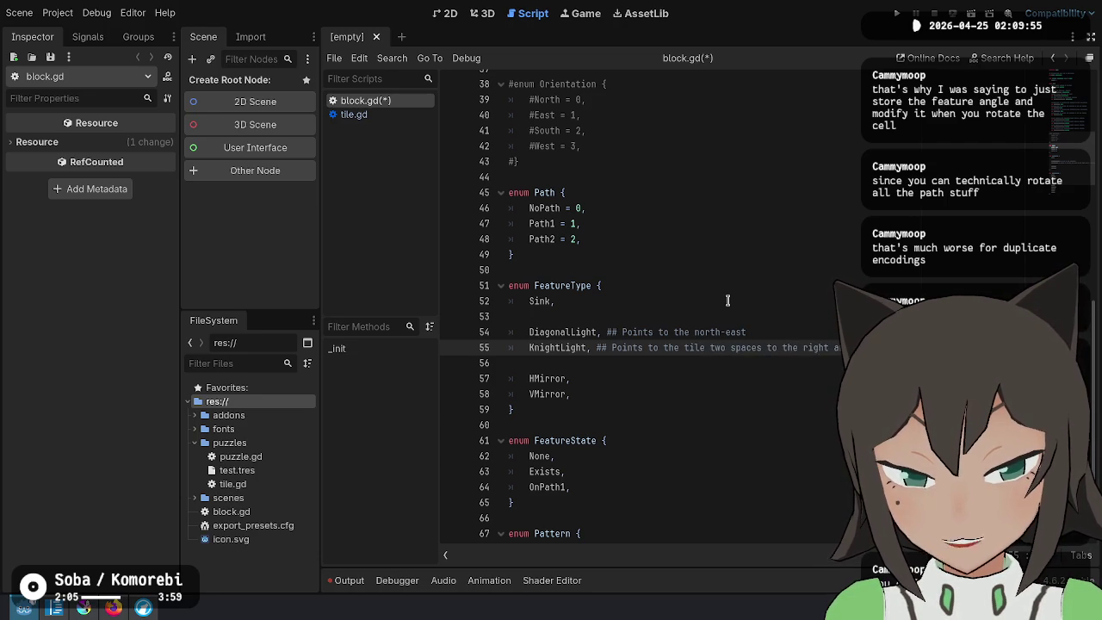
{"action": "key", "text": "BackSpace"}
{"action": "key", "text": "BackSpace"}
{"action": "key", "text": "BackSpace"}
{"action": "type", "text": "east"}
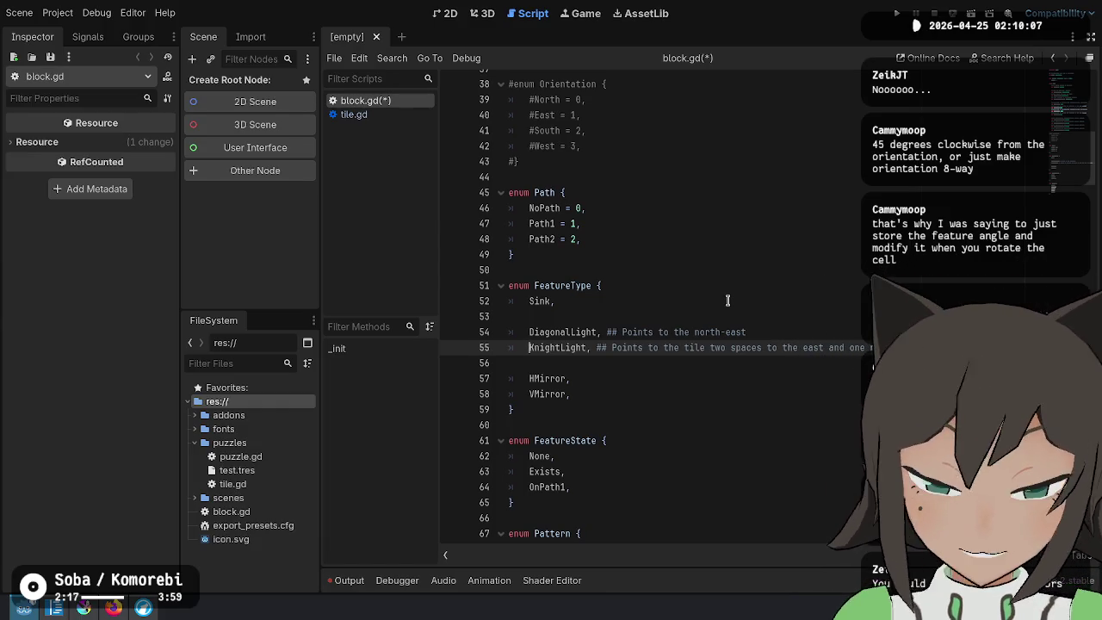
{"action": "key", "text": "ctrl+shift+Right"}
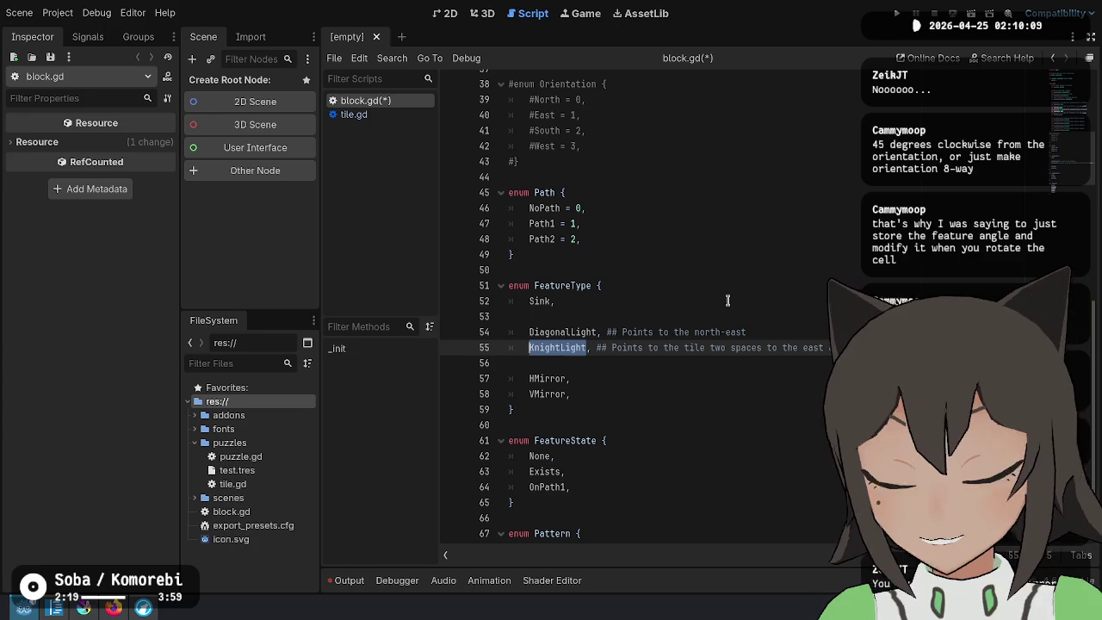
{"action": "key", "text": "Right"}
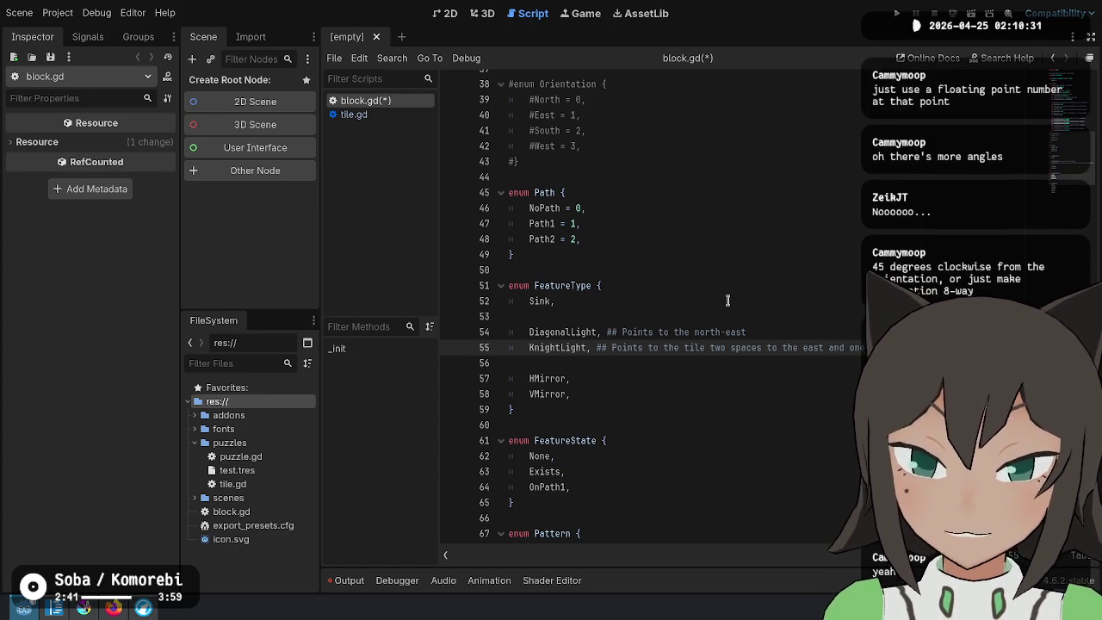
{"action": "key", "text": "Up"}
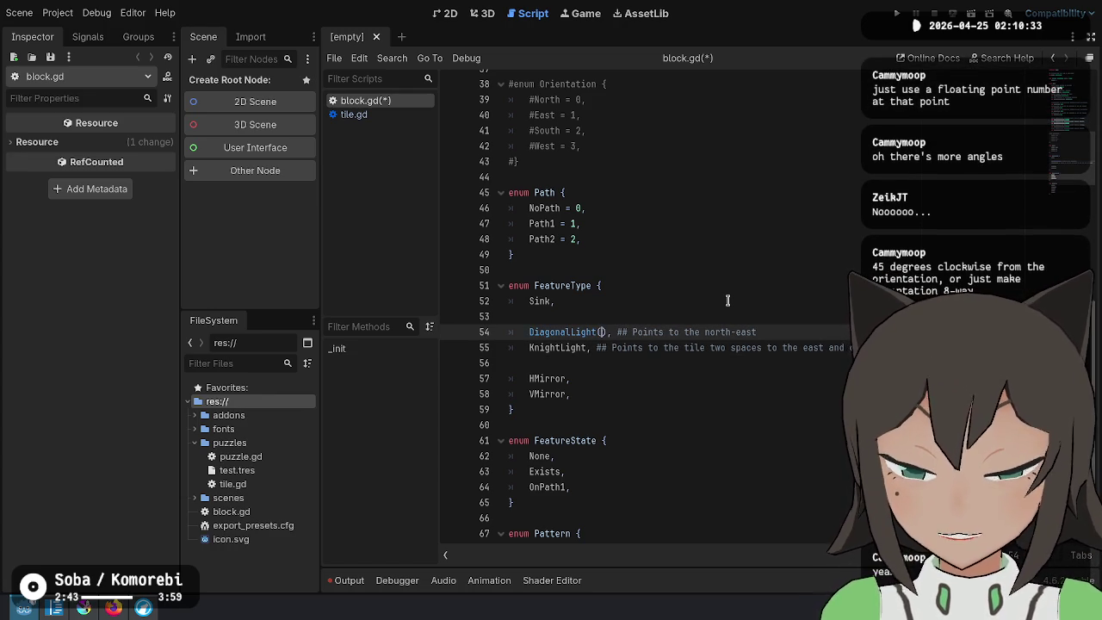
{"action": "key", "text": "ctrl+BackSpace"}
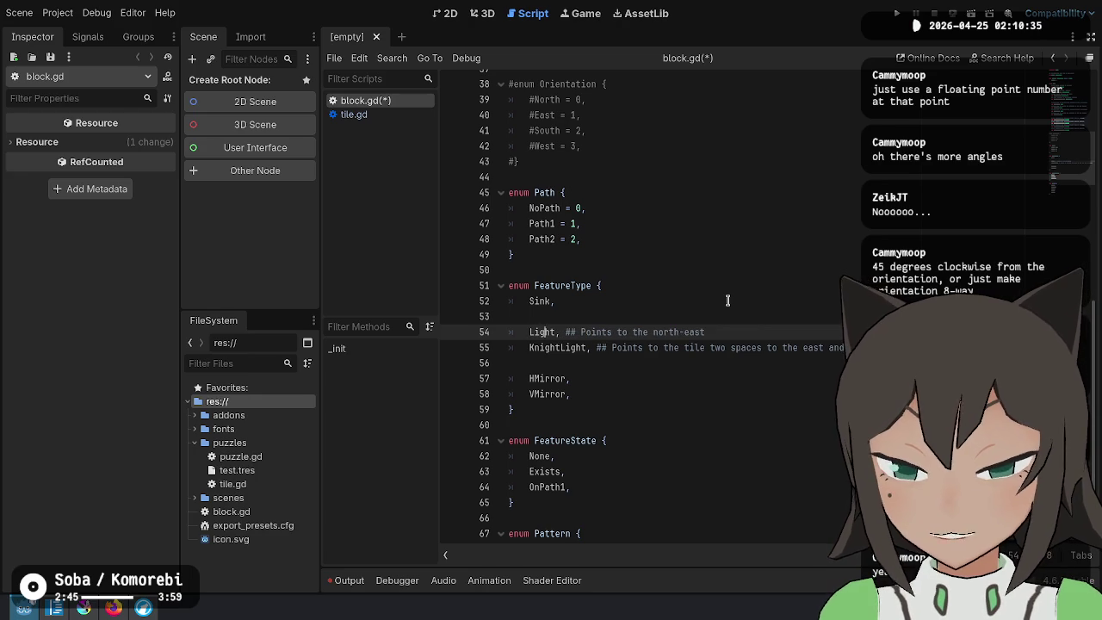
{"action": "type", "text": "(float)"}
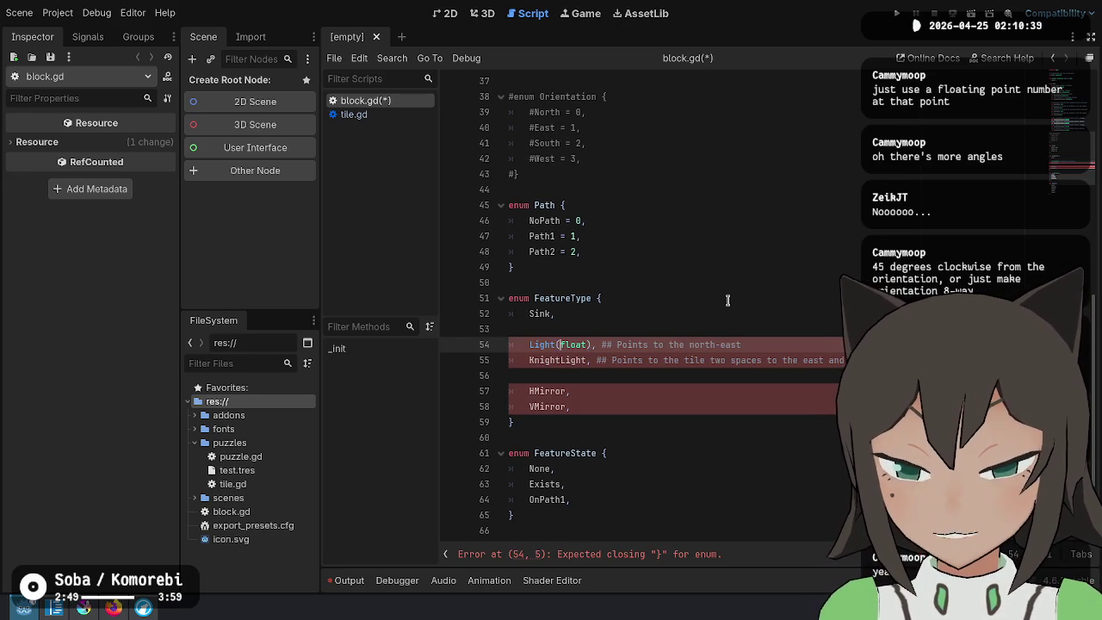
{"action": "key", "text": "Down"}
{"action": "key", "text": "Up"}
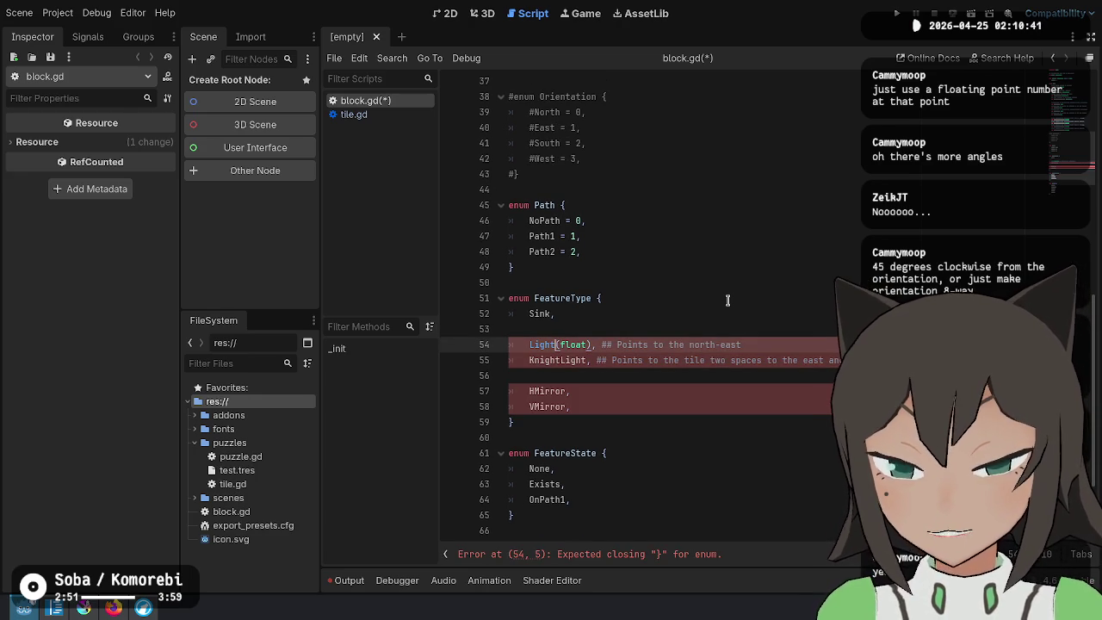
{"action": "key", "text": "Delete"}
{"action": "key", "text": "Delete"}
{"action": "key", "text": "Delete"}
{"action": "key", "text": "Home"}
{"action": "type", "text": "Diagonal"}
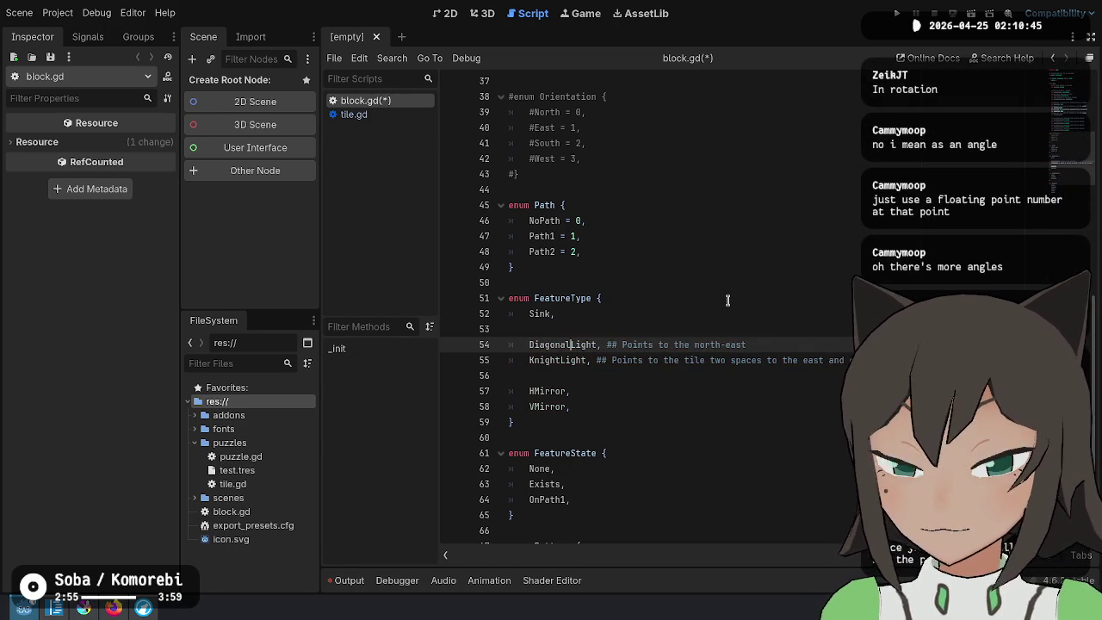
{"action": "key", "text": "Down"}
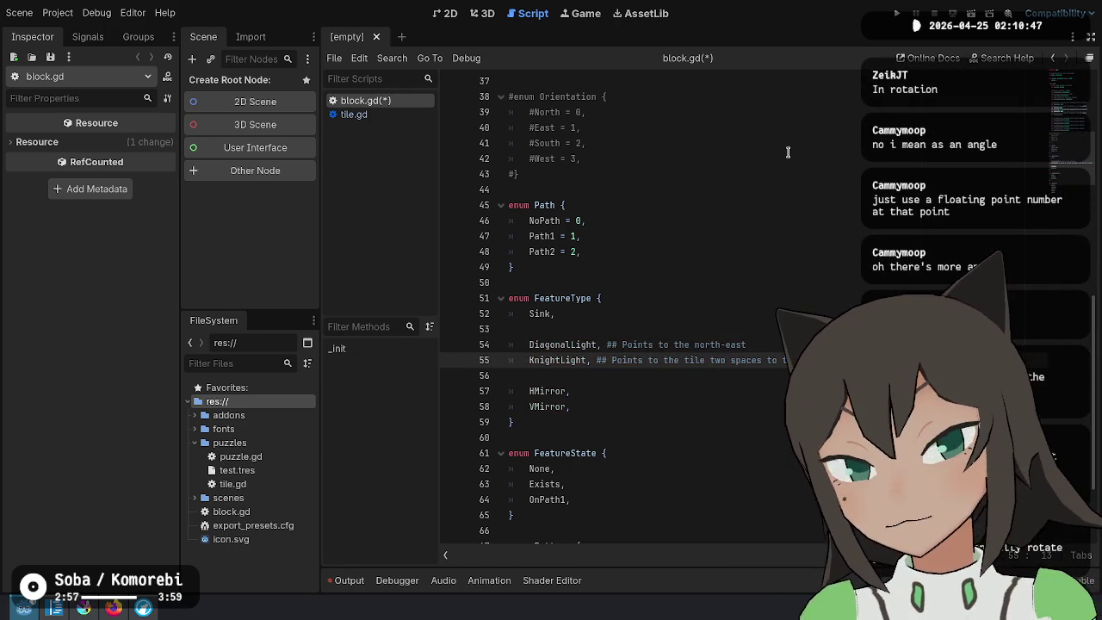
{"action": "scroll", "coordinate": [787, 172], "scroll_direction": "up", "scroll_amount": 5}
{"action": "scroll", "coordinate": [785, 220], "scroll_direction": "up", "scroll_amount": 5}
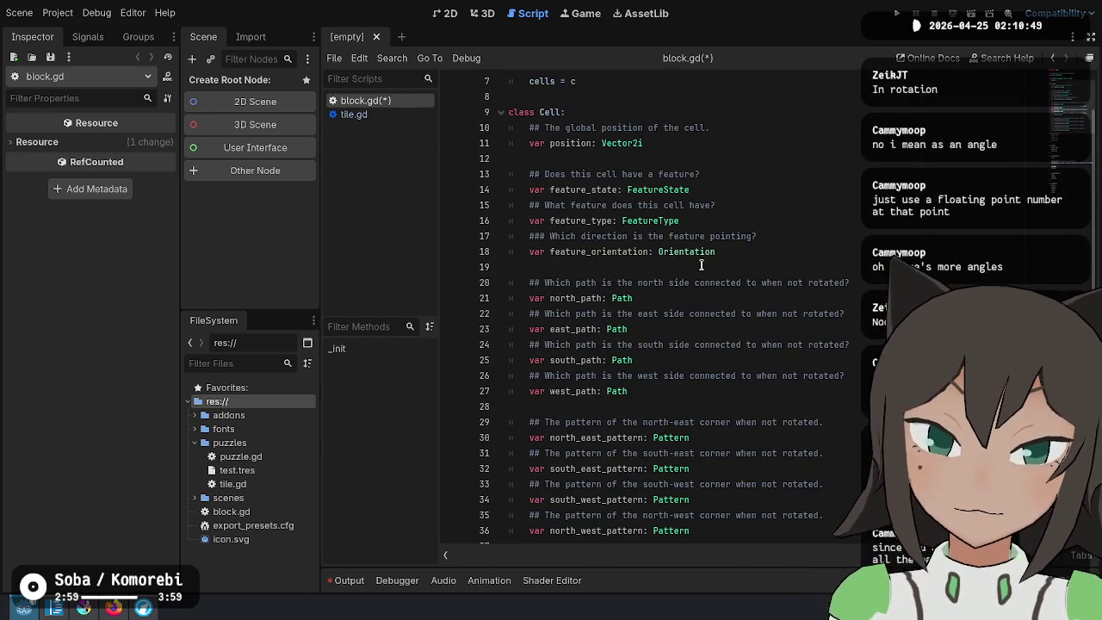
Replace line 17's doc comment with 'What rotation does the feature have?'
{"action": "double_click", "coordinate": [706, 252]}
{"action": "left_click", "coordinate": [801, 237]}
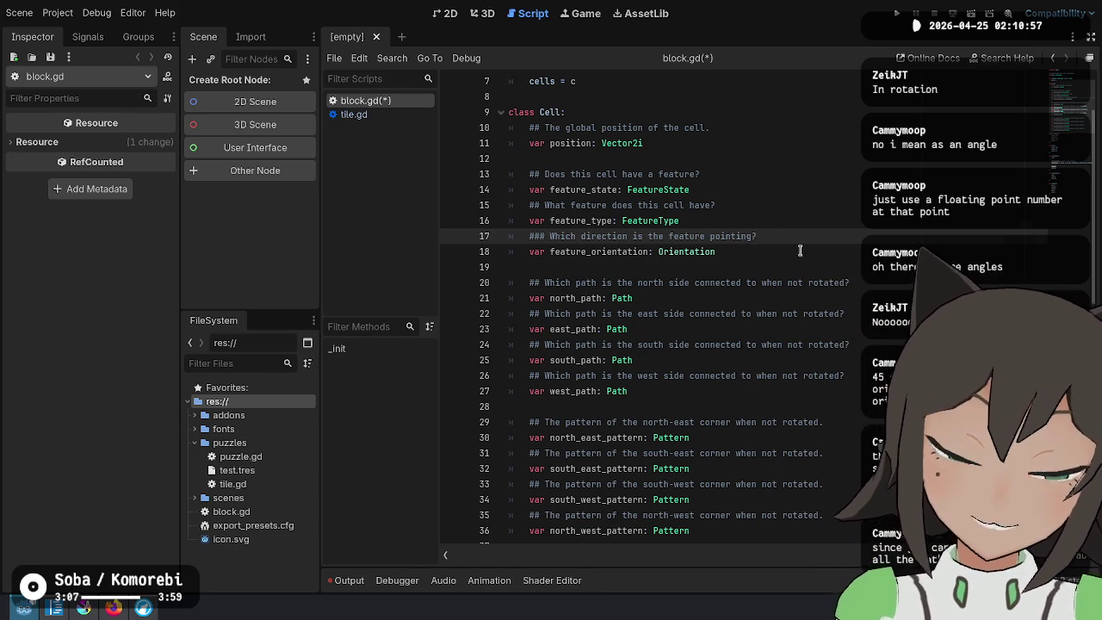
{"action": "scroll", "coordinate": [802, 249], "scroll_direction": "down", "scroll_amount": 9}
{"action": "scroll", "coordinate": [805, 276], "scroll_direction": "up", "scroll_amount": 11}
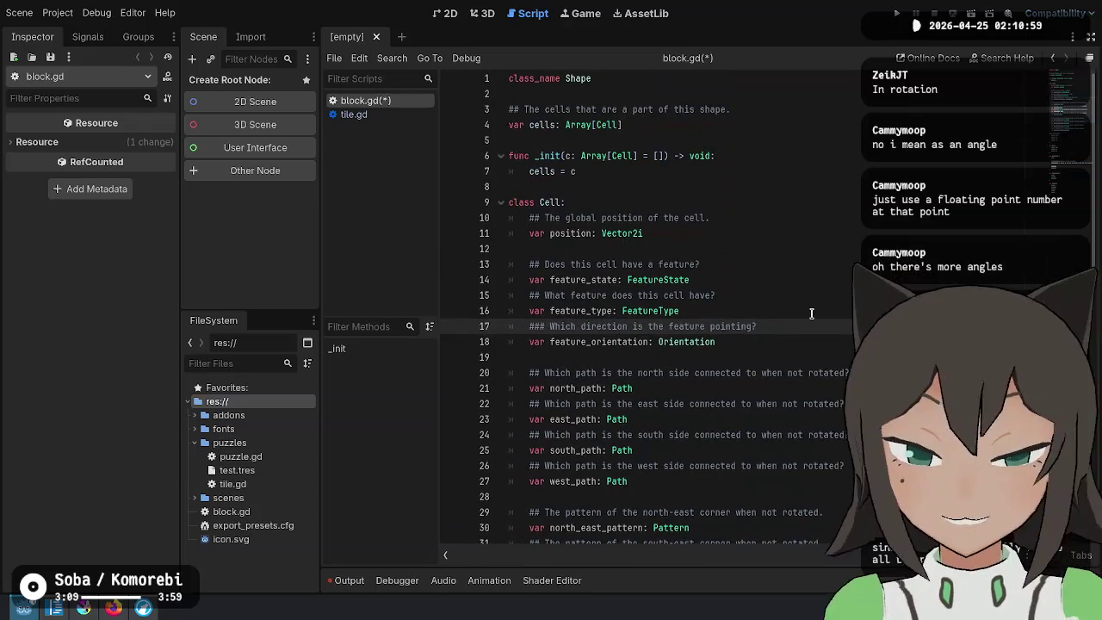
{"action": "key", "text": "shift+Home"}
{"action": "key", "text": "Left"}
{"action": "key", "text": "ctrl+Right"}
{"action": "key", "text": "ctrl+Right"}
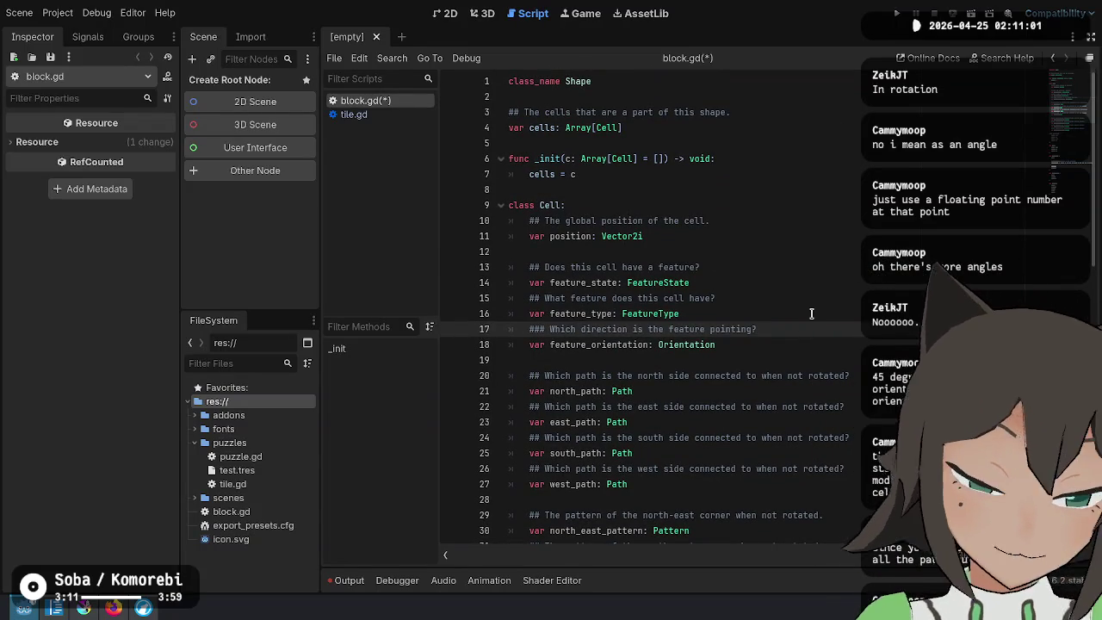
{"action": "key", "text": "shift+End"}
{"action": "type", "text": "W"}
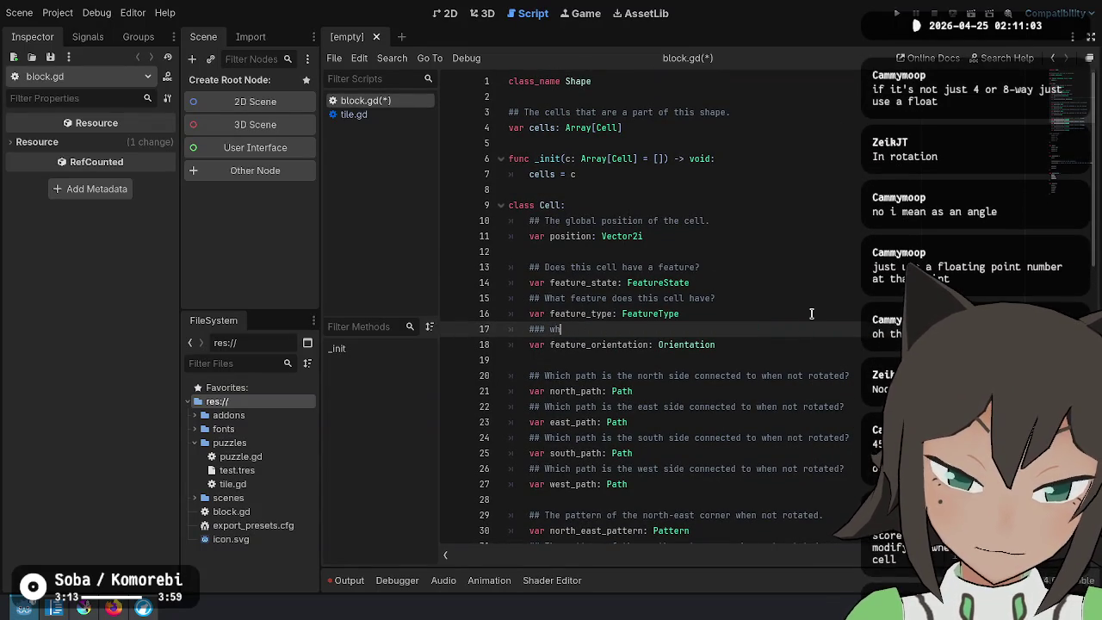
{"action": "type", "text": "hat rotation "}
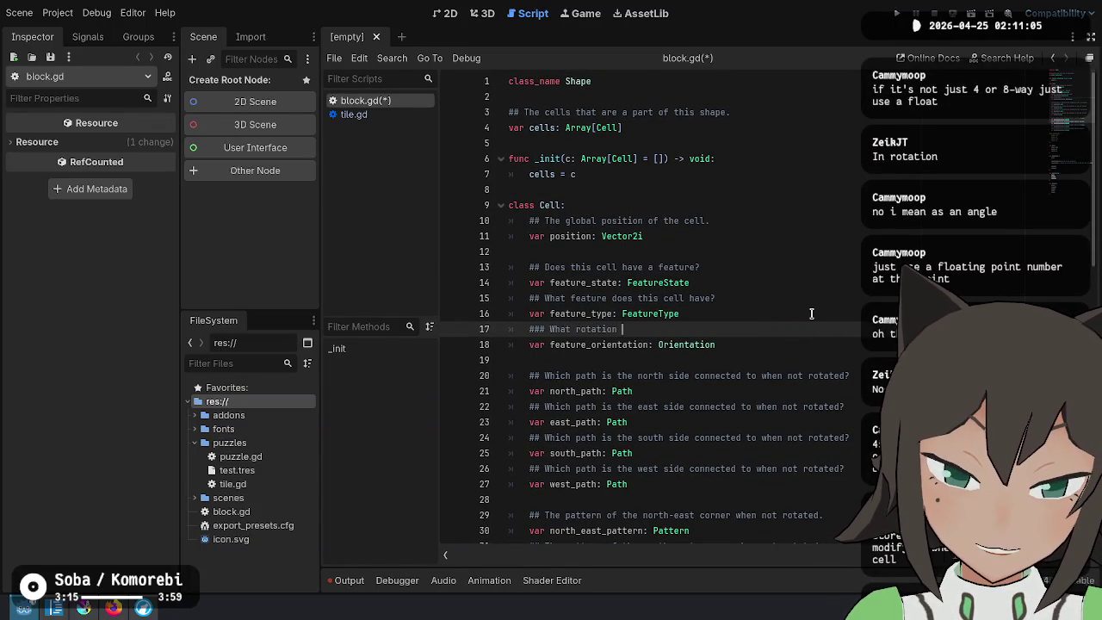
{"action": "type", "text": "does the feature have?"}
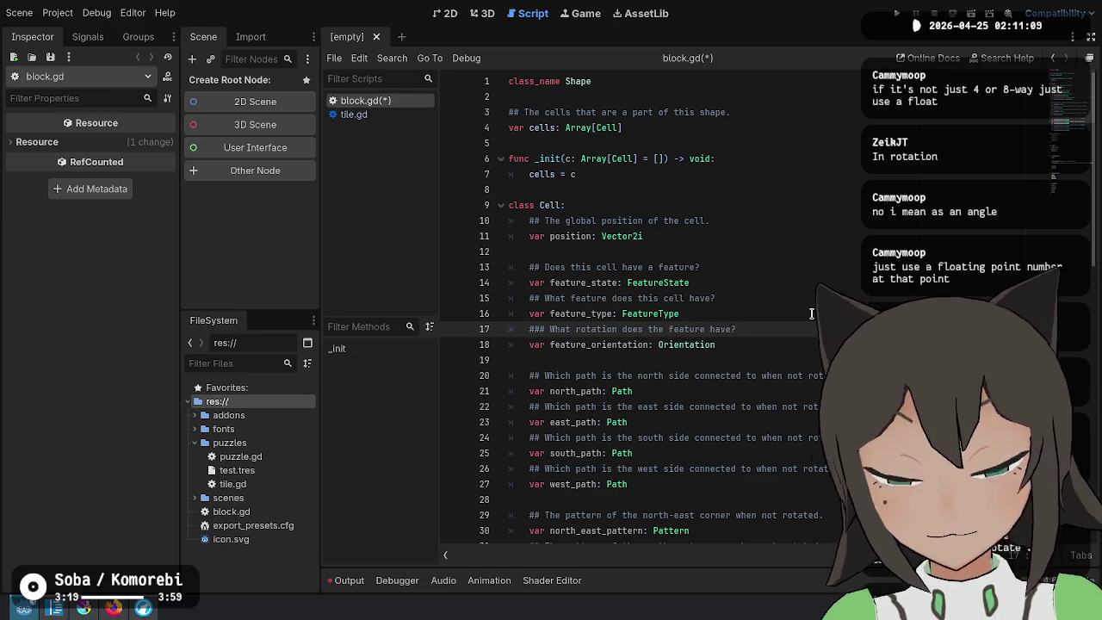
Change feature_orientation's type from Orientation to float and save block.gd
{"action": "double_click", "coordinate": [687, 344]}
{"action": "type", "text": "float"}
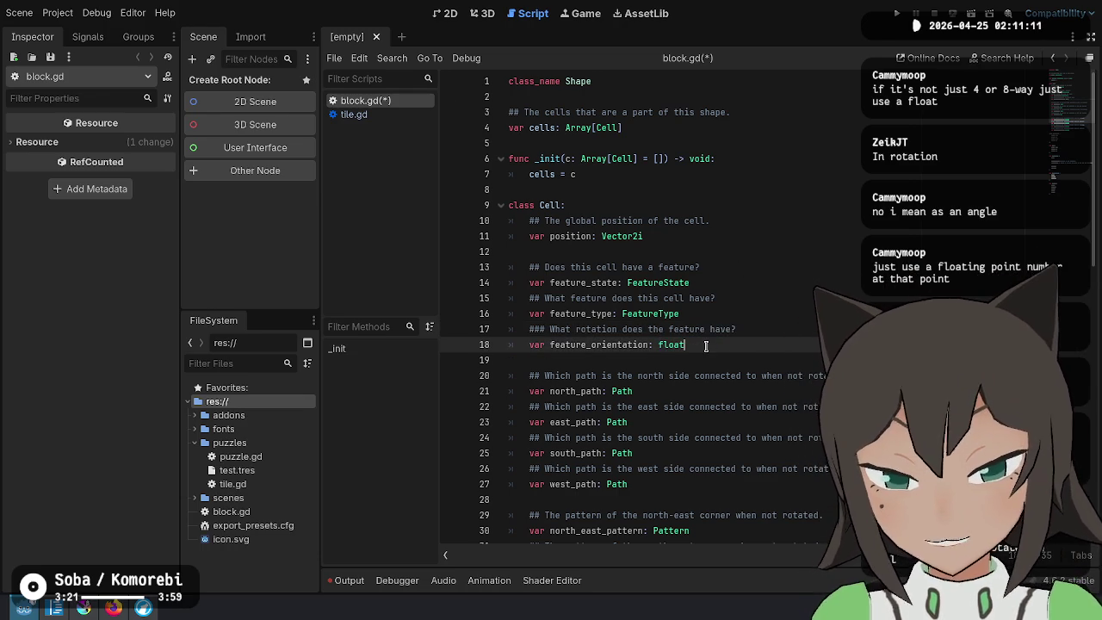
{"action": "key", "text": "ctrl+s"}
{"action": "scroll", "coordinate": [706, 344], "scroll_direction": "down", "scroll_amount": 9}
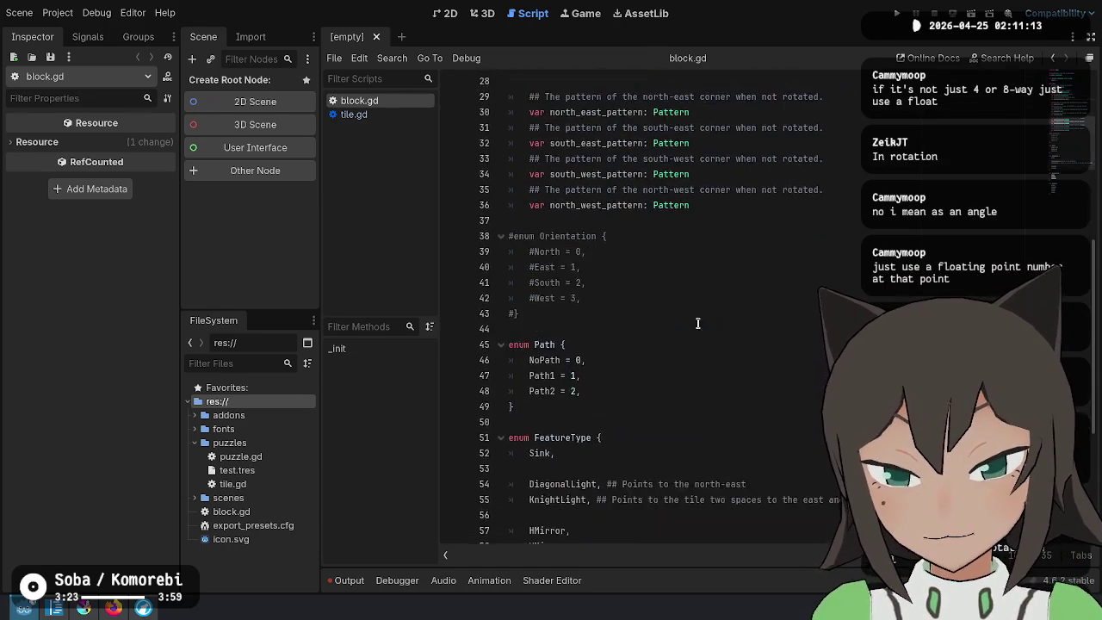
Delete the commented-out Orientation enum block
{"action": "scroll", "coordinate": [704, 322], "scroll_direction": "down", "scroll_amount": 1}
{"action": "left_click", "coordinate": [615, 267]}
{"action": "left_click", "coordinate": [536, 172], "text": "shift"}
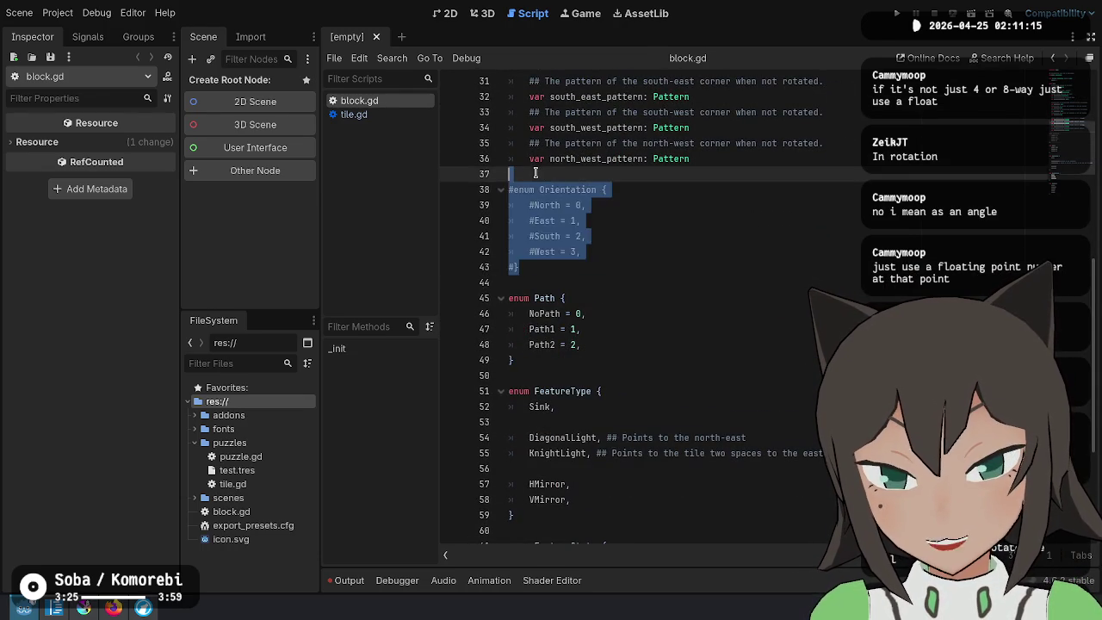
{"action": "key", "text": "BackSpace"}
{"action": "key", "text": "BackSpace"}
Rename DiagonalLight to Light and strip the doc comments from Light and KnightLight
{"action": "left_click", "coordinate": [670, 286]}
{"action": "left_click", "coordinate": [699, 317]}
{"action": "left_click", "coordinate": [763, 333]}
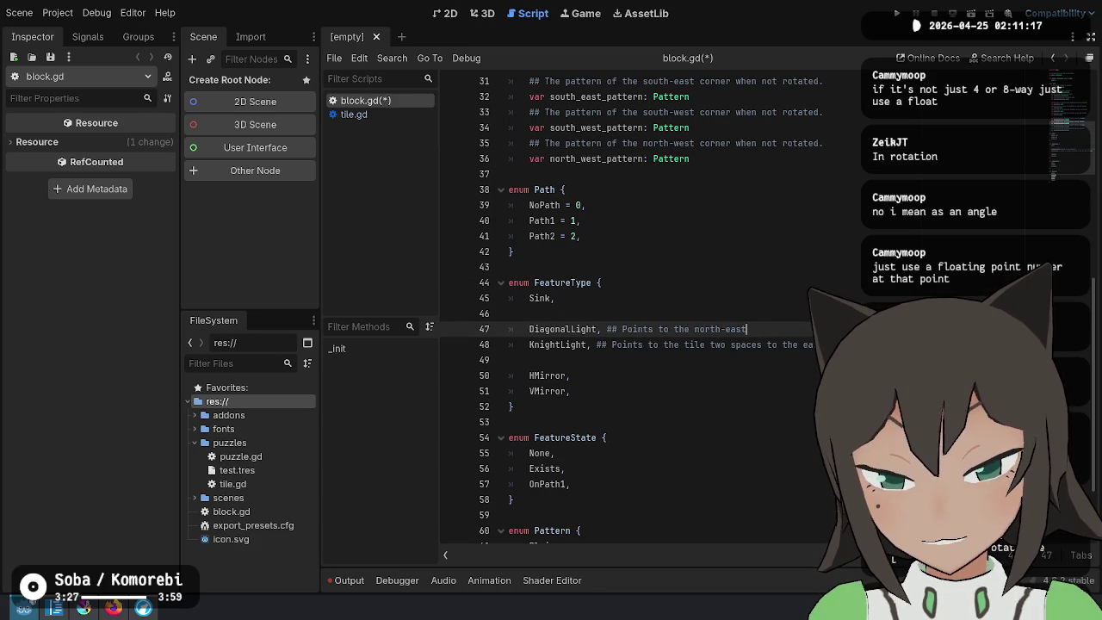
{"action": "key", "text": "Home"}
{"action": "key", "text": "Delete"}
{"action": "key", "text": "Delete"}
{"action": "key", "text": "Delete"}
{"action": "key", "text": "shift+End"}
{"action": "key", "text": "Delete"}
{"action": "key", "text": "Down"}
{"action": "key", "text": "End"}
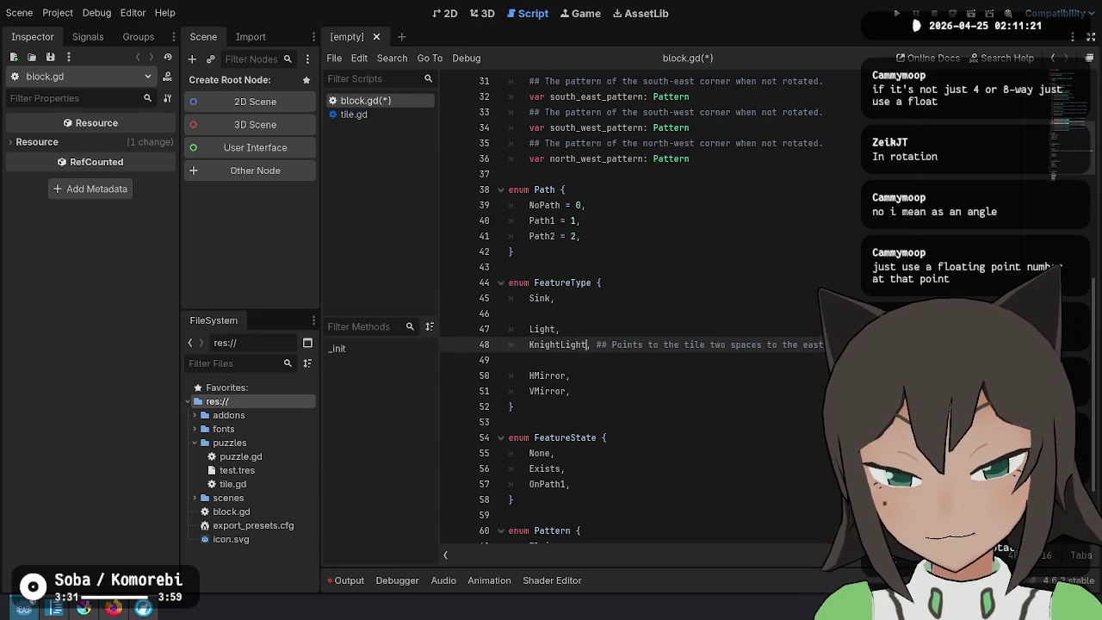
{"action": "key", "text": "shift+End"}
{"action": "key", "text": "Delete"}
Remove KnightLight and VMirror, rename HMirror to Mirror, and begin Light's 'Canonically points to the north' comment
{"action": "key", "text": "ctrl+shift+k"}
{"action": "key", "text": "ctrl+shift+k"}
{"action": "key", "text": "Delete"}
{"action": "key", "text": "Down"}
{"action": "key", "text": "End"}
{"action": "key", "text": "shift+Up"}
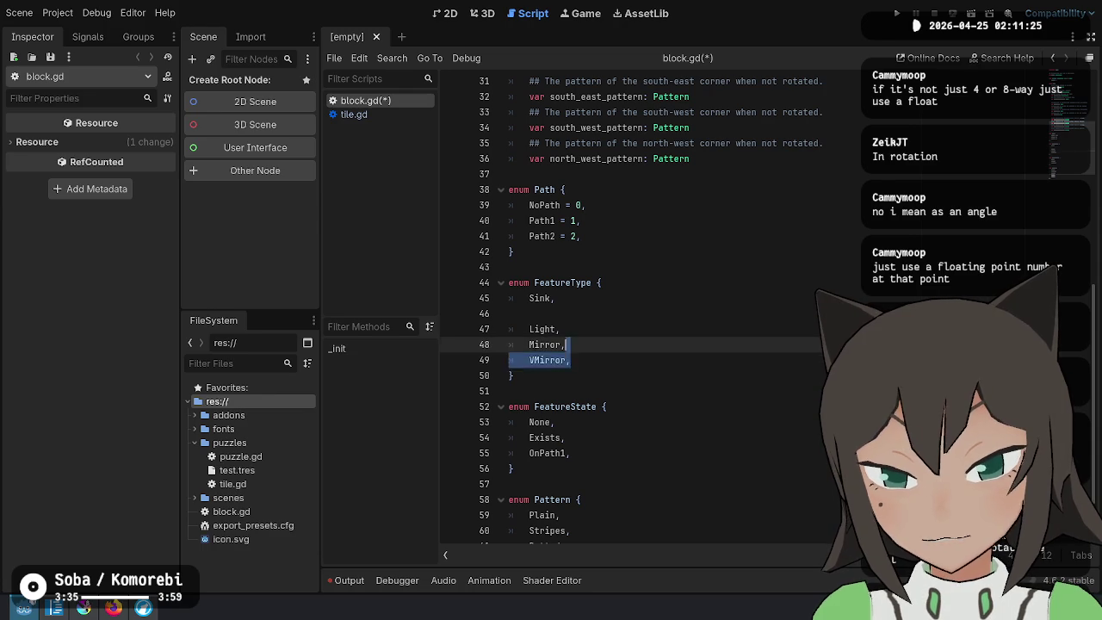
{"action": "key", "text": "Delete"}
{"action": "key", "text": "Up"}
{"action": "type", "text": "#"}
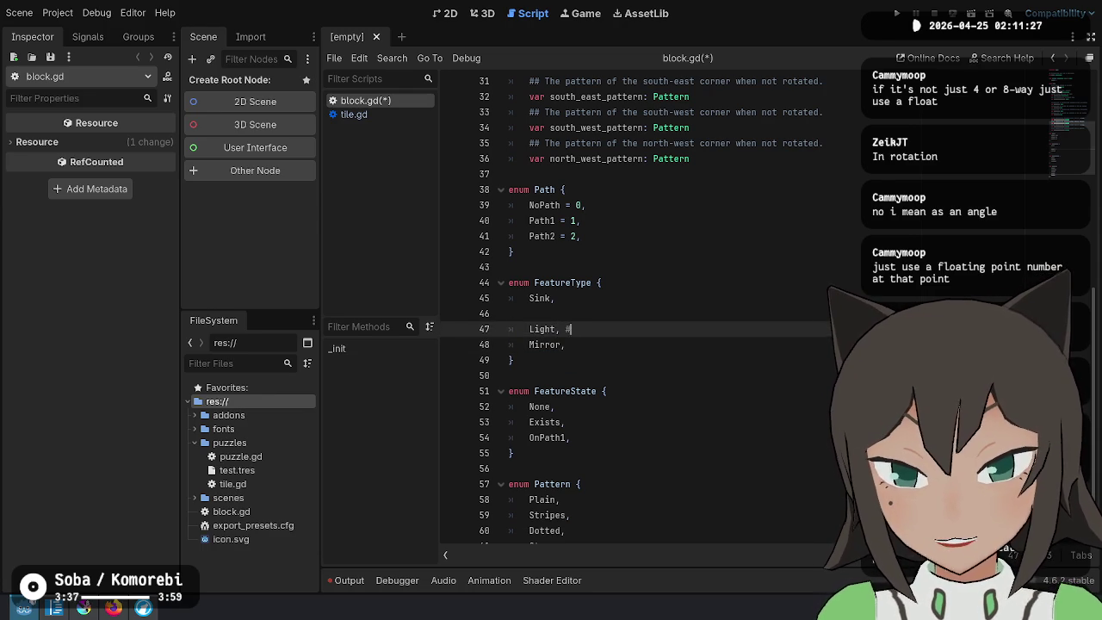
{"action": "type", "text": "# Canonically "}
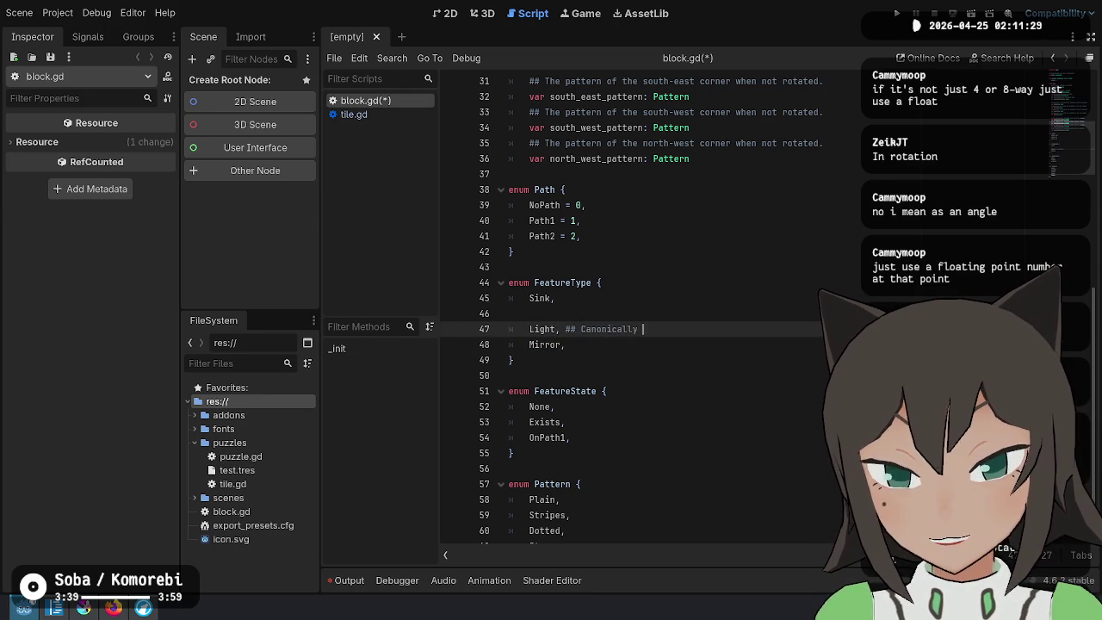
{"action": "type", "text": "points to the north"}
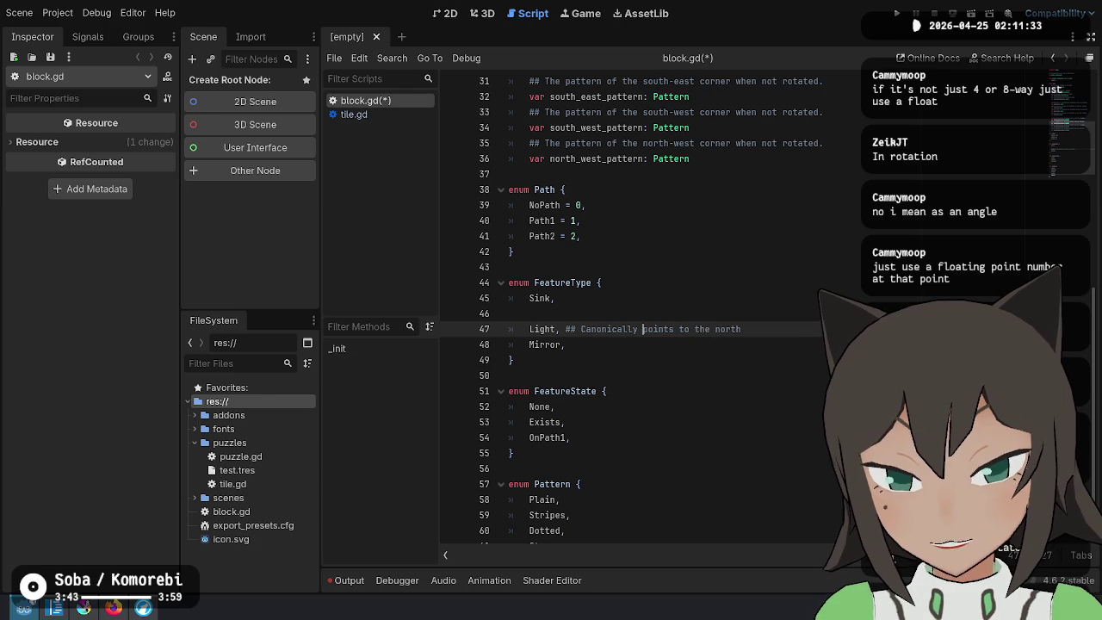
Comment Light as 'Points to the north when not rotated' and Mirror as 'Horizontal (east to West) when not rotated'
{"action": "key", "text": "BackSpace"}
{"action": "key", "text": "BackSpace"}
{"action": "key", "text": "BackSpace"}
{"action": "type", "text": "Points to the north when not rotated"}
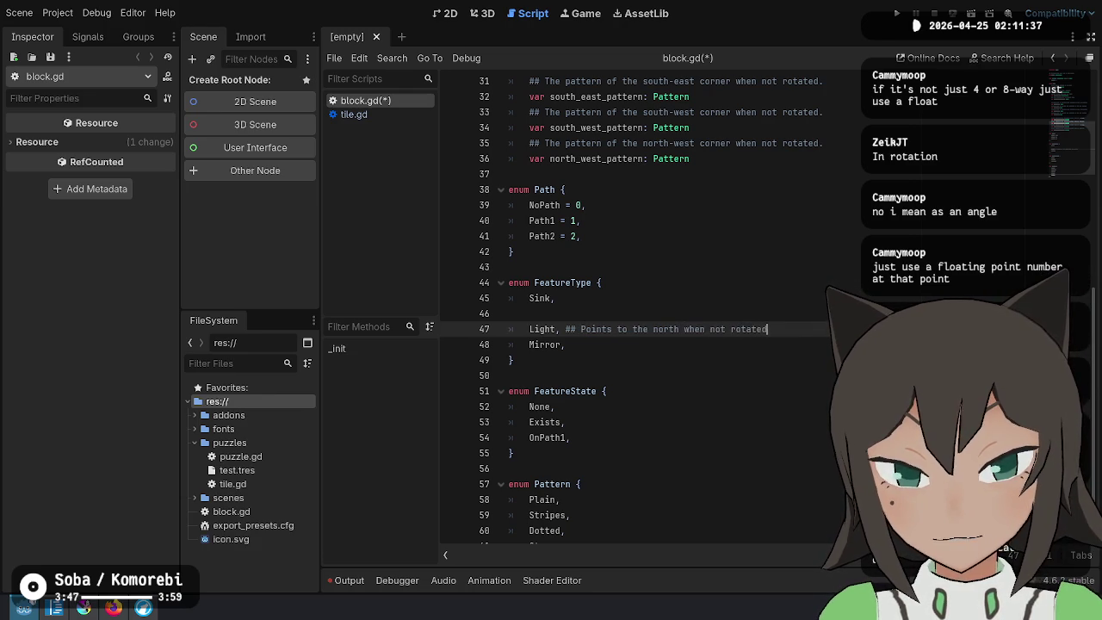
{"action": "key", "text": "Down"}
{"action": "type", "text": "## "}
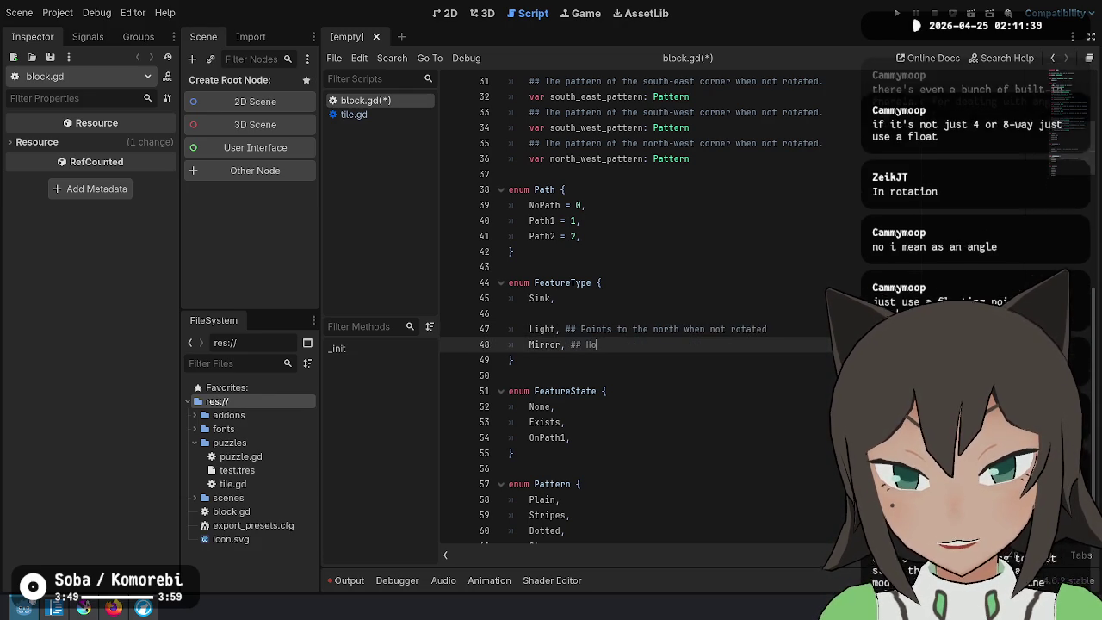
{"action": "type", "text": "Horizontal ("}
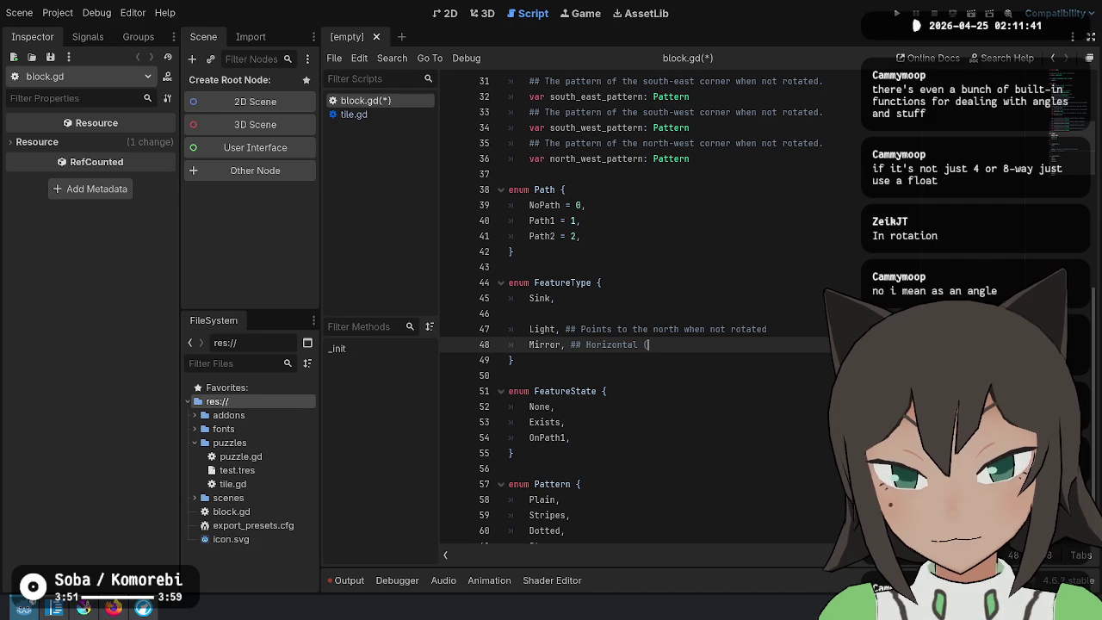
{"action": "type", "text": "East to West)"}
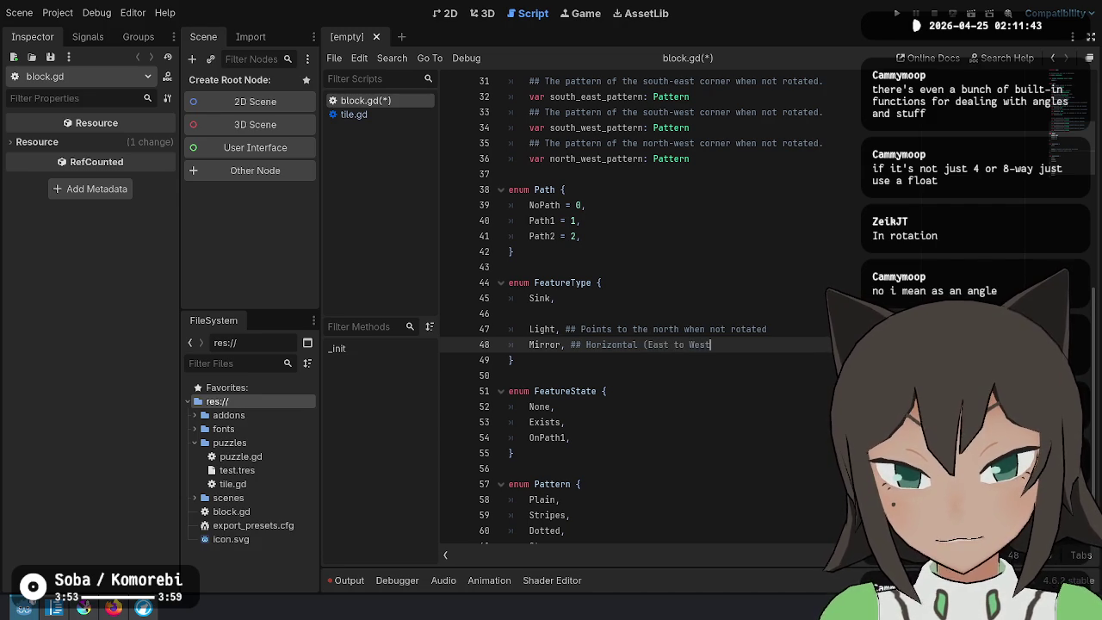
{"action": "left_click", "coordinate": [648, 344]}
{"action": "key", "text": "Delete"}
{"action": "type", "text": "e"}
{"action": "key", "text": "End"}
{"action": "type", "text": "when not rota"}
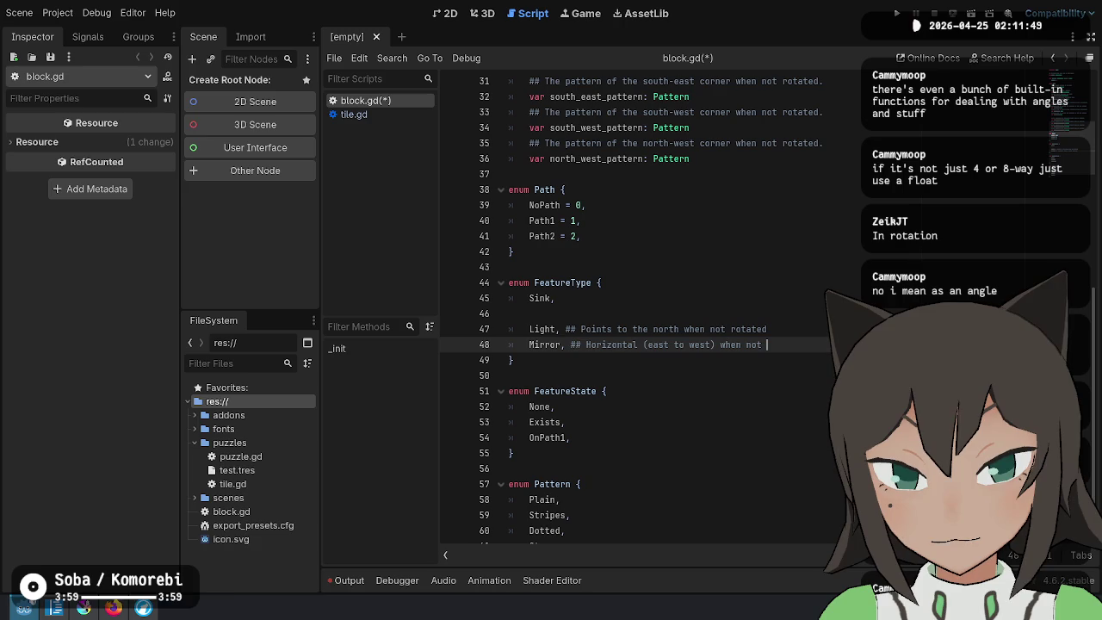
{"action": "type", "text": "ted"}
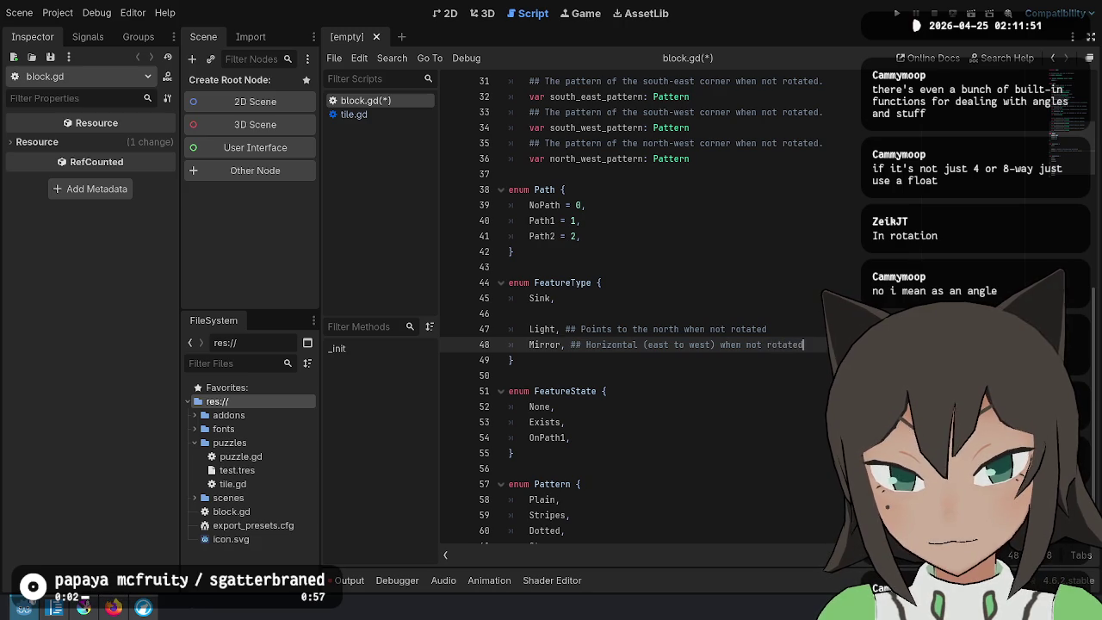
End the Light comment with a period, remove the blank line after Sink, and save block.gd
{"action": "left_click", "coordinate": [771, 329]}
{"action": "type", "text": "."}
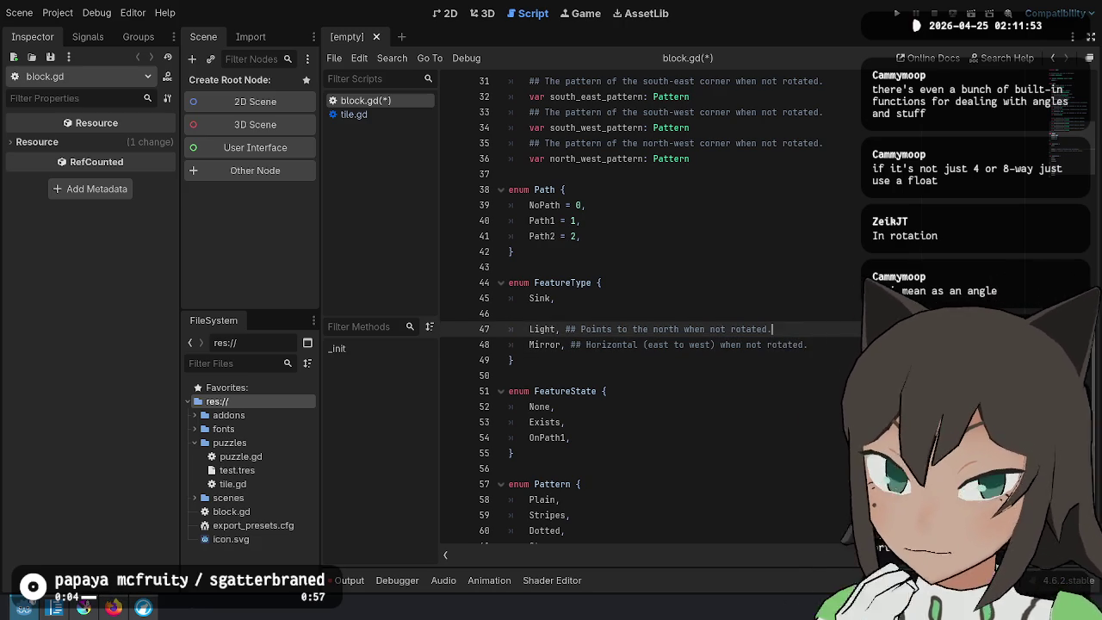
{"action": "key", "text": "Up"}
{"action": "key", "text": "BackSpace"}
{"action": "key", "text": "Down"}
{"action": "key", "text": "Down"}
{"action": "key", "text": "Up"}
{"action": "key", "text": "Up"}
{"action": "key", "text": "ctrl+s"}
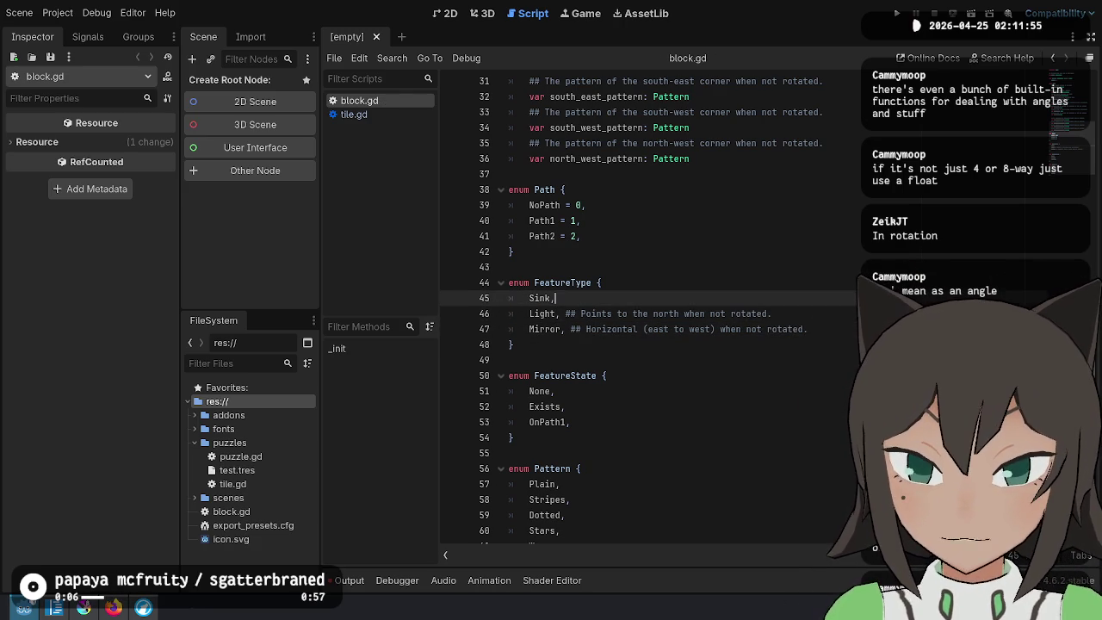
{"action": "key", "text": "shift+End"}
{"action": "key", "text": "Right"}
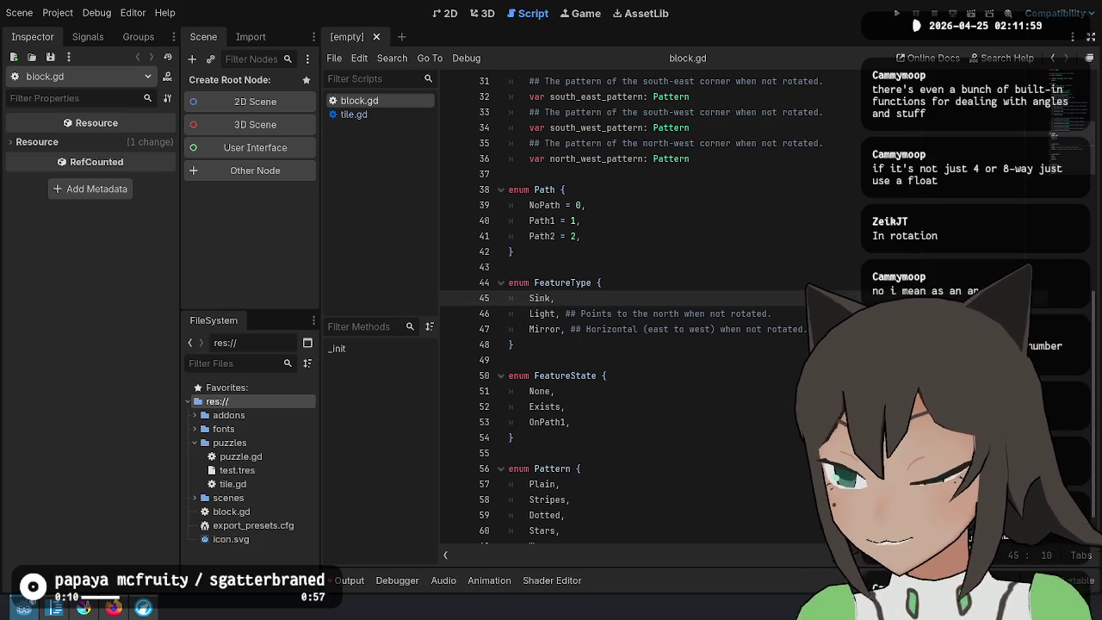
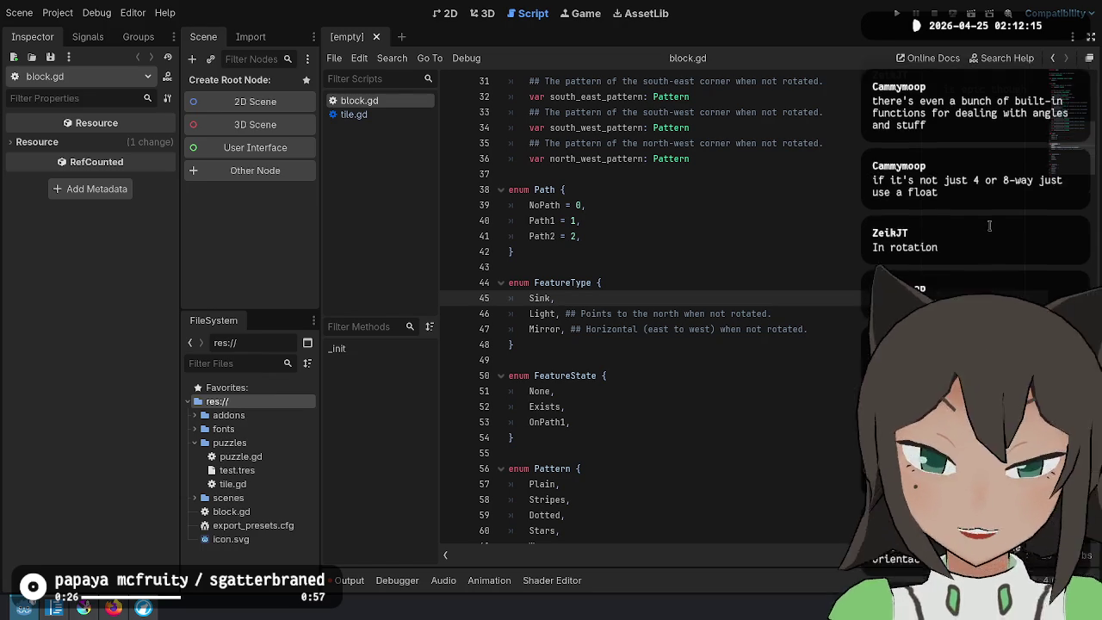
Compare the Light connections idea in the notes with the Sink and Mirror entries in block.gd
{"action": "left_click", "coordinate": [54, 609]}
{"action": "mouse_move", "coordinate": [481, 288]}
{"action": "left_mouse_down"}
{"action": "mouse_move", "coordinate": [714, 307]}
{"action": "mouse_move", "coordinate": [617, 288]}
{"action": "left_mouse_up"}
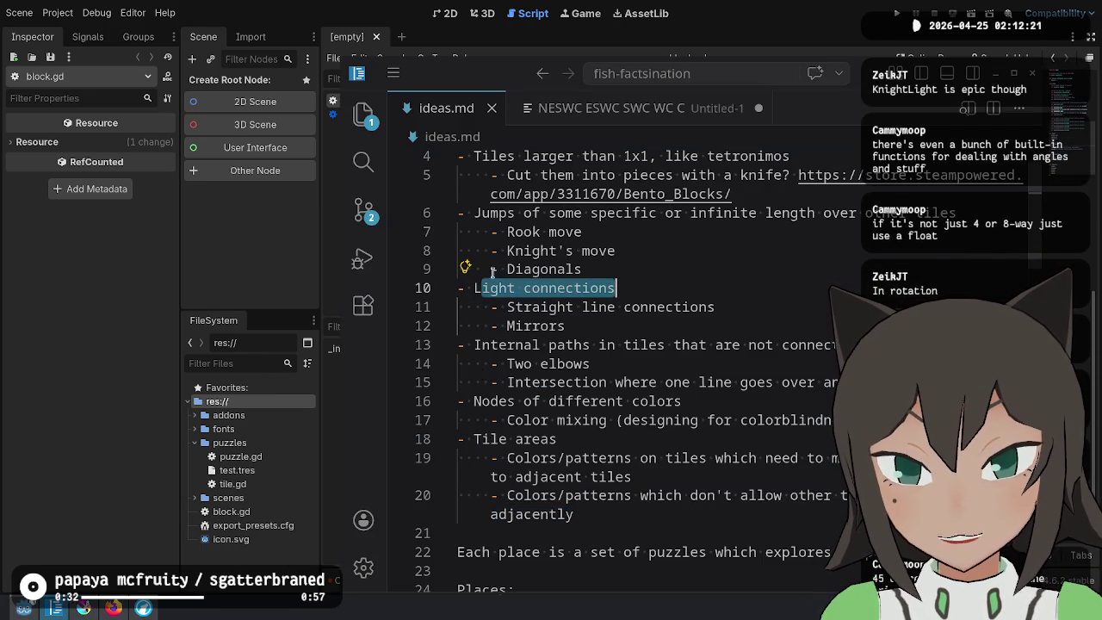
{"action": "scroll", "coordinate": [475, 325], "scroll_direction": "up", "scroll_amount": 2}
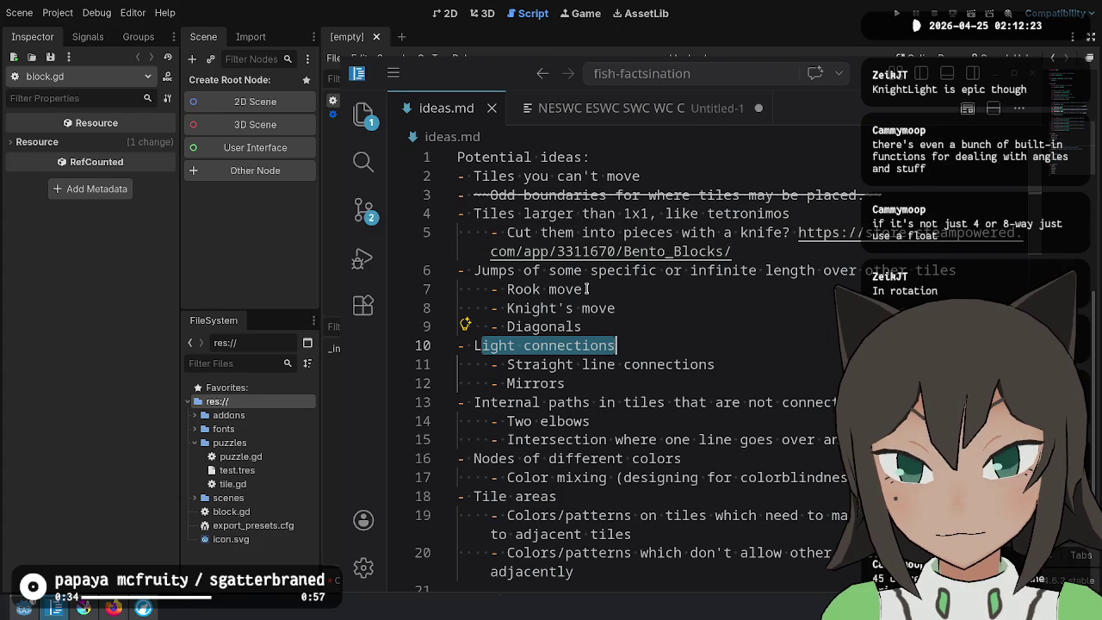
{"action": "key", "text": "alt+Tab"}
{"action": "double_click", "coordinate": [540, 298]}
{"action": "double_click", "coordinate": [548, 329]}
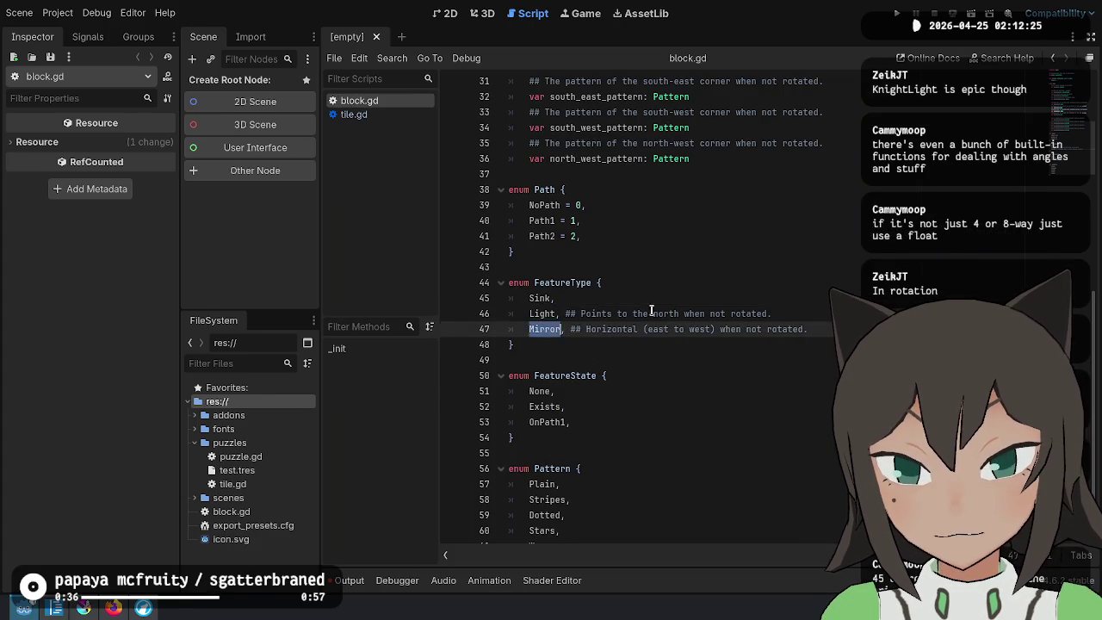
{"action": "key", "text": "alt+Tab"}
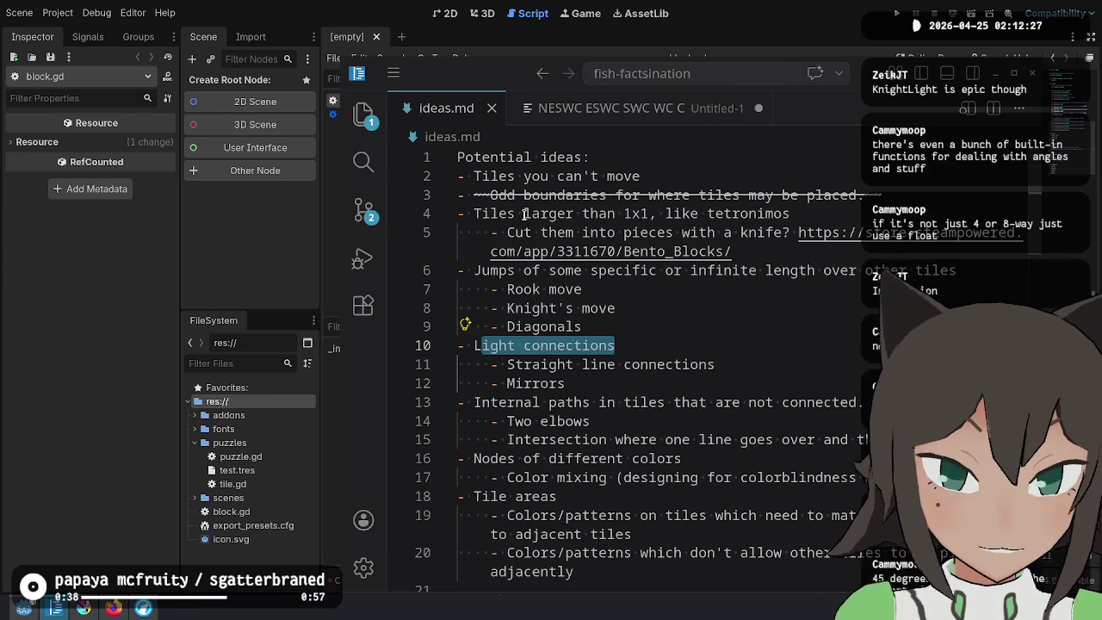
Highlight the 'Nodes of different colors' idea in the ideas notes
{"action": "left_click", "coordinate": [726, 439]}
{"action": "key", "text": "Down"}
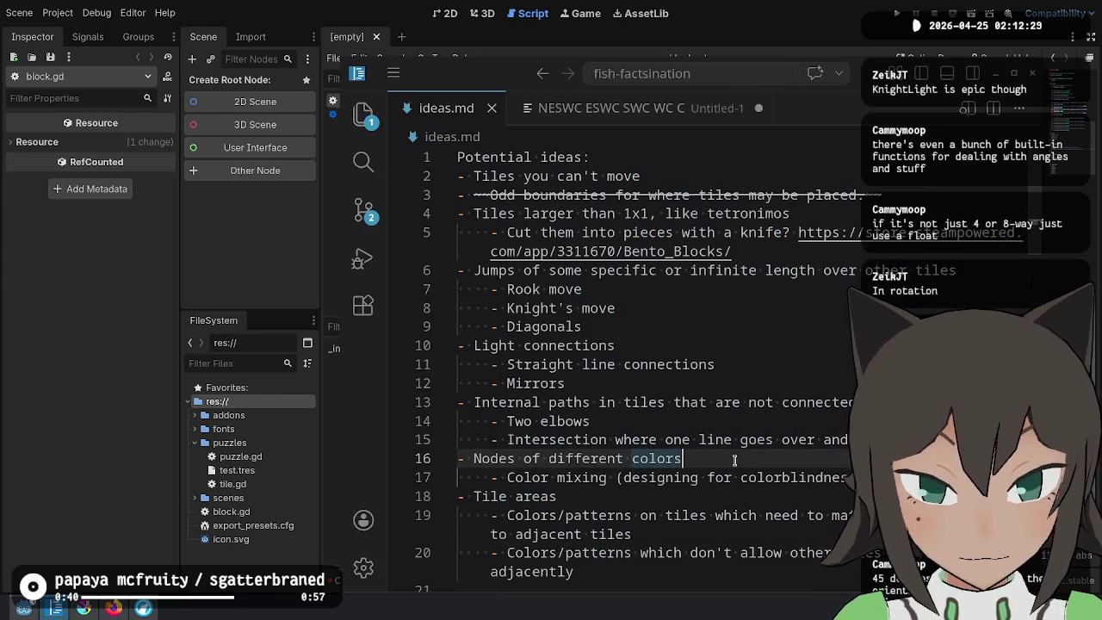
{"action": "scroll", "coordinate": [794, 420], "scroll_direction": "down", "scroll_amount": 1}
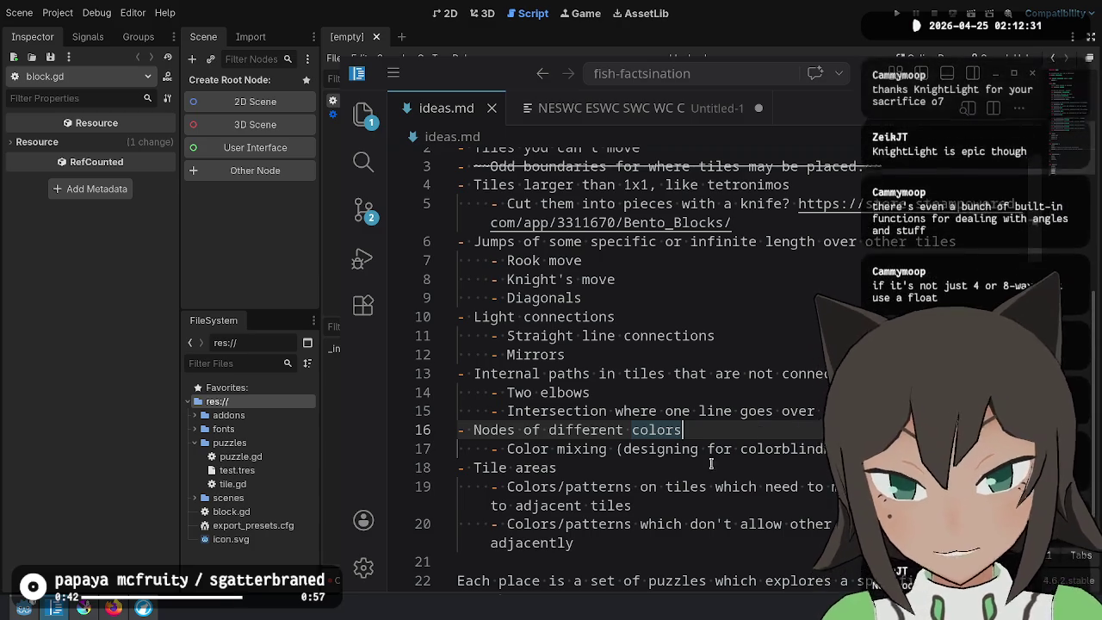
{"action": "left_click_drag", "start_coordinate": [673, 449], "coordinate": [456, 430]}
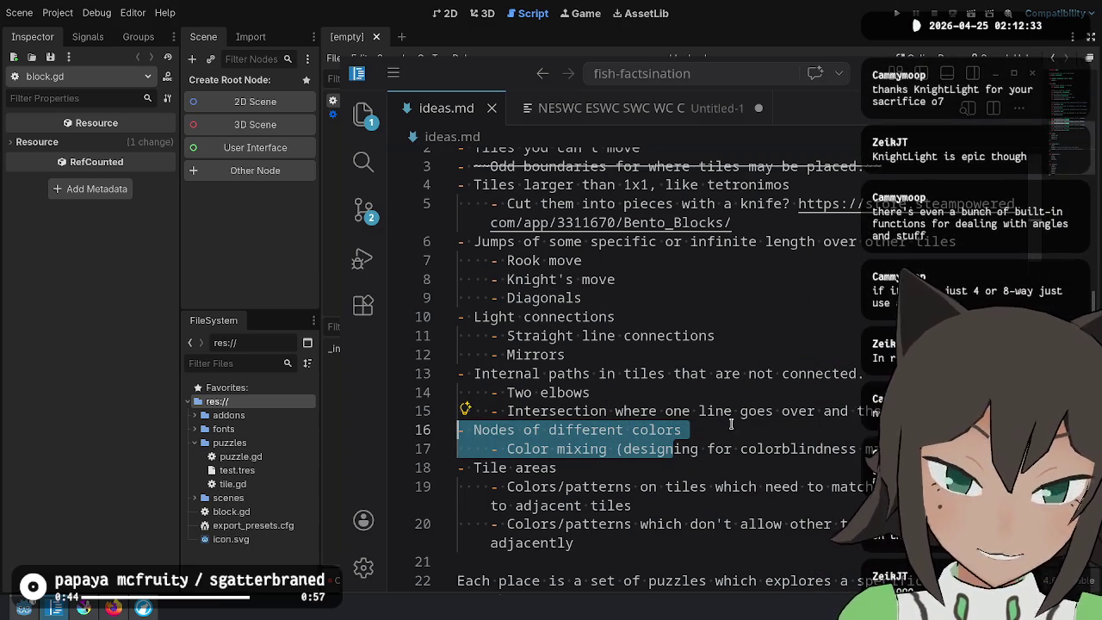
{"action": "left_click", "coordinate": [758, 448]}
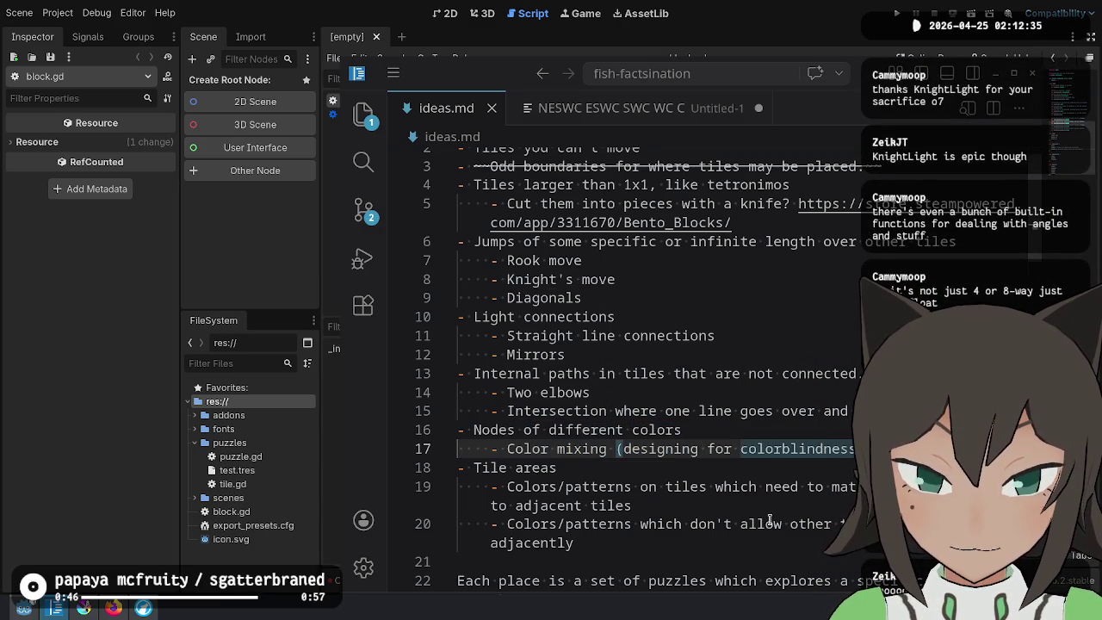
{"action": "mouse_move", "coordinate": [606, 448]}
{"action": "left_mouse_down"}
{"action": "mouse_move", "coordinate": [517, 449]}
{"action": "mouse_move", "coordinate": [456, 430]}
{"action": "mouse_move", "coordinate": [700, 449]}
{"action": "left_mouse_up"}
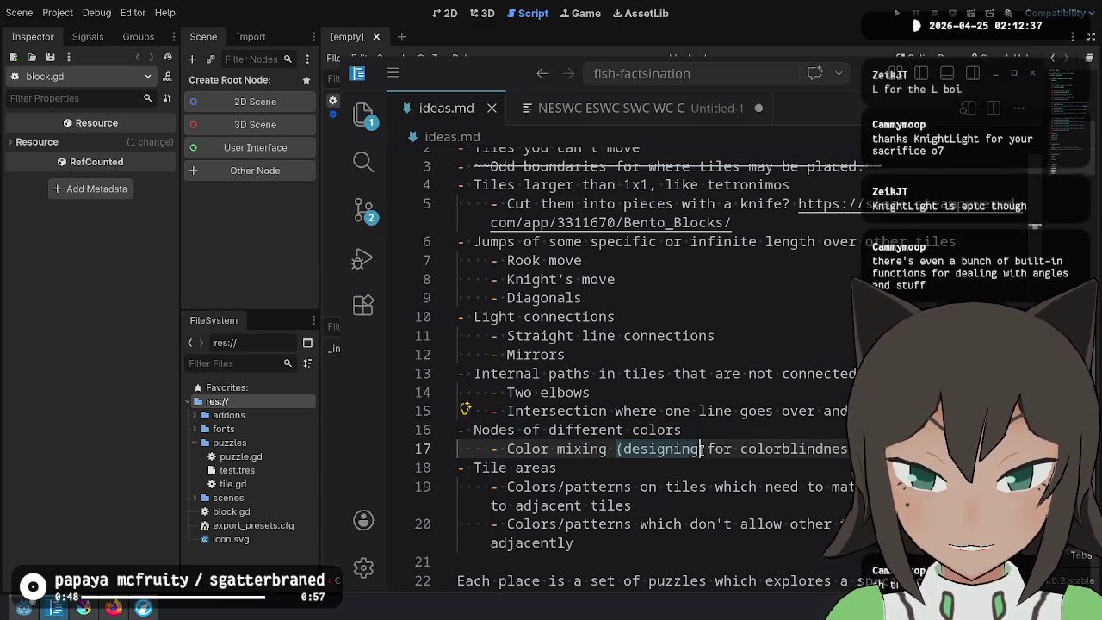
{"action": "scroll", "coordinate": [702, 447], "scroll_direction": "down", "scroll_amount": 1}
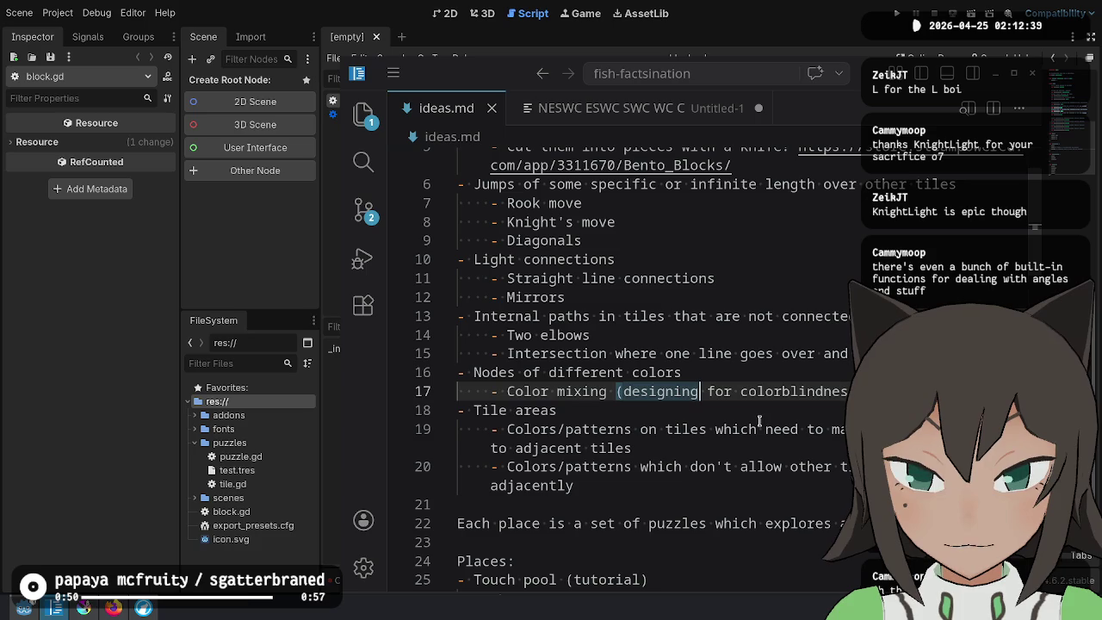
{"action": "scroll", "coordinate": [703, 447], "scroll_direction": "up", "scroll_amount": 1}
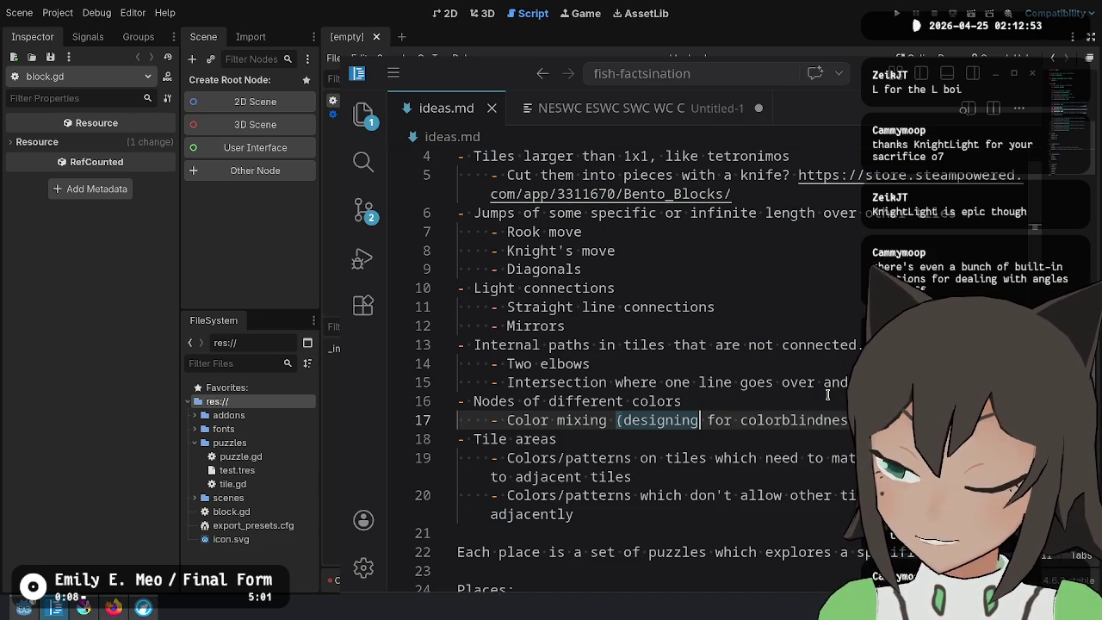
Put the caret on the Sink line of the FeatureType enum in block.gd
{"action": "key", "text": "alt+Tab"}
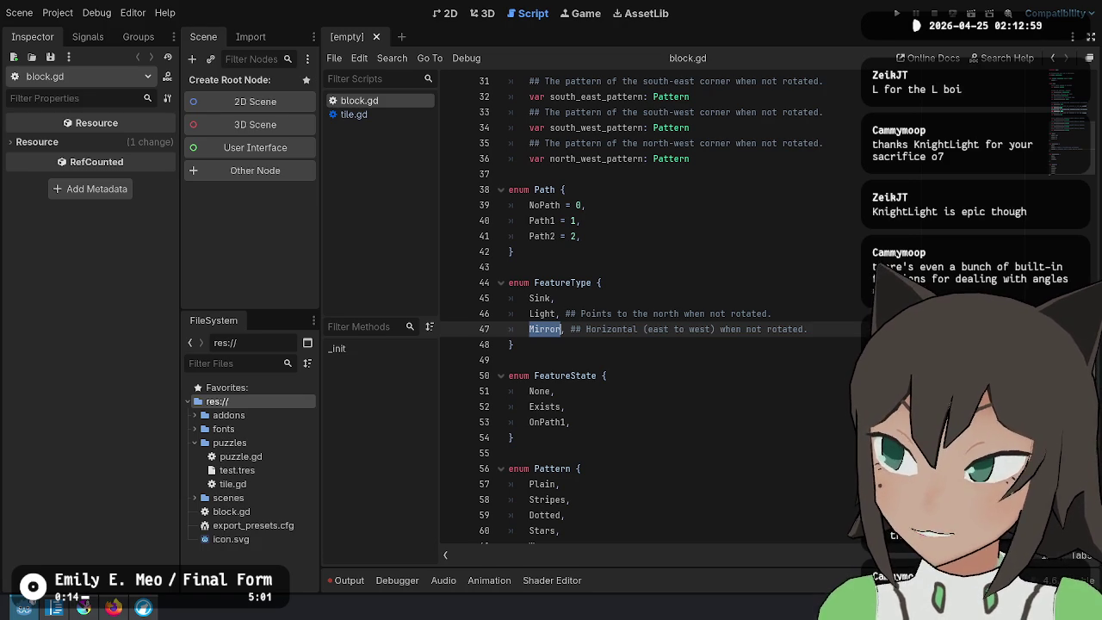
{"action": "key", "text": "End"}
{"action": "key", "text": "Up"}
{"action": "key", "text": "Up"}
{"action": "key", "text": "Up"}
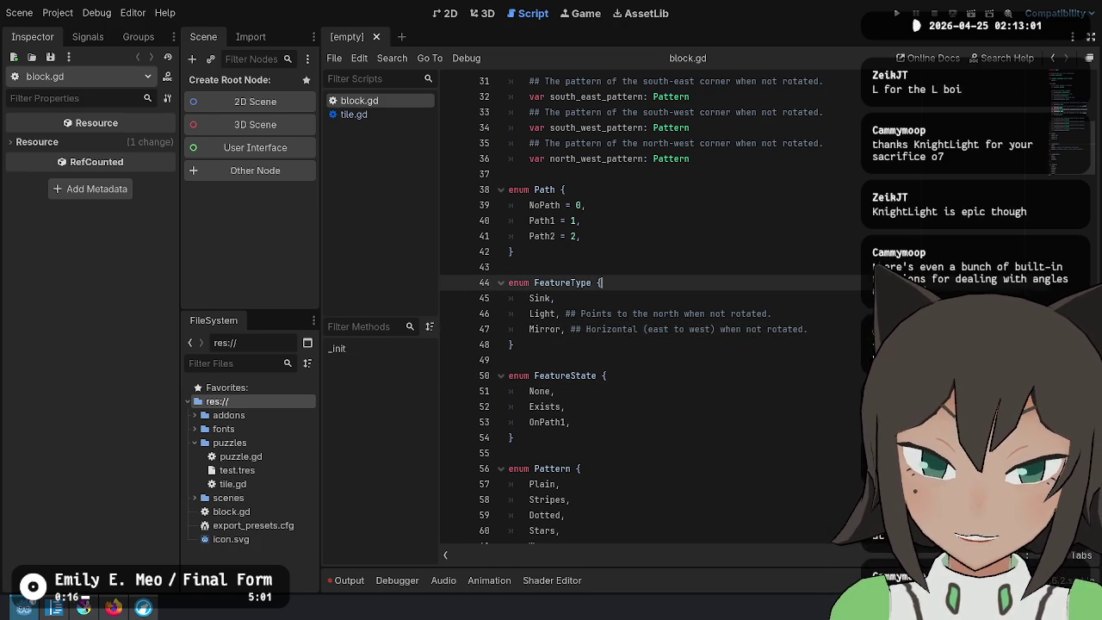
{"action": "key", "text": "Down"}
{"action": "key", "text": "Down"}
{"action": "key", "text": "Down"}
{"action": "left_click", "coordinate": [848, 329]}
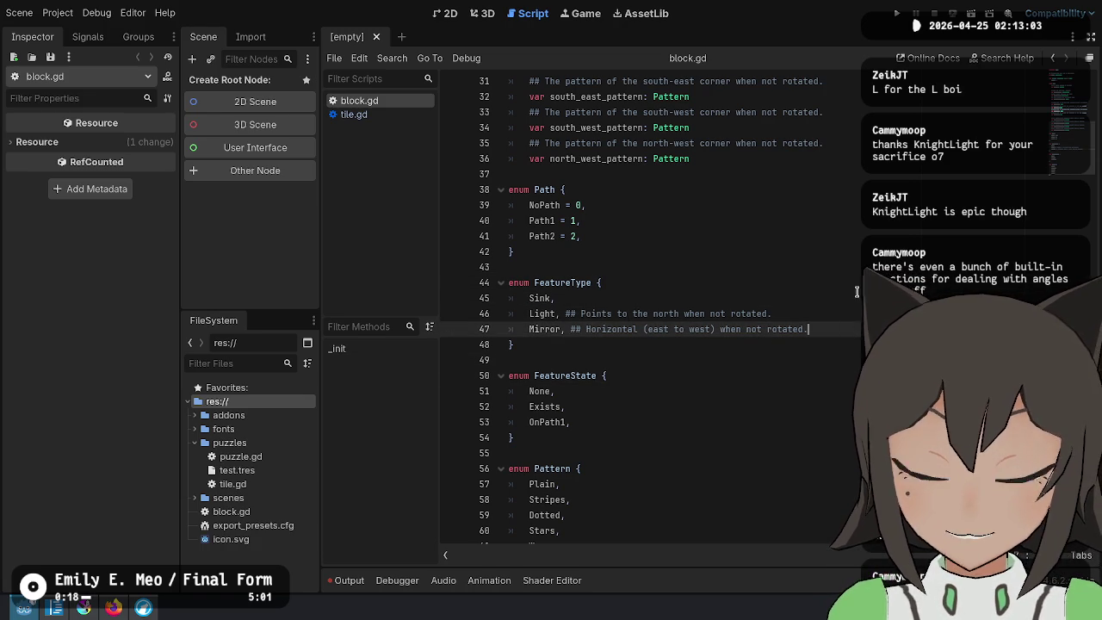
{"action": "left_click", "coordinate": [857, 292]}
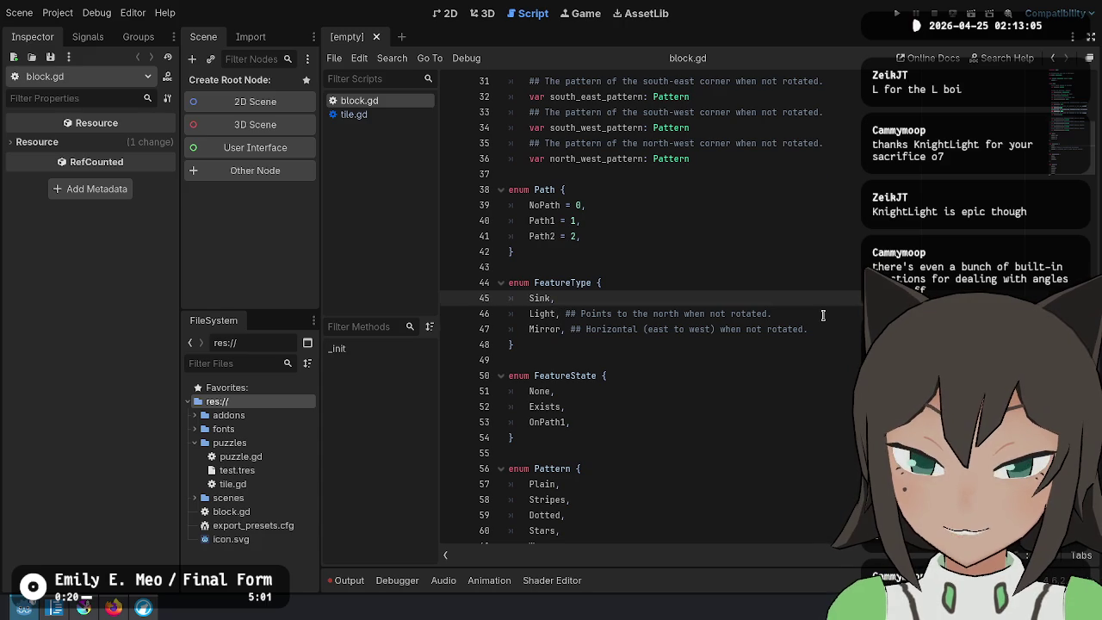
{"action": "scroll", "coordinate": [824, 315], "scroll_direction": "up", "scroll_amount": 7}
{"action": "scroll", "coordinate": [824, 315], "scroll_direction": "down", "scroll_amount": 10}
{"action": "double_click", "coordinate": [531, 298]}
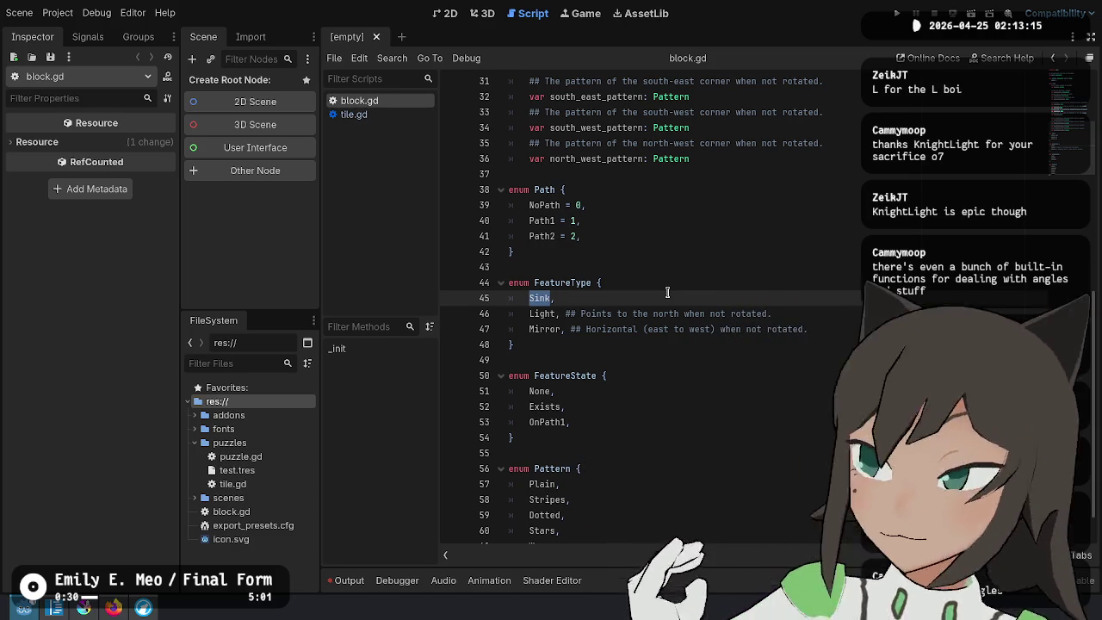
{"action": "left_click", "coordinate": [662, 293]}
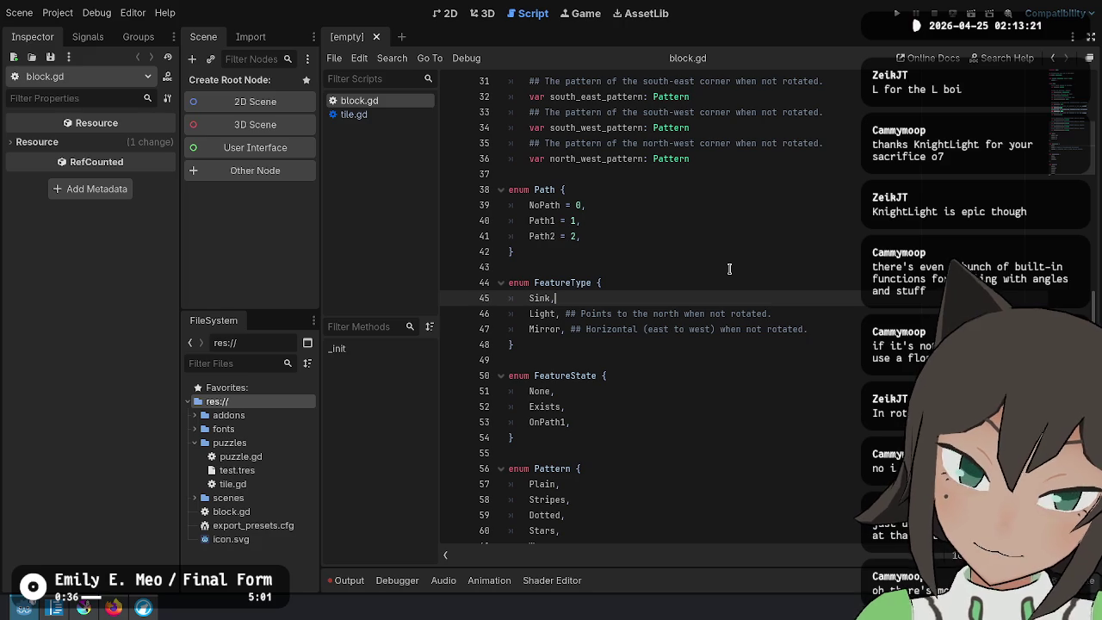
{"action": "key", "text": "Down"}
{"action": "key", "text": "Down"}
{"action": "key", "text": "Down"}
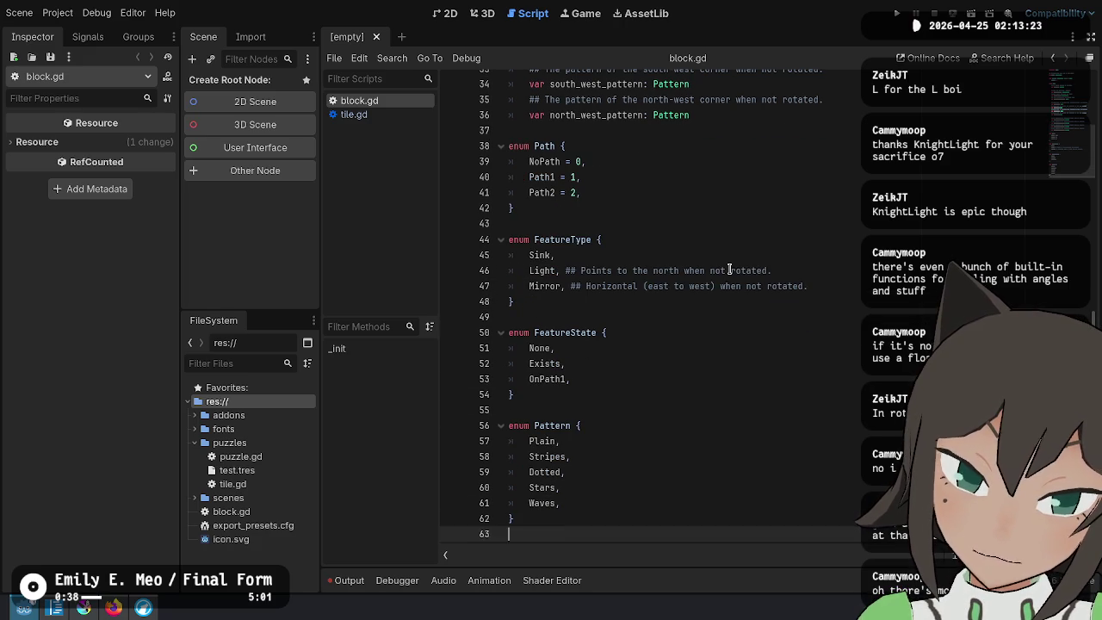
{"action": "key", "text": "Down"}
{"action": "key", "text": "Up"}
{"action": "key", "text": "Up"}
{"action": "key", "text": "Up"}
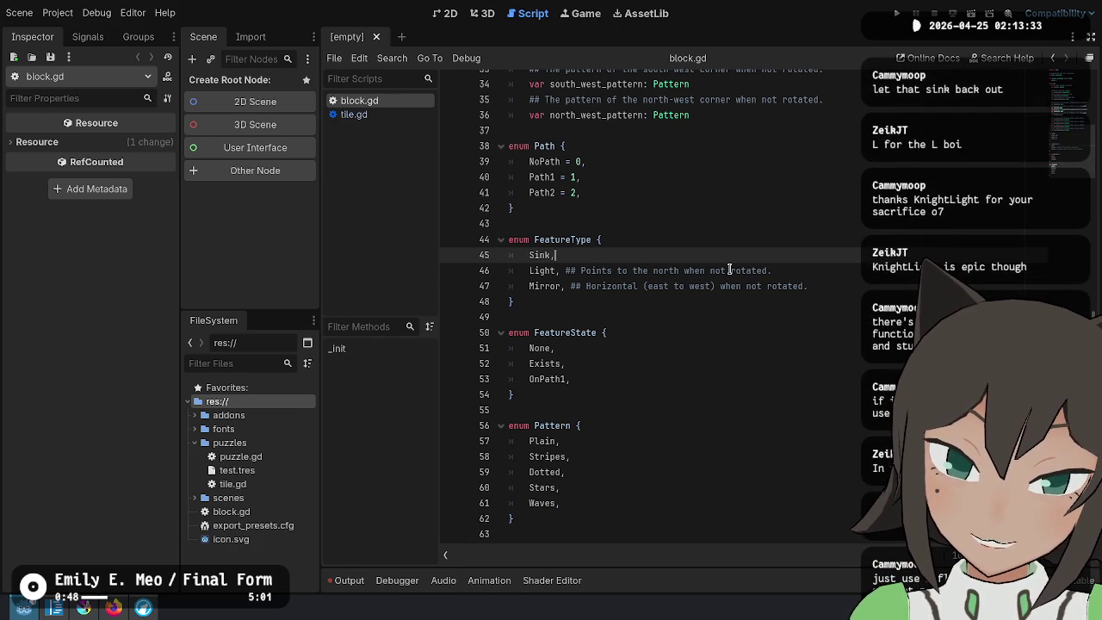
Duplicate the Sink entry, rename the first copies WhiteSink and BlackSink, then open a new Firefox tab
{"action": "key", "text": "Return"}
{"action": "key", "text": "Up"}
{"action": "key", "text": "ctrl+shift+d"}
{"action": "key", "text": "ctrl+shift+d"}
{"action": "key", "text": "ctrl+shift+d"}
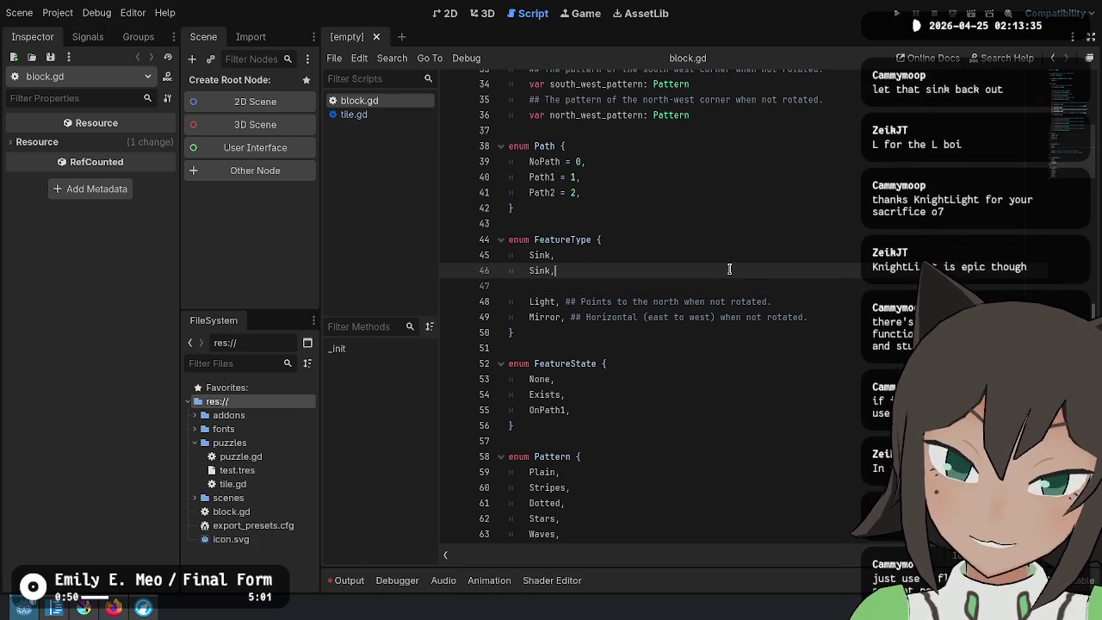
{"action": "key", "text": "Up"}
{"action": "key", "text": "Up"}
{"action": "key", "text": "Up"}
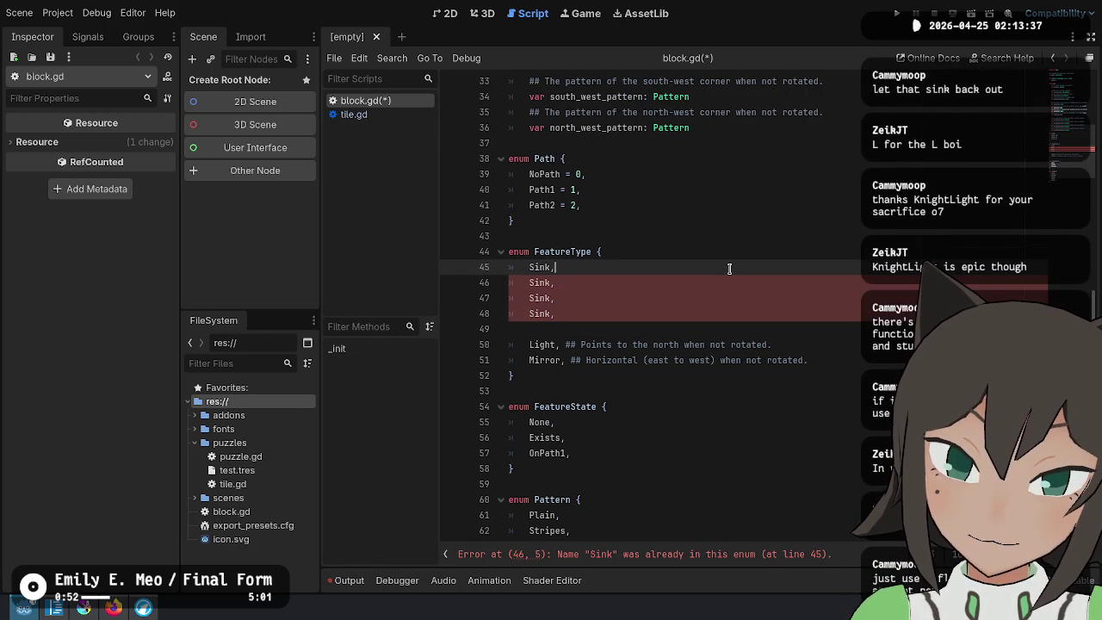
{"action": "type", "text": "White"}
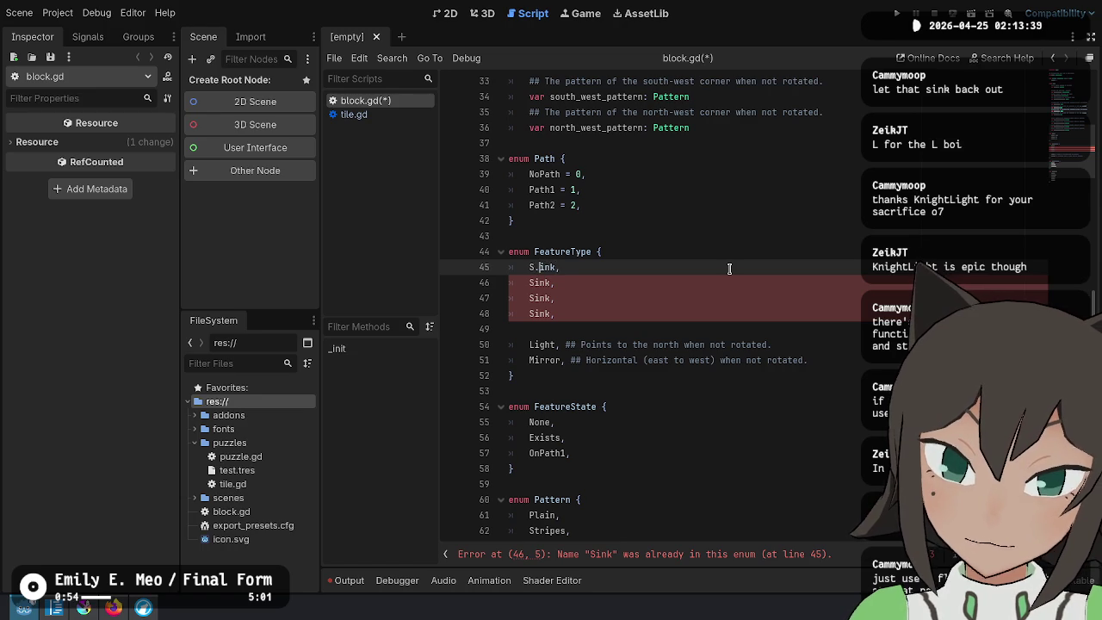
{"action": "key", "text": "Down"}
{"action": "key", "text": "Home"}
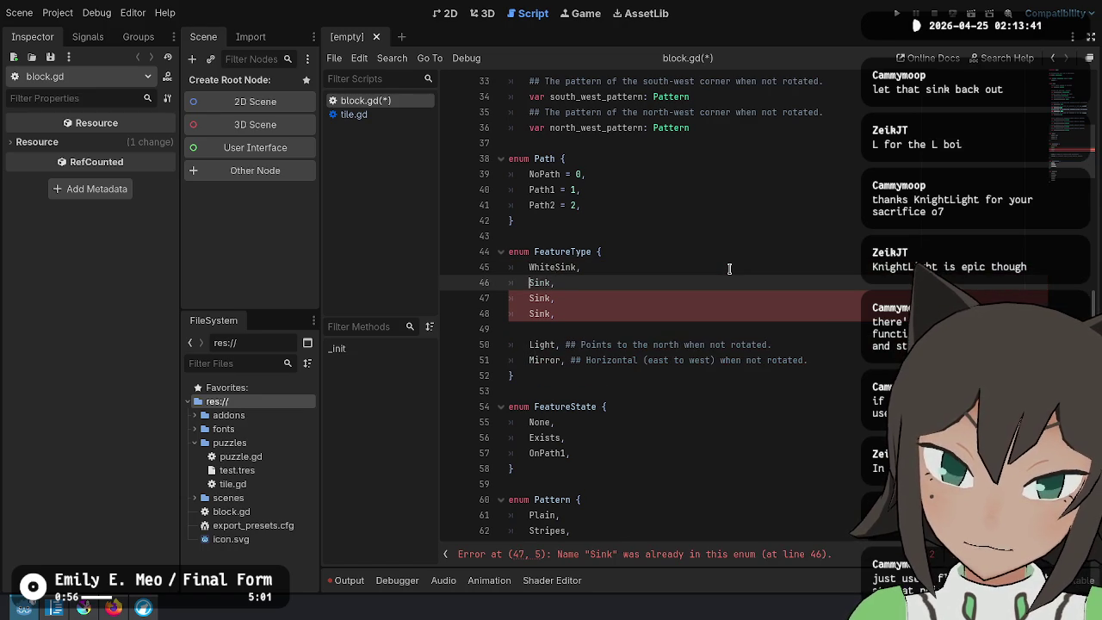
{"action": "type", "text": "Black"}
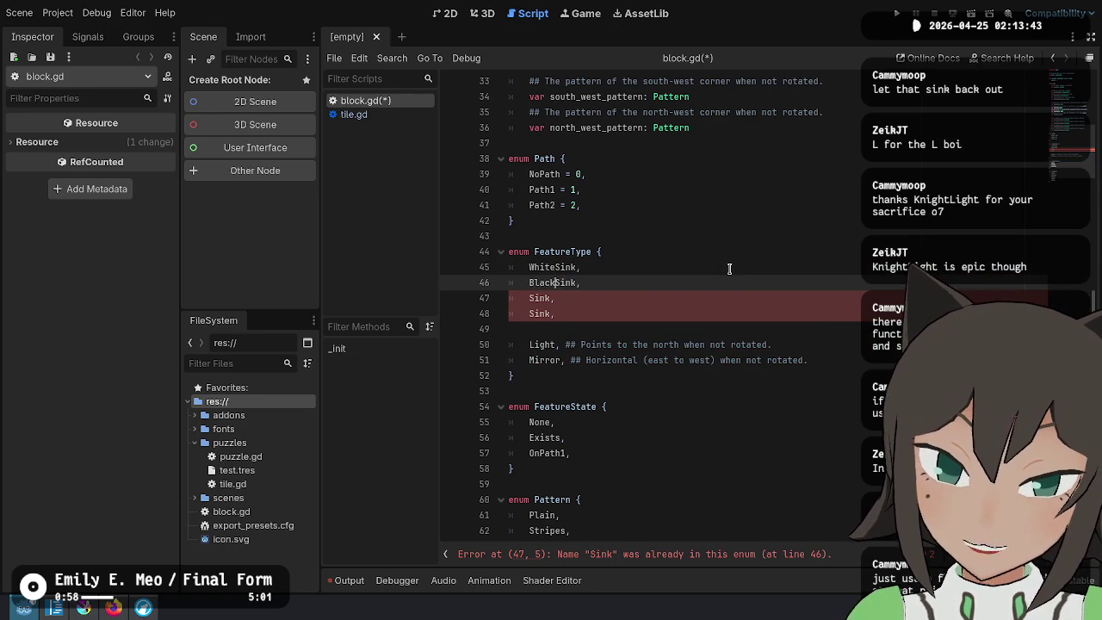
{"action": "key", "text": "Down"}
{"action": "key", "text": "Home"}
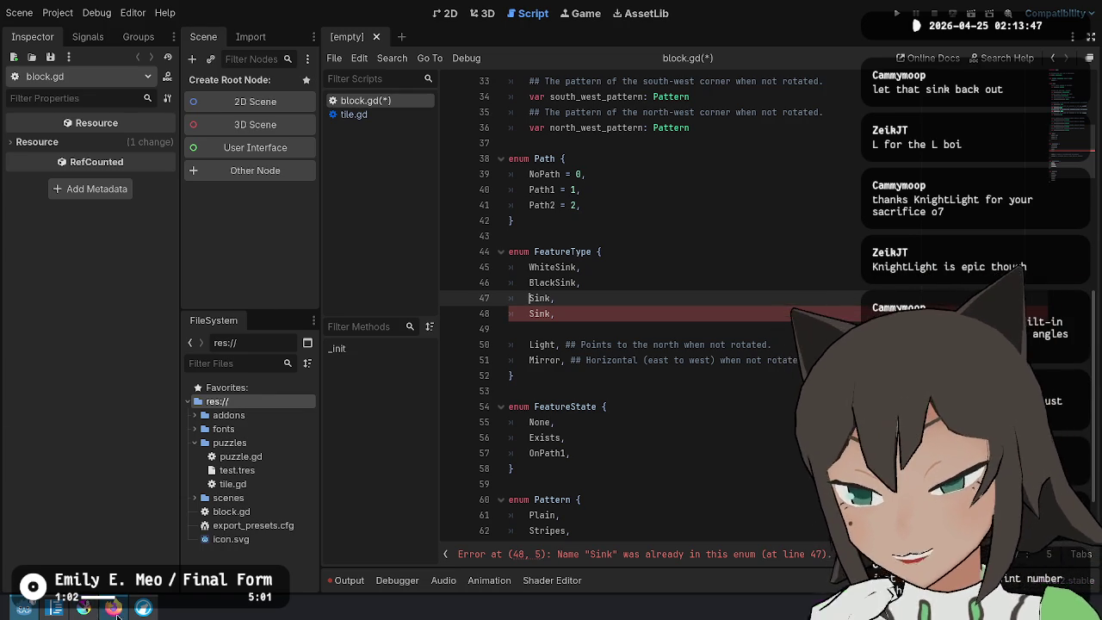
{"action": "key", "text": "alt+Tab"}
{"action": "key", "text": "ctrl+t"}
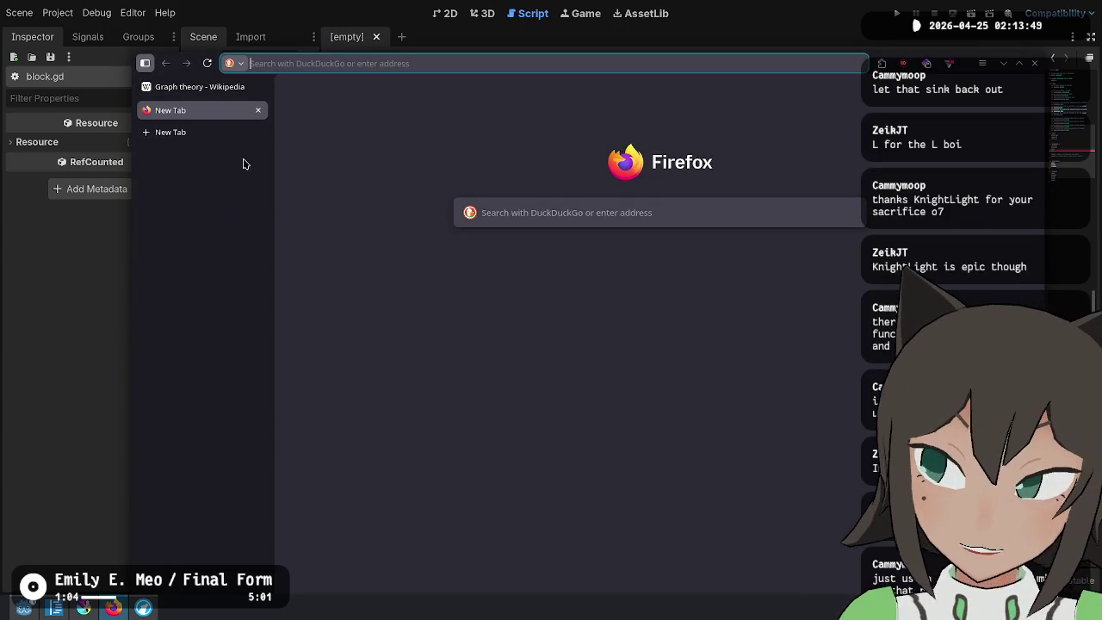
Search 'additive light mixing colors' and read the Wikipedia Additive color article's colour wheel caption
{"action": "type", "text": "light mixing colors"}
{"action": "key", "text": "Return"}
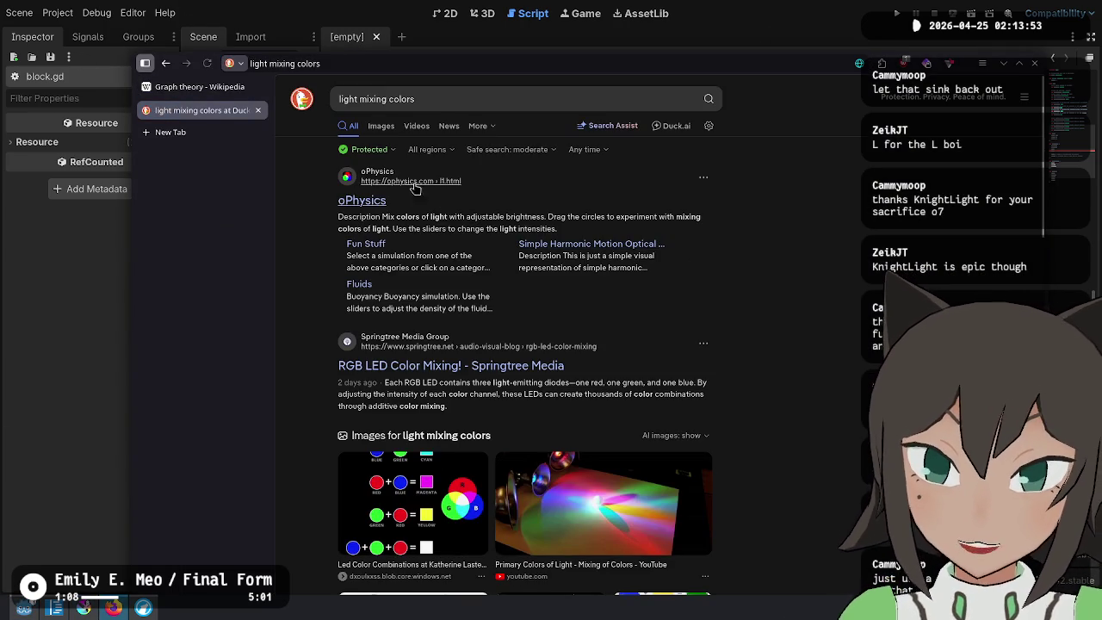
{"action": "left_click", "coordinate": [360, 99]}
{"action": "key", "text": "Home"}
{"action": "type", "text": "additive"}
{"action": "key", "text": "Return"}
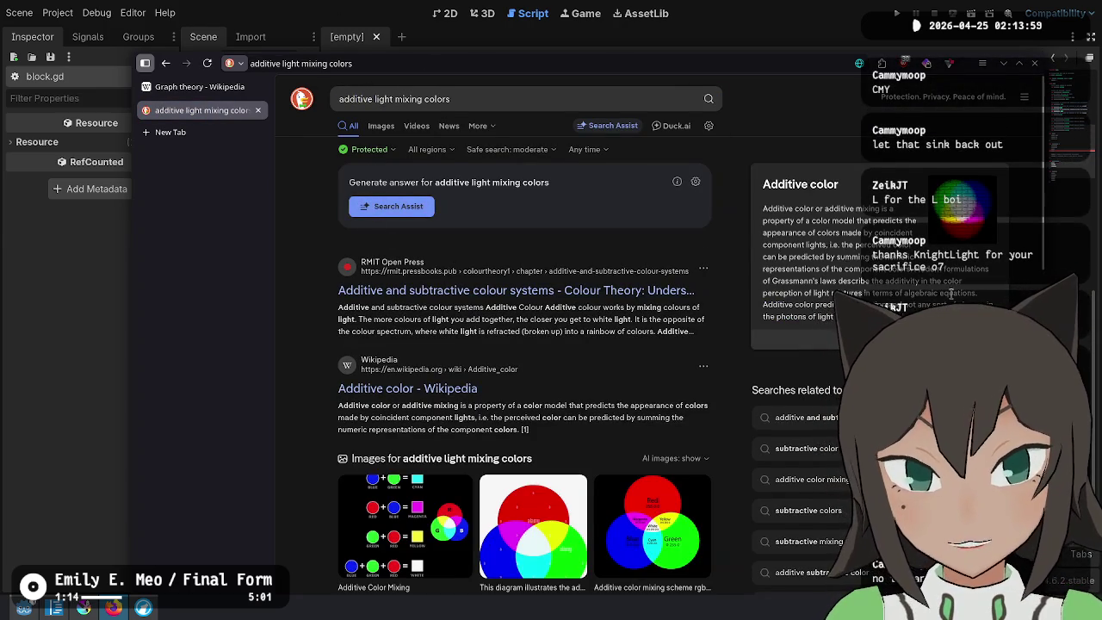
{"action": "left_click", "coordinate": [407, 389]}
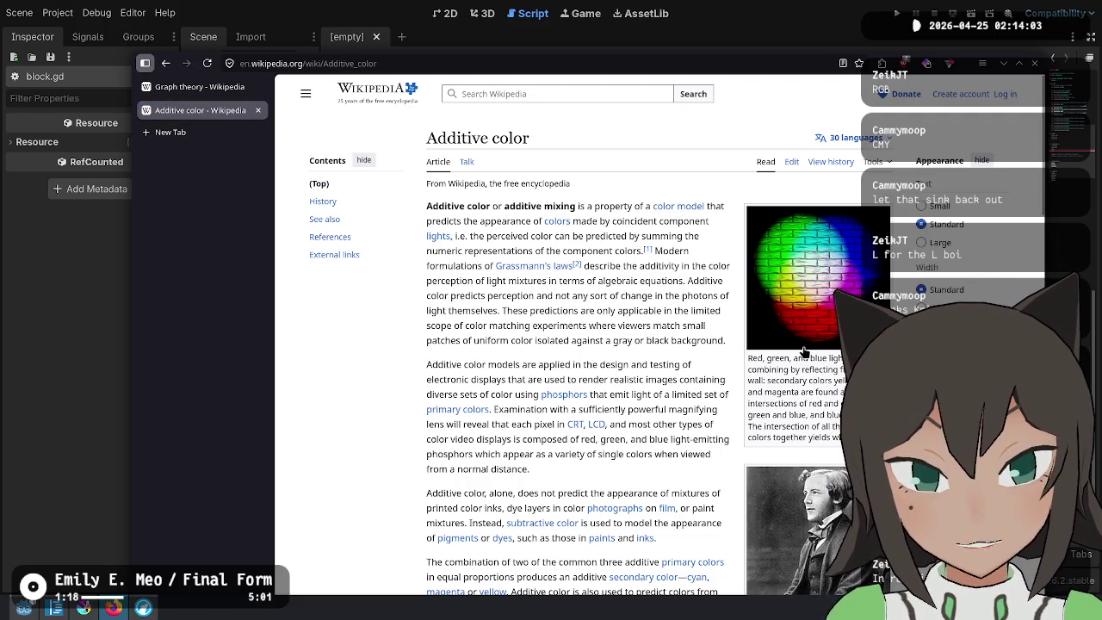
{"action": "mouse_move", "coordinate": [772, 358]}
{"action": "left_mouse_down"}
{"action": "mouse_move", "coordinate": [786, 381]}
{"action": "mouse_move", "coordinate": [832, 381]}
{"action": "left_mouse_up"}
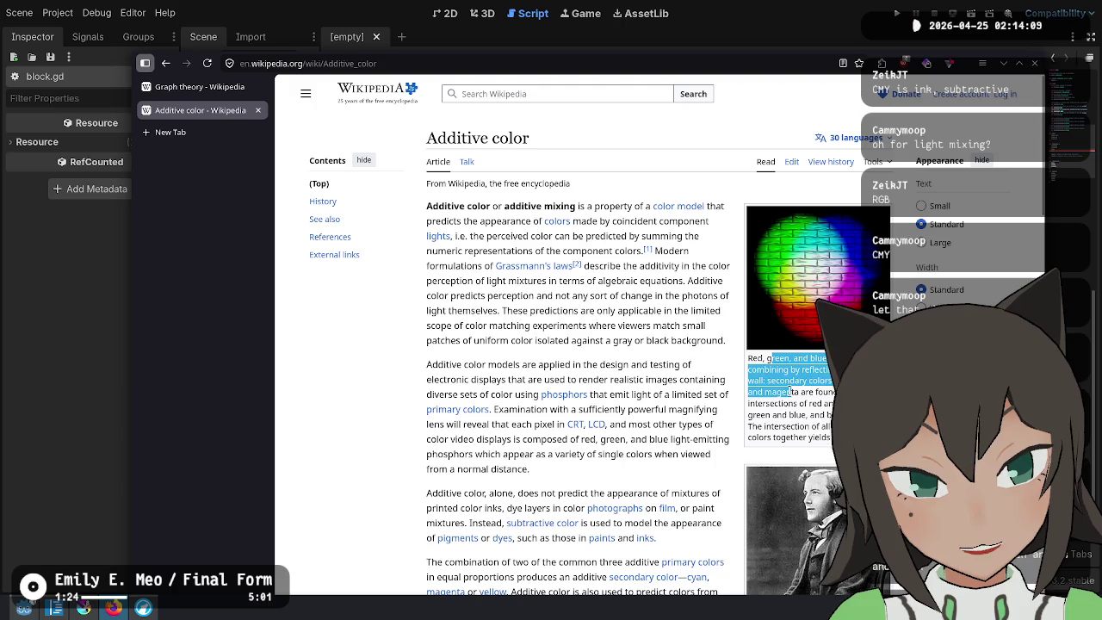
{"action": "left_click", "coordinate": [791, 370]}
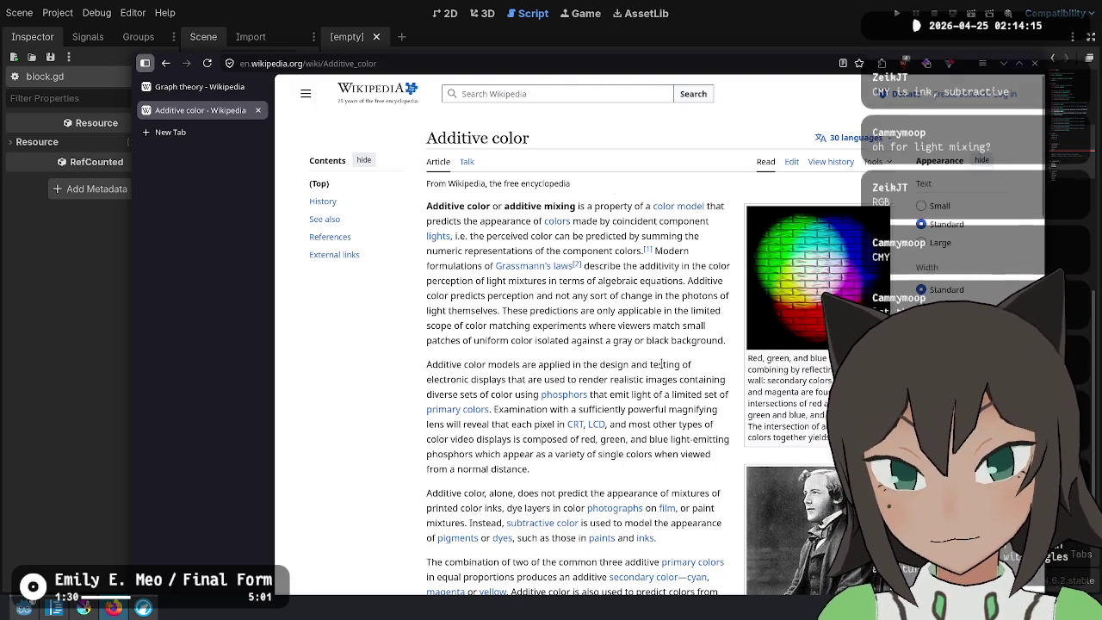
{"action": "key", "text": "alt+Tab"}
Rename the sink entries RedSink and GreenSink, add a BlueSink copy, and save block.gd
{"action": "type", "text": "Red"}
{"action": "key", "text": "Down"}
{"action": "key", "text": "Home"}
{"action": "type", "text": "Gre"}
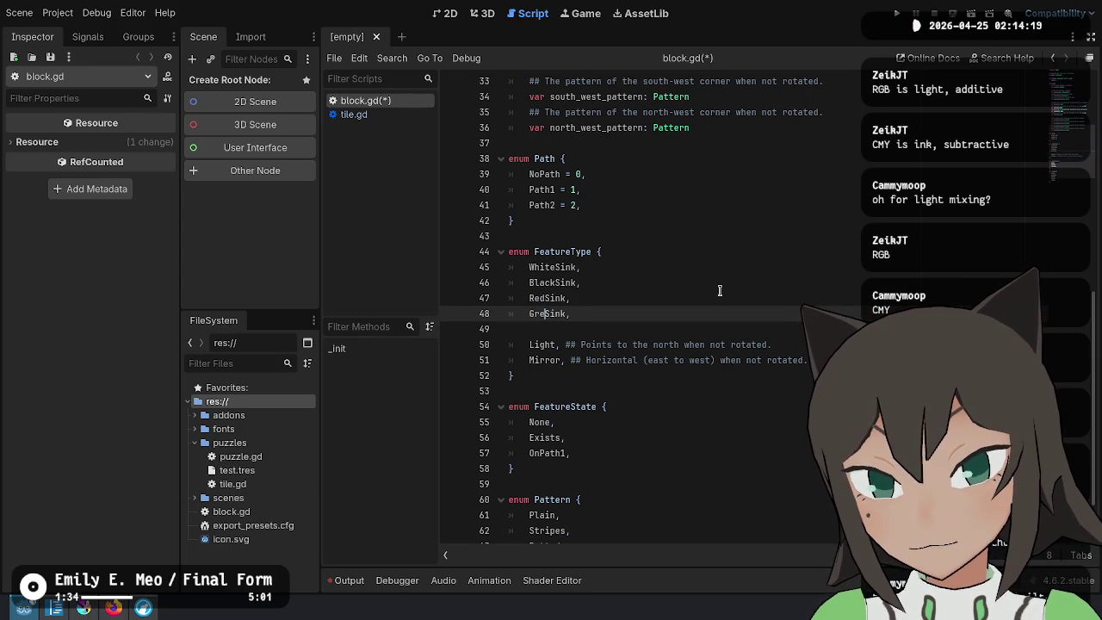
{"action": "type", "text": "en"}
{"action": "key", "text": "ctrl+shift+d"}
{"action": "key", "text": "Home"}
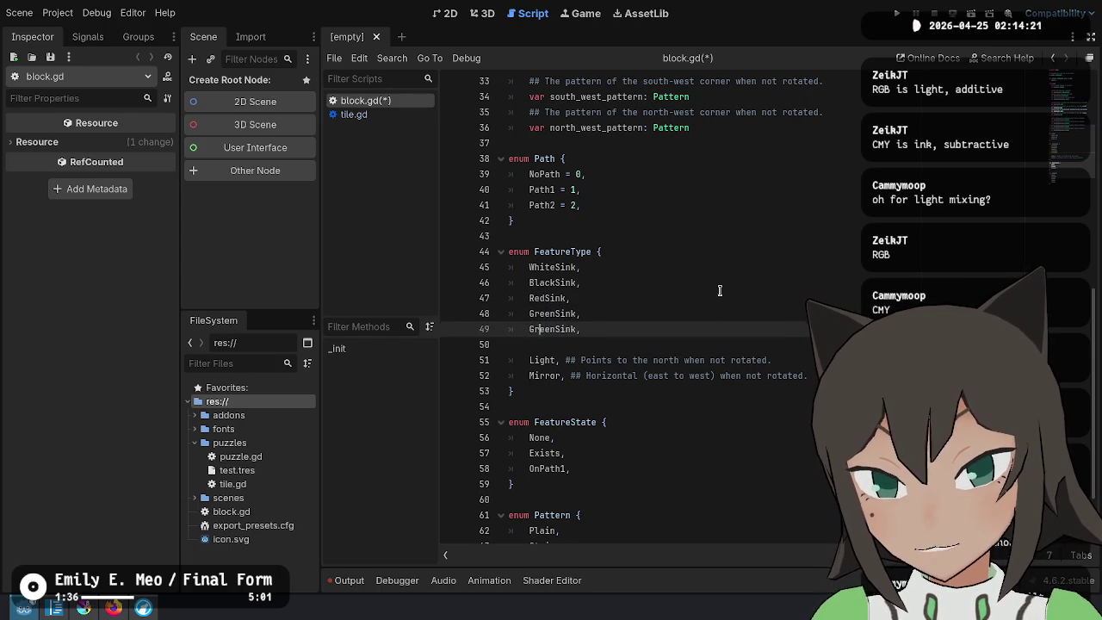
{"action": "key", "text": "BackSpace"}
{"action": "key", "text": "BackSpace"}
{"action": "key", "text": "BackSpace"}
{"action": "type", "text": "Blue"}
{"action": "key", "text": "End"}
{"action": "key", "text": "ctrl+s"}
Look over the sink entries and the Light entry in the FeatureType enum
{"action": "key", "text": "Up"}
{"action": "key", "text": "Up"}
{"action": "key", "text": "Up"}
{"action": "key", "text": "Down"}
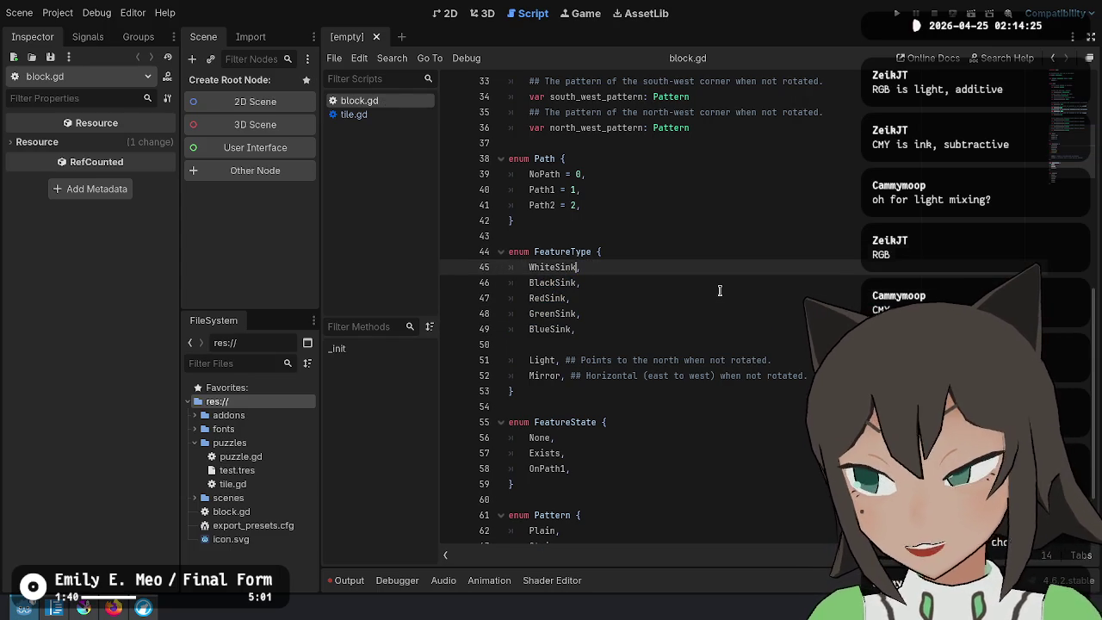
{"action": "key", "text": "shift+Down"}
{"action": "key", "text": "shift+Down"}
{"action": "key", "text": "shift+Down"}
{"action": "key", "text": "Up"}
{"action": "key", "text": "Up"}
{"action": "key", "text": "End"}
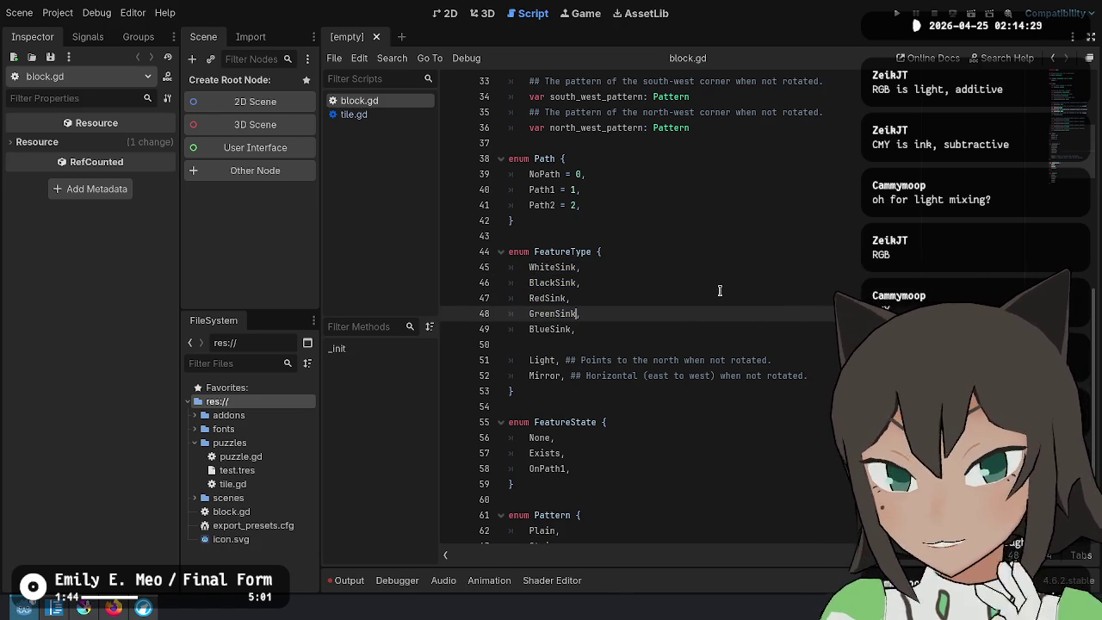
{"action": "key", "text": "Up"}
{"action": "key", "text": "Up"}
{"action": "key", "text": "Up"}
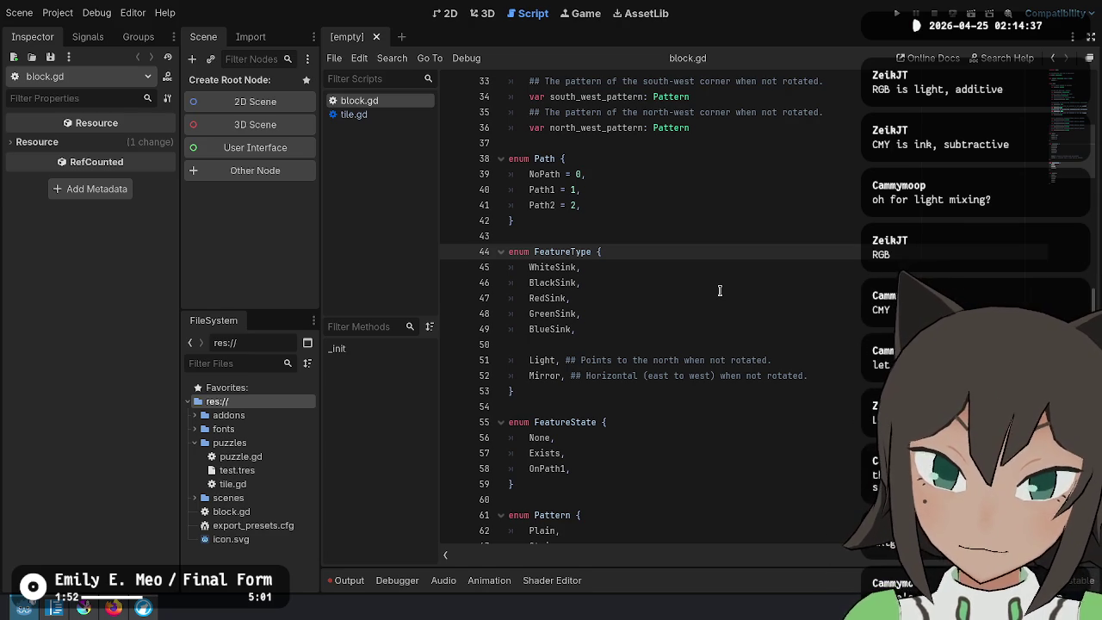
{"action": "key", "text": "Down"}
{"action": "key", "text": "Down"}
{"action": "key", "text": "Down"}
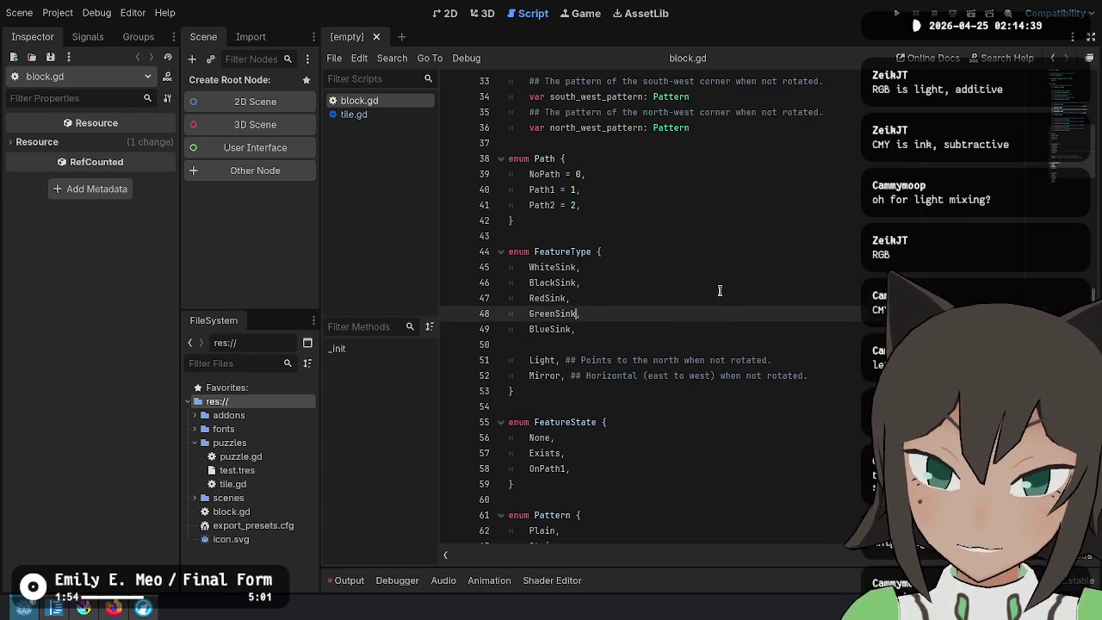
{"action": "key", "text": "Home"}
{"action": "key", "text": "shift+End"}
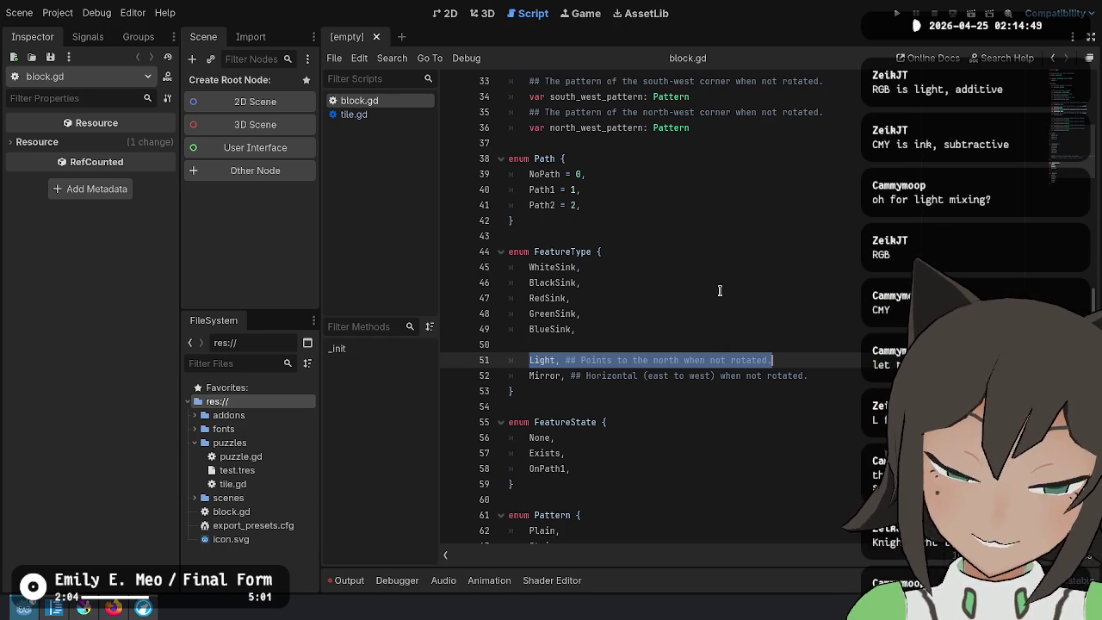
Add a 'Receiver' entry with the comment '## Receives Light' after Mirror
{"action": "key", "text": "Up"}
{"action": "key", "text": "Up"}
{"action": "key", "text": "Up"}
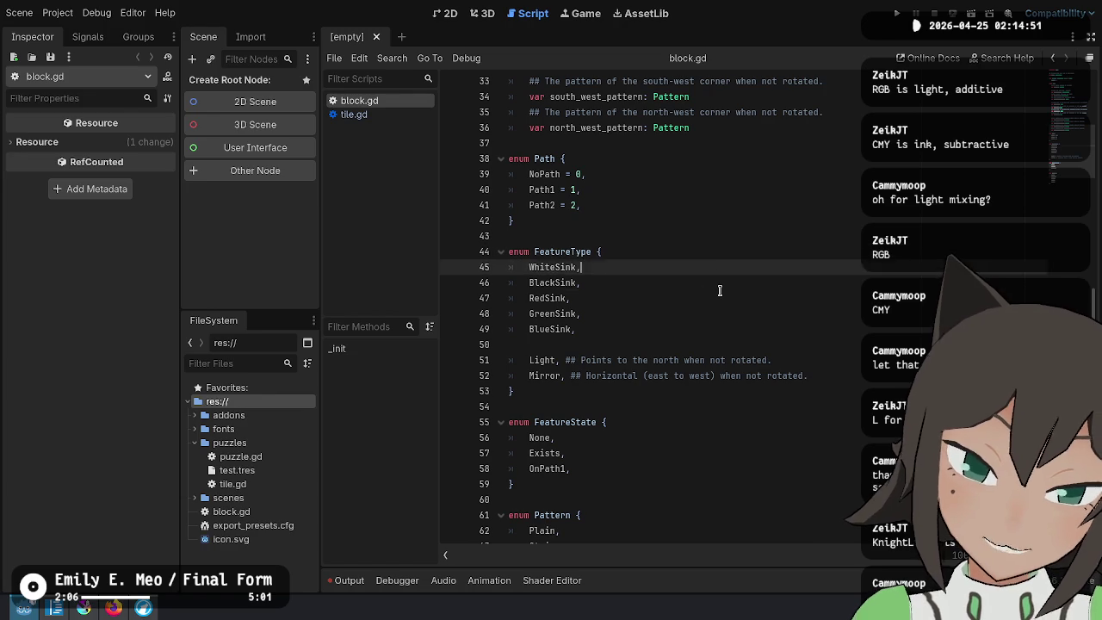
{"action": "key", "text": "Down"}
{"action": "key", "text": "Down"}
{"action": "key", "text": "Down"}
{"action": "key", "text": "Down"}
{"action": "key", "text": "Up"}
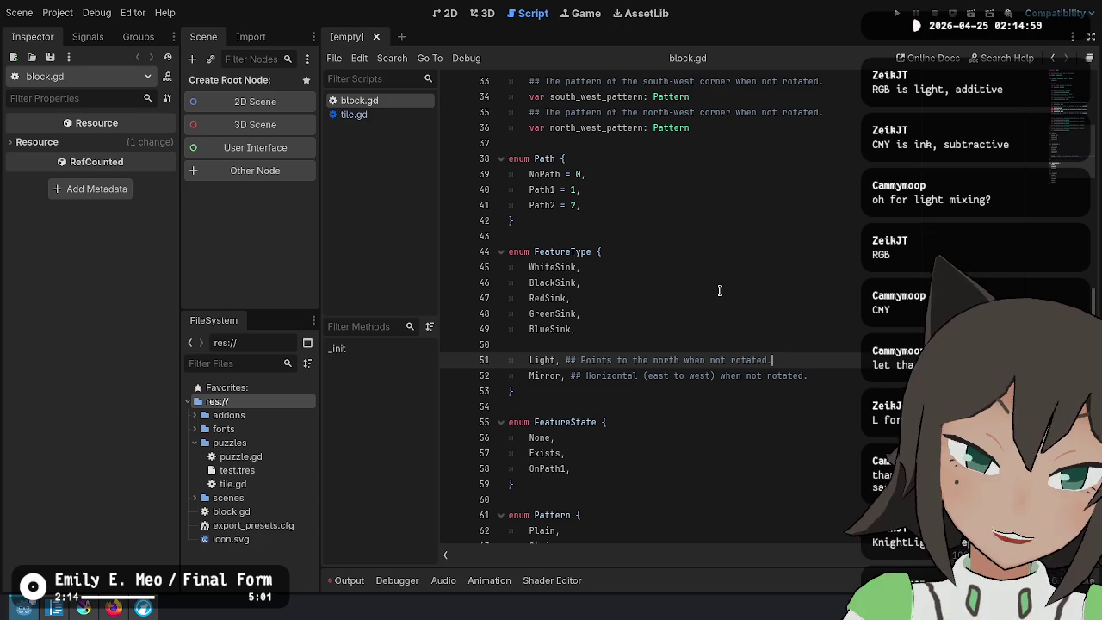
{"action": "key", "text": "Down"}
{"action": "key", "text": "Up"}
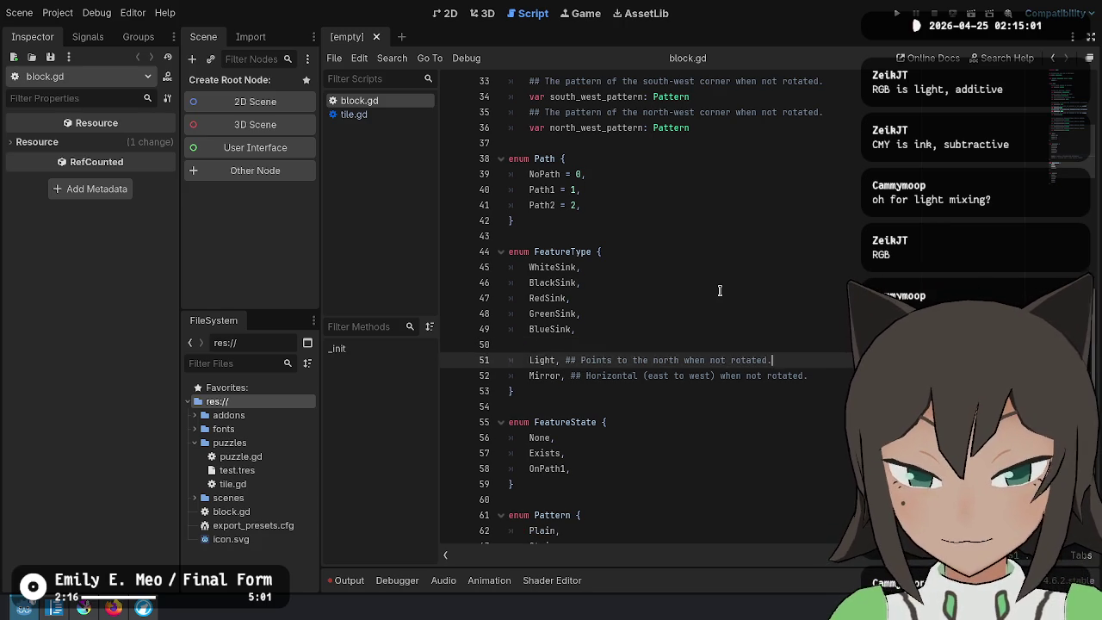
{"action": "key", "text": "Down"}
{"action": "key", "text": "End"}
{"action": "key", "text": "Return"}
{"action": "type", "text": "Receiver, "}
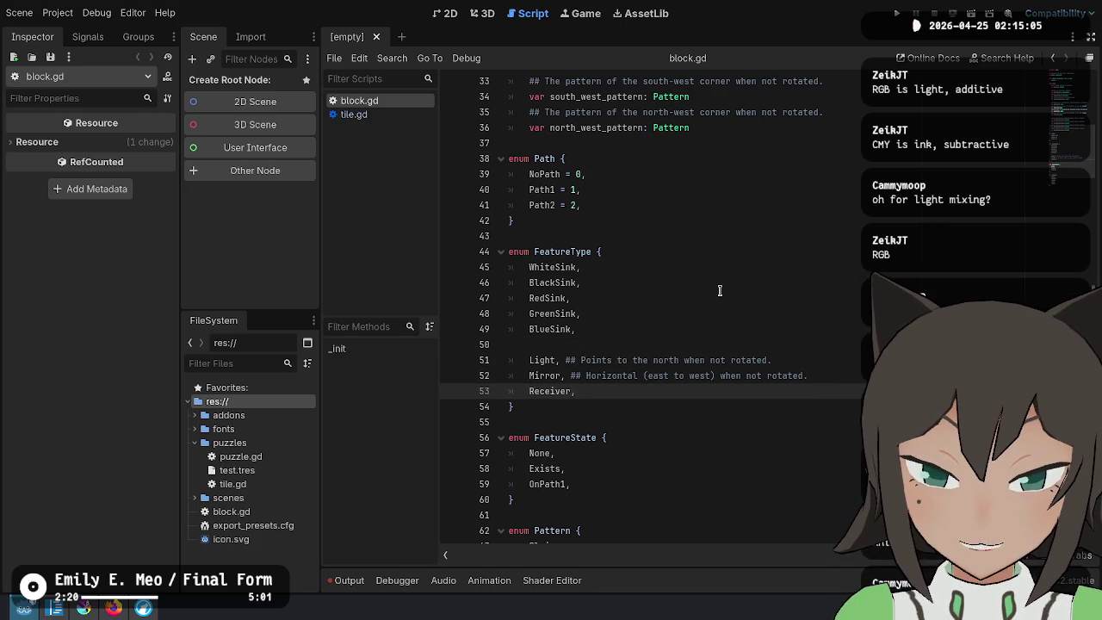
{"action": "type", "text": "## Receives "}
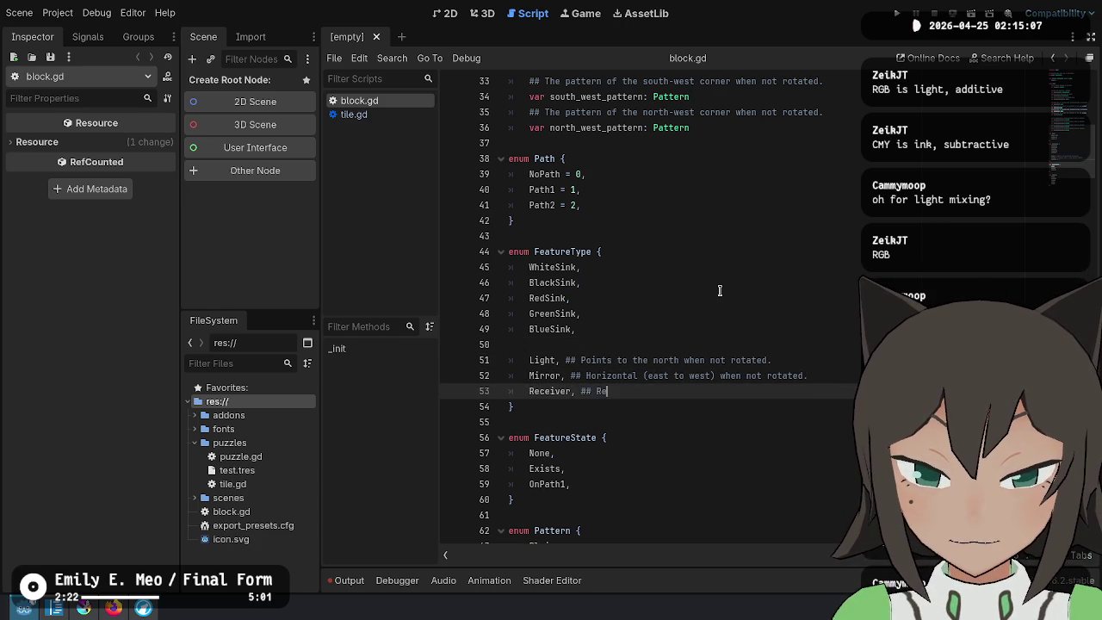
{"action": "type", "text": "Light"}
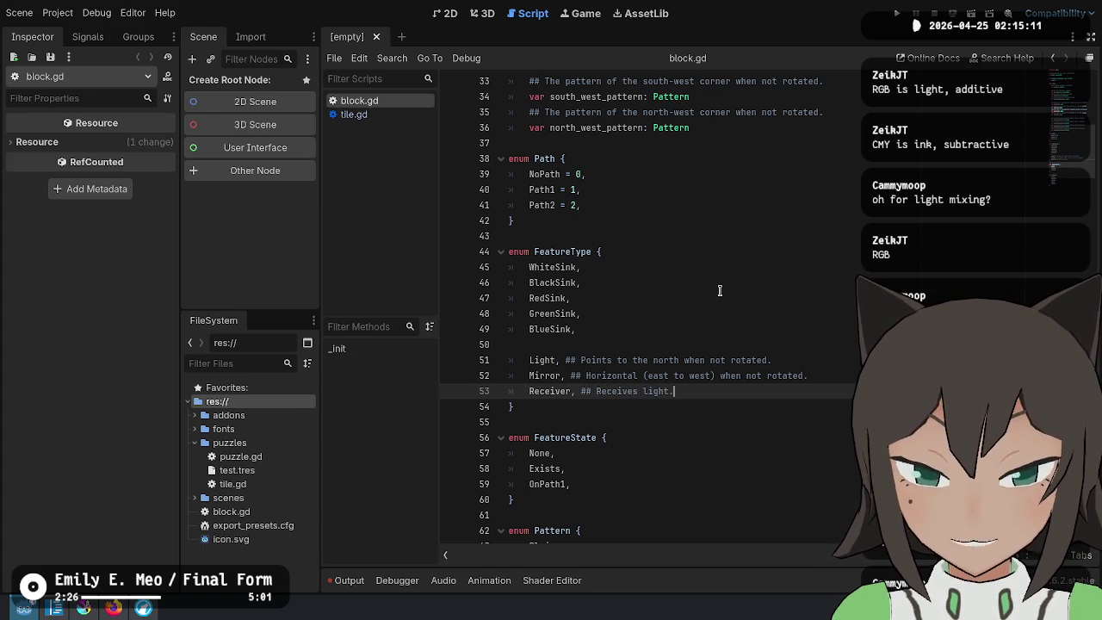
Rename the new Receiver entry to LightSink
{"action": "key", "text": "Up"}
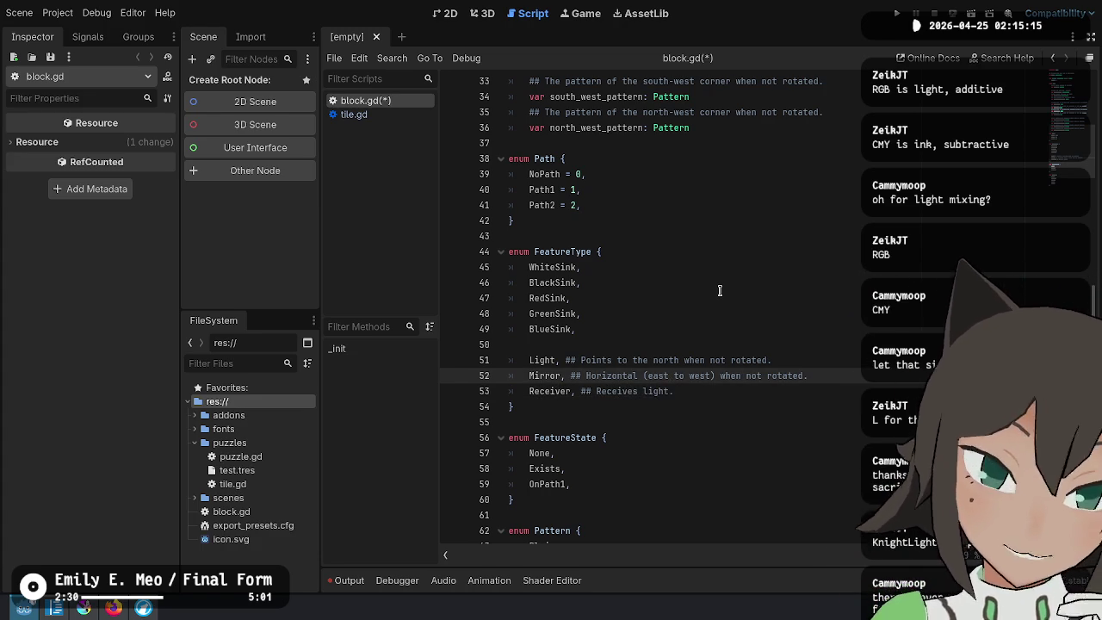
{"action": "left_click", "coordinate": [573, 390]}
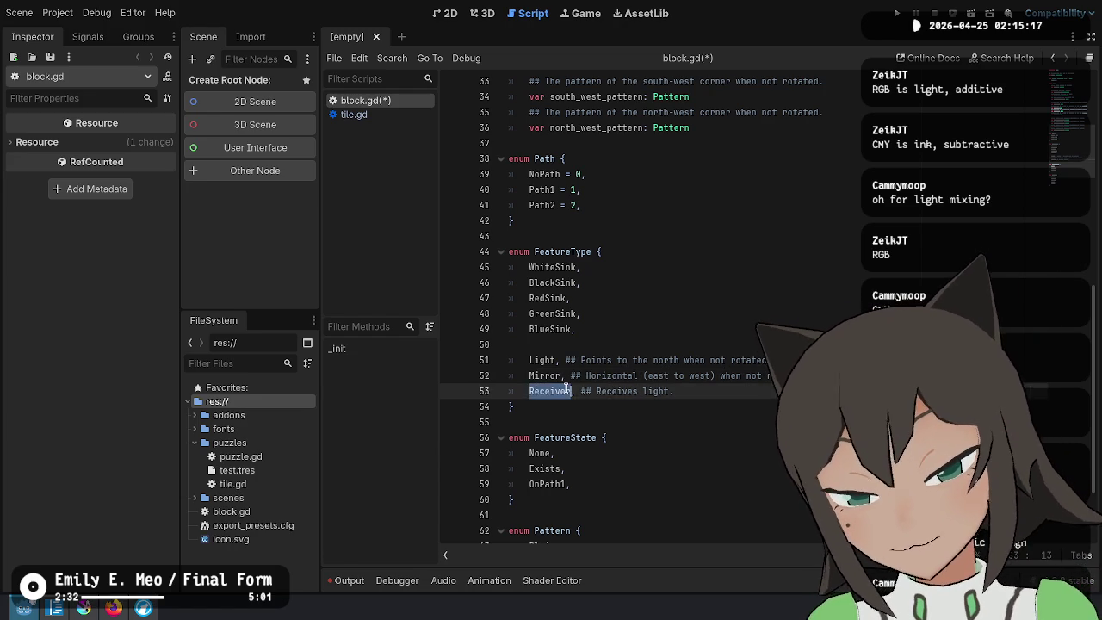
{"action": "type", "text": "Sink"}
{"action": "key", "text": "BackSpace"}
{"action": "key", "text": "BackSpace"}
{"action": "key", "text": "BackSpace"}
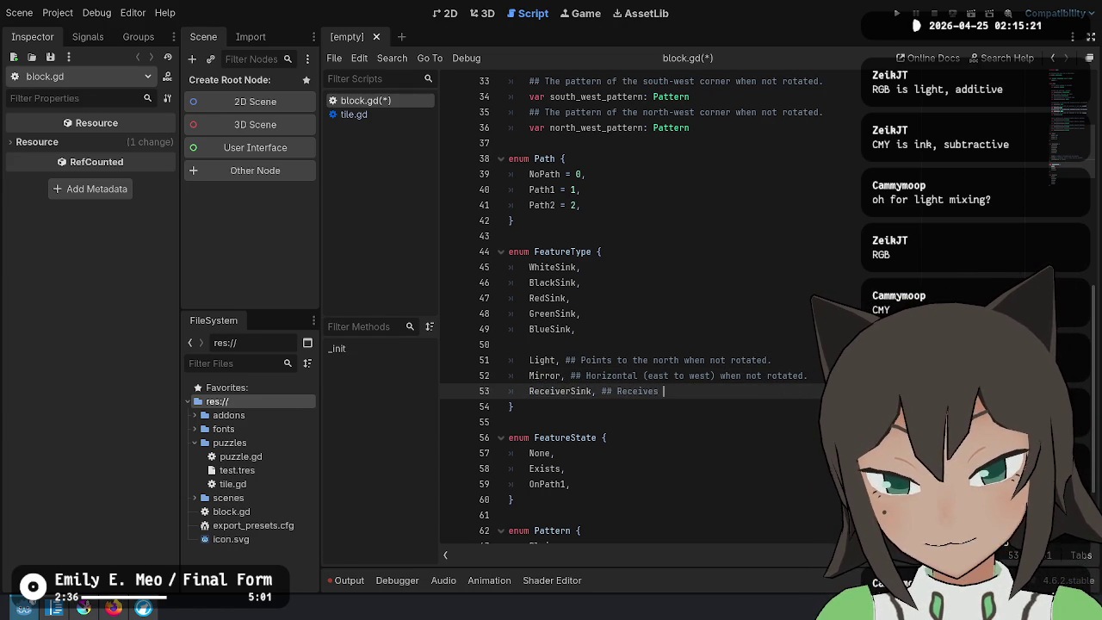
{"action": "left_click", "coordinate": [556, 391]}
{"action": "key", "text": "ctrl+BackSpace"}
{"action": "type", "text": "Copy"}
{"action": "key", "text": "ctrl+BackSpace"}
{"action": "type", "text": "Light"}
Move LightSink below BlueSink, document it as copying the additive color mix of incoming lights, and save
{"action": "key", "text": "ctrl+x"}
{"action": "key", "text": "Up"}
{"action": "key", "text": "Up"}
{"action": "key", "text": "Up"}
{"action": "key", "text": "ctrl+v"}
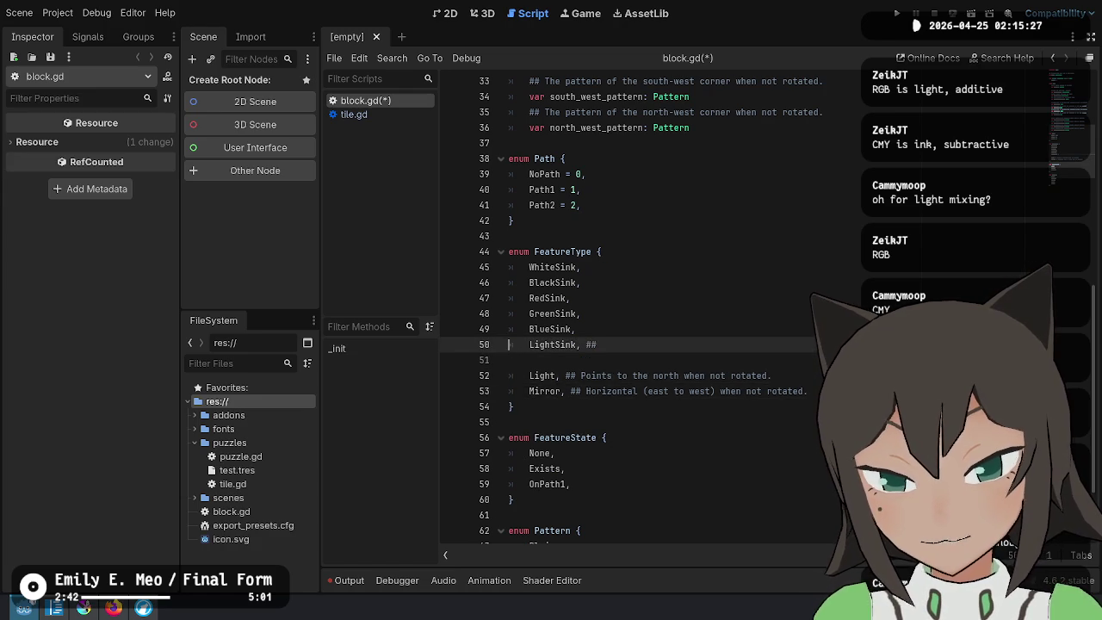
{"action": "type", "text": "Copies the "}
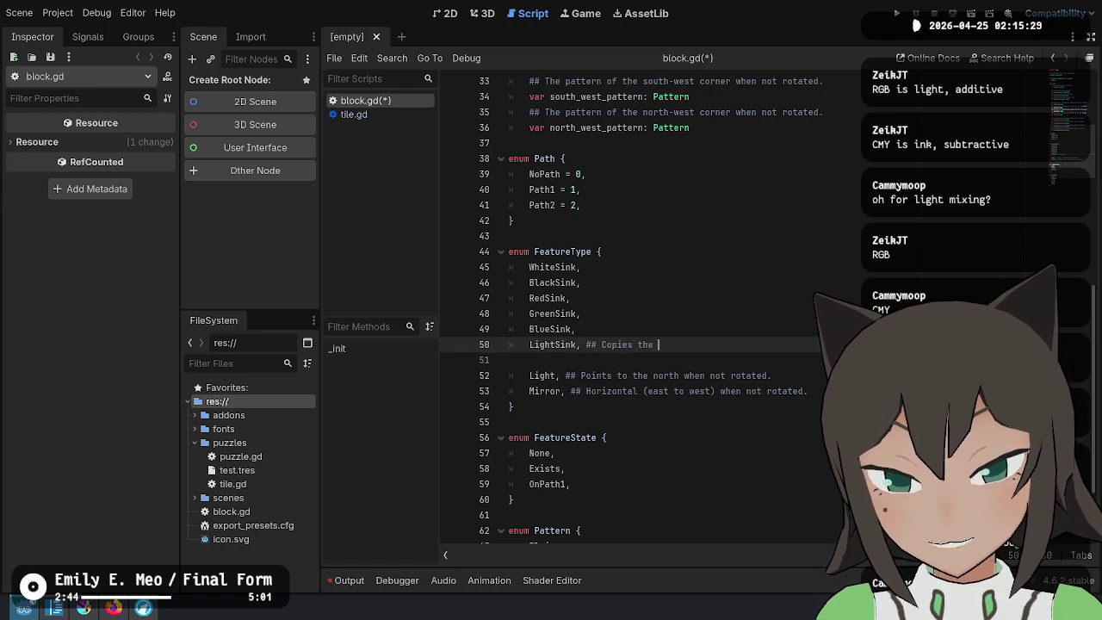
{"action": "type", "text": "color of lights going into "}
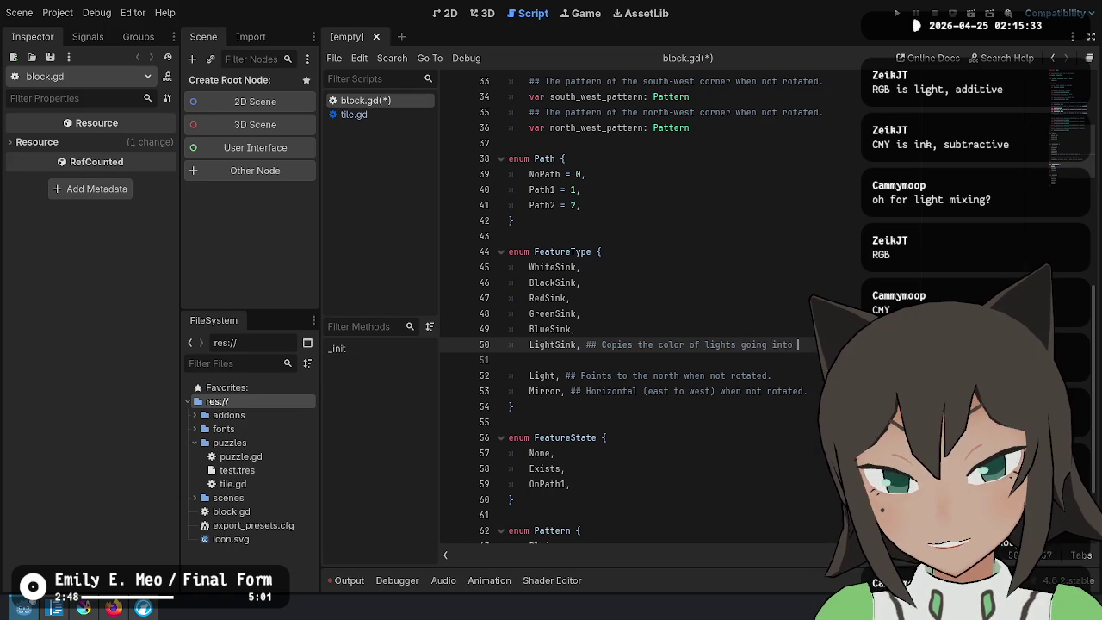
{"action": "type", "text": "it."}
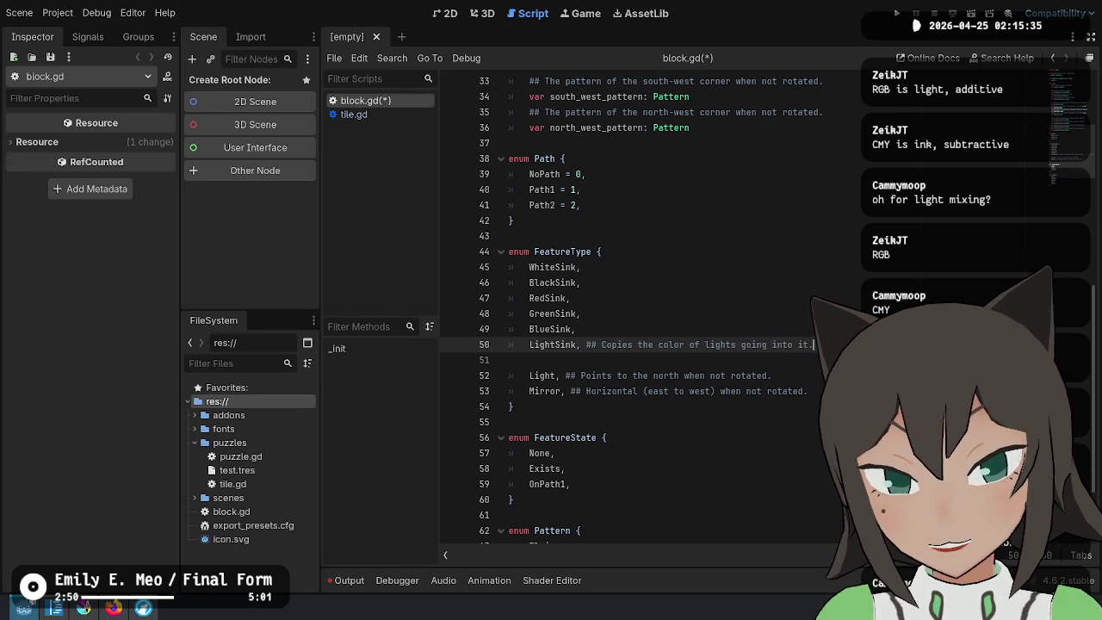
{"action": "type", "text": "additive"}
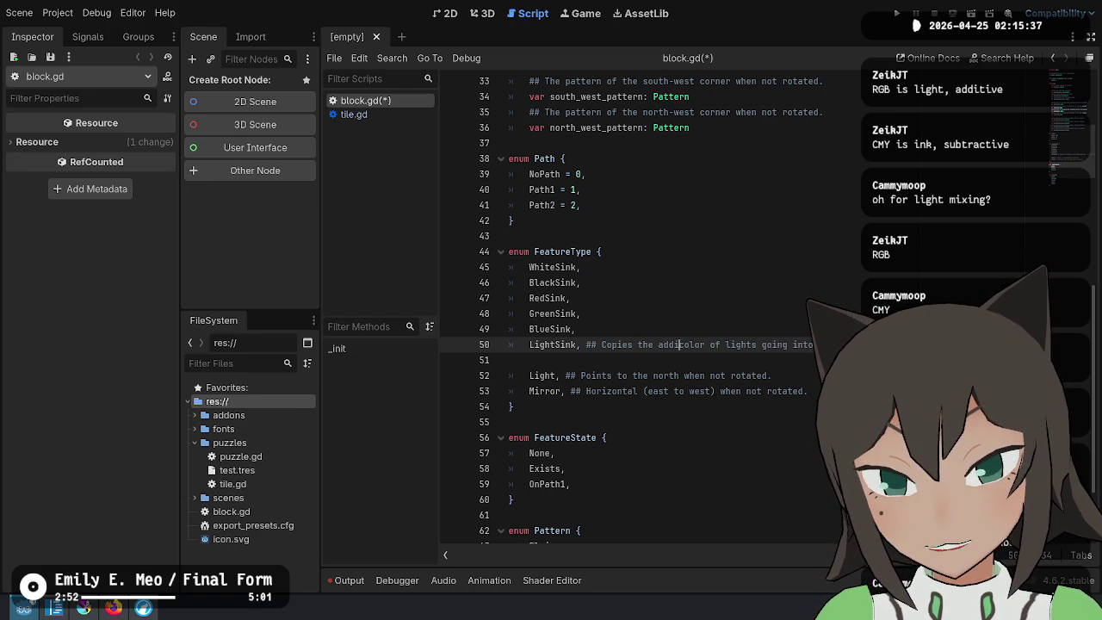
{"action": "key", "text": "ctrl+Right"}
{"action": "type", "text": "m"}
{"action": "key", "text": "BackSpace"}
{"action": "type", "text": "mix"}
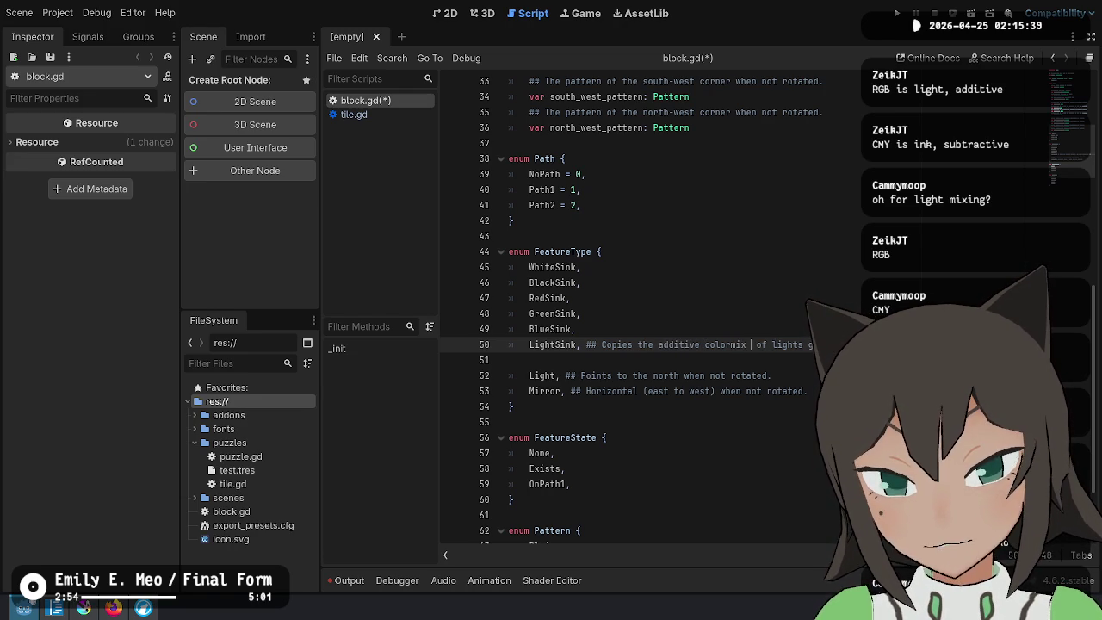
{"action": "left_click", "coordinate": [509, 360]}
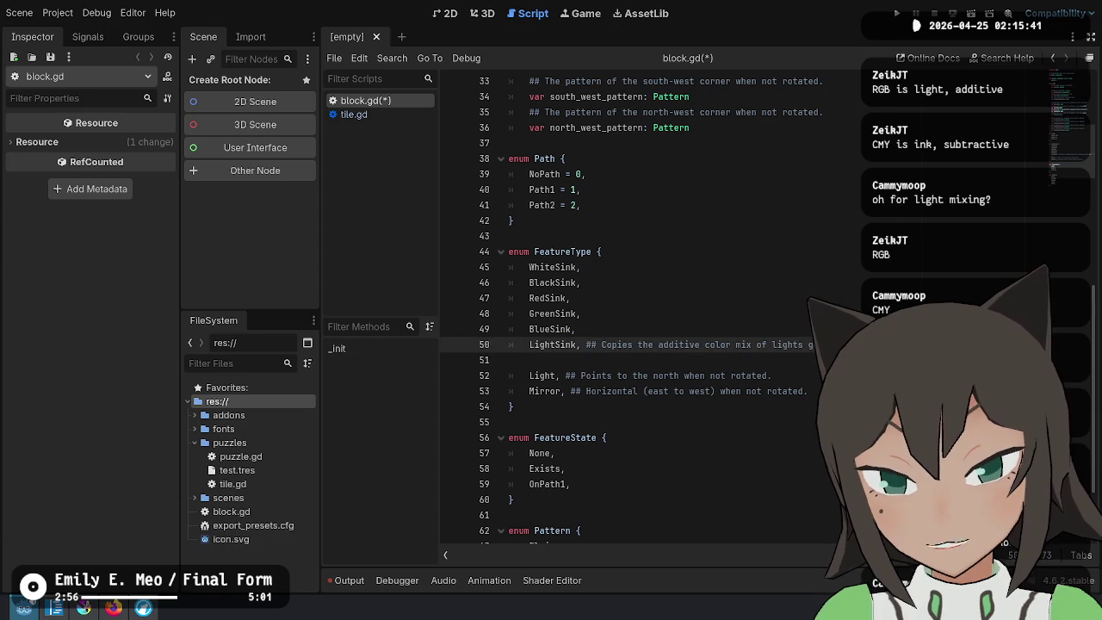
{"action": "left_click", "coordinate": [773, 375]}
{"action": "key", "text": "ctrl+s"}
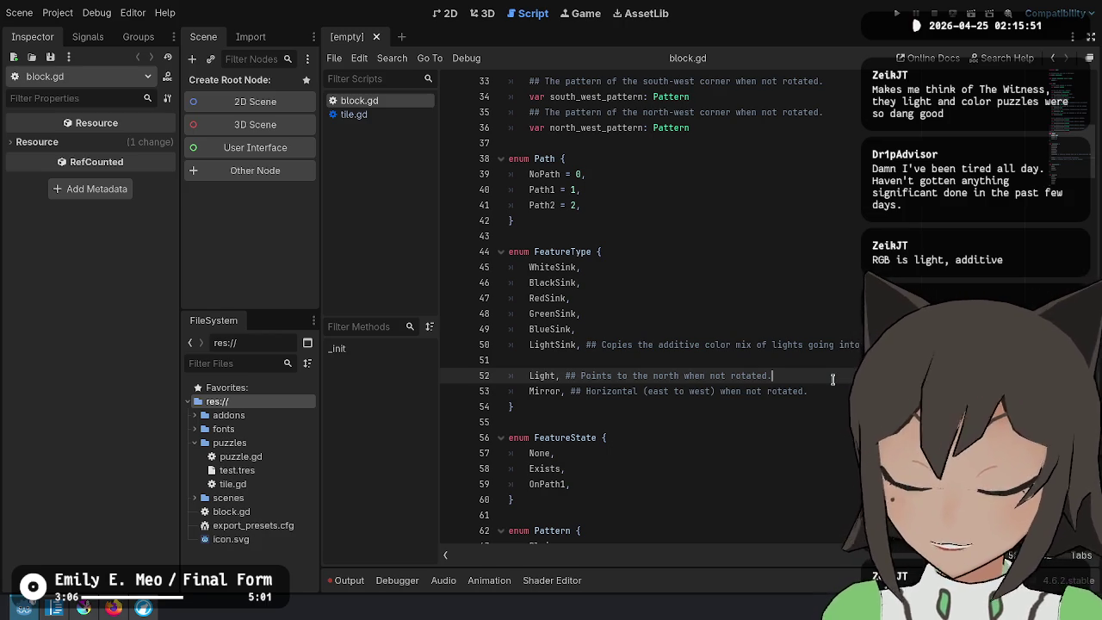
{"action": "key", "text": "Up"}
{"action": "key", "text": "Up"}
{"action": "key", "text": "Up"}
Insert a blank line between BlueSink and LightSink in FeatureType
{"action": "key", "text": "Down"}
{"action": "key", "text": "shift+End"}
{"action": "key", "text": "Left"}
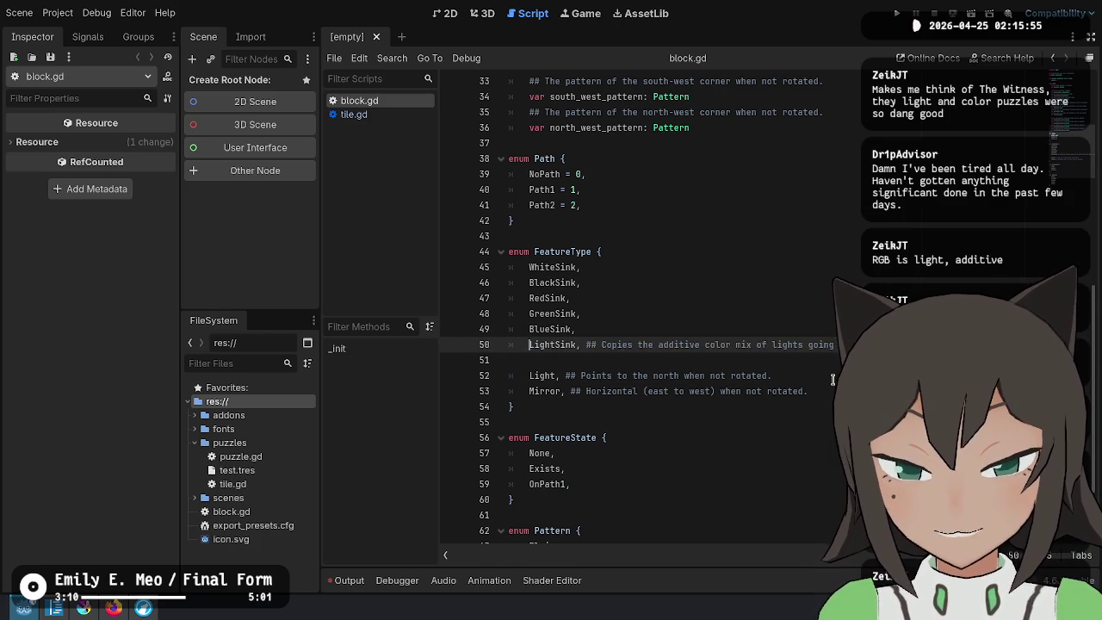
{"action": "key", "text": "Up"}
{"action": "key", "text": "Up"}
{"action": "key", "text": "Up"}
{"action": "key", "text": "Down"}
{"action": "key", "text": "Down"}
{"action": "key", "text": "Down"}
{"action": "key", "text": "Left"}
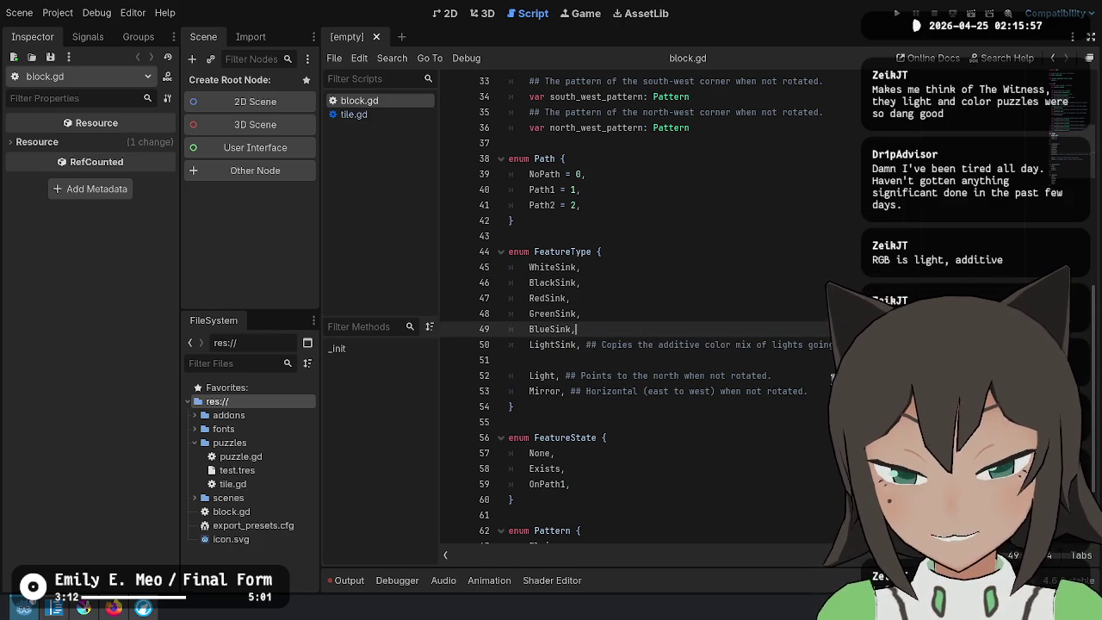
{"action": "key", "text": "Return"}
Step through the colour sink entries, briefly highlighting the BlackSink name
{"action": "key", "text": "Up"}
{"action": "key", "text": "Up"}
{"action": "key", "text": "Up"}
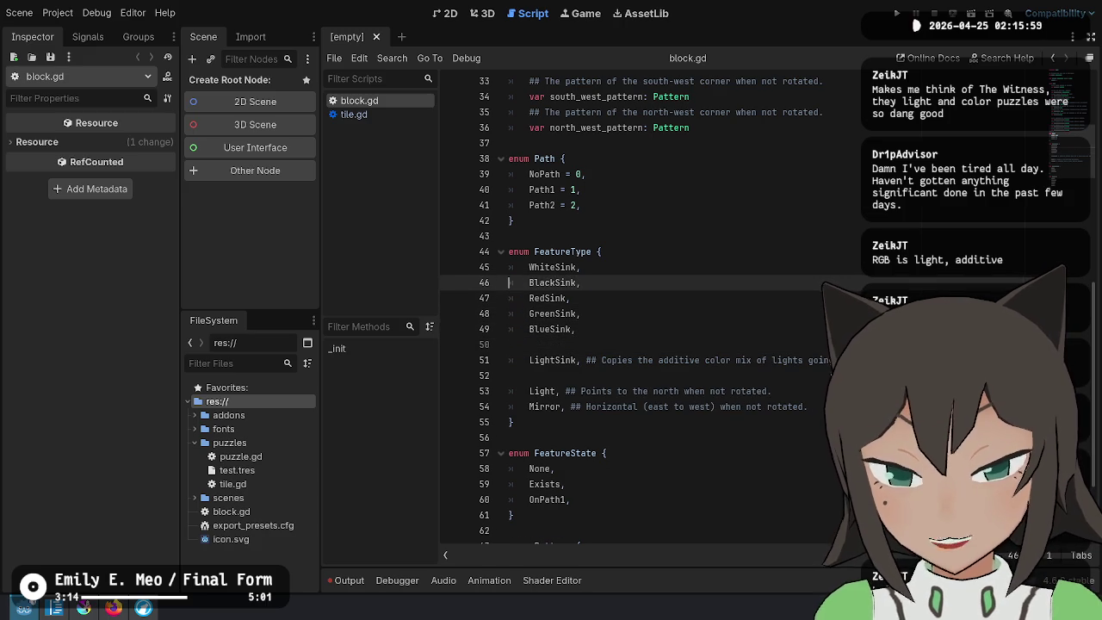
{"action": "key", "text": "ctrl+d"}
{"action": "key", "text": "Escape"}
{"action": "key", "text": "Up"}
{"action": "key", "text": "Down"}
{"action": "key", "text": "Down"}
{"action": "key", "text": "Down"}
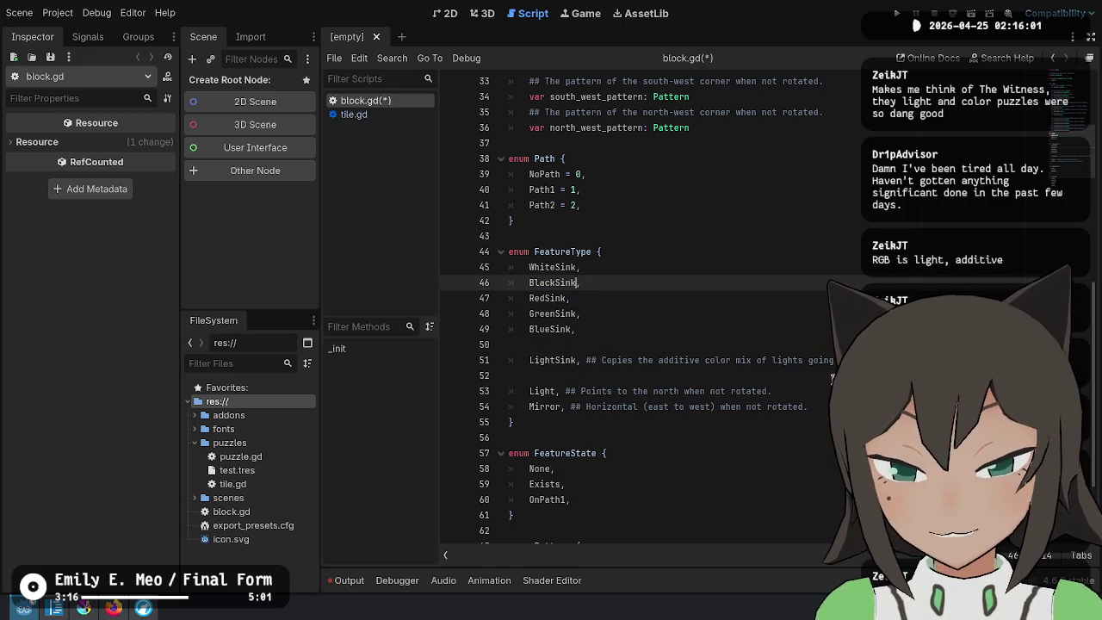
{"action": "key", "text": "Down"}
{"action": "key", "text": "Down"}
{"action": "key", "text": "Up"}
{"action": "key", "text": "Up"}
{"action": "key", "text": "Up"}
{"action": "key", "text": "Up"}
{"action": "key", "text": "Up"}
{"action": "key", "text": "Down"}
{"action": "key", "text": "Down"}
{"action": "key", "text": "Down"}
{"action": "key", "text": "Down"}
Repeatedly highlight and deselect the LightSink name to check the enum layout
{"action": "key", "text": "ctrl+d"}
{"action": "key", "text": "Escape"}
{"action": "key", "text": "ctrl+d"}
{"action": "key", "text": "Escape"}
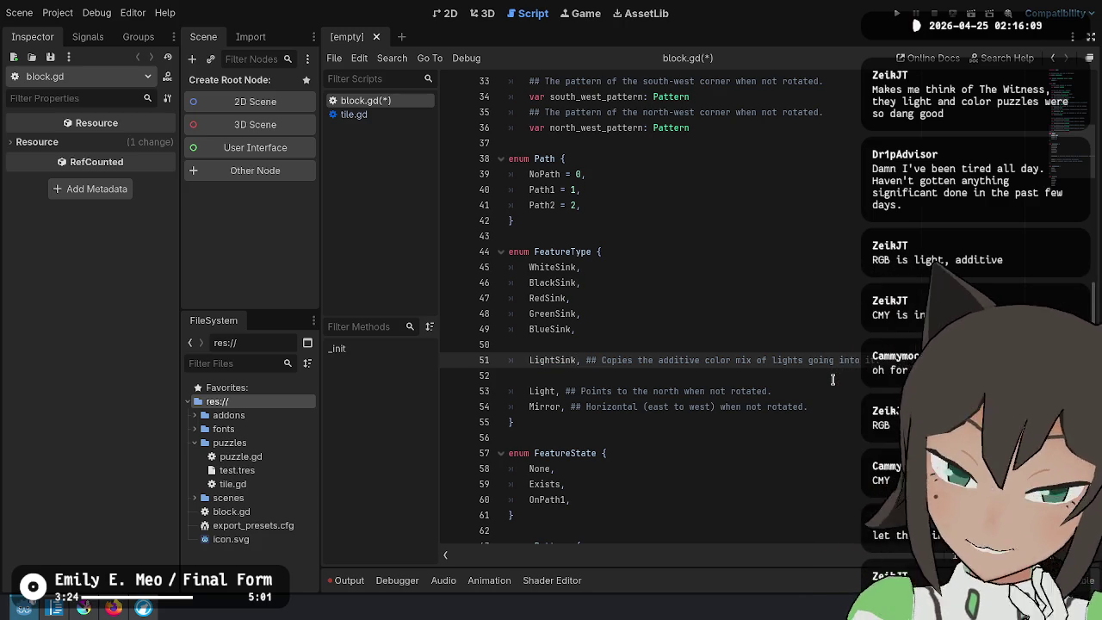
{"action": "key", "text": "ctrl+d"}
{"action": "key", "text": "Escape"}
{"action": "key", "text": "Up"}
{"action": "key", "text": "Up"}
{"action": "key", "text": "Up"}
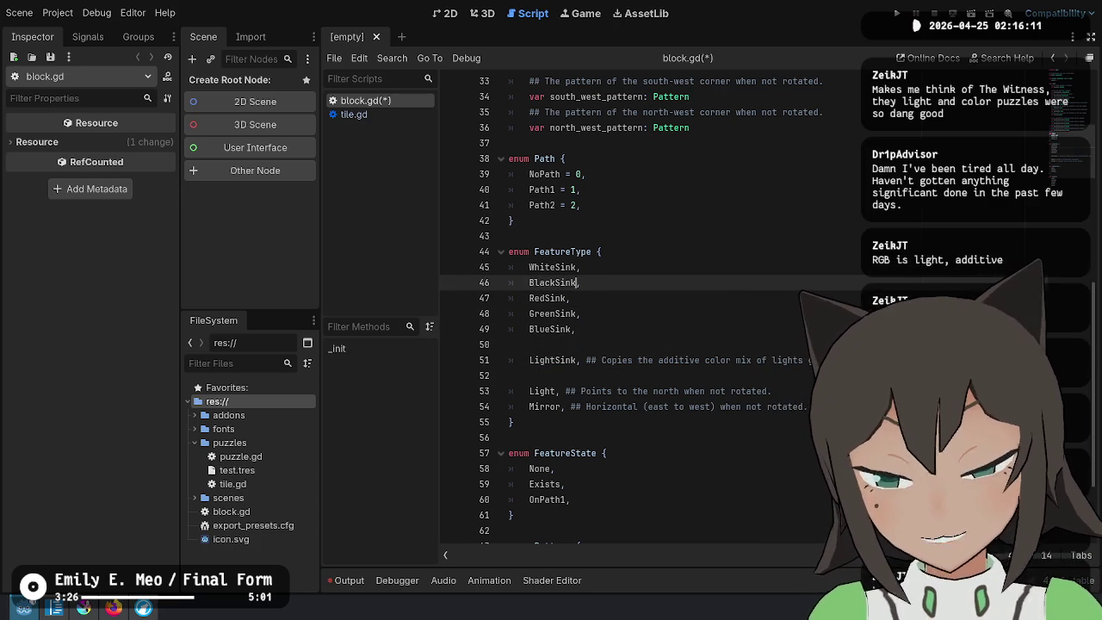
{"action": "key", "text": "Down"}
{"action": "key", "text": "Down"}
{"action": "key", "text": "Down"}
Remove the extra blank lines around LightSink, leaving a single blank line above it
{"action": "key", "text": "Down"}
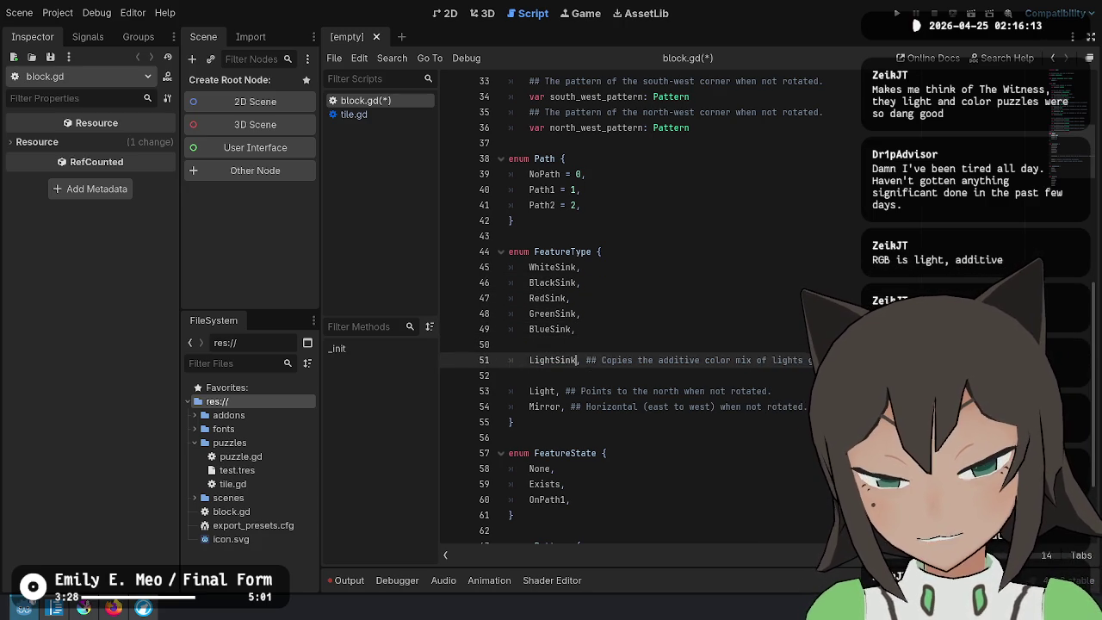
{"action": "key", "text": "ctrl+shift+k"}
{"action": "key", "text": "Down"}
{"action": "key", "text": "Down"}
{"action": "key", "text": "Down"}
{"action": "key", "text": "Down"}
{"action": "key", "text": "Down"}
{"action": "key", "text": "Up"}
{"action": "key", "text": "Up"}
{"action": "key", "text": "Up"}
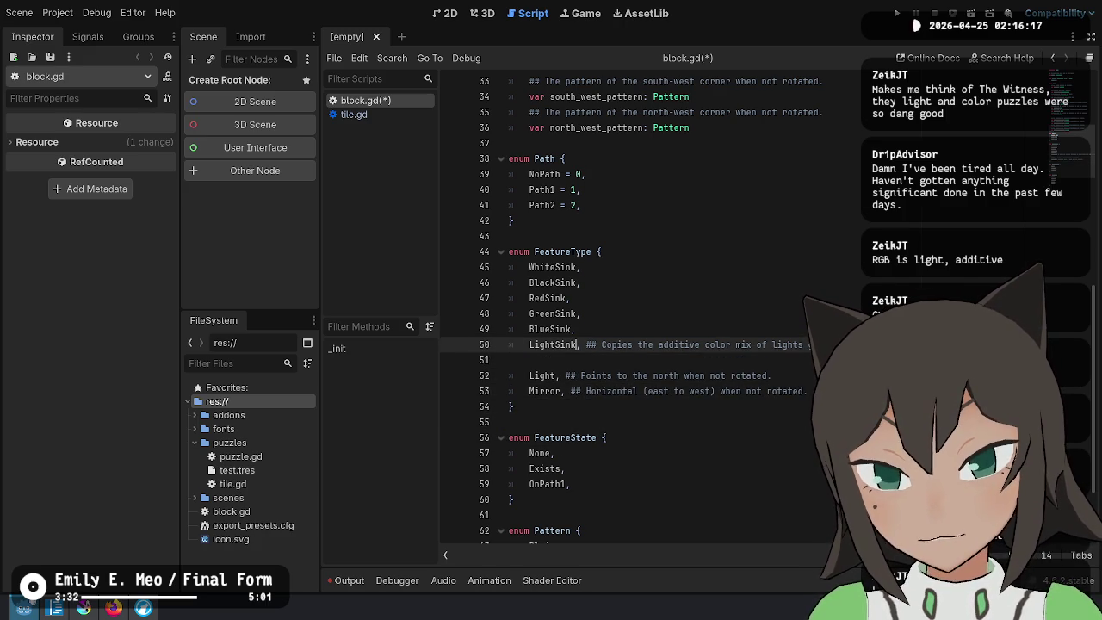
{"action": "key", "text": "Down"}
{"action": "key", "text": "Down"}
{"action": "key", "text": "Down"}
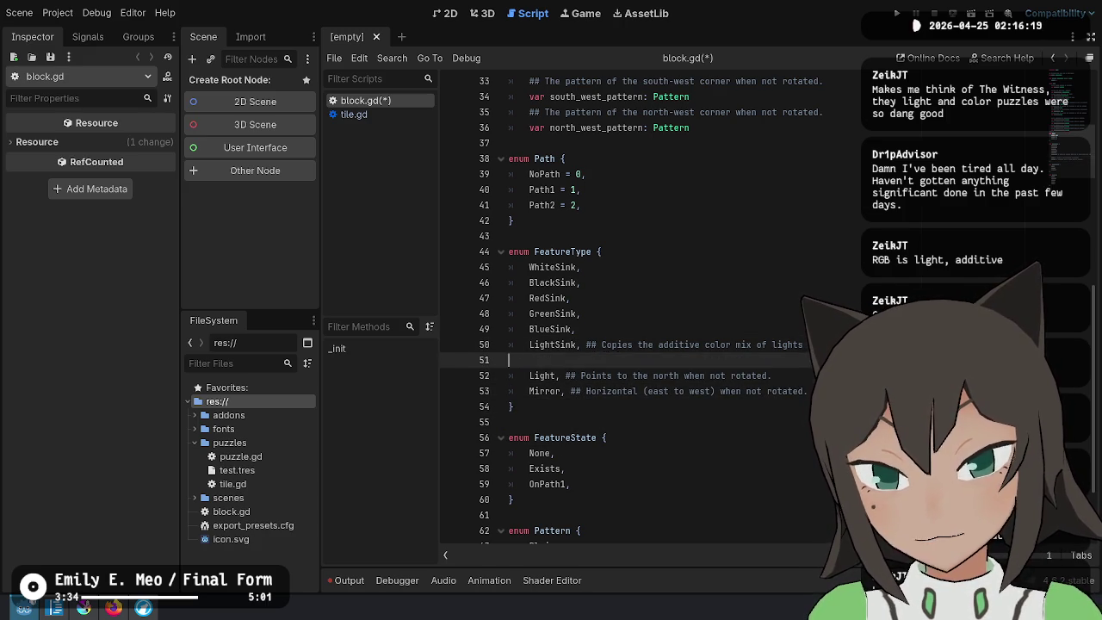
{"action": "key", "text": "Up"}
{"action": "key", "text": "Up"}
{"action": "key", "text": "Up"}
{"action": "key", "text": "Up"}
{"action": "key", "text": "Up"}
{"action": "key", "text": "Up"}
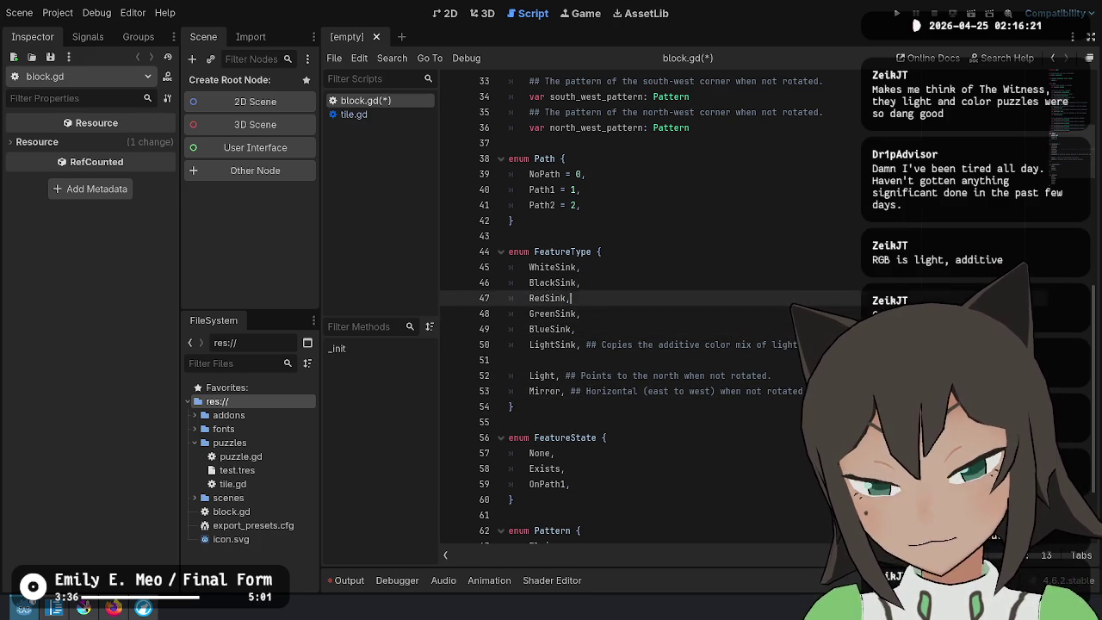
{"action": "key", "text": "Down"}
{"action": "key", "text": "Down"}
{"action": "key", "text": "Down"}
{"action": "key", "text": "Down"}
{"action": "key", "text": "Down"}
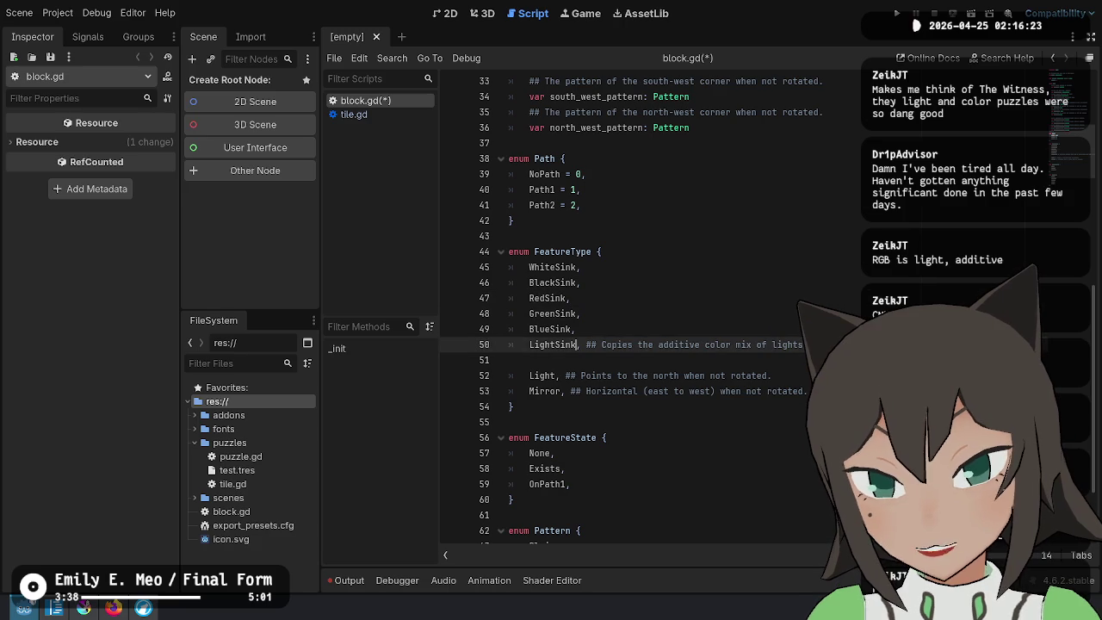
{"action": "key", "text": "Delete"}
{"action": "key", "text": "Home"}
{"action": "key", "text": "Return"}
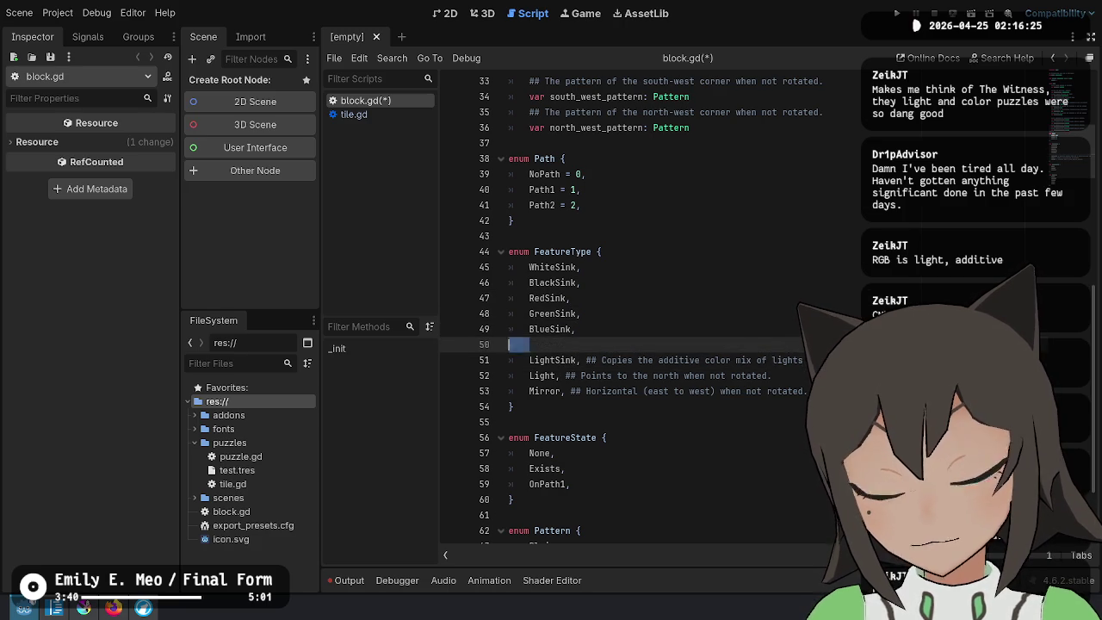
{"action": "key", "text": "Down"}
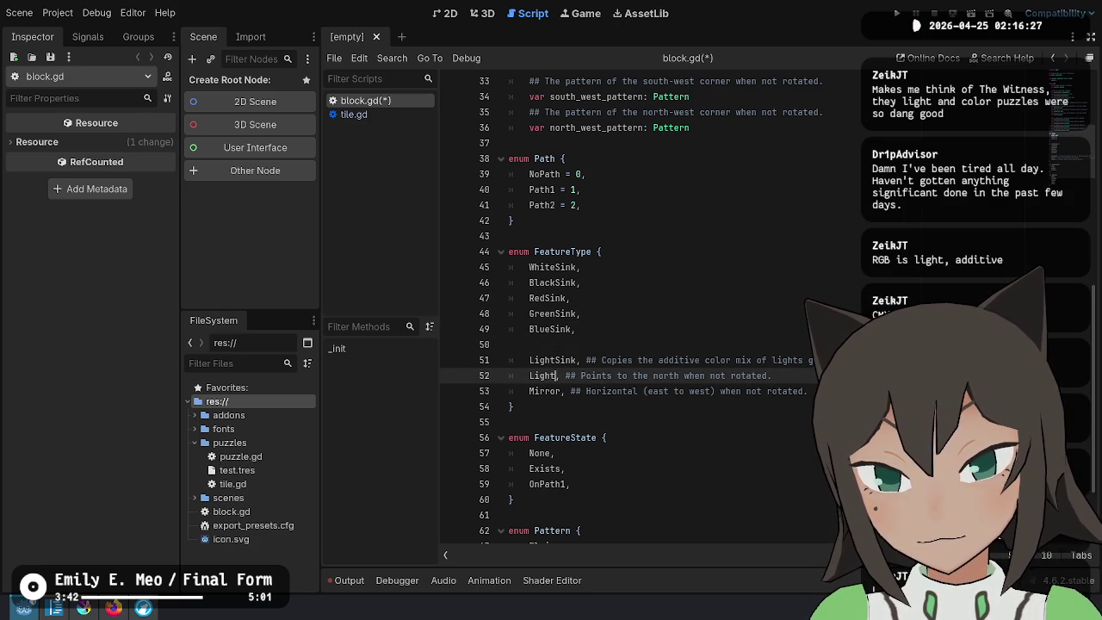
Reword the Light comment to 'Emits a light … of the connected sinks to the north'
{"action": "type", "text": "Emits a "}
{"action": "type", "text": "light to the no"}
{"action": "type", "text": "rth."}
{"action": "key", "text": "shift+End"}
{"action": "key", "text": "Delete"}
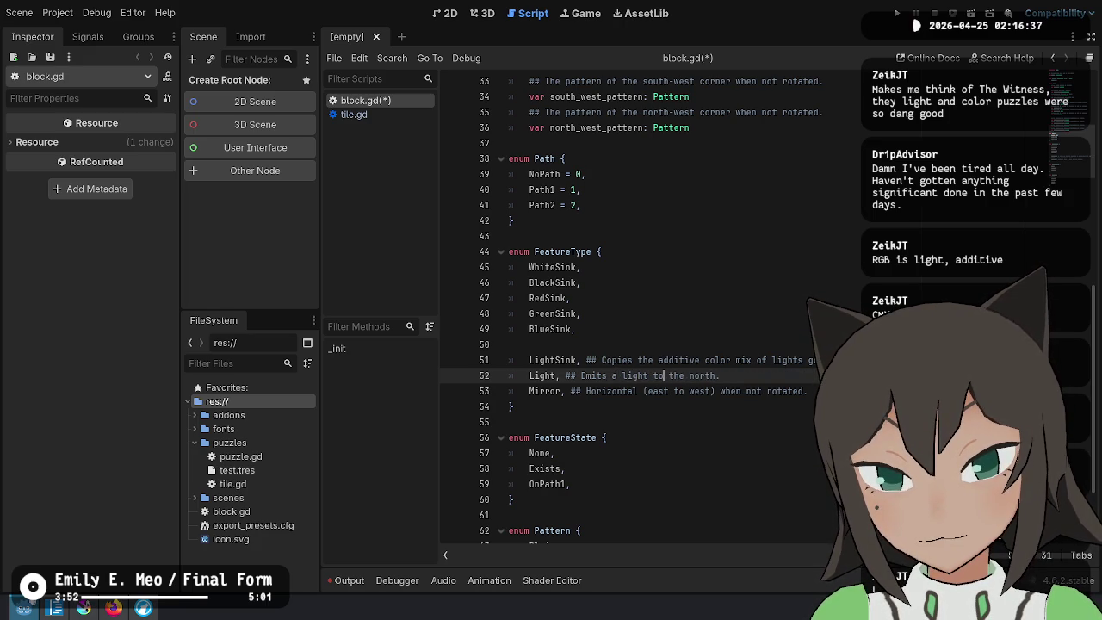
{"action": "type", "text": "of the connect"}
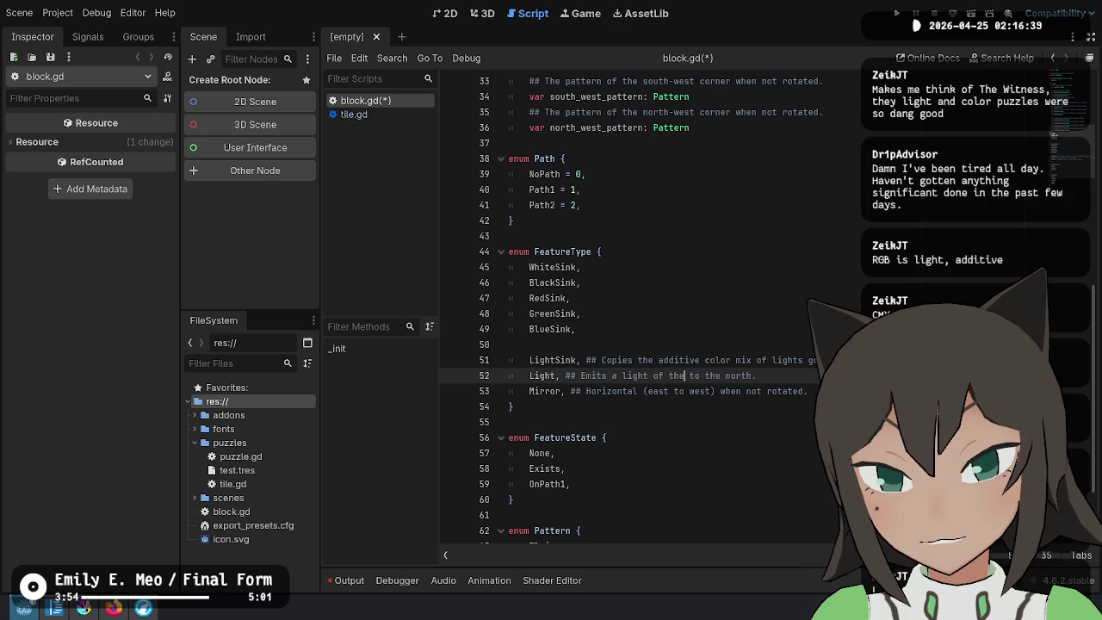
{"action": "type", "text": "ed sing"}
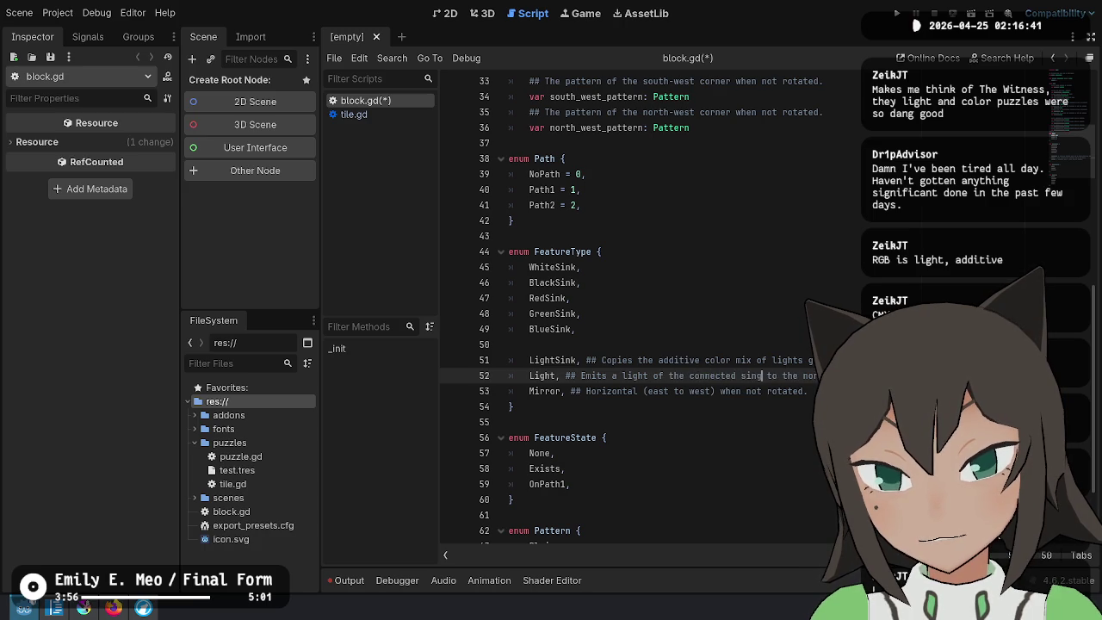
{"action": "key", "text": "BackSpace"}
{"action": "type", "text": "k"}
Rename Light to LightEmit and change 'a light' to 'the color' in its comment
{"action": "left_click", "coordinate": [622, 376]}
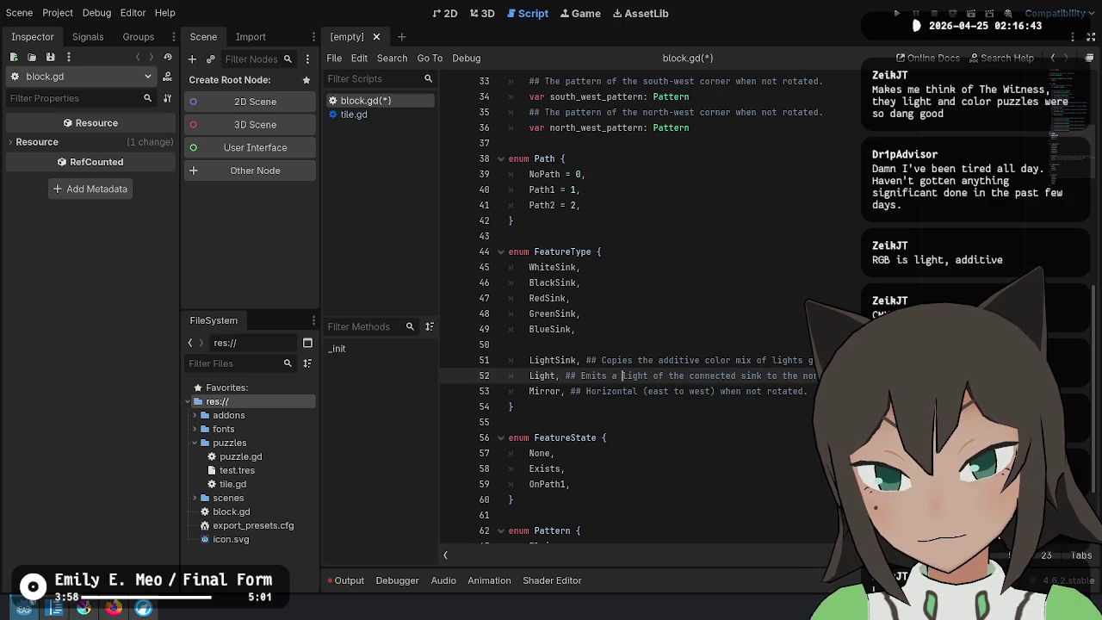
{"action": "left_click", "coordinate": [581, 375]}
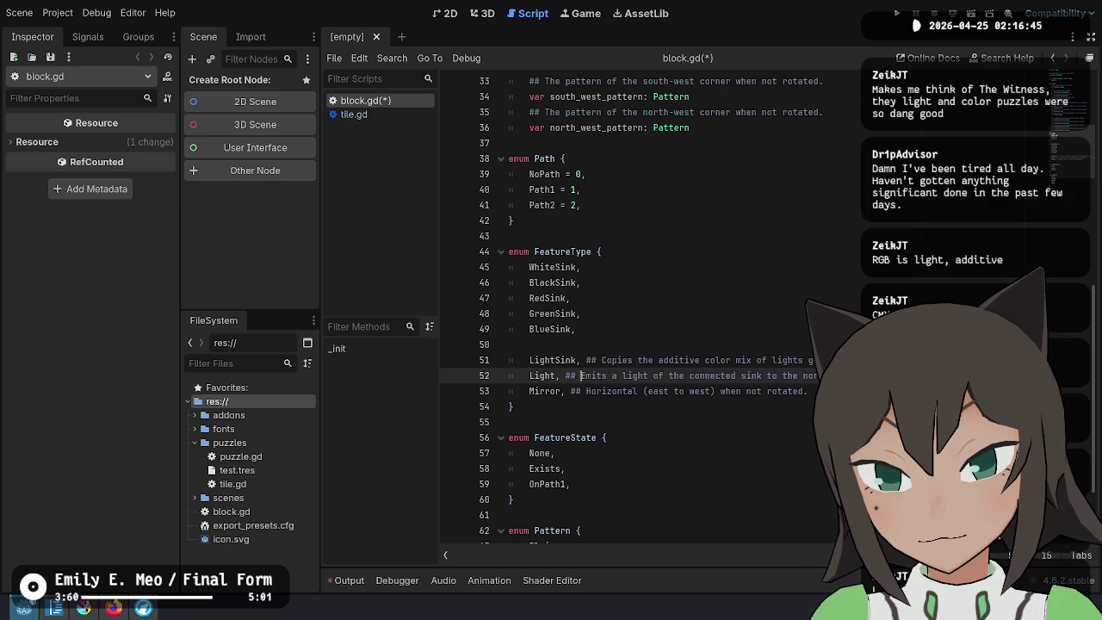
{"action": "left_click", "coordinate": [552, 376]}
{"action": "type", "text": "Emit"}
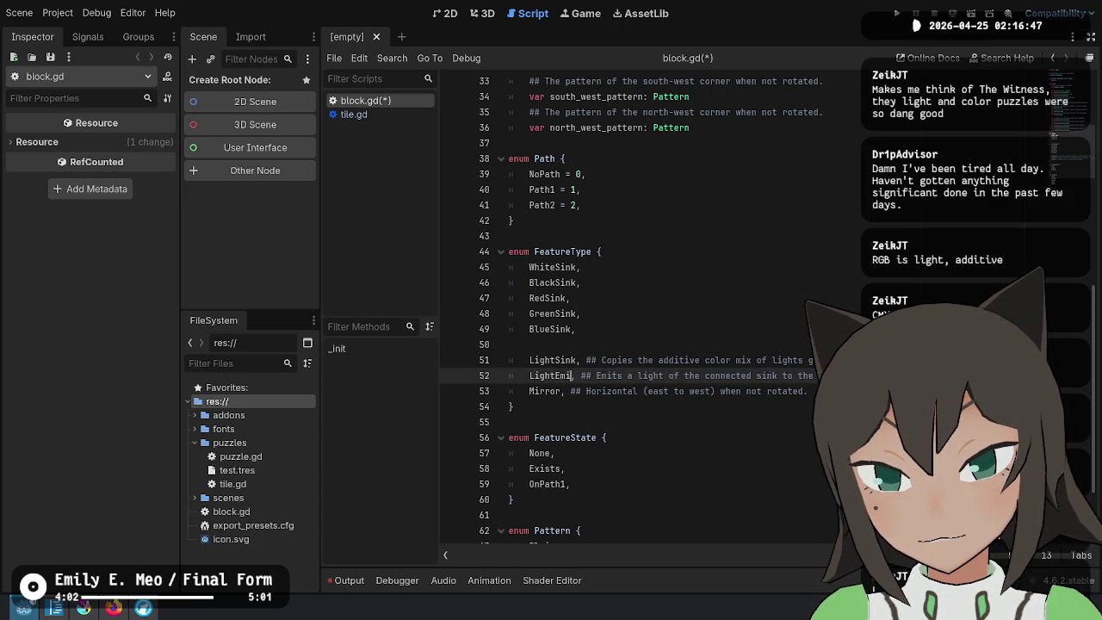
{"action": "key", "text": "BackSpace"}
{"action": "key", "text": "BackSpace"}
{"action": "type", "text": "the color"}
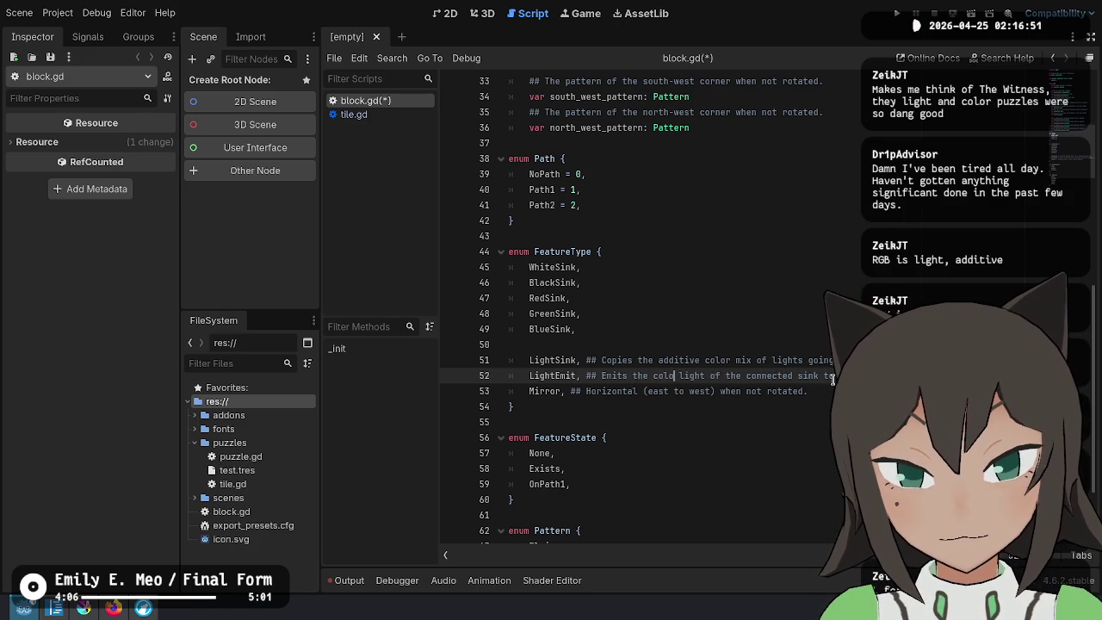
{"action": "key", "text": "shift+Right"}
{"action": "key", "text": "shift+Right"}
{"action": "key", "text": "shift+Right"}
{"action": "key", "text": "BackSpace"}
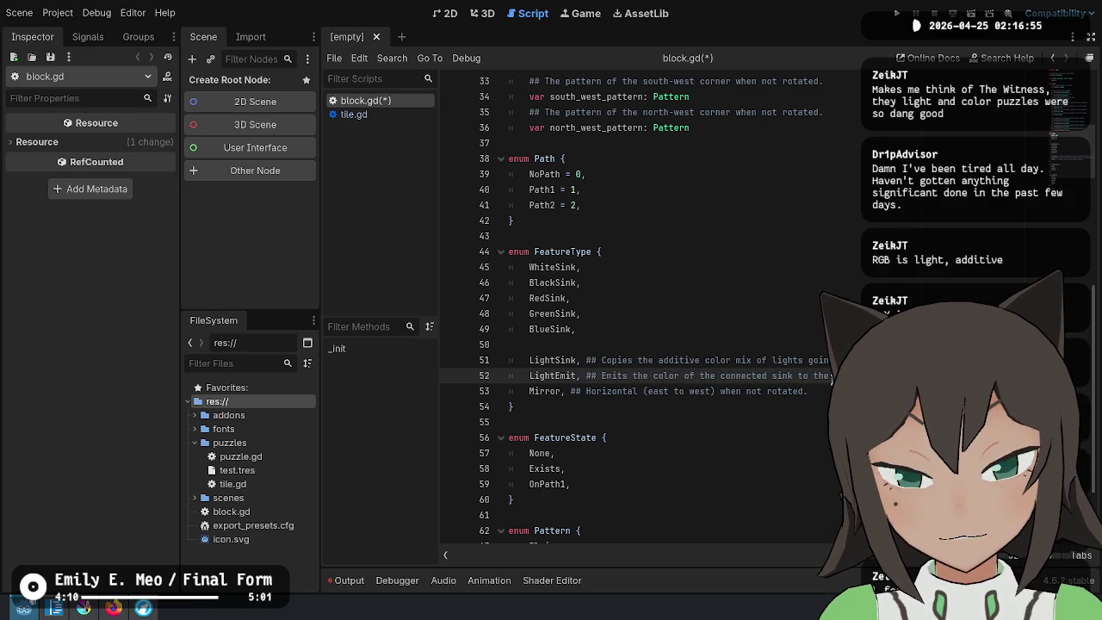
{"action": "key", "text": "Down"}
{"action": "key", "text": "Home"}
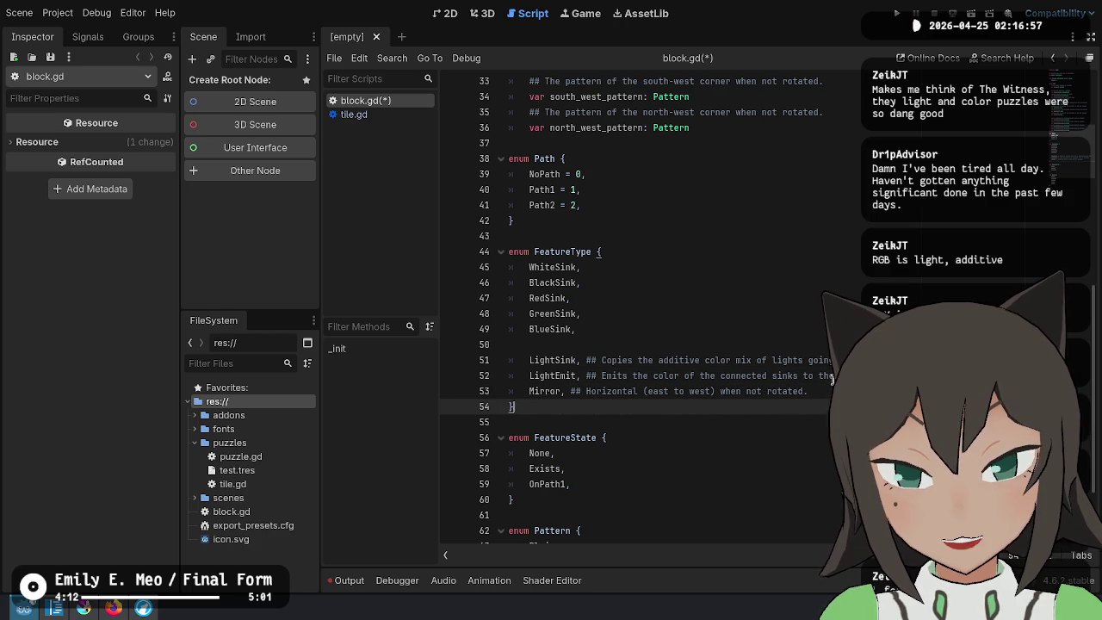
Retype the Mirror comment as 'Reflects the color across the horizontal plane'
{"action": "type", "text": "Reflects the"}
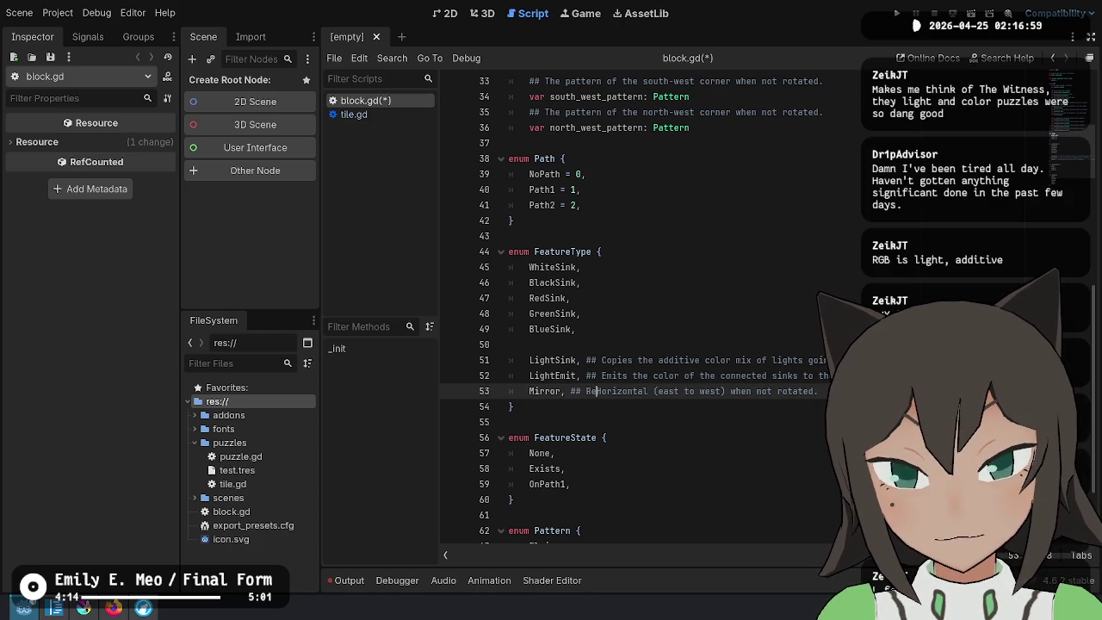
{"action": "type", "text": " color a"}
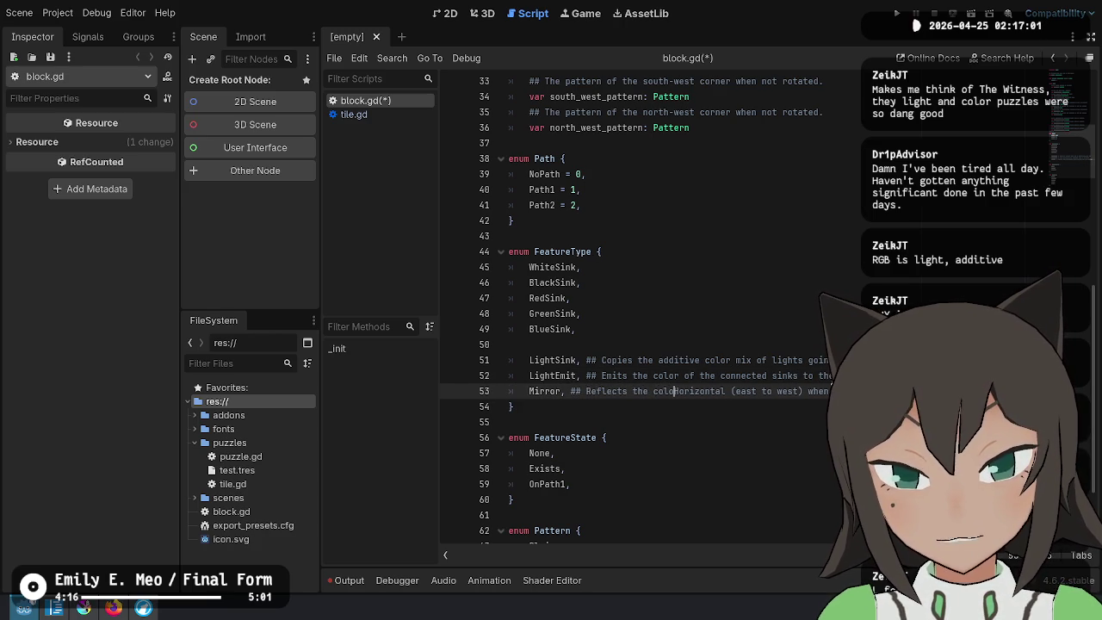
{"action": "key", "text": "Delete"}
{"action": "type", "text": "cross the h"}
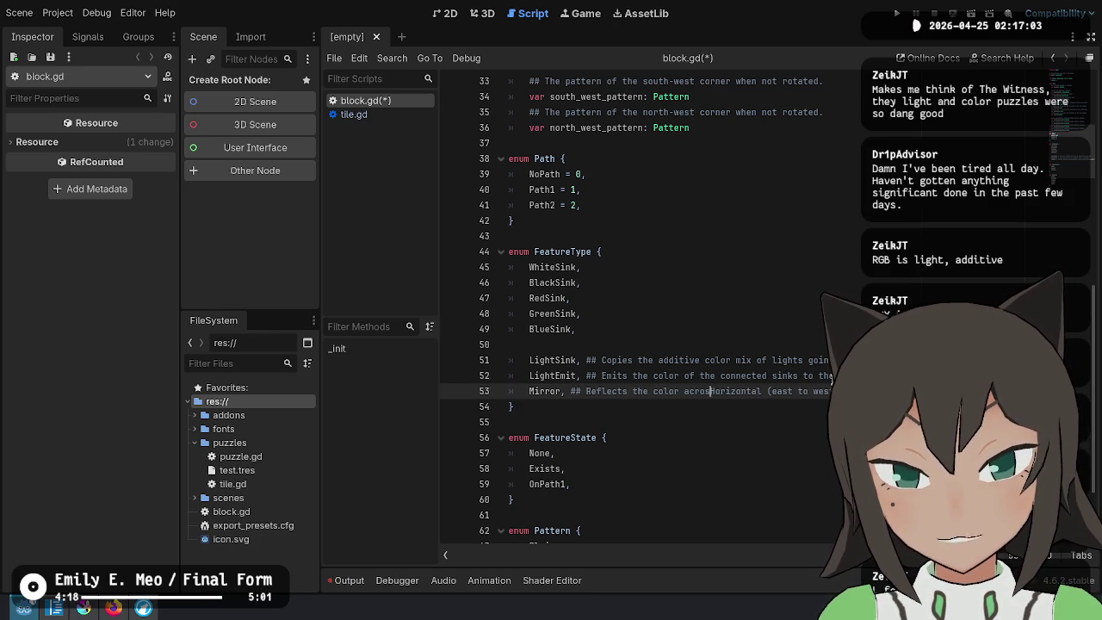
{"action": "key", "text": "ctrl+Right"}
{"action": "type", "text": "pla"}
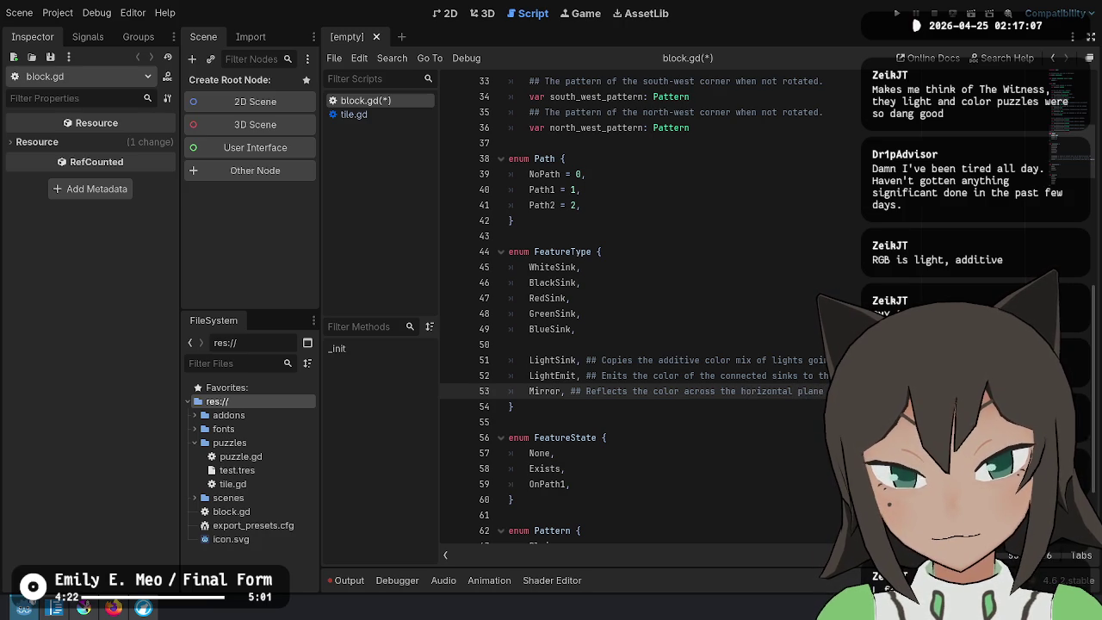
Replace 'the color' with 'light', remove the stray period and extra space, and save block.gd
{"action": "left_click", "coordinate": [681, 391]}
{"action": "key", "text": "BackSpace"}
{"action": "key", "text": "BackSpace"}
{"action": "key", "text": "BackSpace"}
{"action": "type", "text": "light"}
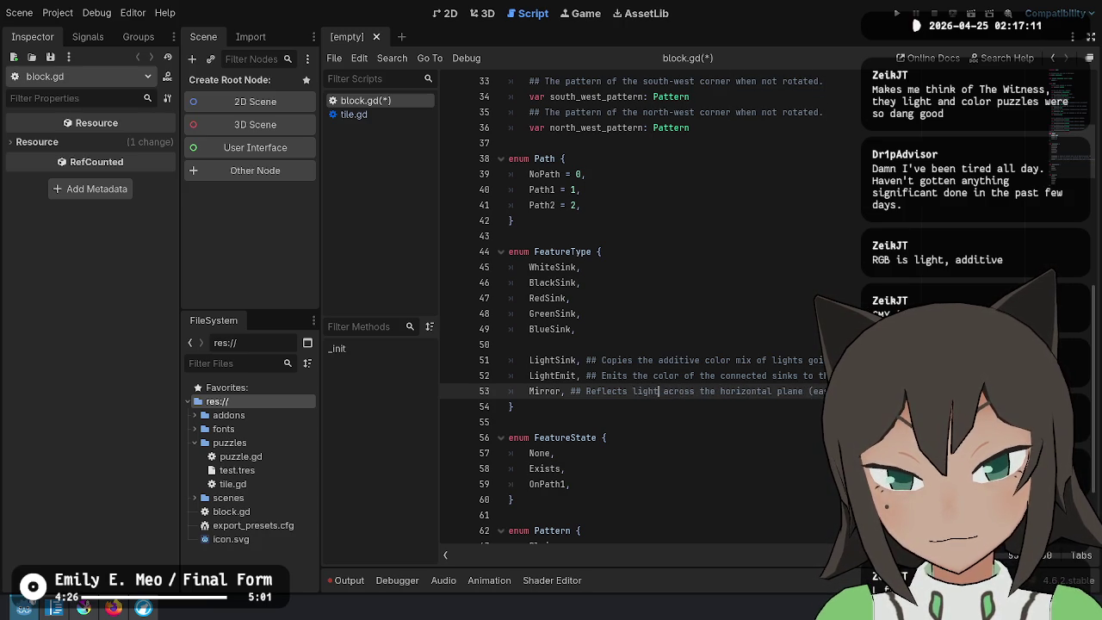
{"action": "key", "text": "Left"}
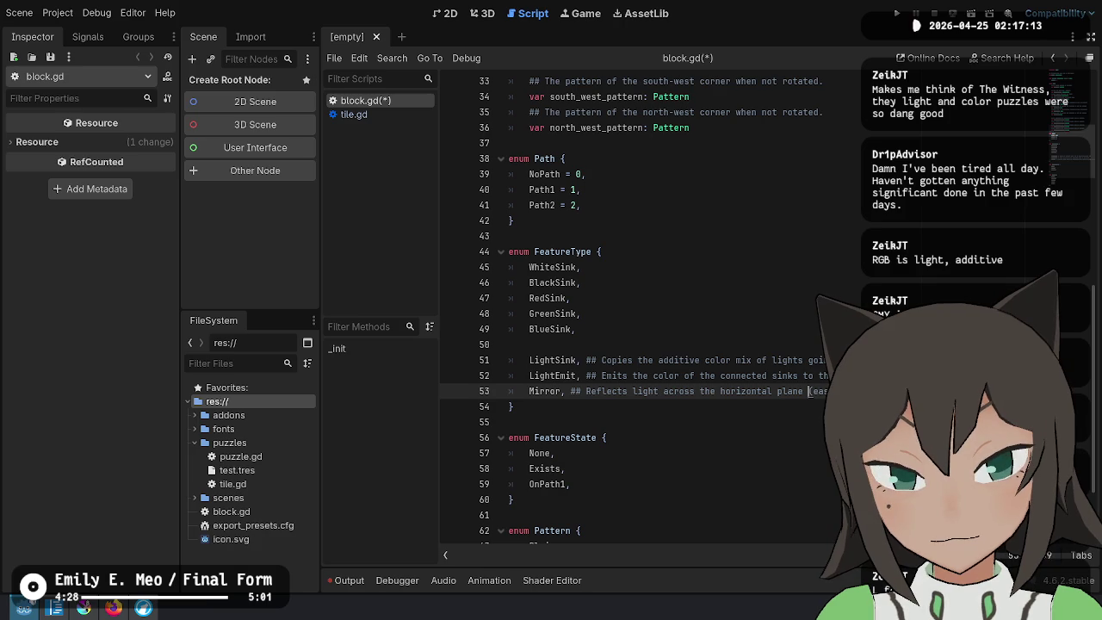
{"action": "key", "text": "BackSpace"}
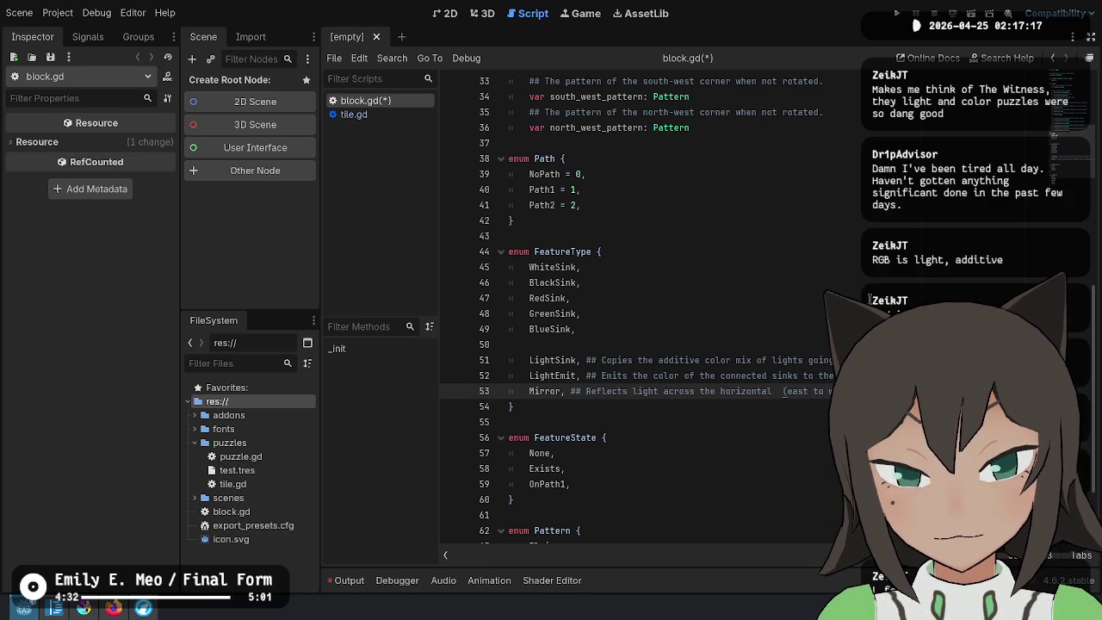
{"action": "key", "text": "BackSpace"}
{"action": "key", "text": "Down"}
{"action": "key", "text": "ctrl+s"}
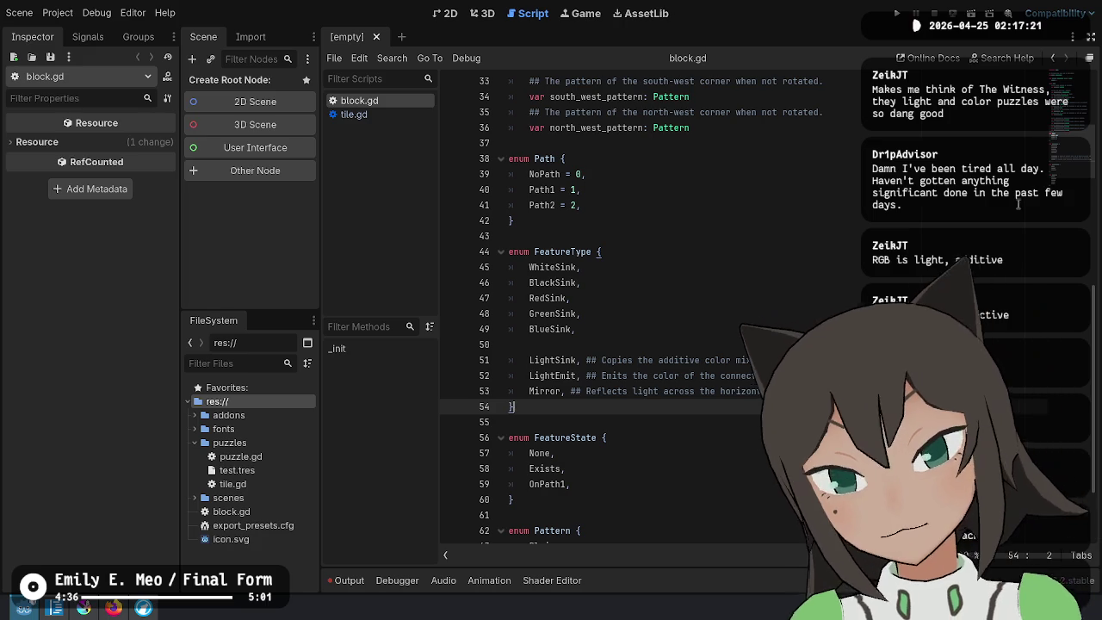
{"action": "left_click", "coordinate": [603, 251]}
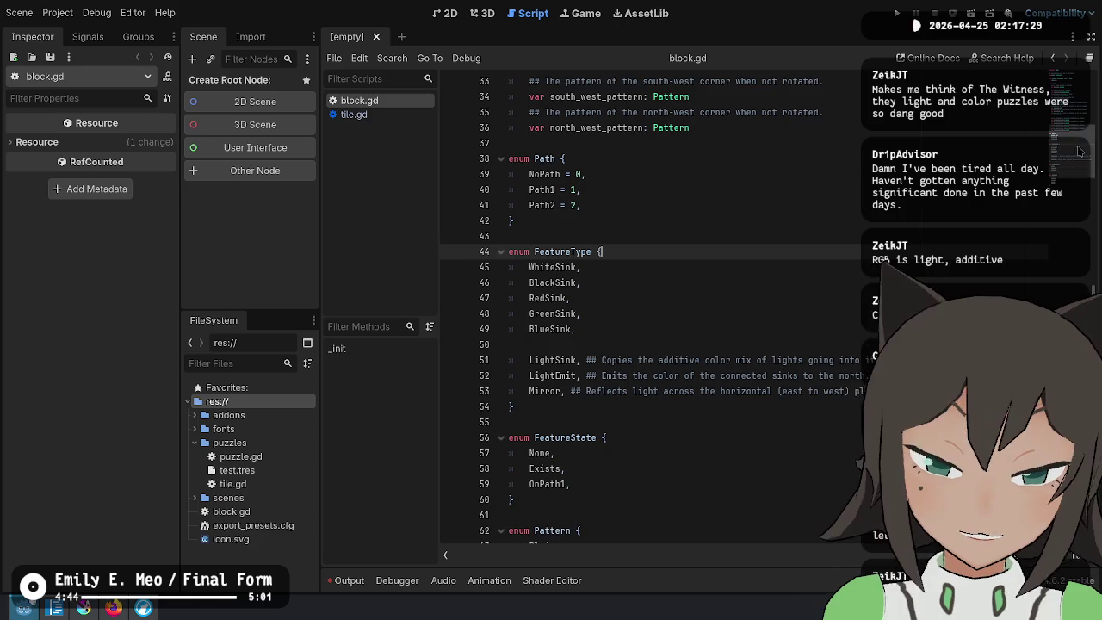
Move the FeatureState enum block to just above the FeatureType enum
{"action": "scroll", "coordinate": [728, 474], "scroll_direction": "down", "scroll_amount": 3}
{"action": "left_click", "coordinate": [623, 388]}
{"action": "left_click", "coordinate": [634, 348]}
{"action": "left_click", "coordinate": [692, 328]}
{"action": "left_click", "coordinate": [671, 355]}
{"action": "left_click", "coordinate": [556, 409]}
{"action": "scroll", "coordinate": [560, 400], "scroll_direction": "up", "scroll_amount": 3}
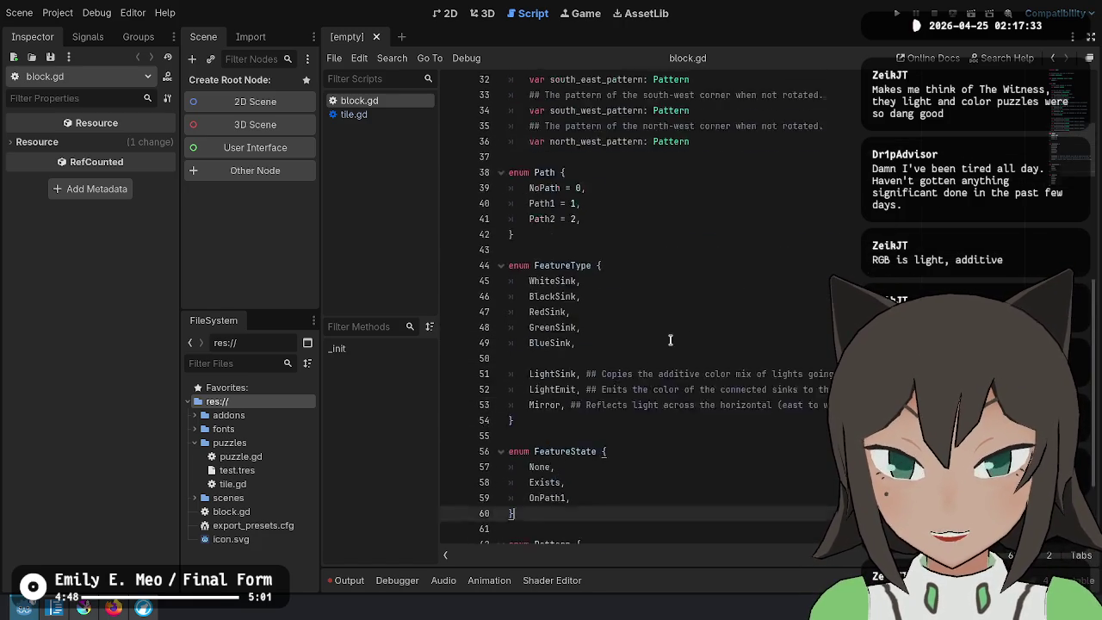
{"action": "left_click_drag", "start_coordinate": [559, 396], "coordinate": [570, 306]}
{"action": "key", "text": "BackSpace"}
{"action": "left_click", "coordinate": [624, 177]}
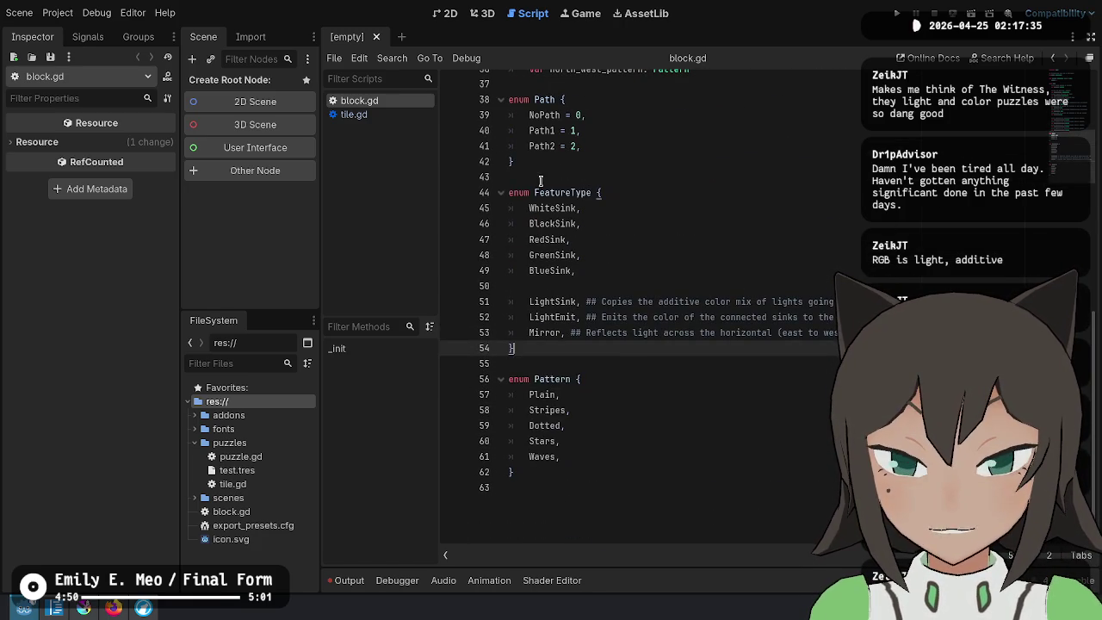
{"action": "type", "text": "enum FeatureState { \tNone, \tExists, \tOnPath1, }"}
Check the feature_type and feature_orientation fields in the Cell class
{"action": "scroll", "coordinate": [730, 221], "scroll_direction": "up", "scroll_amount": 8}
{"action": "scroll", "coordinate": [721, 302], "scroll_direction": "up", "scroll_amount": 3}
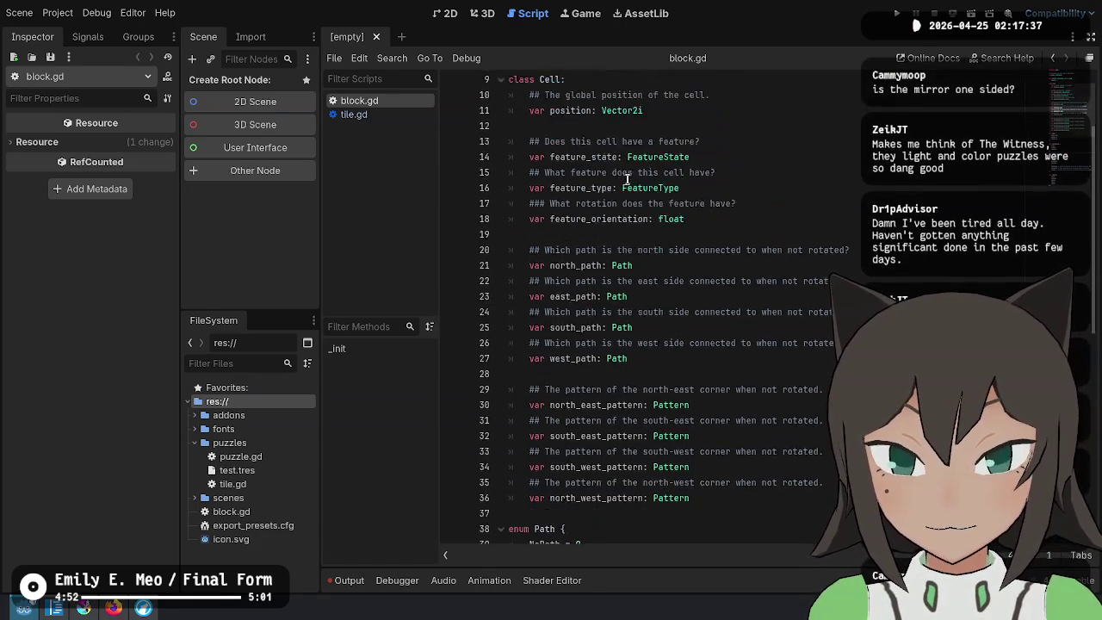
{"action": "left_click", "coordinate": [694, 210]}
{"action": "scroll", "coordinate": [740, 212], "scroll_direction": "down", "scroll_amount": 6}
{"action": "scroll", "coordinate": [739, 212], "scroll_direction": "up", "scroll_amount": 6}
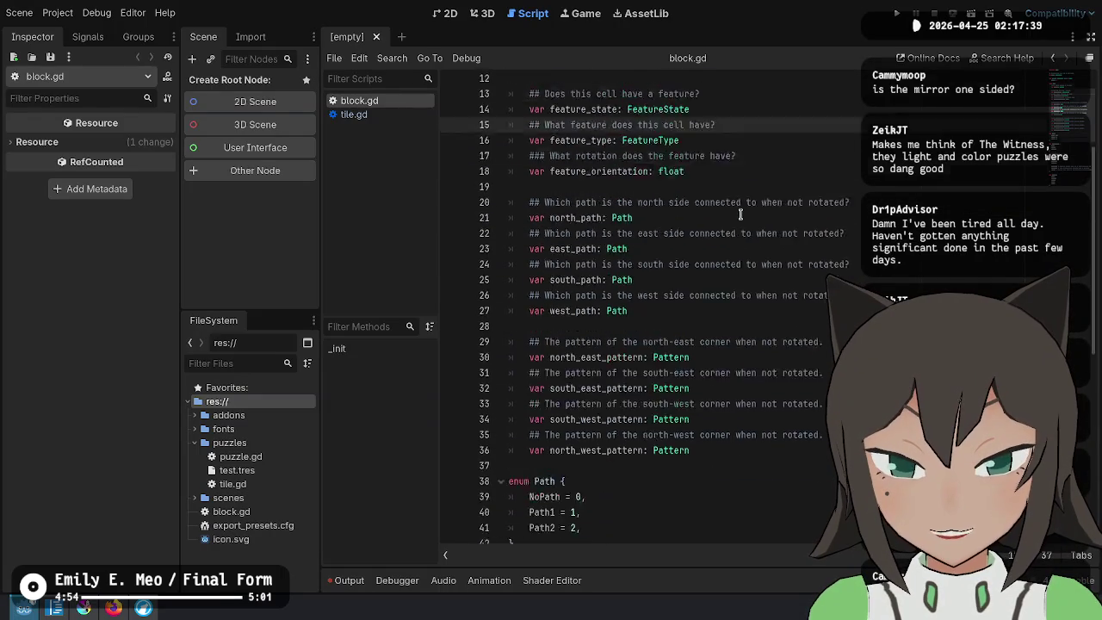
{"action": "left_click", "coordinate": [718, 226]}
{"action": "left_click", "coordinate": [778, 249]}
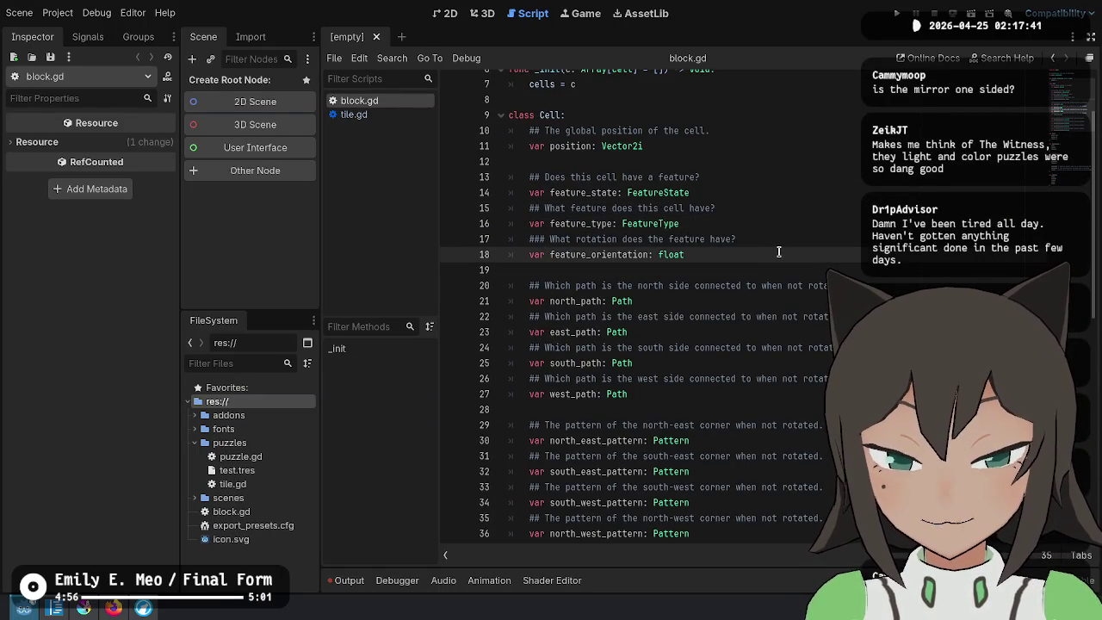
{"action": "scroll", "coordinate": [775, 254], "scroll_direction": "down", "scroll_amount": 5}
{"action": "scroll", "coordinate": [771, 284], "scroll_direction": "down", "scroll_amount": 6}
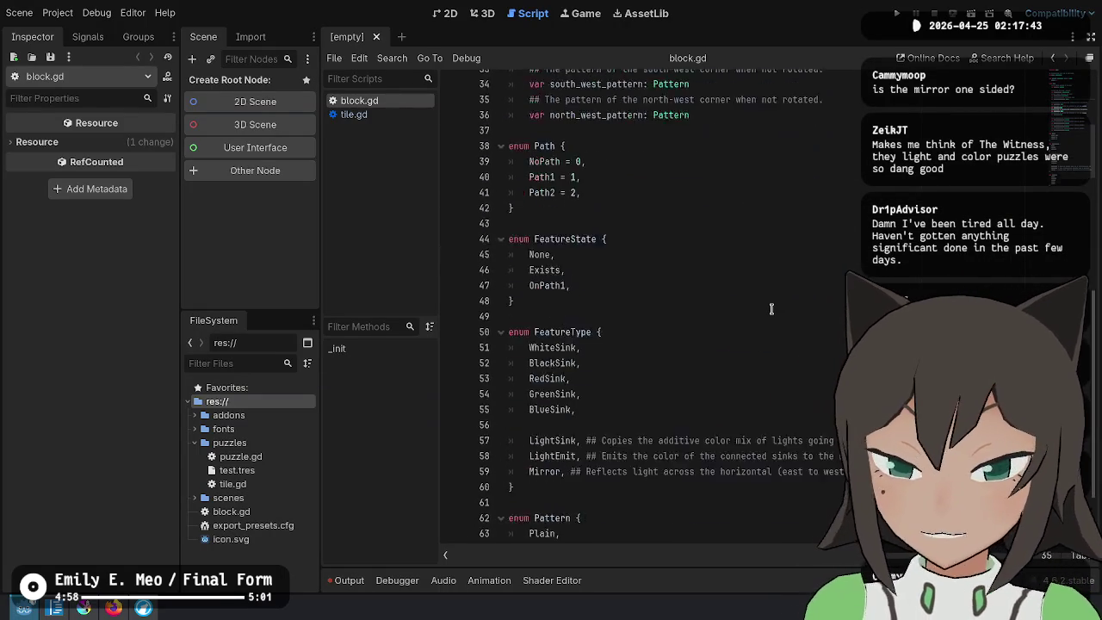
Duplicate the Mirror entry line and rename the copy DoubleMirror
{"action": "left_click", "coordinate": [627, 379]}
{"action": "left_click", "coordinate": [782, 362]}
{"action": "left_click", "coordinate": [782, 379]}
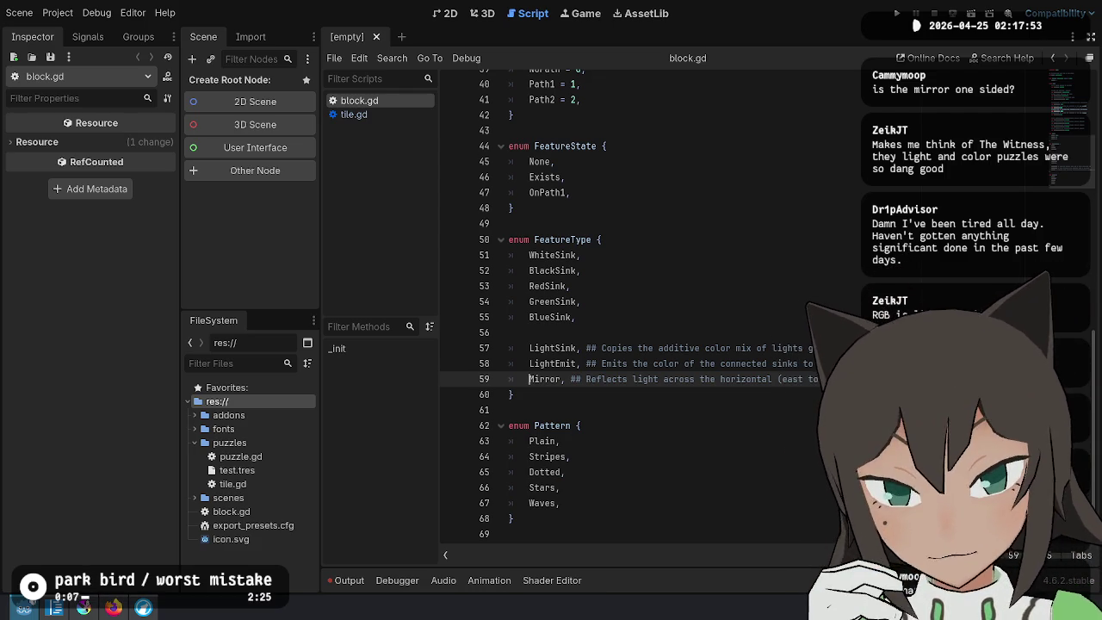
{"action": "left_click", "coordinate": [632, 379]}
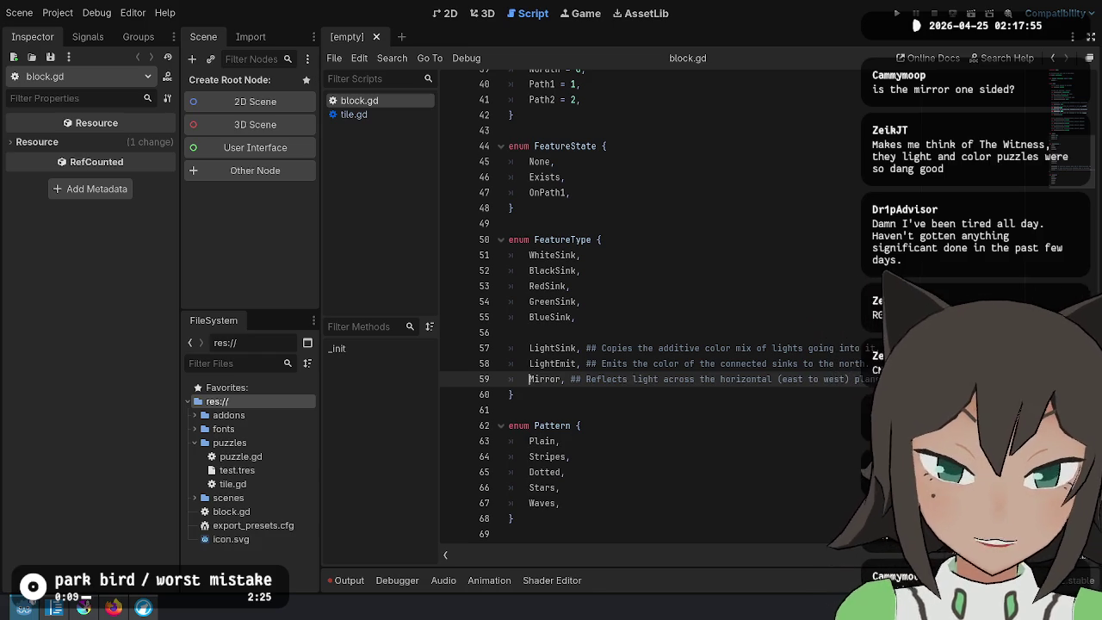
{"action": "key", "text": "ctrl+shift+d"}
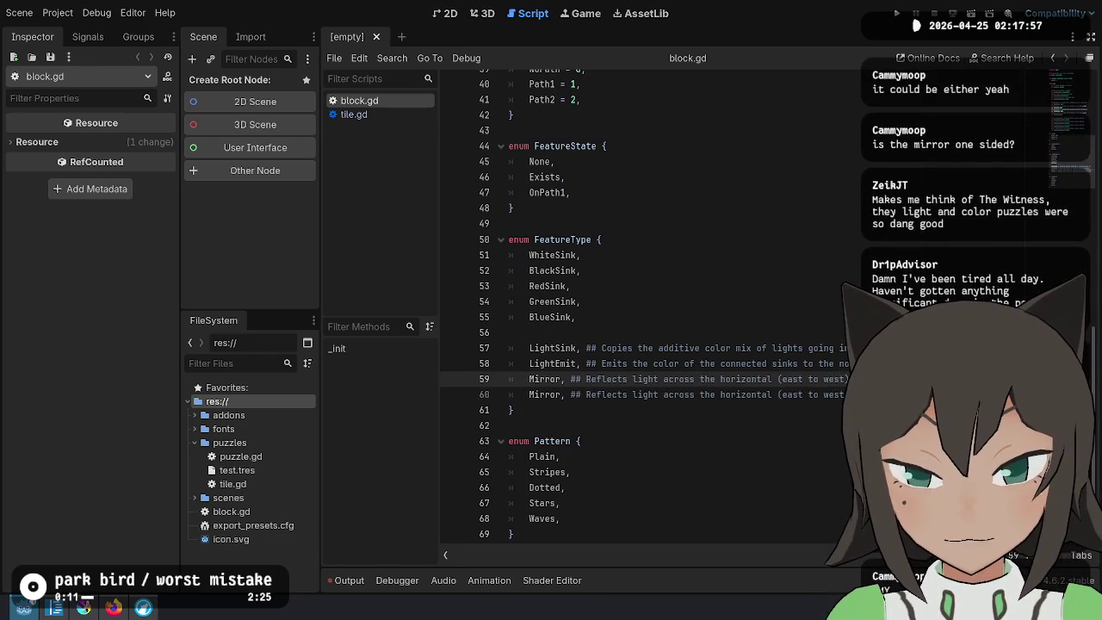
{"action": "type", "text": "Double"}
{"action": "left_click", "coordinate": [528, 406]}
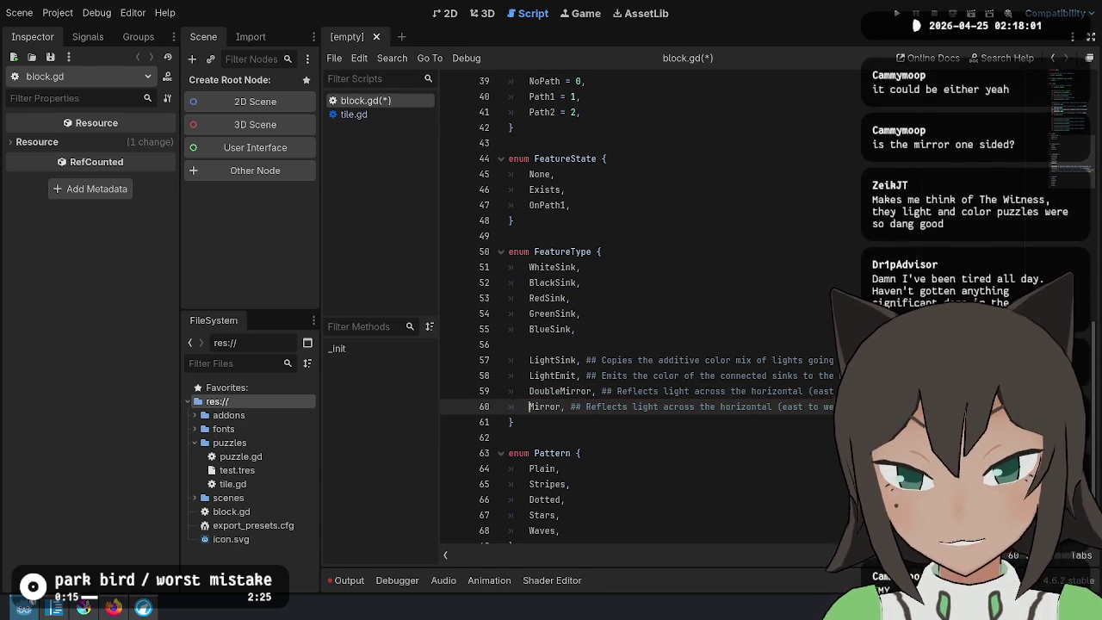
{"action": "type", "text": "Single"}
{"action": "key", "text": "ctrl+shift+k"}
{"action": "key", "text": "ctrl+z"}
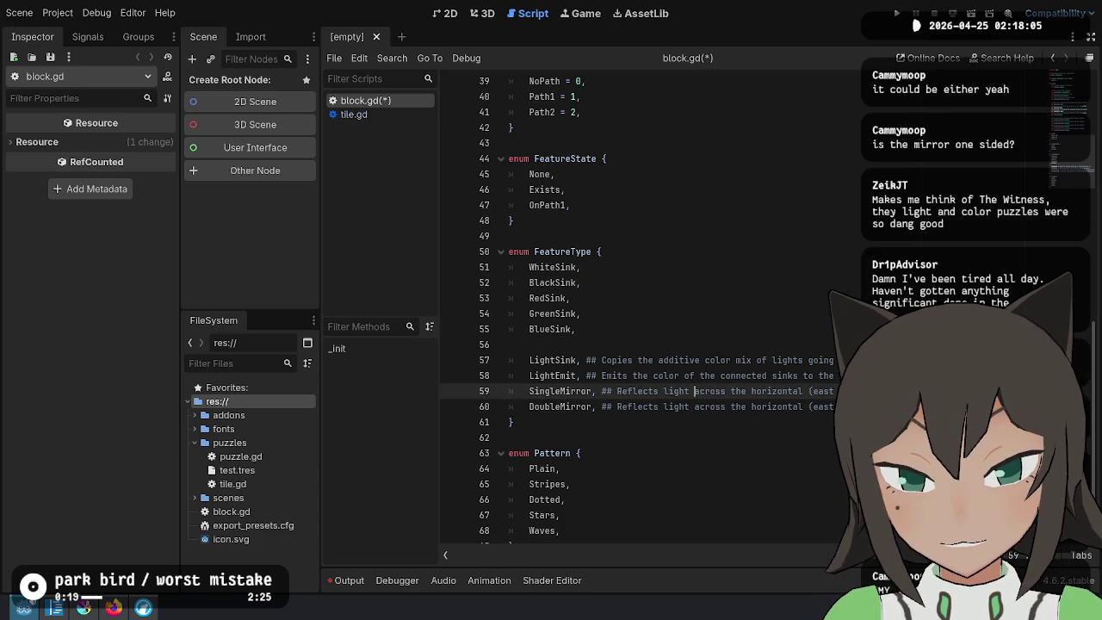
Document SingleMirror as reflecting southbound light and DoubleMirror as northbound and southbound light
{"action": "type", "text": "southboun"}
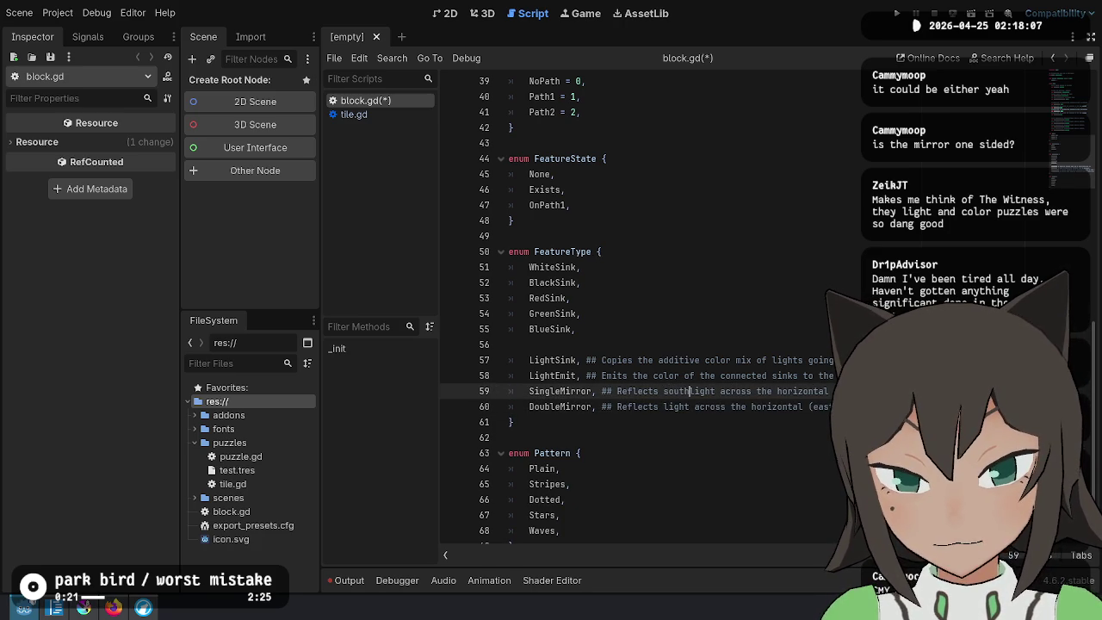
{"action": "type", "text": "d"}
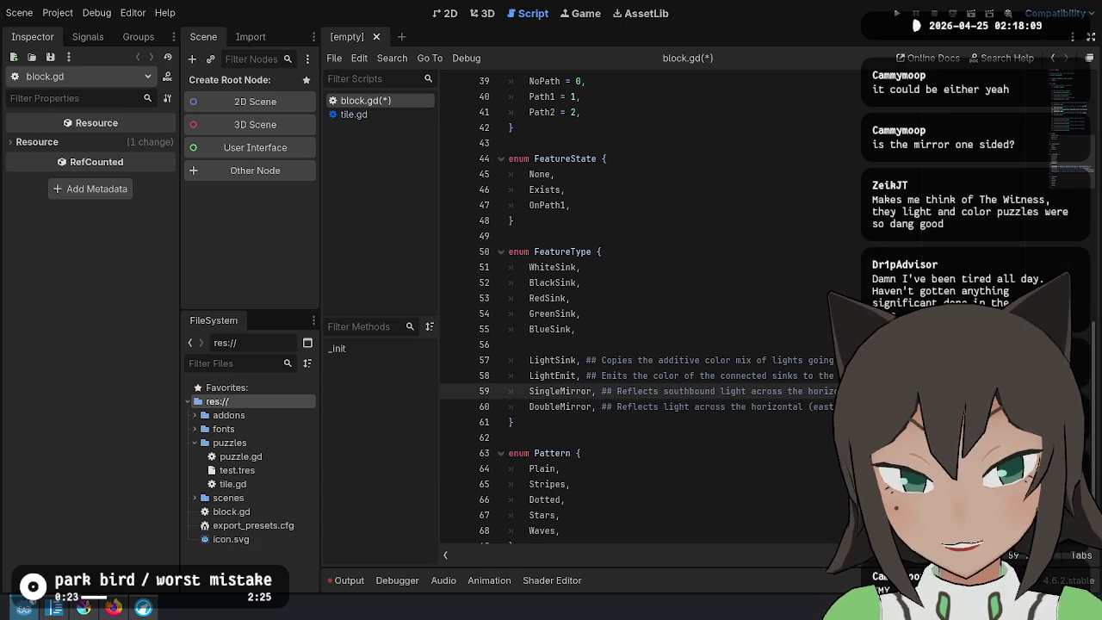
{"action": "left_click", "coordinate": [711, 406]}
{"action": "left_click", "coordinate": [663, 406]}
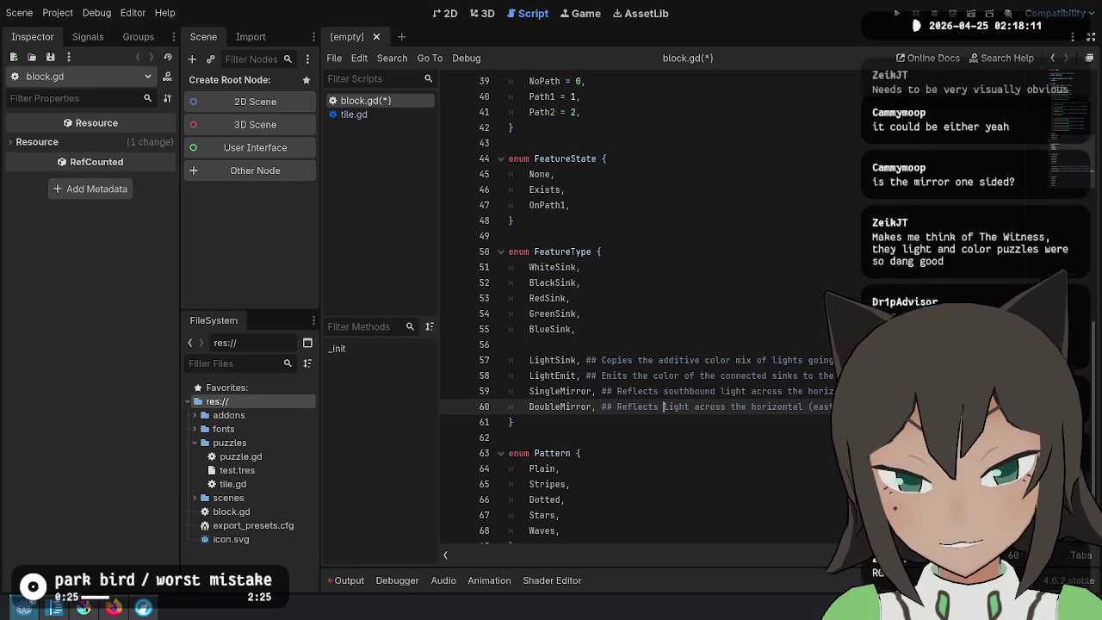
{"action": "type", "text": "northdo"}
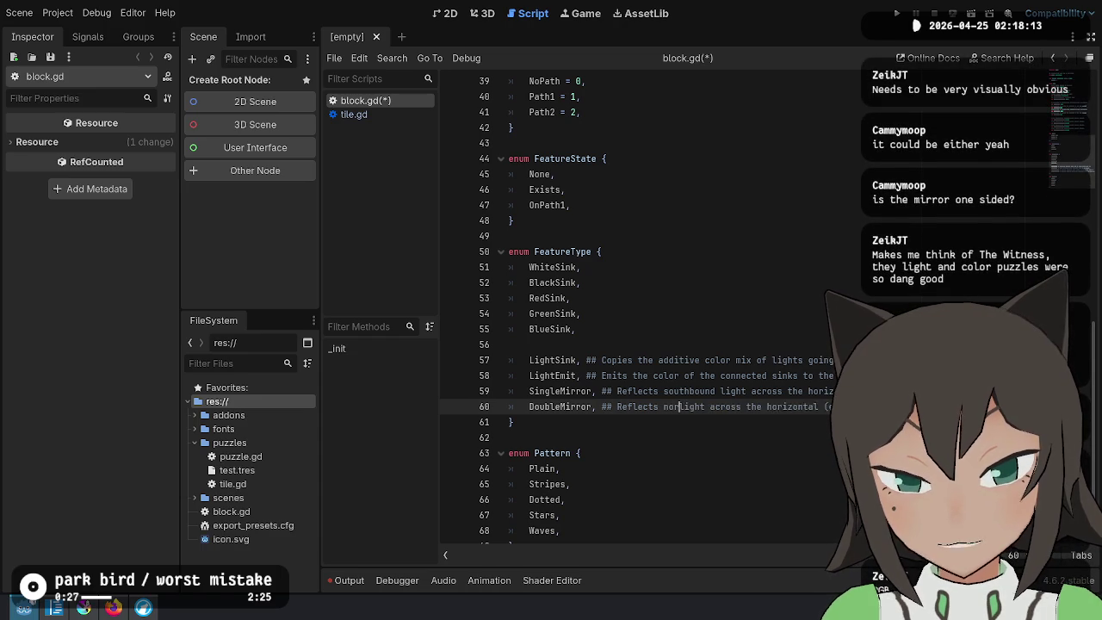
{"action": "type", "text": "und "}
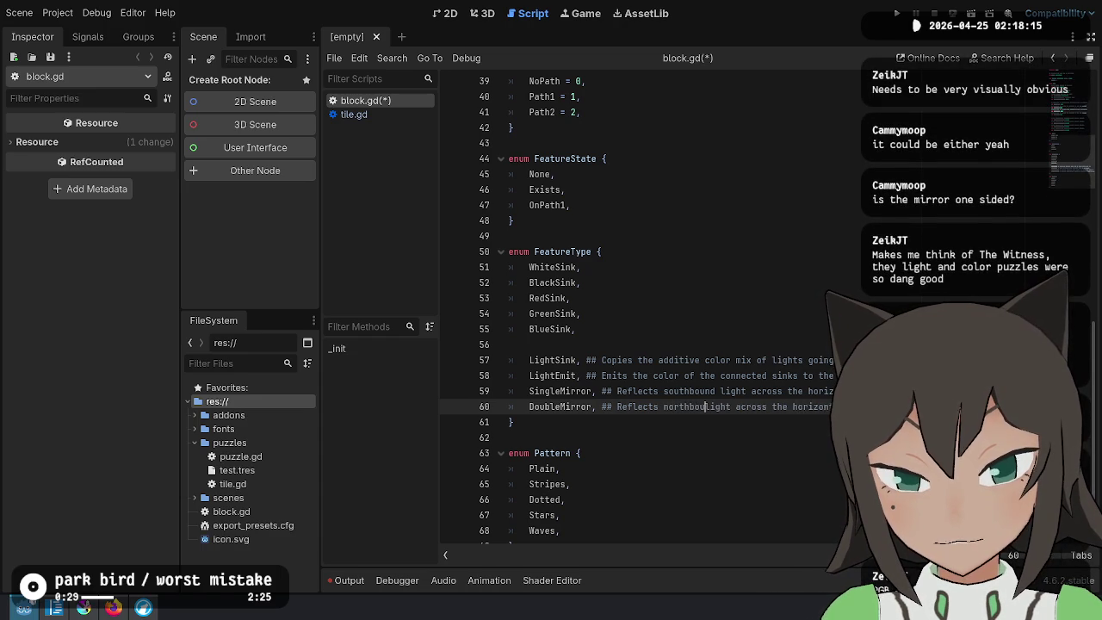
{"action": "type", "text": "and southbound"}
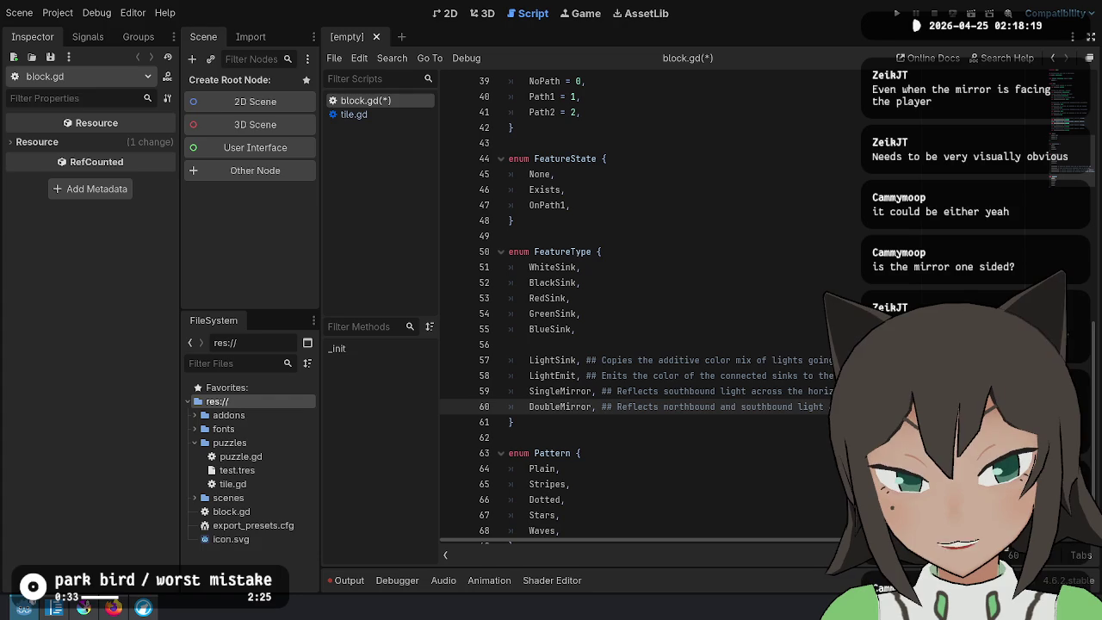
{"action": "key", "text": "Down"}
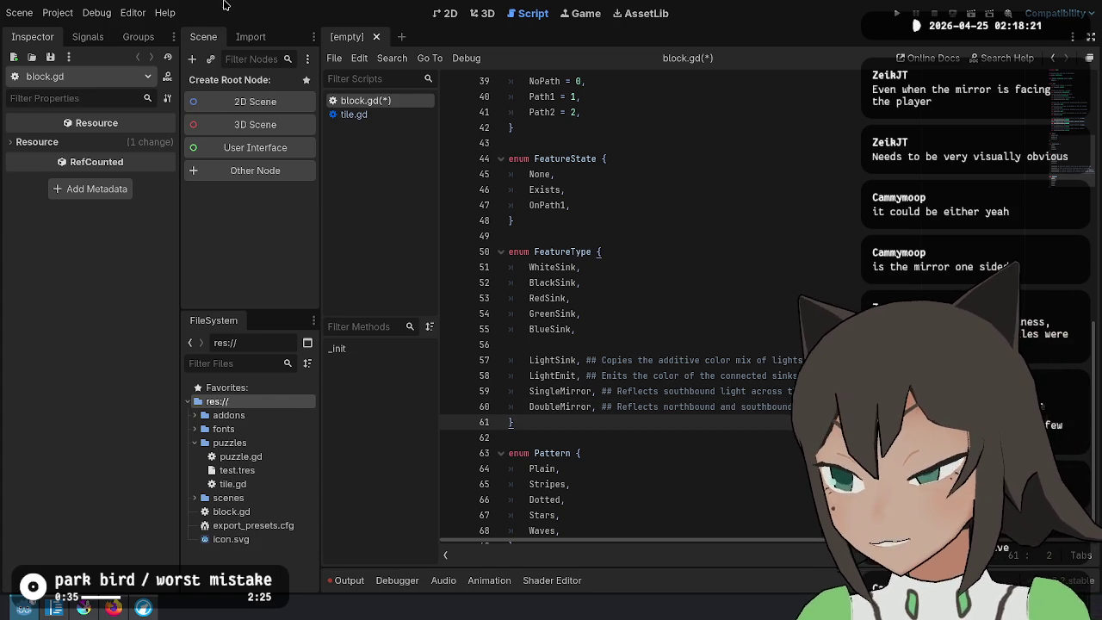
{"action": "scroll", "coordinate": [800, 211], "scroll_direction": "down", "scroll_amount": 1}
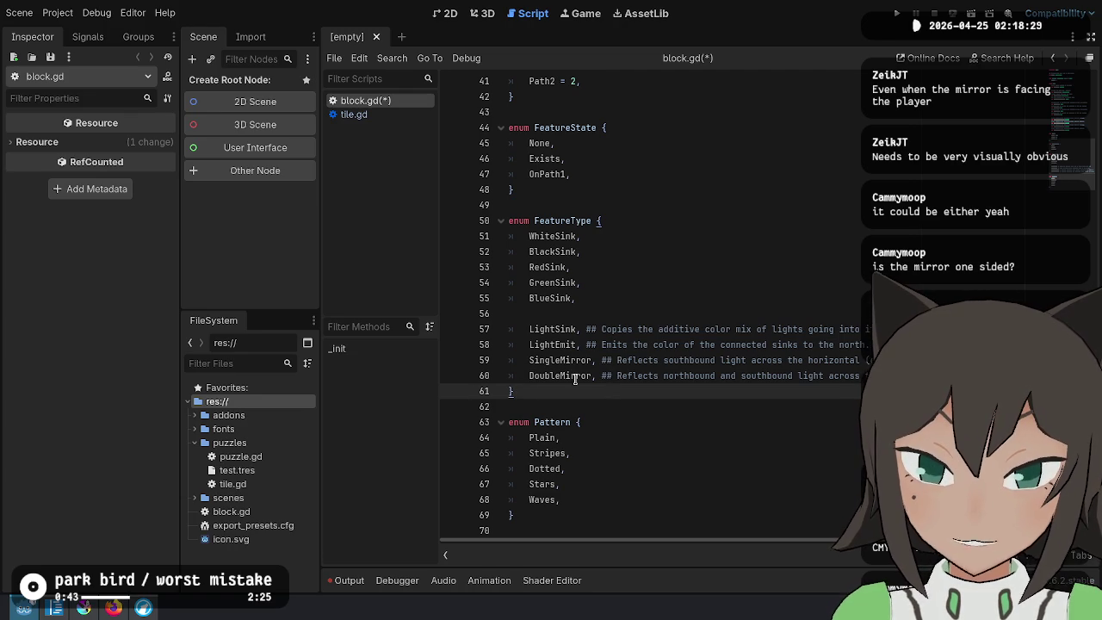
{"action": "left_click", "coordinate": [620, 375]}
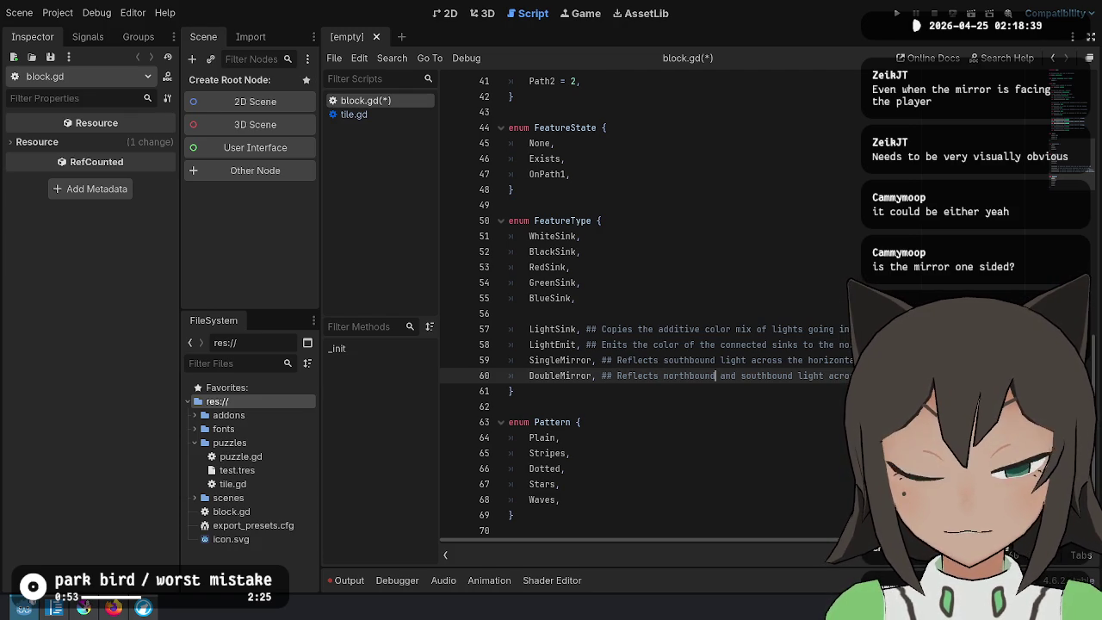
{"action": "left_click", "coordinate": [660, 329]}
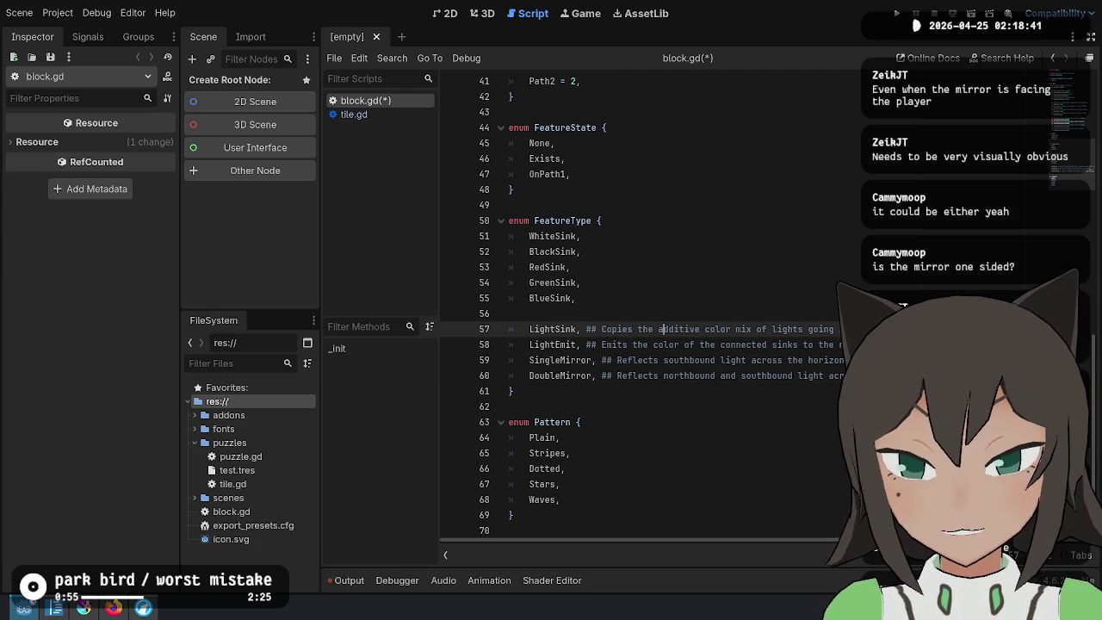
Give WhiteSink = 0, BlackSink = 1 and RedSink = 2 in the FeatureType enum
{"action": "key", "text": "shift+Down"}
{"action": "key", "text": "shift+Down"}
{"action": "key", "text": "shift+Down"}
{"action": "key", "text": "Right"}
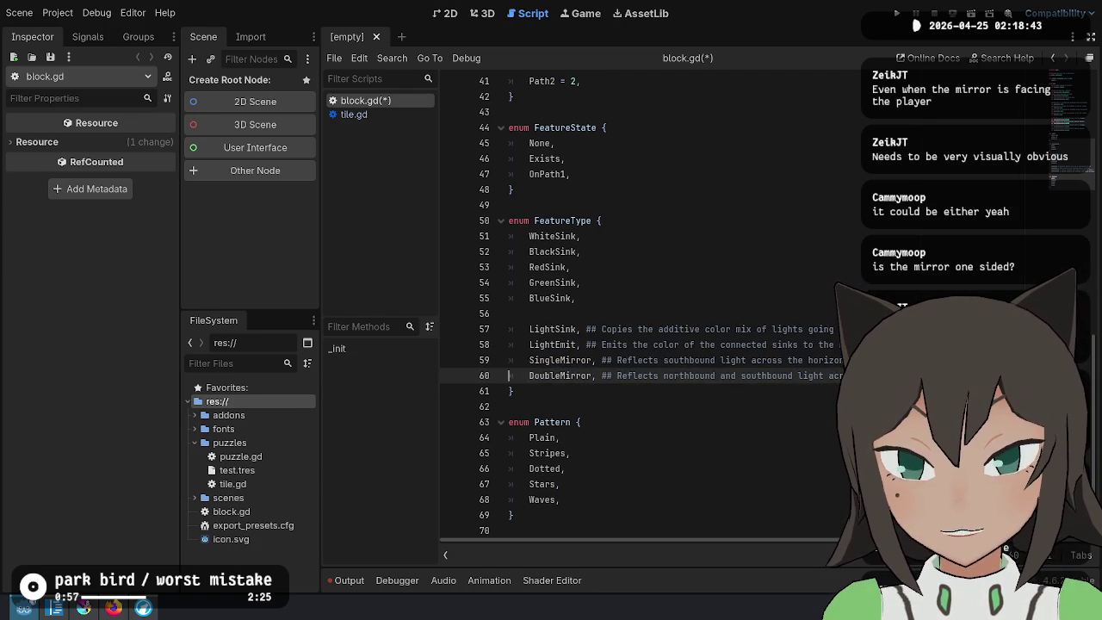
{"action": "key", "text": "Up"}
{"action": "key", "text": "Up"}
{"action": "key", "text": "Up"}
{"action": "key", "text": "Up"}
{"action": "key", "text": "Up"}
{"action": "key", "text": "End"}
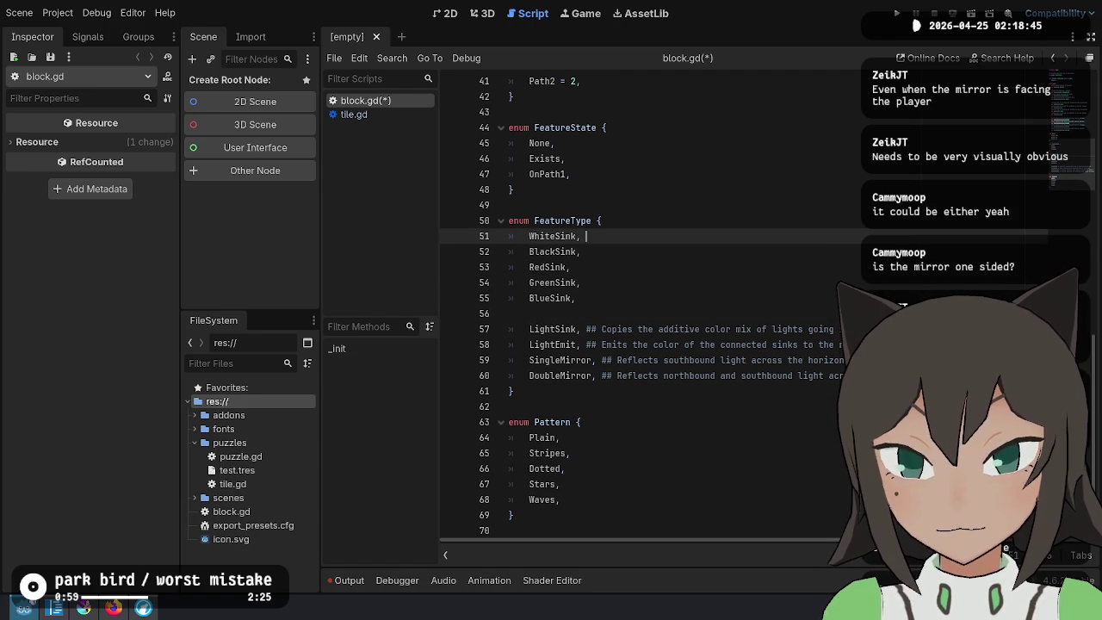
{"action": "key", "text": "Delete"}
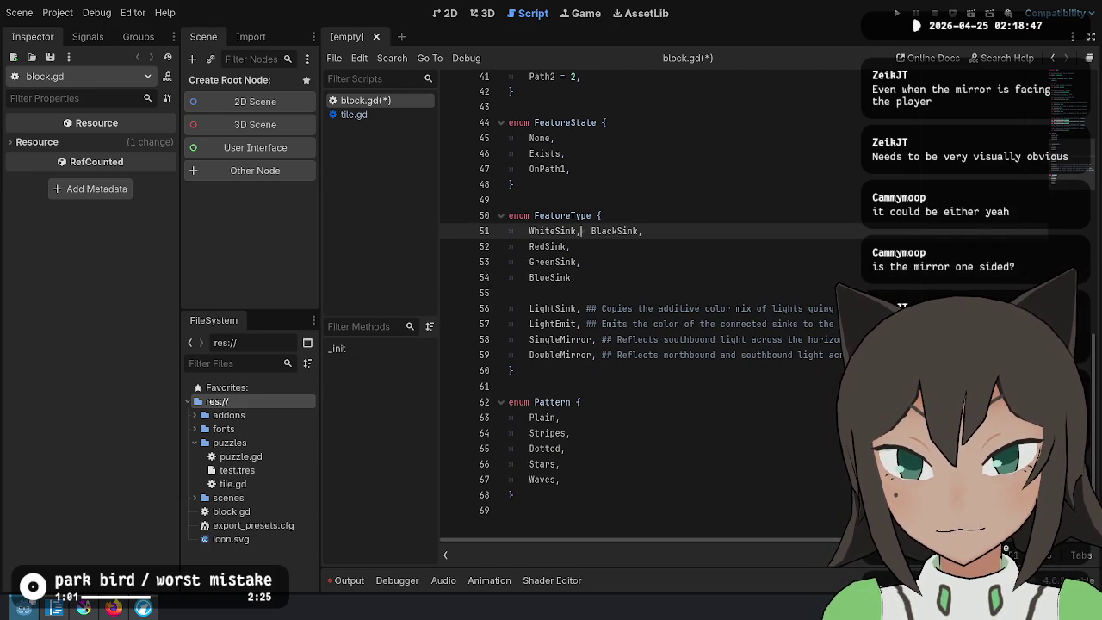
{"action": "key", "text": "Return"}
{"action": "key", "text": "Delete"}
{"action": "key", "text": "Delete"}
{"action": "key", "text": "Up"}
{"action": "key", "text": "End"}
{"action": "type", "text": "= 1"}
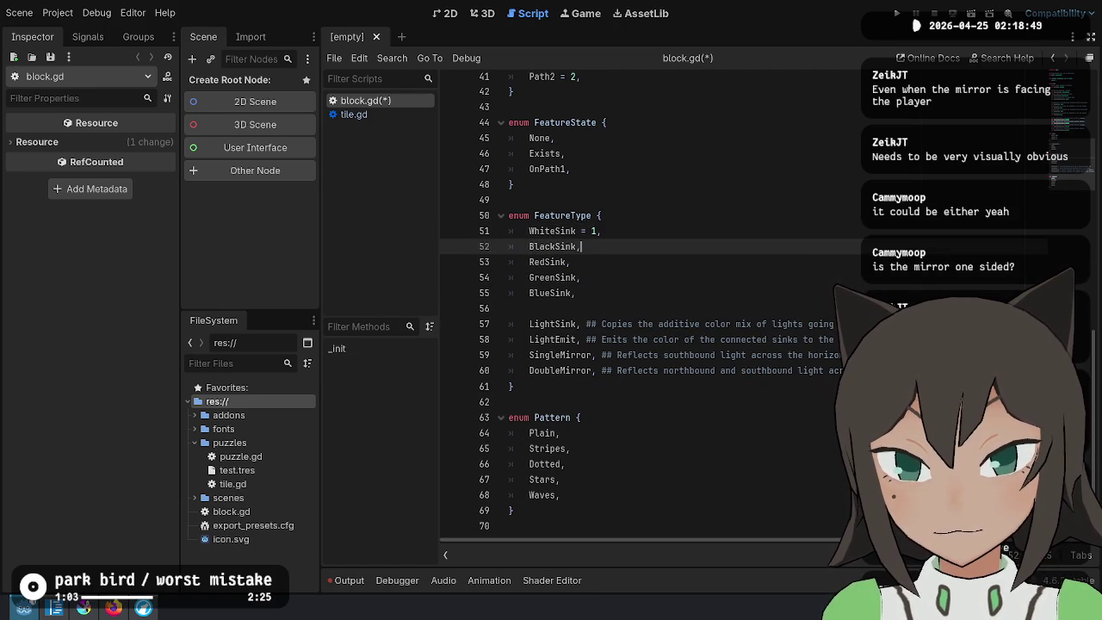
{"action": "key", "text": "BackSpace"}
{"action": "key", "text": "BackSpace"}
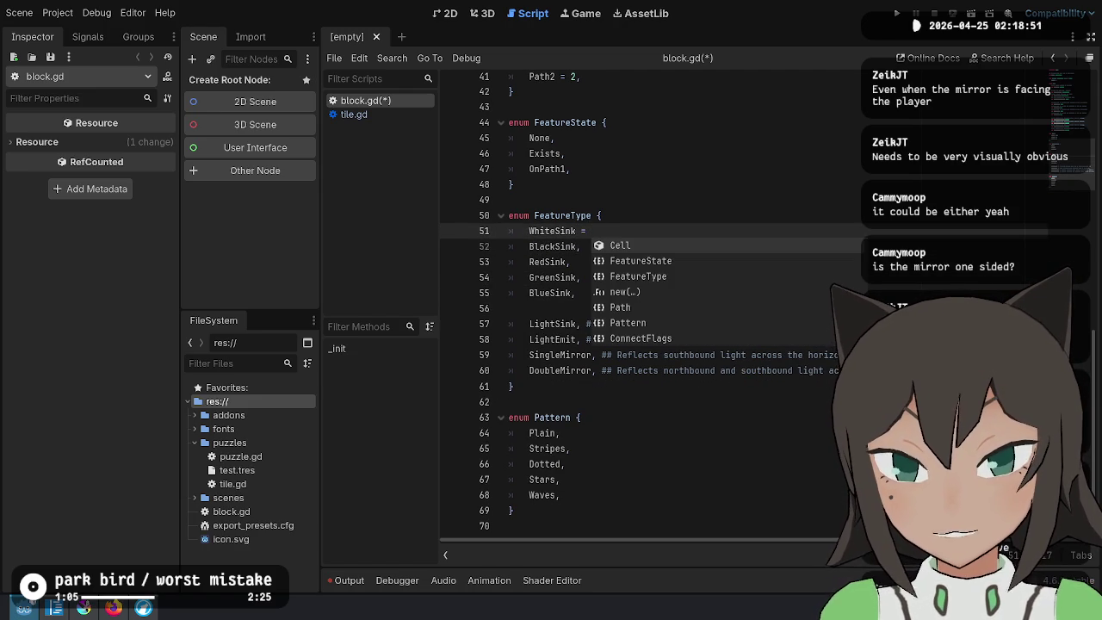
{"action": "type", "text": "0"}
{"action": "key", "text": "Down"}
{"action": "key", "text": "Left"}
{"action": "type", "text": "= 1"}
{"action": "key", "text": "Down"}
{"action": "key", "text": "Left"}
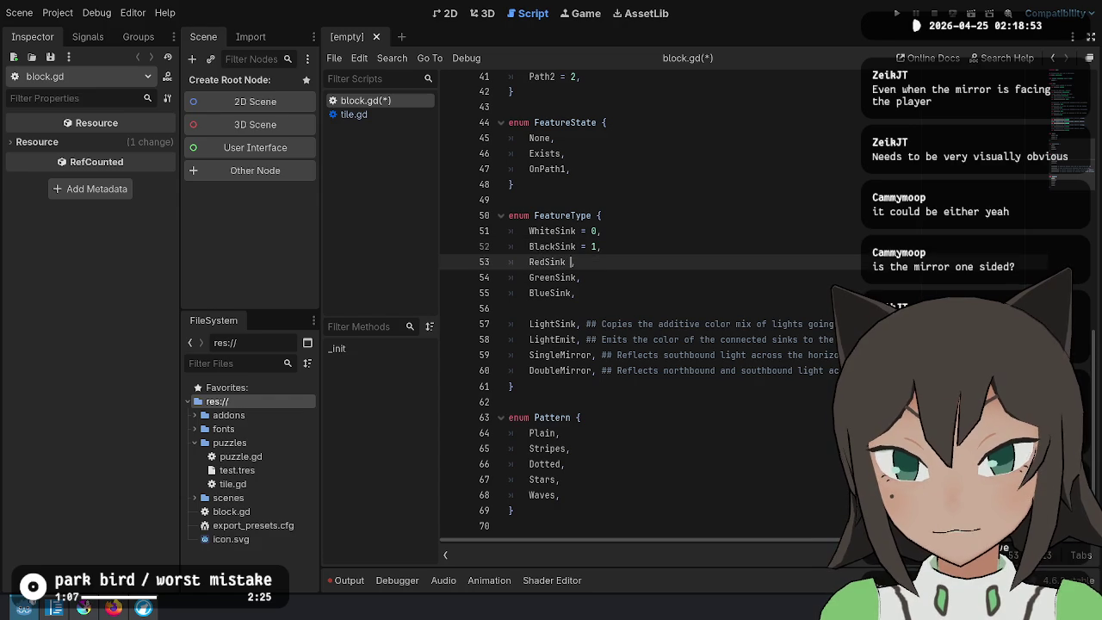
{"action": "type", "text": "= 2"}
Number GreenSink = 3 through DoubleMirror = 8, then save block.gd
{"action": "key", "text": "Down"}
{"action": "type", "text": "= 3"}
{"action": "key", "text": "Down"}
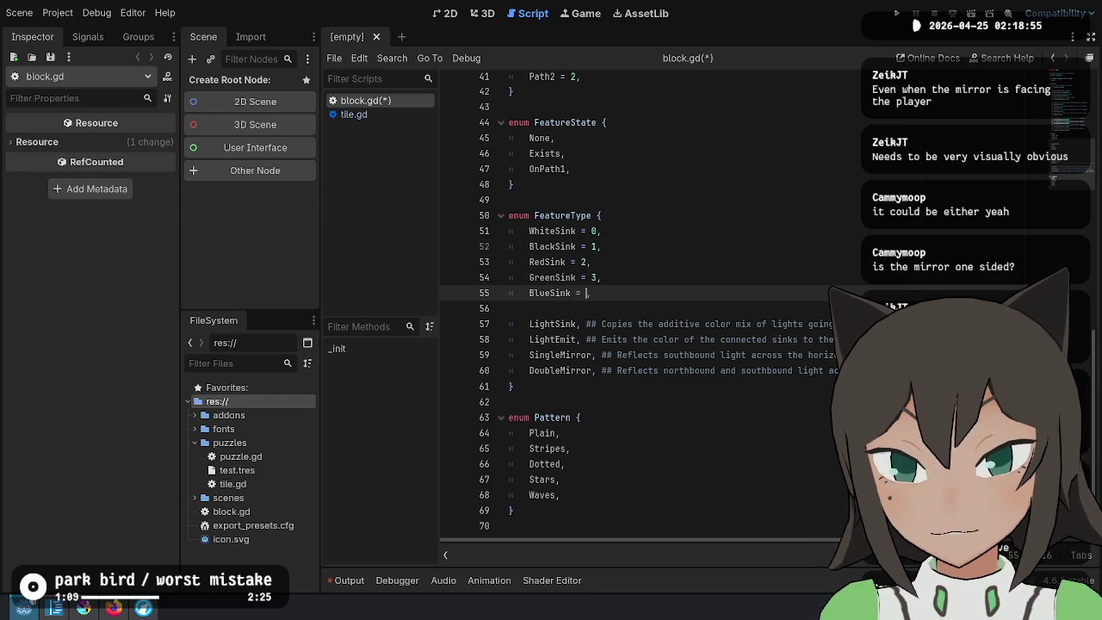
{"action": "type", "text": "4"}
{"action": "key", "text": "Down"}
{"action": "key", "text": "Down"}
{"action": "key", "text": "Left"}
{"action": "key", "text": "Left"}
{"action": "key", "text": "Left"}
{"action": "type", "text": "= 5"}
{"action": "key", "text": "Down"}
{"action": "key", "text": "Left"}
{"action": "key", "text": "Left"}
{"action": "type", "text": "= 6"}
{"action": "key", "text": "Down"}
{"action": "key", "text": "Left"}
{"action": "type", "text": "= 7"}
{"action": "key", "text": "Down"}
{"action": "key", "text": "Left"}
{"action": "key", "text": "Left"}
{"action": "key", "text": "Left"}
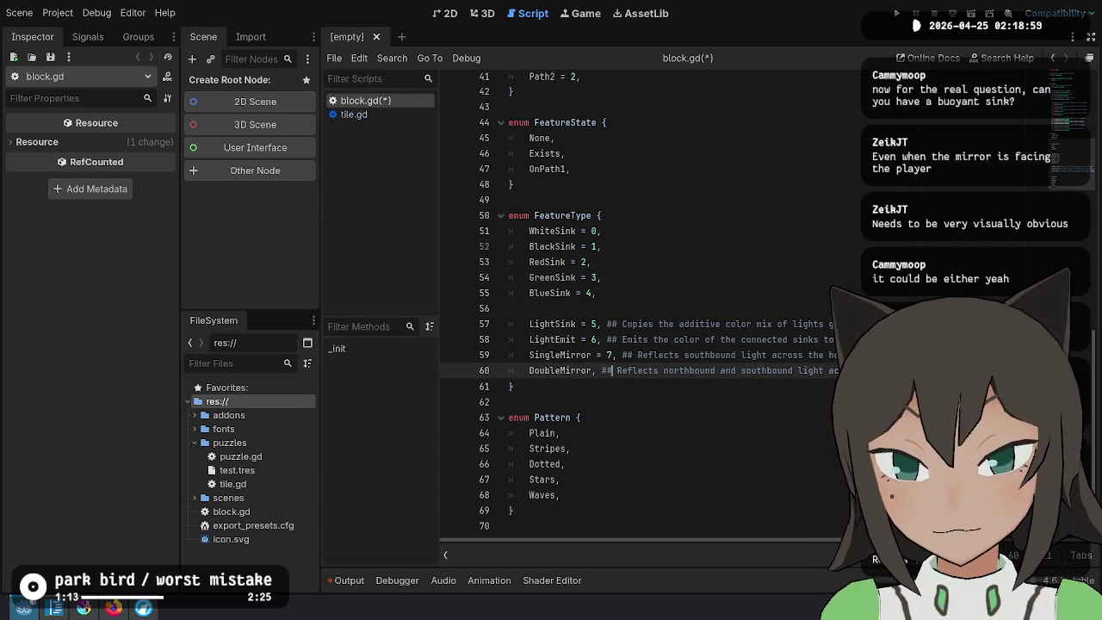
{"action": "type", "text": "= 8"}
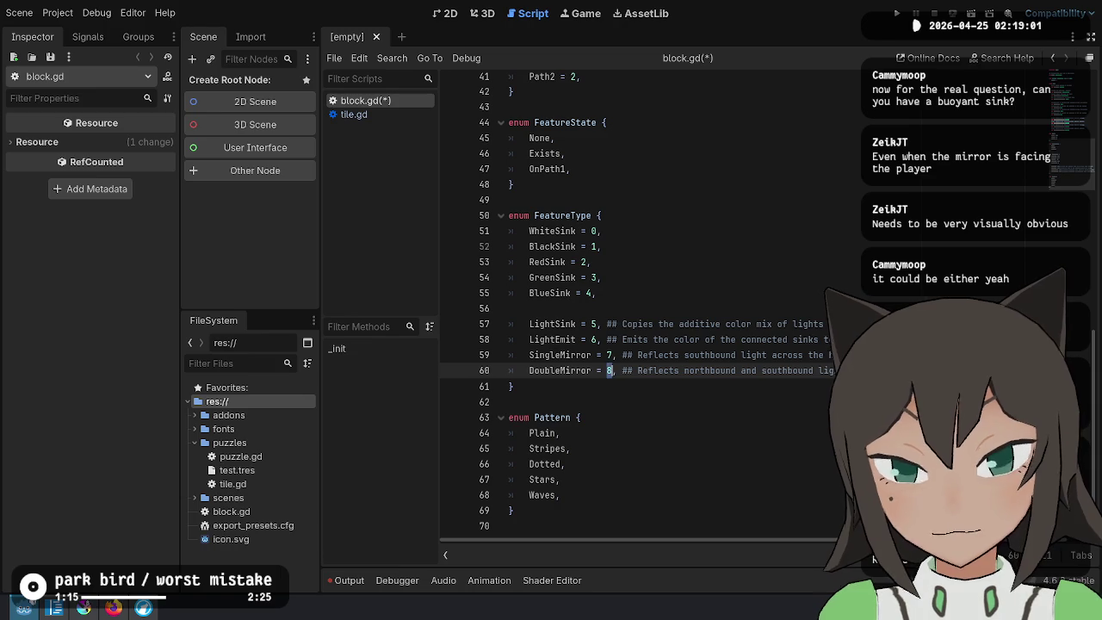
{"action": "key", "text": "ctrl+s"}
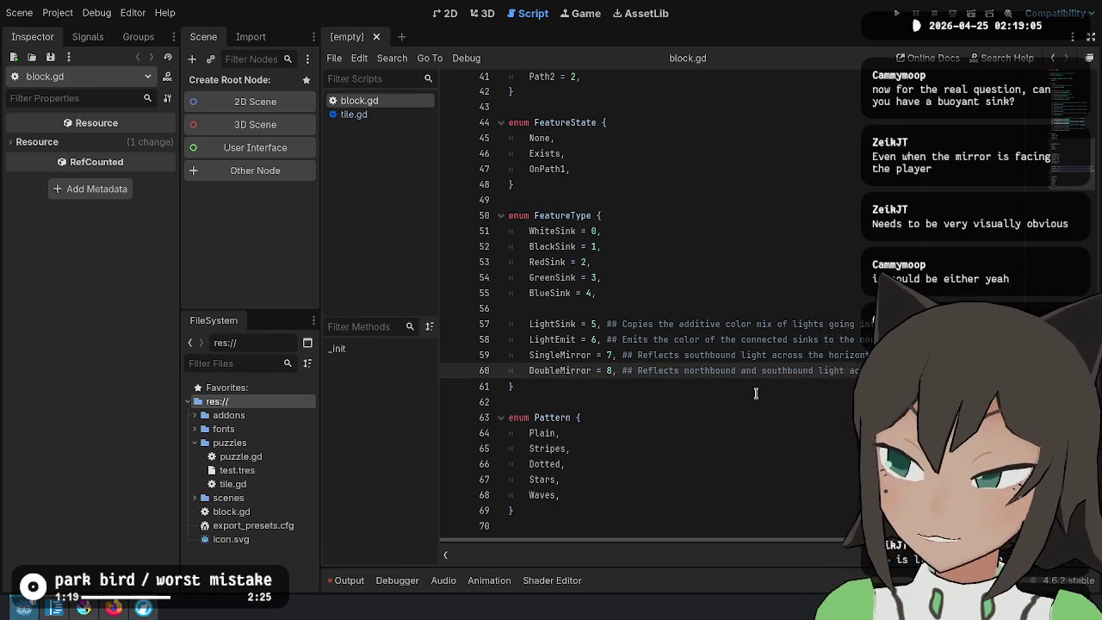
Number the Pattern entries Plain = 0 through Waves = 4
{"action": "left_click", "coordinate": [757, 418]}
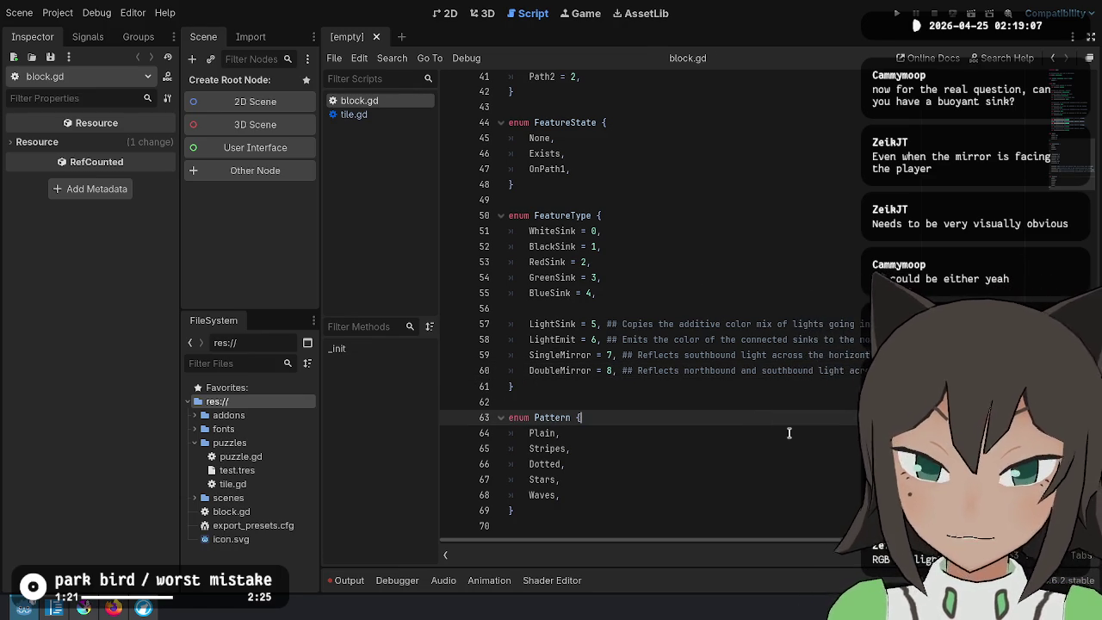
{"action": "key", "text": "Down"}
{"action": "key", "text": "Down"}
{"action": "key", "text": "Down"}
{"action": "key", "text": "Up"}
{"action": "key", "text": "Up"}
{"action": "key", "text": "Up"}
{"action": "key", "text": "Down"}
{"action": "key", "text": "Down"}
{"action": "key", "text": "Up"}
{"action": "type", "text": "= 0"}
{"action": "key", "text": "Down"}
{"action": "type", "text": "= 1"}
{"action": "key", "text": "Down"}
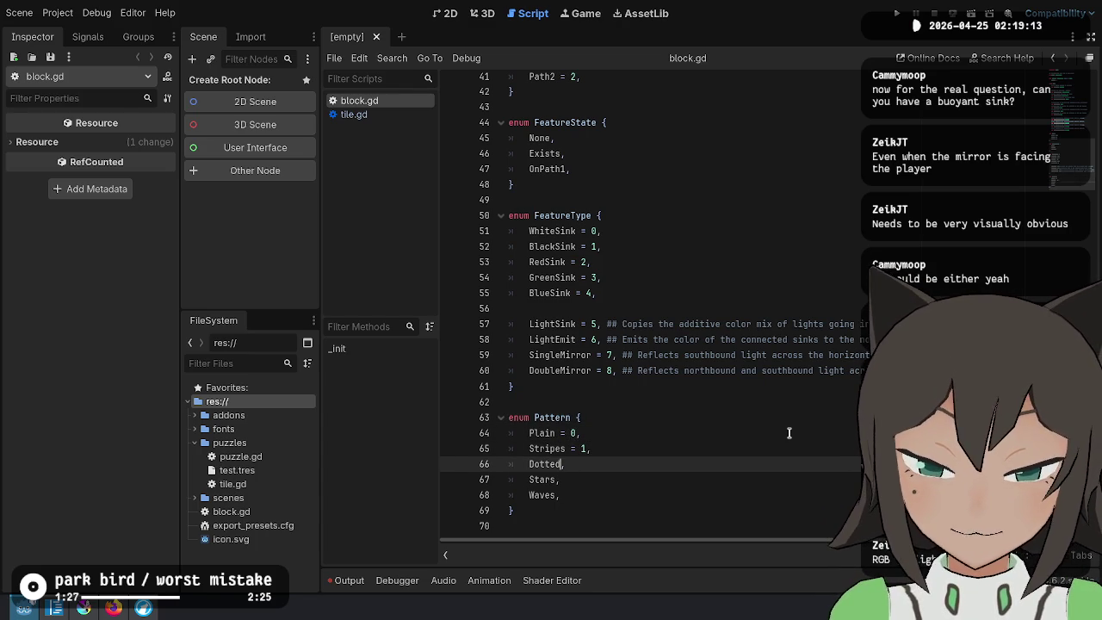
{"action": "type", "text": "= 2"}
{"action": "key", "text": "Down"}
{"action": "type", "text": "= 3"}
{"action": "key", "text": "Down"}
{"action": "type", "text": "4"}
Give FeatureState None = 0, Exists = 1 and OnPath1 = 2, then review the Path enum
{"action": "left_click", "coordinate": [655, 128]}
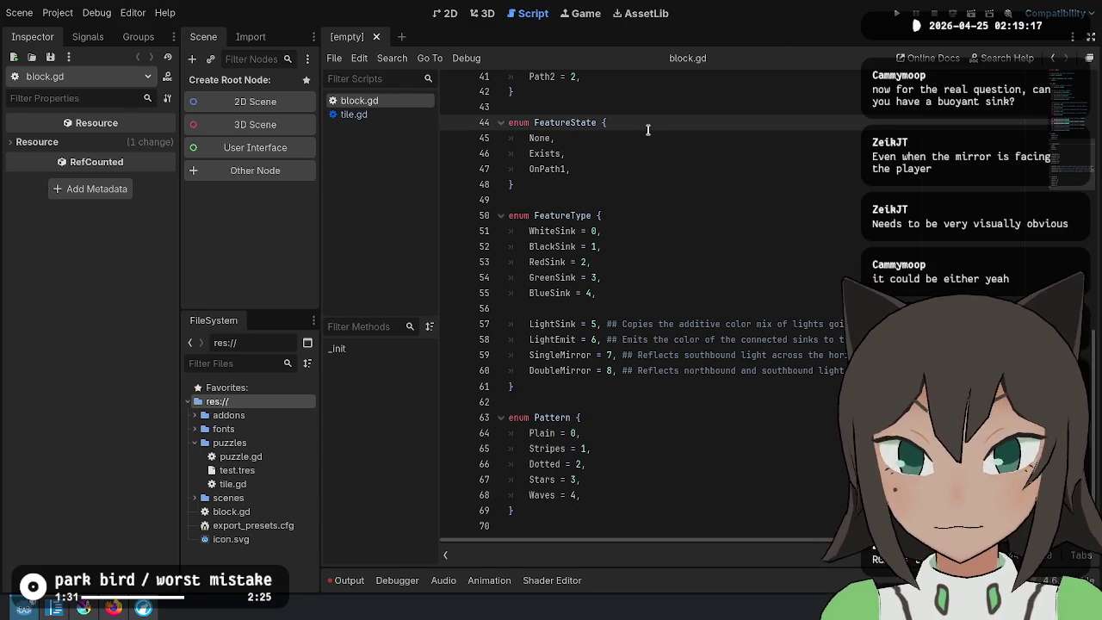
{"action": "key", "text": "Down"}
{"action": "key", "text": "Left"}
{"action": "type", "text": "= 0"}
{"action": "key", "text": "Down"}
{"action": "type", "text": "1"}
{"action": "key", "text": "Escape"}
{"action": "key", "text": "Down"}
{"action": "key", "text": "Left"}
{"action": "type", "text": "= 2"}
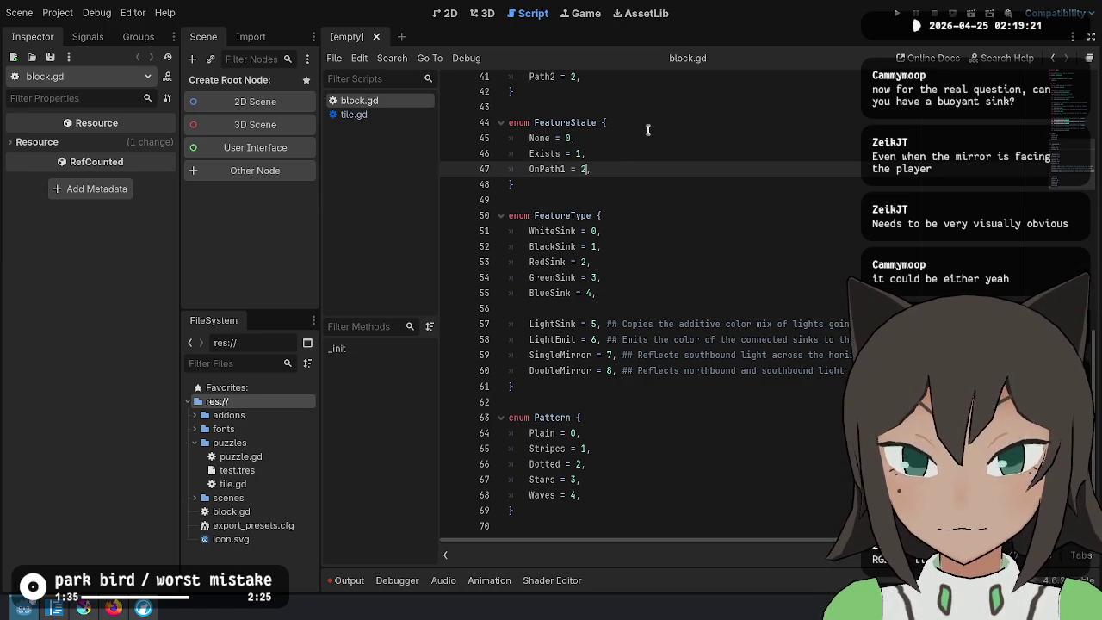
{"action": "scroll", "coordinate": [650, 155], "scroll_direction": "up", "scroll_amount": 3}
{"action": "left_click", "coordinate": [652, 184]}
{"action": "scroll", "coordinate": [708, 322], "scroll_direction": "down", "scroll_amount": 2}
{"action": "scroll", "coordinate": [708, 321], "scroll_direction": "up", "scroll_amount": 1}
{"action": "scroll", "coordinate": [708, 321], "scroll_direction": "up", "scroll_amount": 10}
{"action": "scroll", "coordinate": [738, 352], "scroll_direction": "down", "scroll_amount": 13}
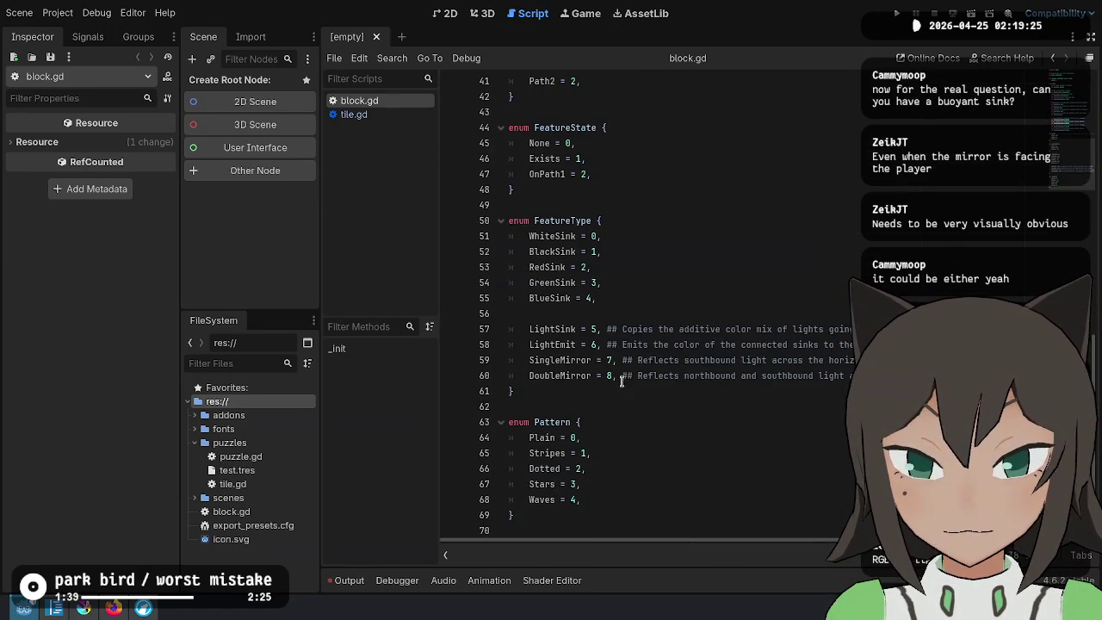
Move DoubleMirror's trailing comment above it, dropping the northbound and southbound wording
{"action": "left_click", "coordinate": [632, 375]}
{"action": "key", "text": "shift+End"}
{"action": "key", "text": "BackSpace"}
{"action": "key", "text": "BackSpace"}
{"action": "key", "text": "BackSpace"}
{"action": "key", "text": "ctrl+shift+Return"}
{"action": "key", "text": "ctrl+v"}
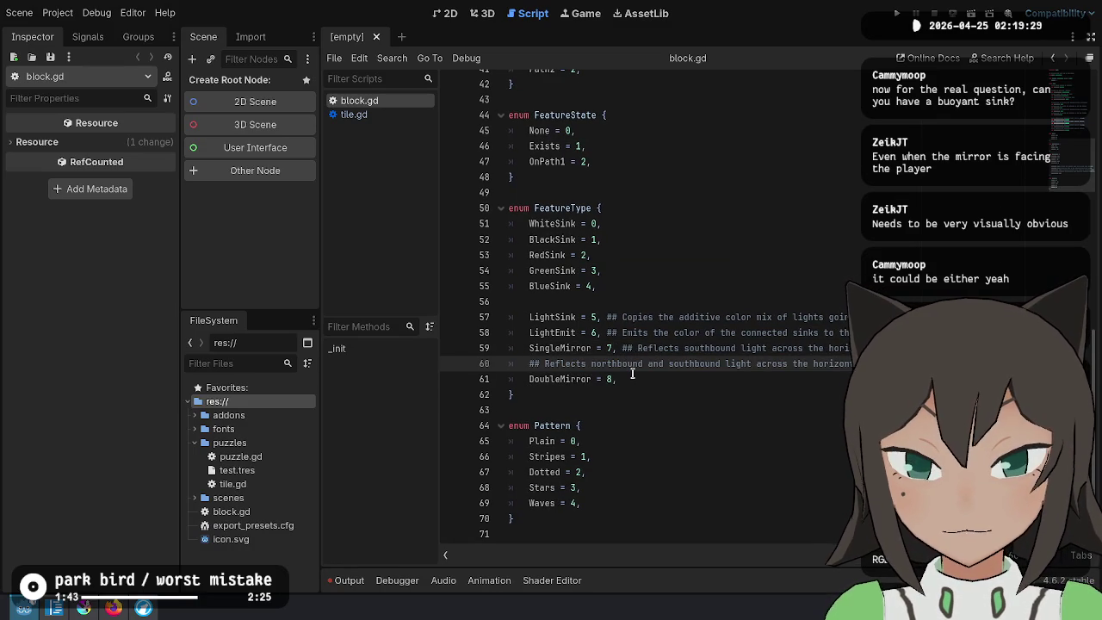
{"action": "key", "text": "BackSpace"}
{"action": "key", "text": "ctrl+BackSpace"}
{"action": "key", "text": "ctrl+BackSpace"}
{"action": "key", "text": "ctrl+BackSpace"}
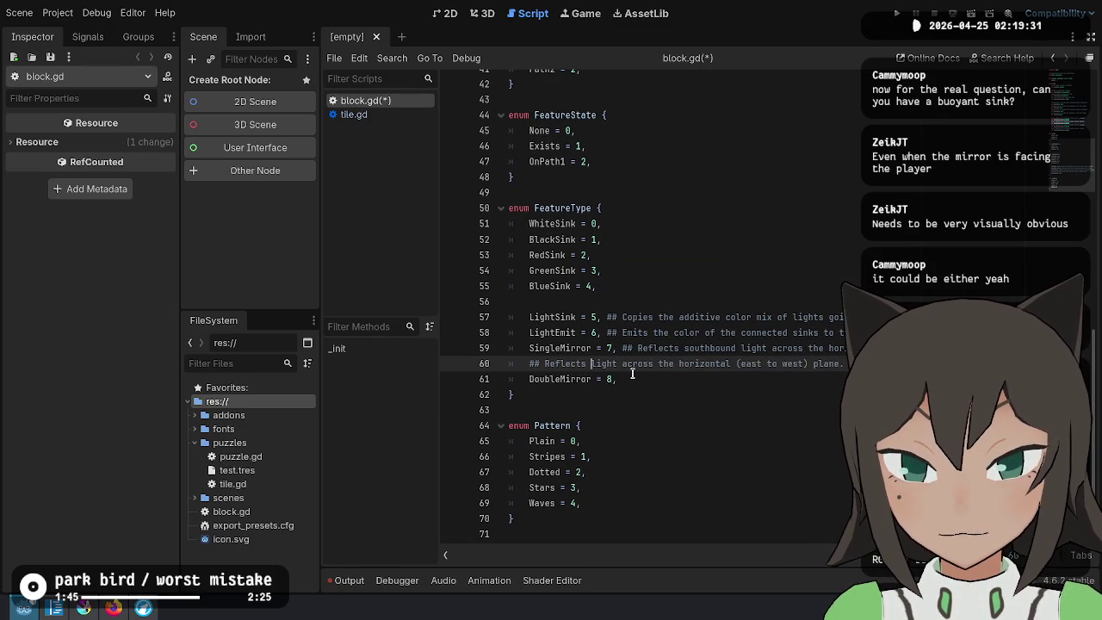
Move SingleMirror's trailing doc comment onto its own line above the entry
{"action": "key", "text": "Up"}
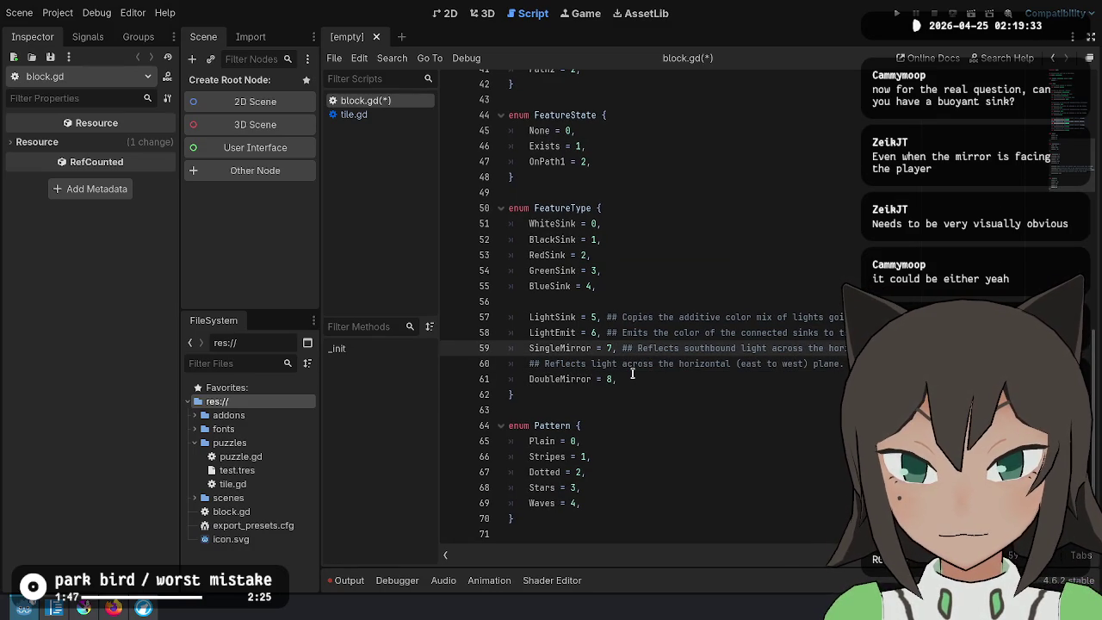
{"action": "key", "text": "shift+End"}
{"action": "key", "text": "ctrl+x"}
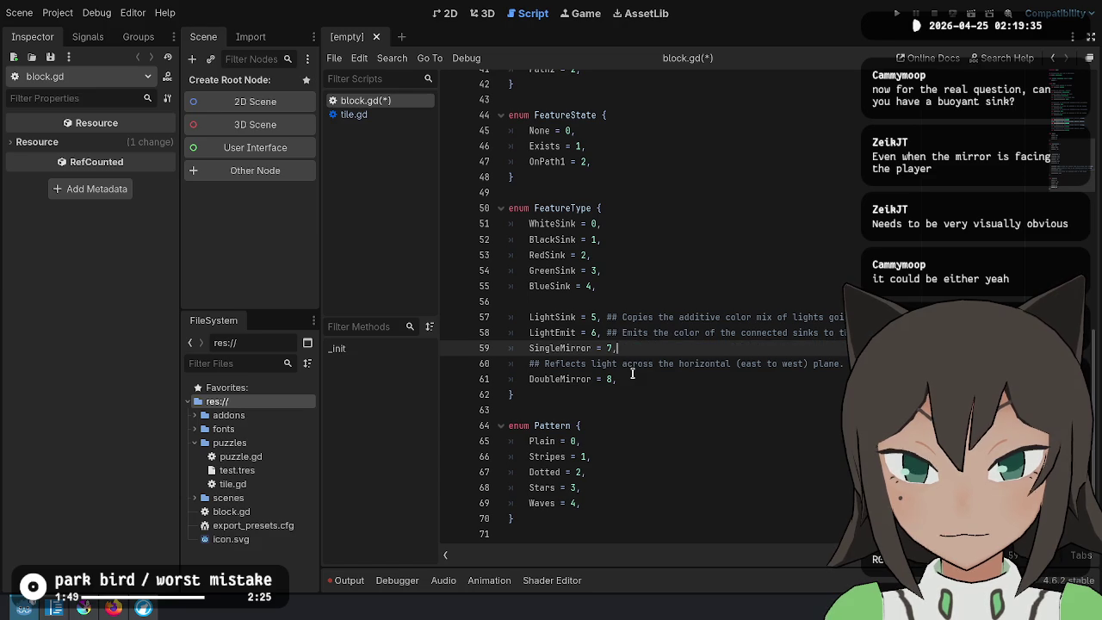
{"action": "key", "text": "Up"}
{"action": "key", "text": "End"}
{"action": "key", "text": "Return"}
{"action": "key", "text": "ctrl+v"}
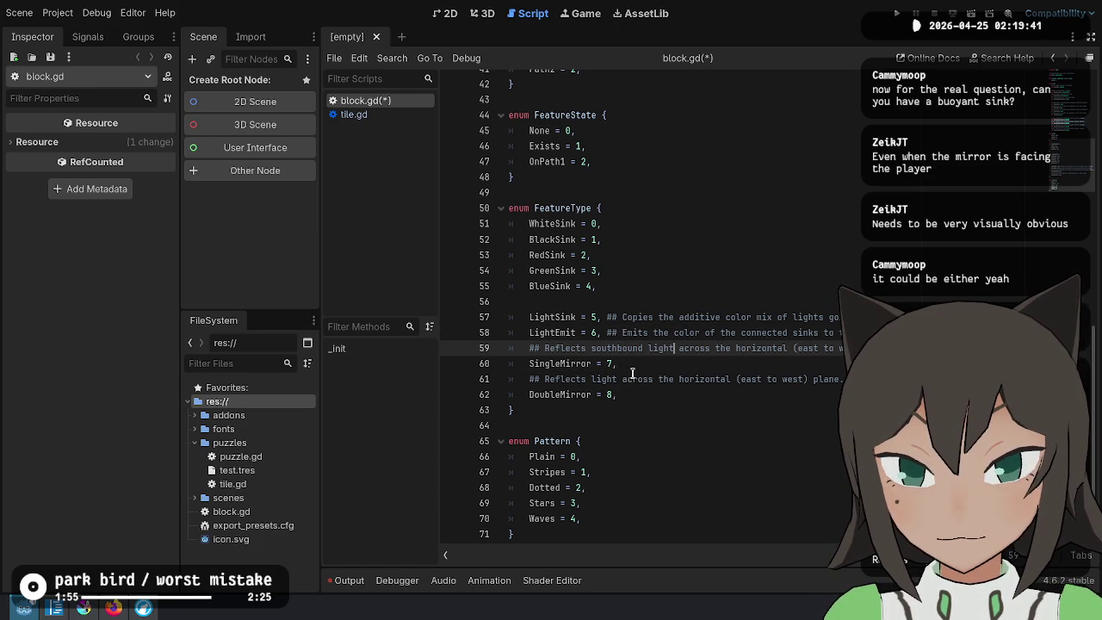
Move the LightEmit trailing doc comment onto its own line above LightEmit
{"action": "key", "text": "Up"}
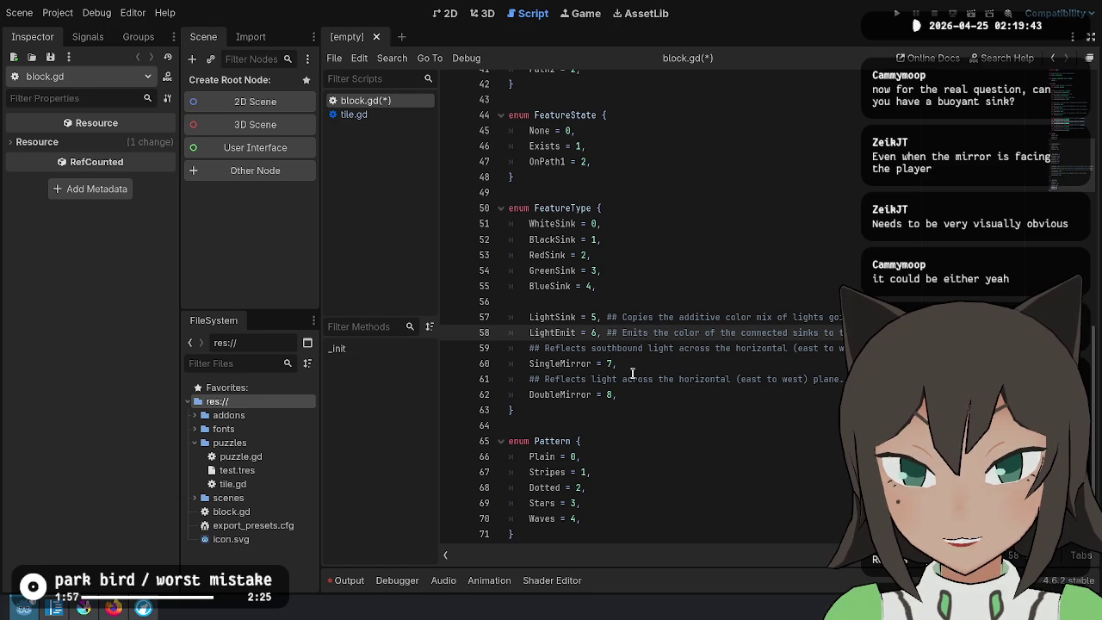
{"action": "key", "text": "shift+End"}
{"action": "key", "text": "ctrl+x"}
{"action": "key", "text": "Up"}
{"action": "key", "text": "End"}
{"action": "key", "text": "Return"}
{"action": "key", "text": "ctrl+v"}
Move the LightSink doc comment onto its own line above LightSink and save block.gd
{"action": "key", "text": "Up"}
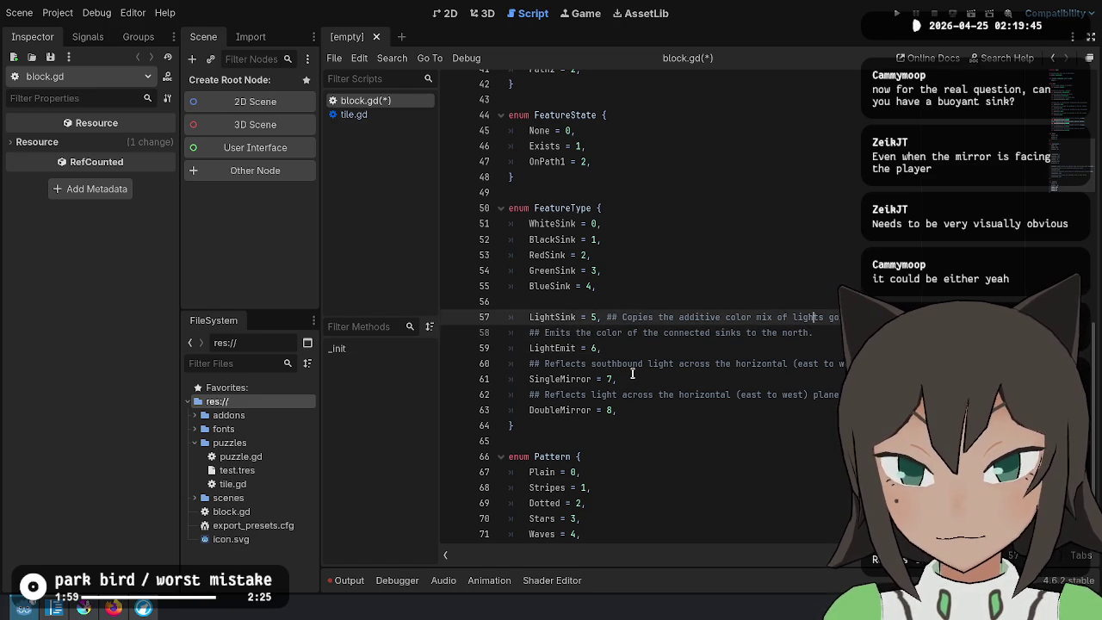
{"action": "key", "text": "ctrl+Left"}
{"action": "key", "text": "ctrl+Left"}
{"action": "key", "text": "ctrl+Left"}
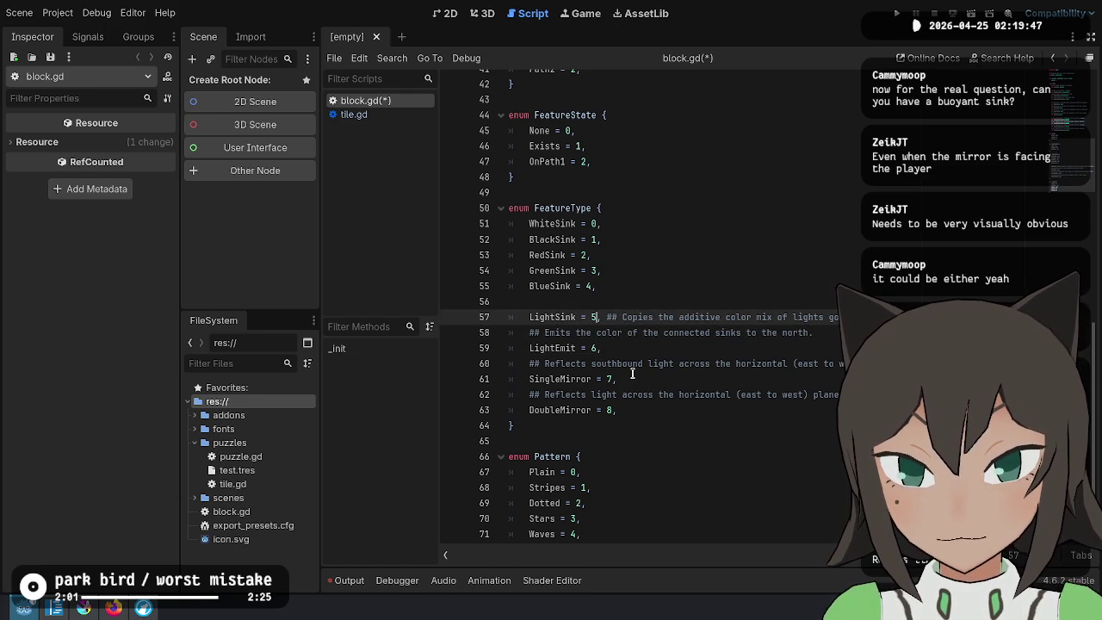
{"action": "key", "text": "shift+End"}
{"action": "key", "text": "ctrl+x"}
{"action": "key", "text": "Up"}
{"action": "key", "text": "End"}
{"action": "key", "text": "Return"}
{"action": "key", "text": "ctrl+v"}
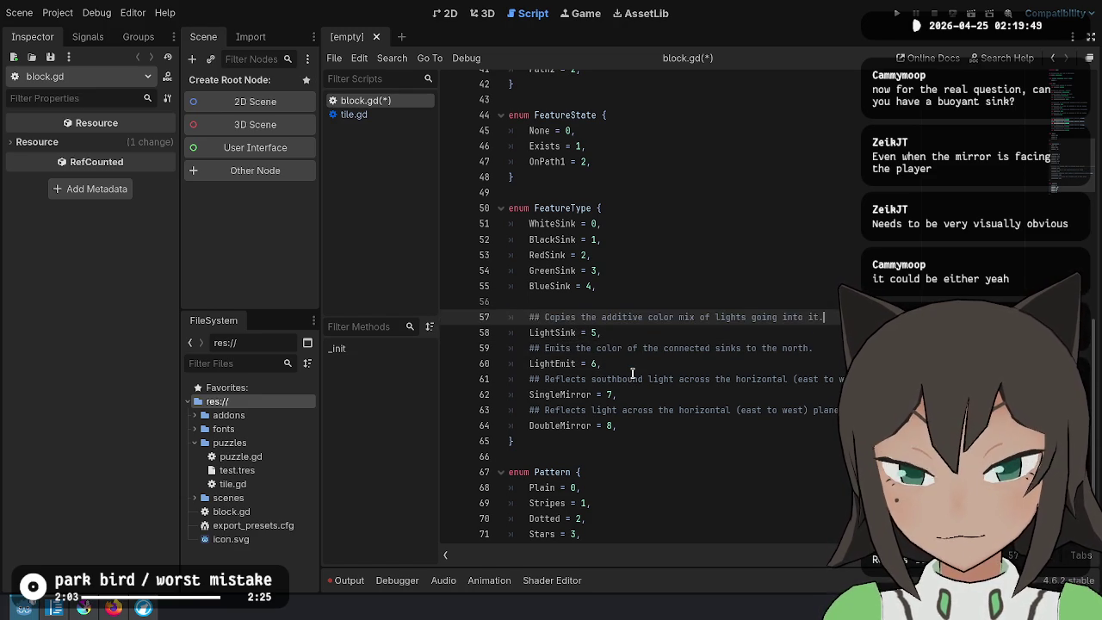
{"action": "type", "text": "A sink with the"}
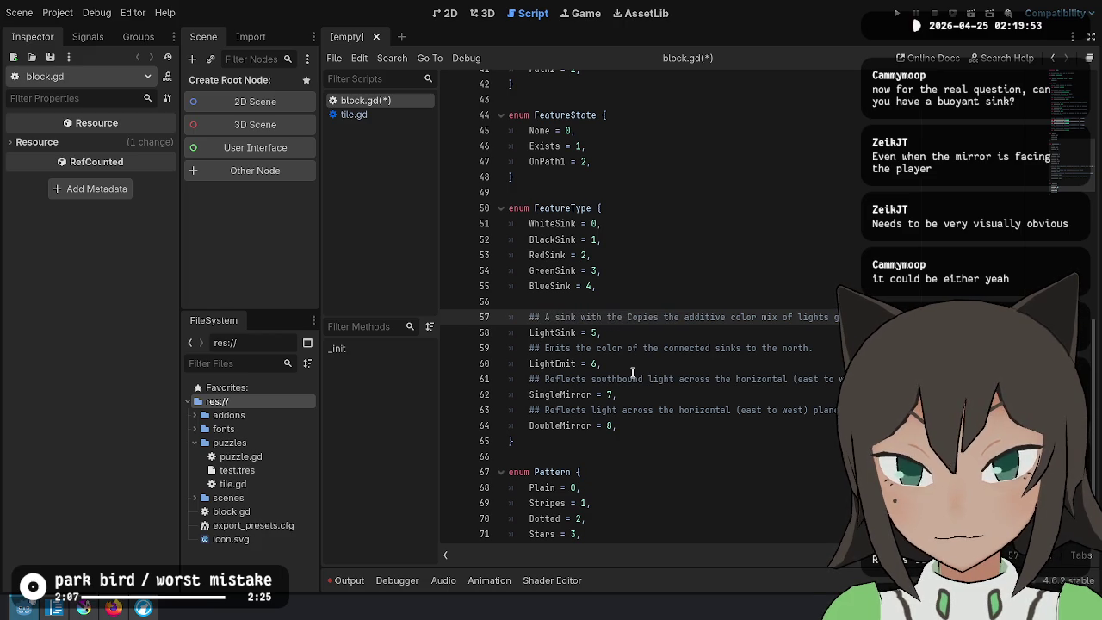
{"action": "key", "text": "BackSpace"}
{"action": "key", "text": "BackSpace"}
{"action": "key", "text": "BackSpace"}
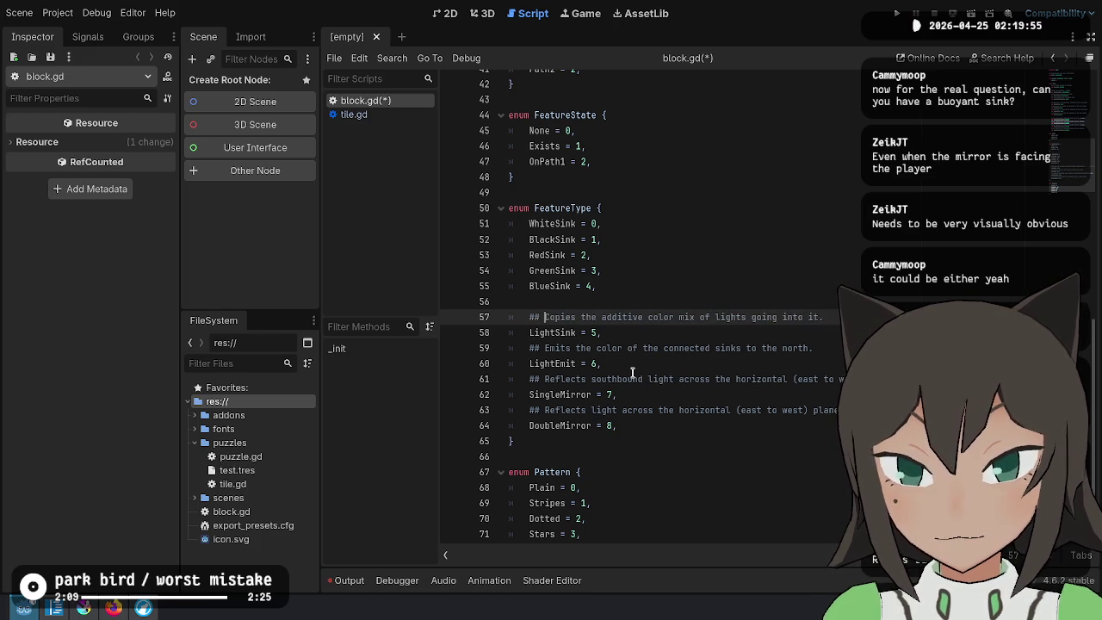
{"action": "key", "text": "ctrl+s"}
Select the WhiteSink name in the FeatureType enum, then bring up the Additive color article
{"action": "key", "text": "Up"}
{"action": "key", "text": "Up"}
{"action": "key", "text": "Up"}
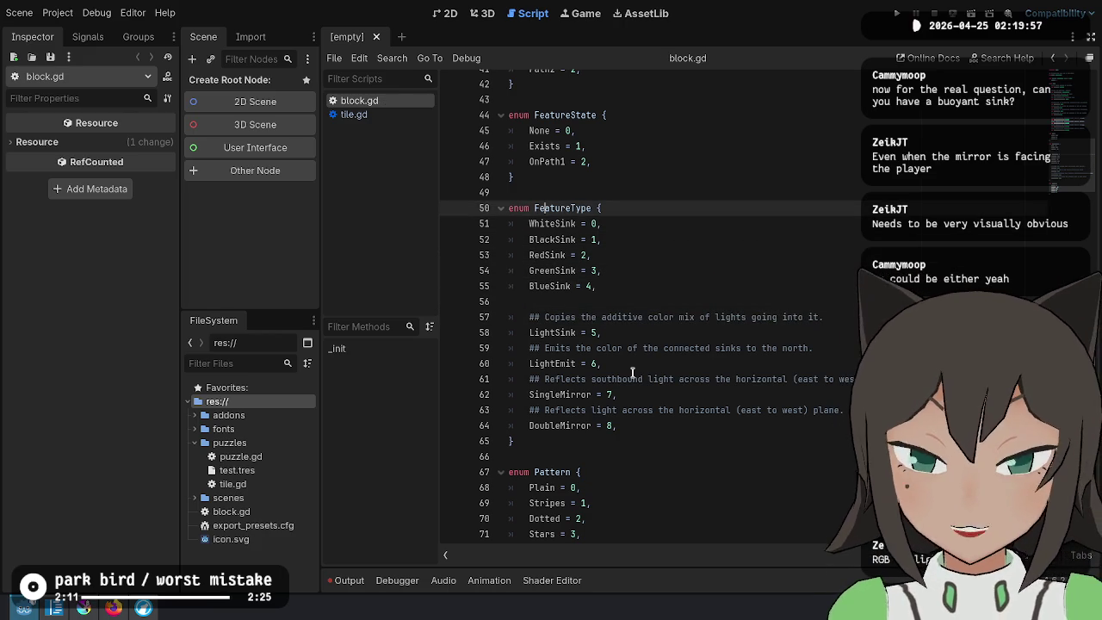
{"action": "key", "text": "Down"}
{"action": "key", "text": "Home"}
{"action": "key", "text": "ctrl+shift+Right"}
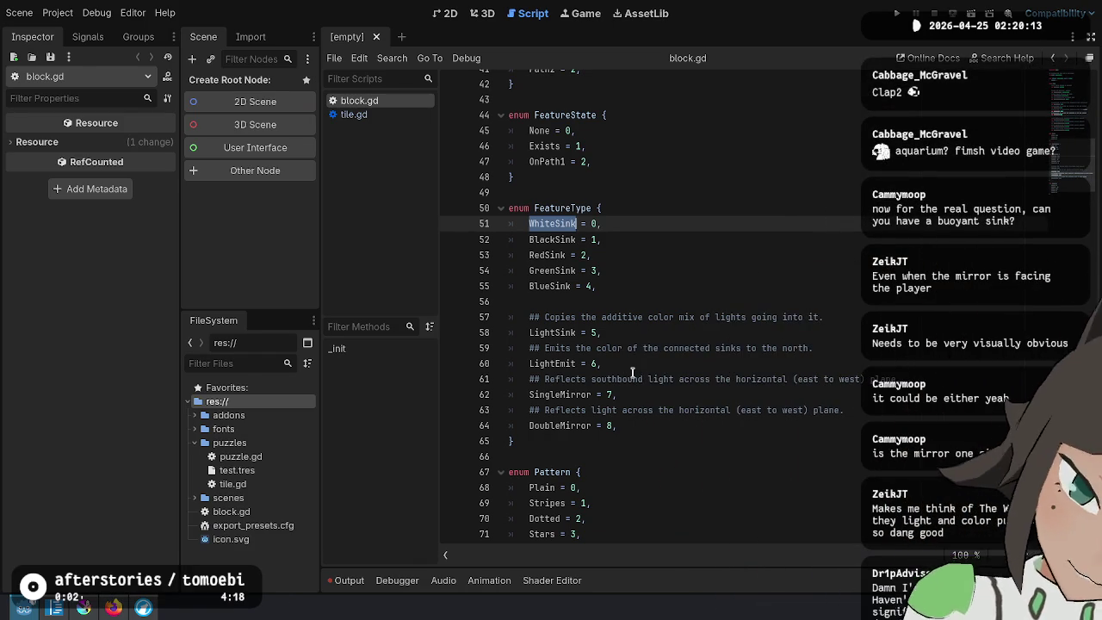
{"action": "key", "text": "alt+Tab"}
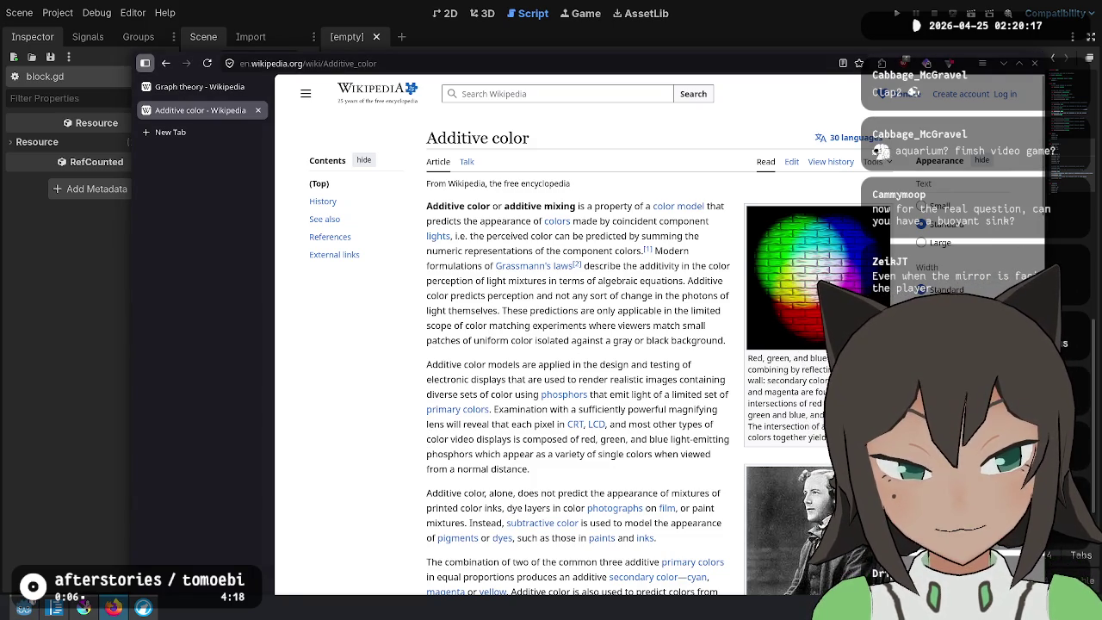
{"action": "left_click_drag", "start_coordinate": [747, 392], "coordinate": [803, 393]}
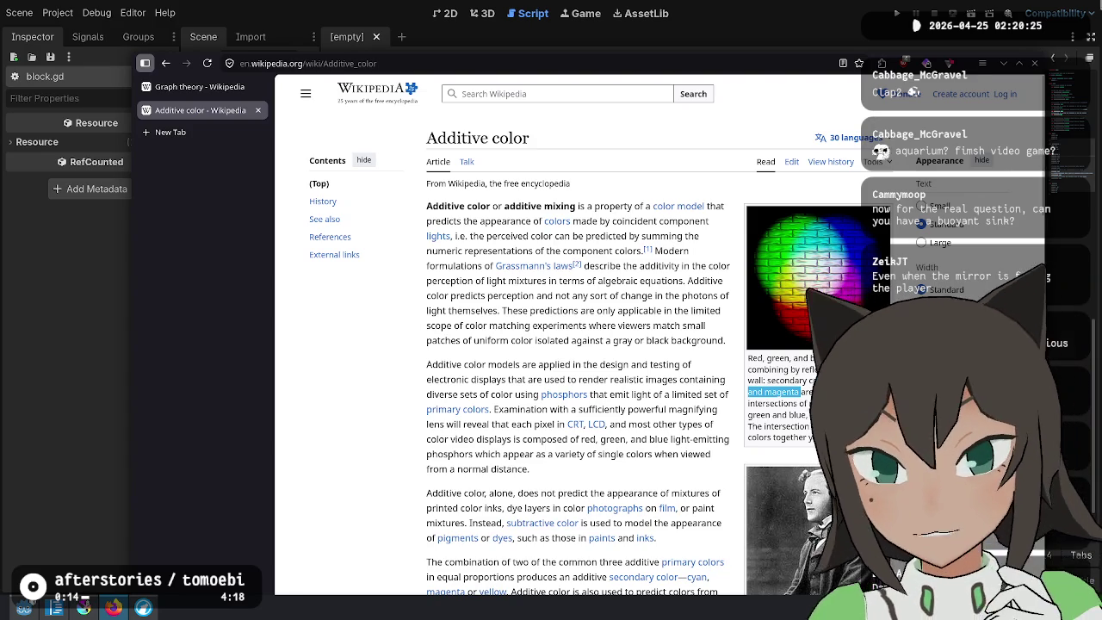
{"action": "left_click", "coordinate": [577, 91]}
{"action": "type", "text": "subtractive oc"}
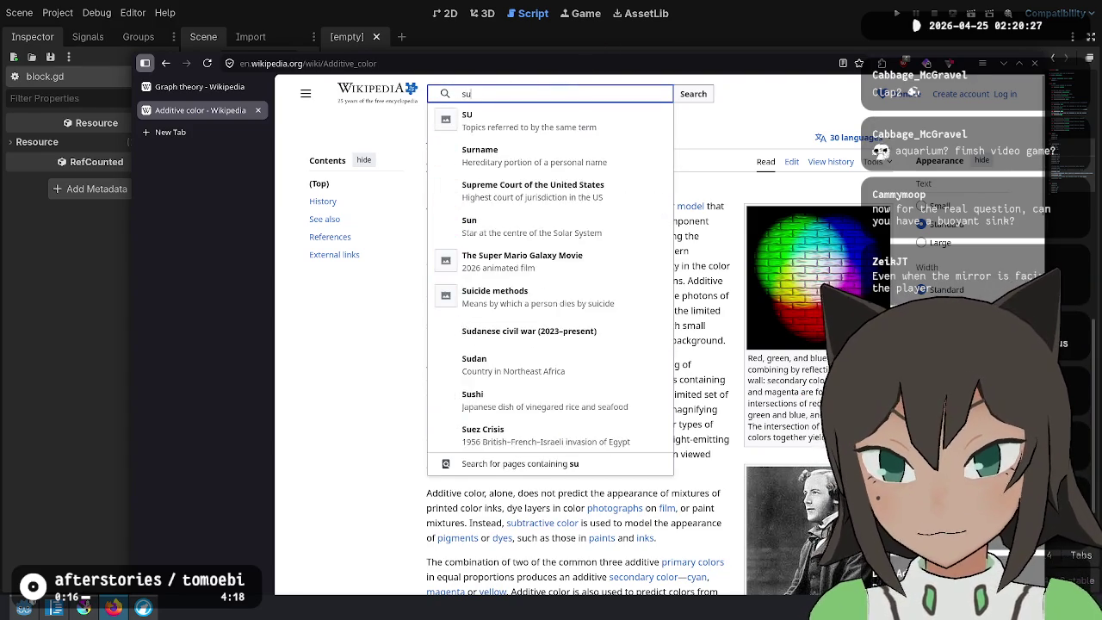
{"action": "key", "text": "BackSpace"}
{"action": "key", "text": "BackSpace"}
{"action": "type", "text": "color"}
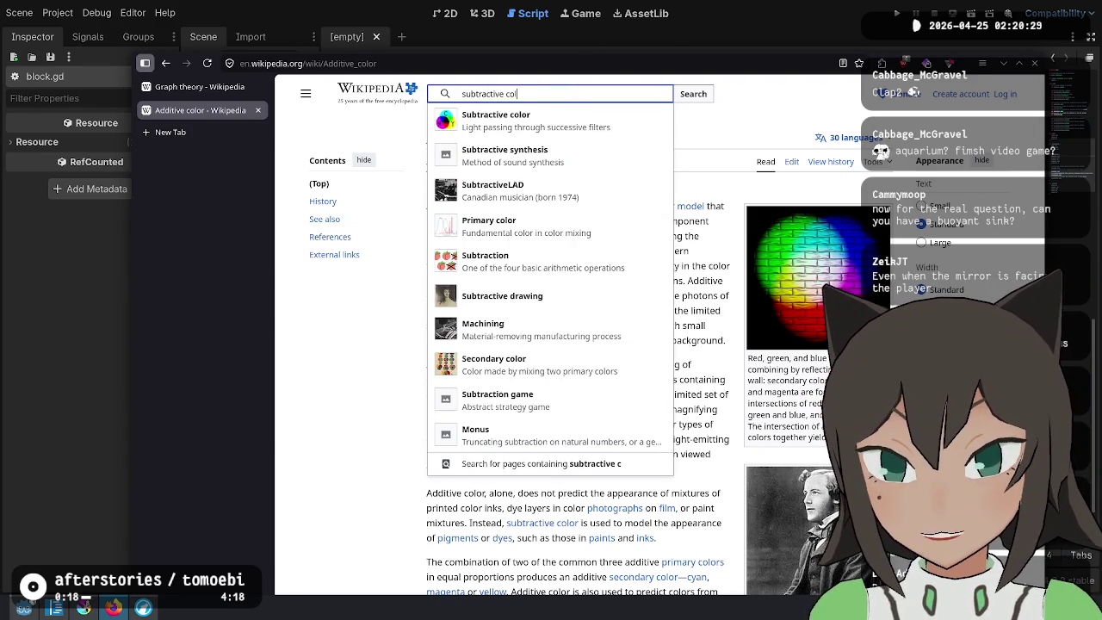
{"action": "left_click", "coordinate": [552, 115]}
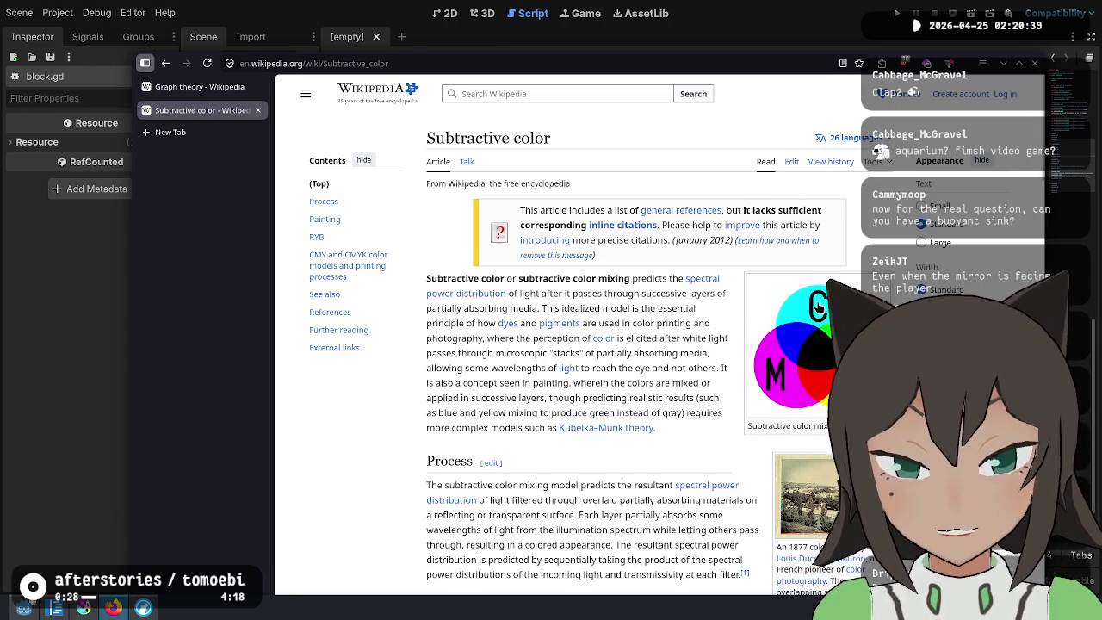
{"action": "left_click", "coordinate": [171, 68]}
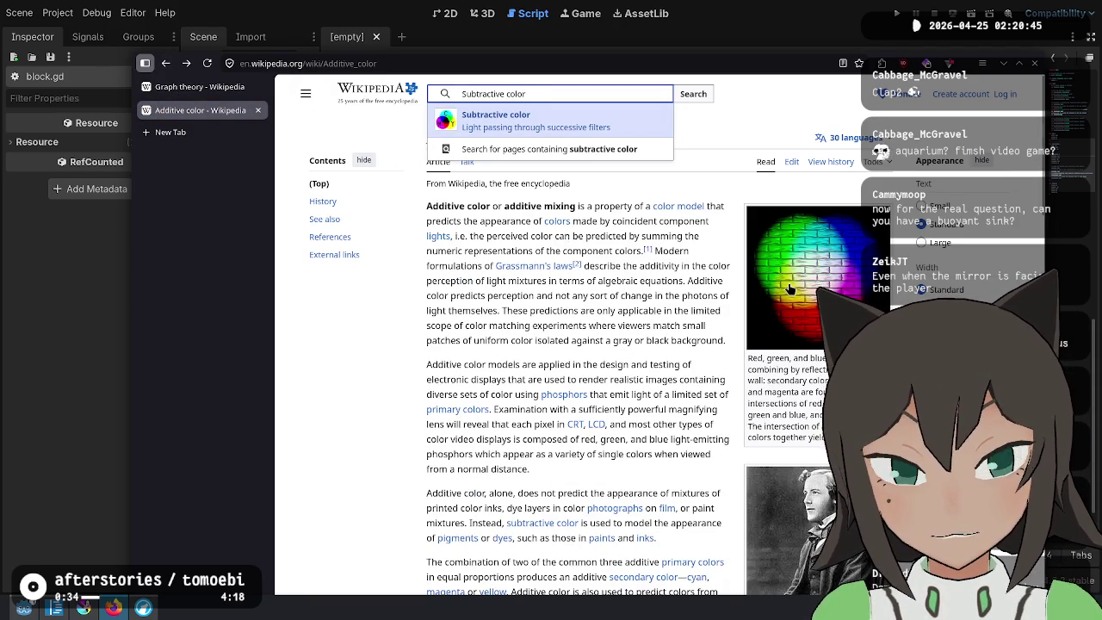
Back in block.gd, rename the RedSink entry to CyanSink
{"action": "key", "text": "alt+Tab"}
{"action": "key", "text": "Up"}
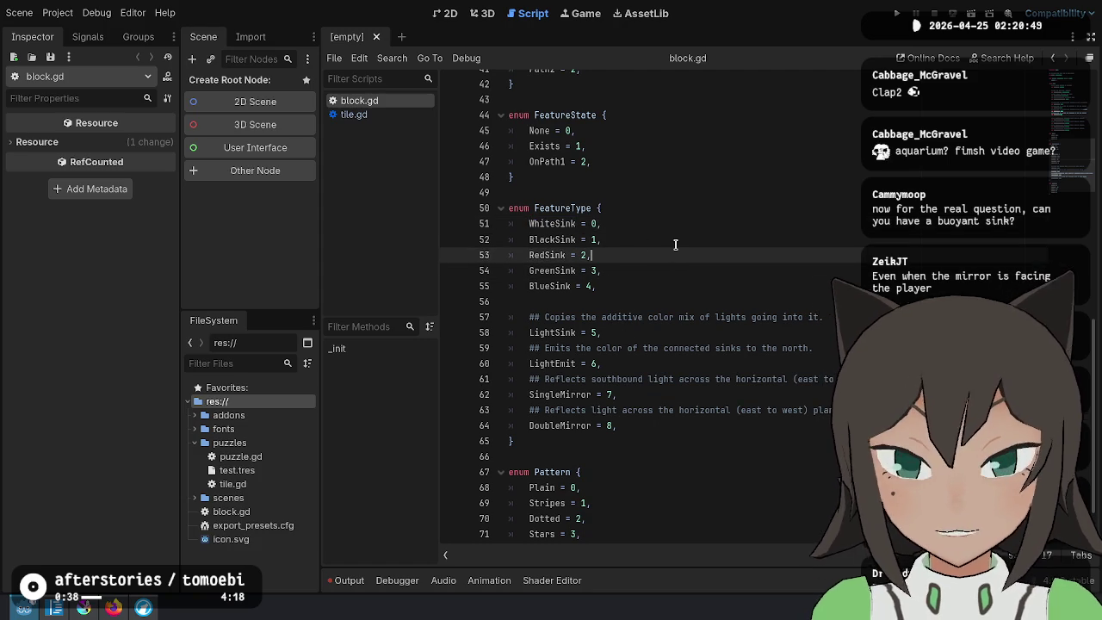
{"action": "key", "text": "Up"}
{"action": "key", "text": "Left"}
{"action": "key", "text": "Left"}
{"action": "key", "text": "Down"}
{"action": "key", "text": "Left"}
{"action": "key", "text": "Left"}
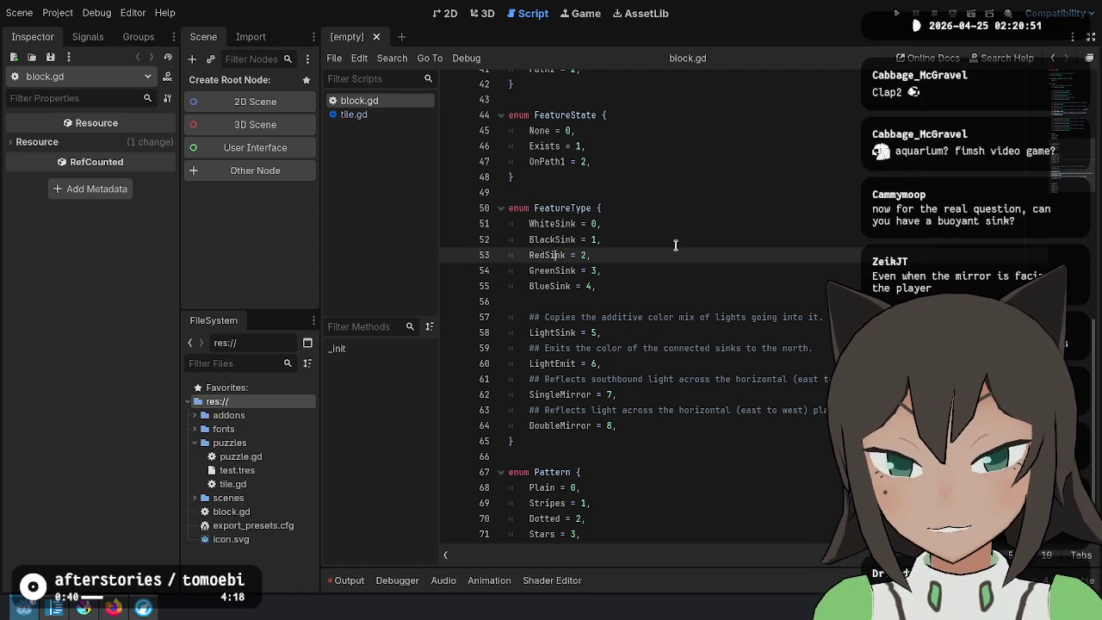
{"action": "key", "text": "BackSpace"}
{"action": "key", "text": "BackSpace"}
{"action": "key", "text": "BackSpace"}
{"action": "type", "text": "Cyan"}
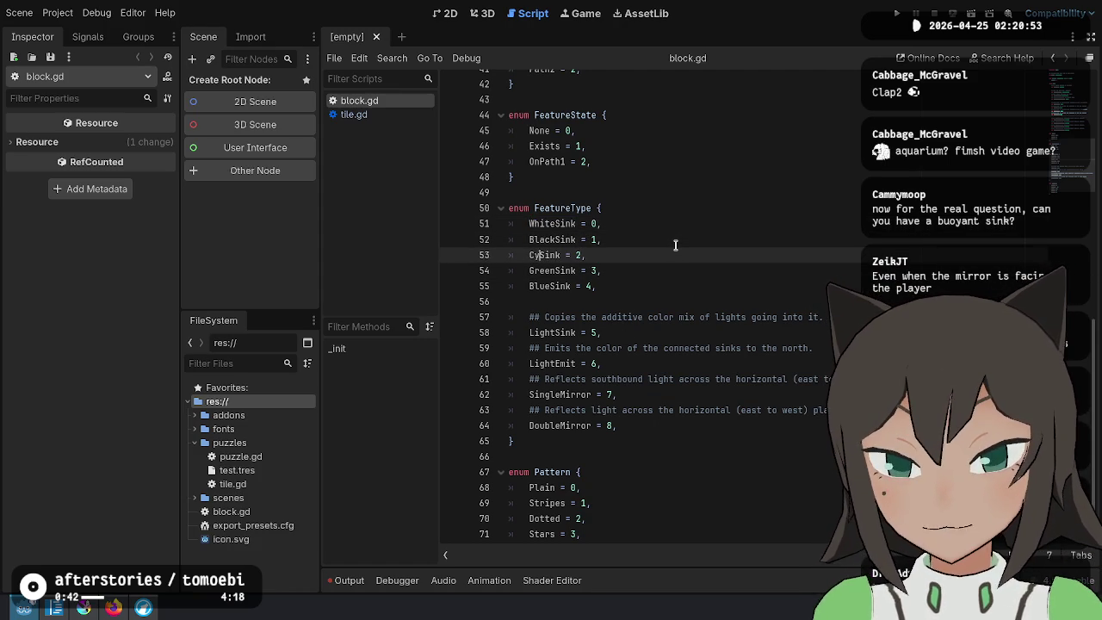
Rename GreenSink to MagentaSink and BlueSink to YellowSink
{"action": "key", "text": "Down"}
{"action": "key", "text": "Right"}
{"action": "key", "text": "BackSpace"}
{"action": "key", "text": "BackSpace"}
{"action": "key", "text": "BackSpace"}
{"action": "type", "text": "Magenta"}
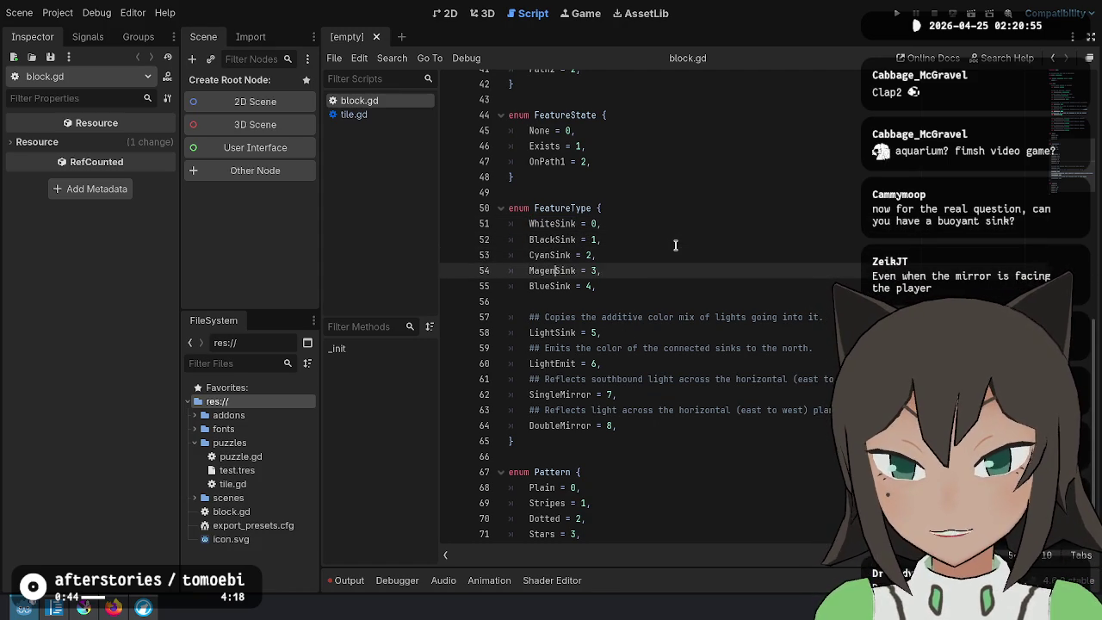
{"action": "key", "text": "Down"}
{"action": "key", "text": "Left"}
{"action": "key", "text": "Left"}
{"action": "key", "text": "Left"}
{"action": "key", "text": "BackSpace"}
{"action": "key", "text": "BackSpace"}
{"action": "key", "text": "BackSpace"}
{"action": "type", "text": "Yellow"}
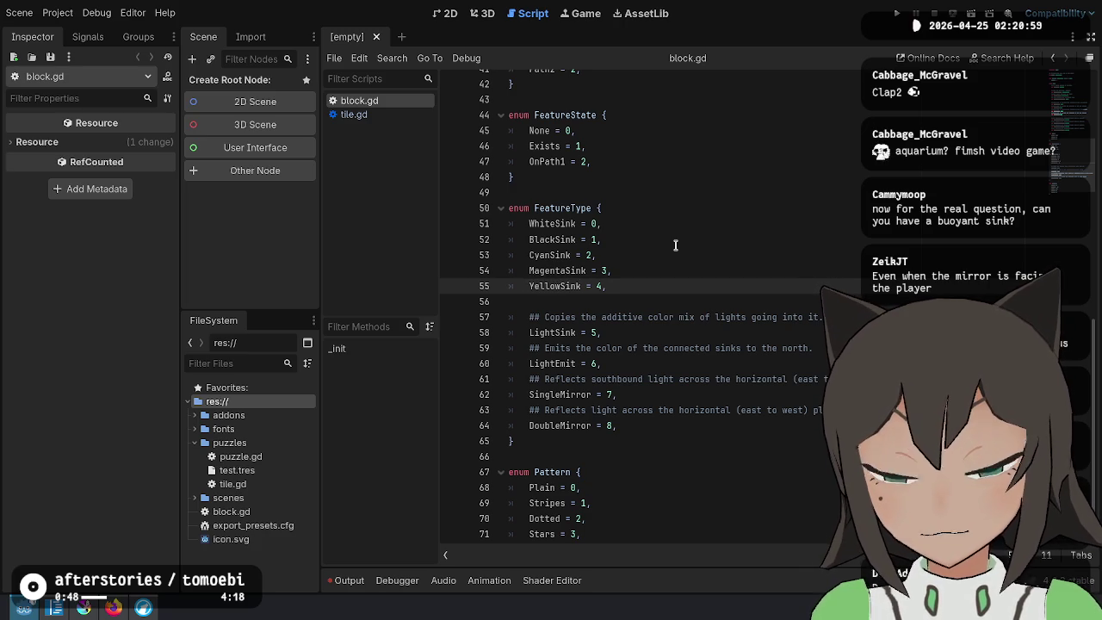
Select the three renamed sink entries on lines 53–55, then return to the Wikipedia article
{"action": "key", "text": "shift+Up"}
{"action": "key", "text": "shift+Up"}
{"action": "key", "text": "shift+Up"}
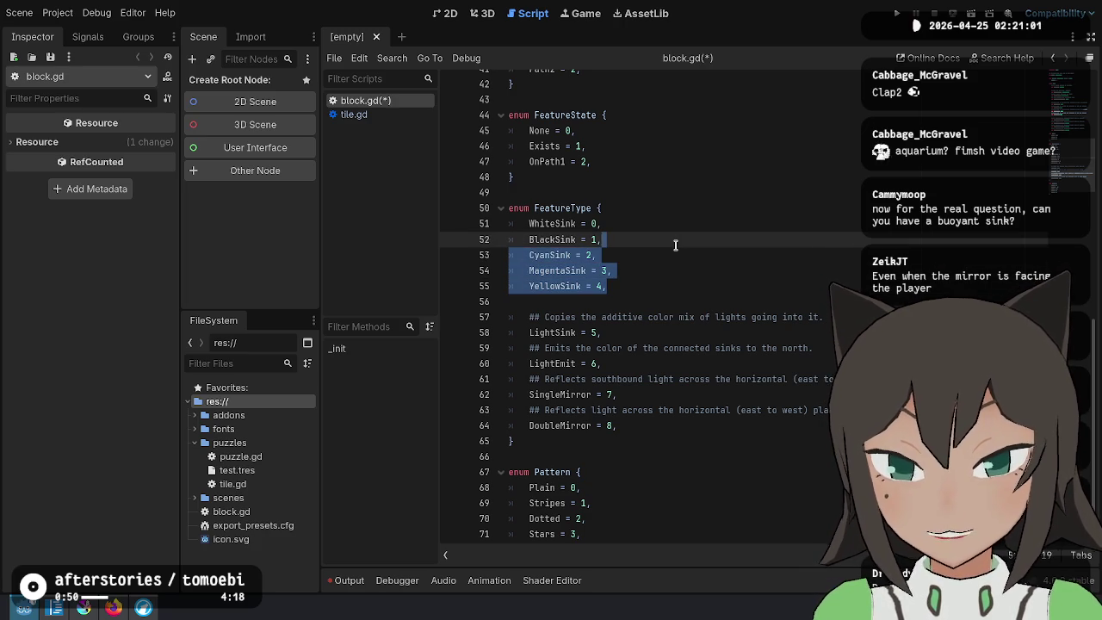
{"action": "key", "text": "shift+Right"}
{"action": "key", "text": "shift+Left"}
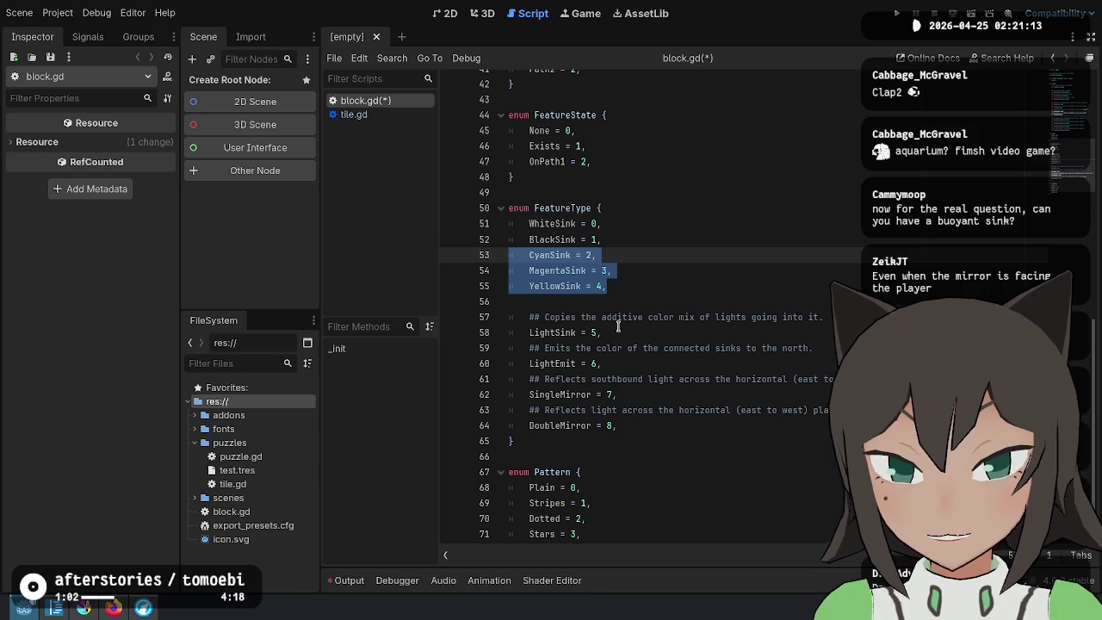
{"action": "key", "text": "alt+Tab"}
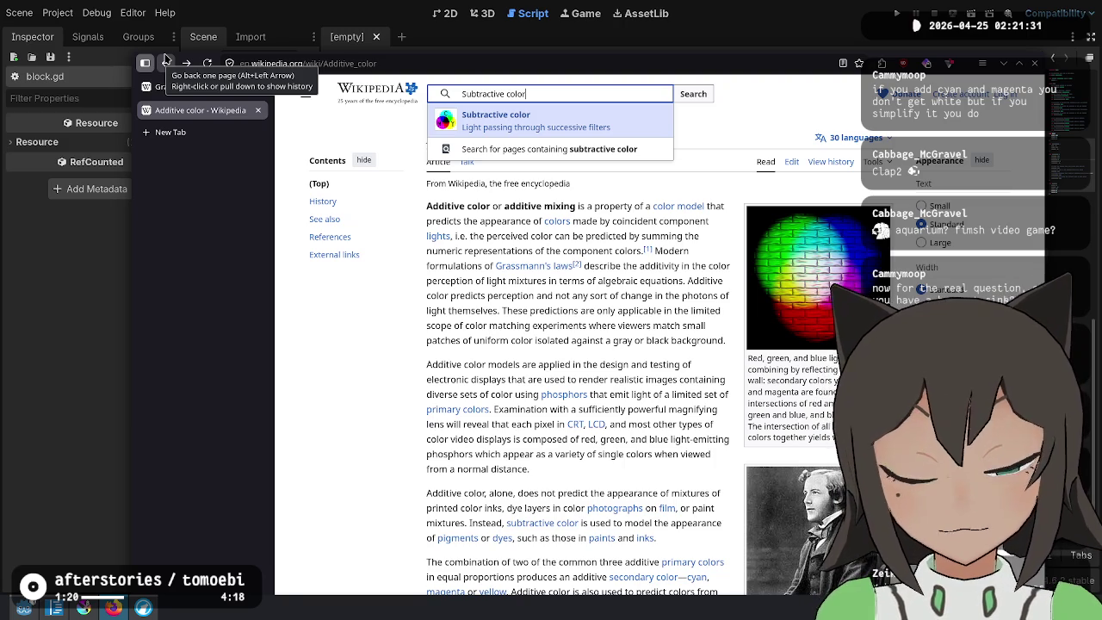
{"action": "left_click", "coordinate": [166, 62]}
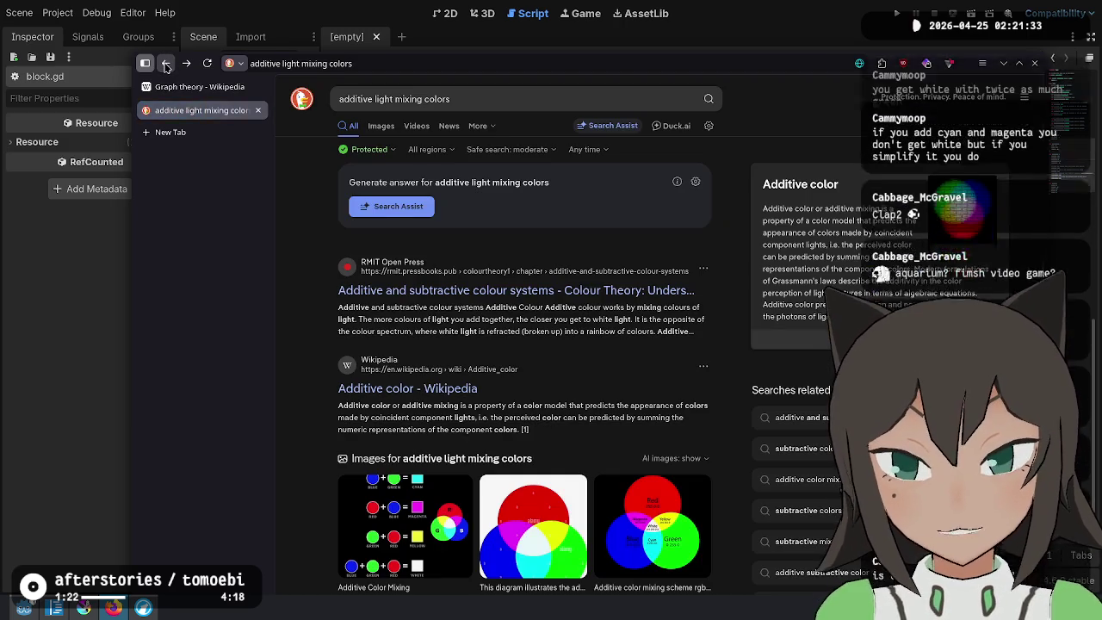
{"action": "left_click", "coordinate": [183, 64]}
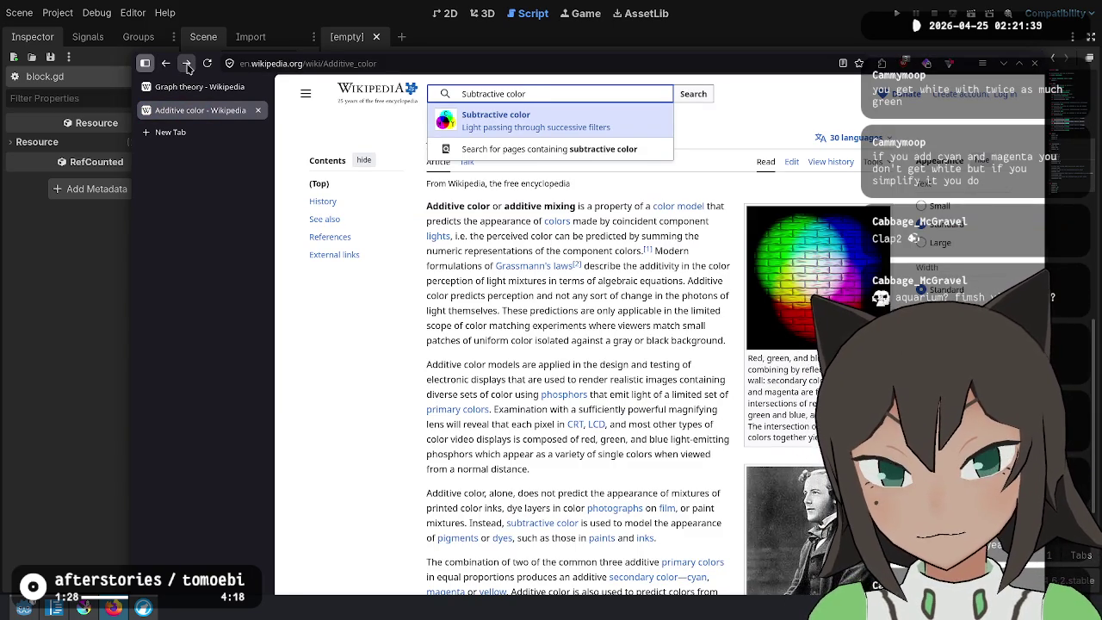
{"action": "left_click", "coordinate": [188, 68]}
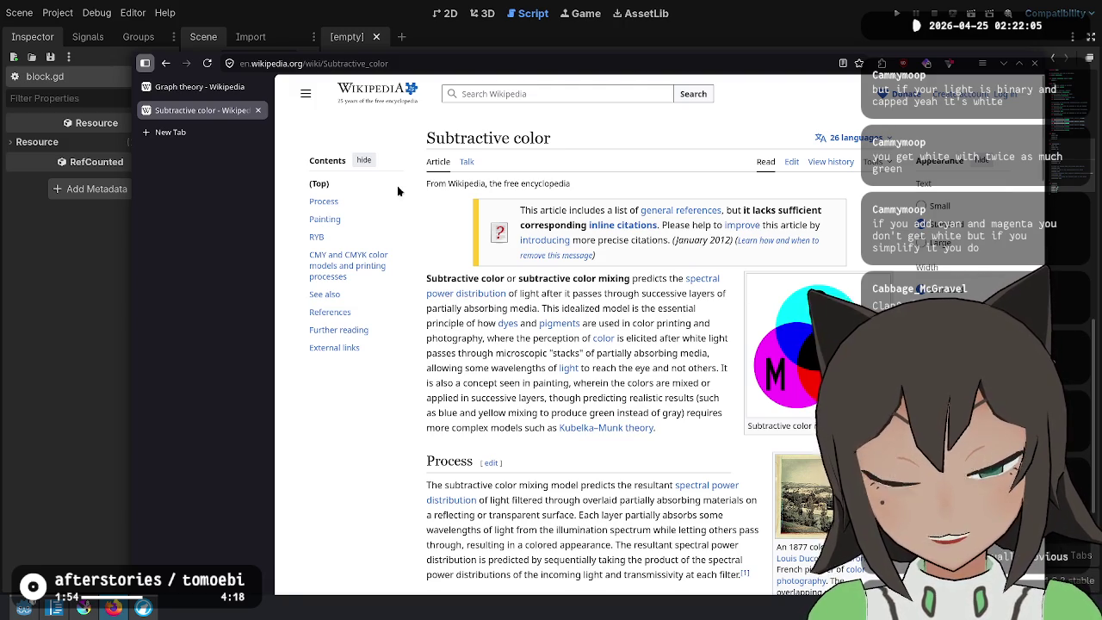
{"action": "left_click", "coordinate": [166, 63]}
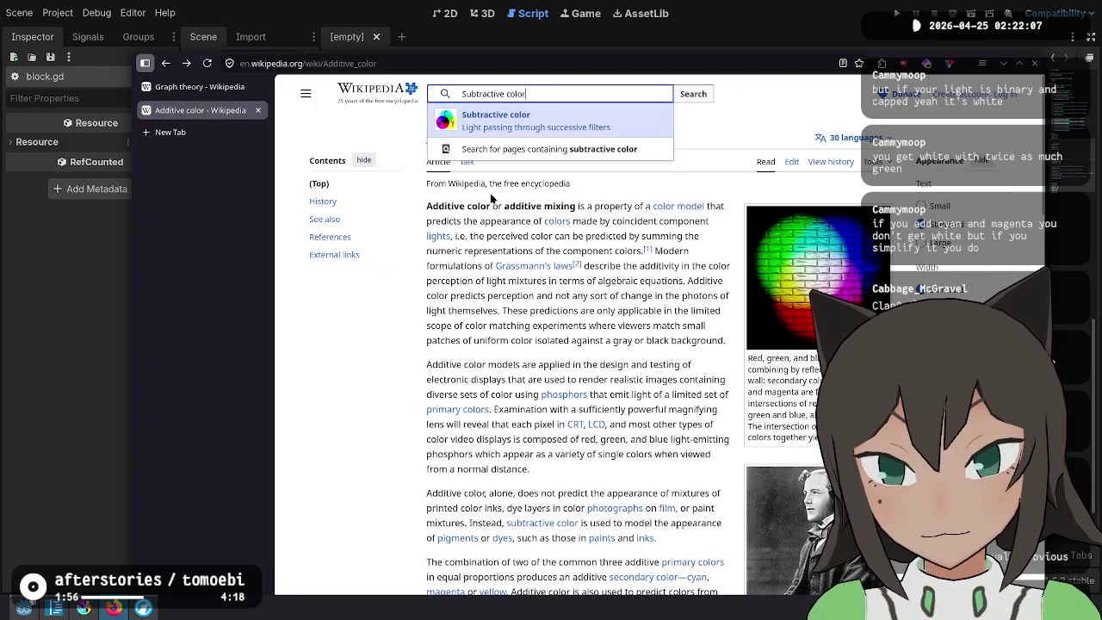
{"action": "key", "text": "alt+Tab"}
{"action": "left_click", "coordinate": [680, 256]}
{"action": "left_click", "coordinate": [657, 285]}
Look over the sink entries and comment lines, returning the caret to the FeatureType enum header
{"action": "mouse_move", "coordinate": [657, 285]}
{"action": "left_mouse_down"}
{"action": "mouse_move", "coordinate": [681, 241]}
{"action": "mouse_move", "coordinate": [689, 259]}
{"action": "left_mouse_up"}
{"action": "left_click", "coordinate": [680, 303]}
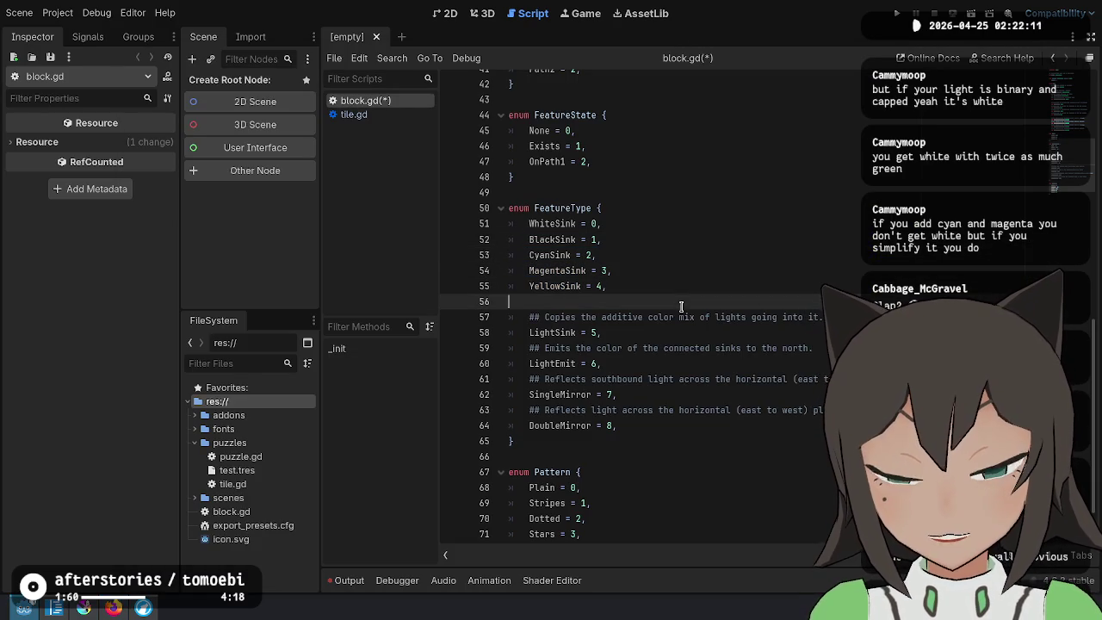
{"action": "left_click_drag", "start_coordinate": [520, 322], "coordinate": [628, 407]}
{"action": "left_click", "coordinate": [628, 379]}
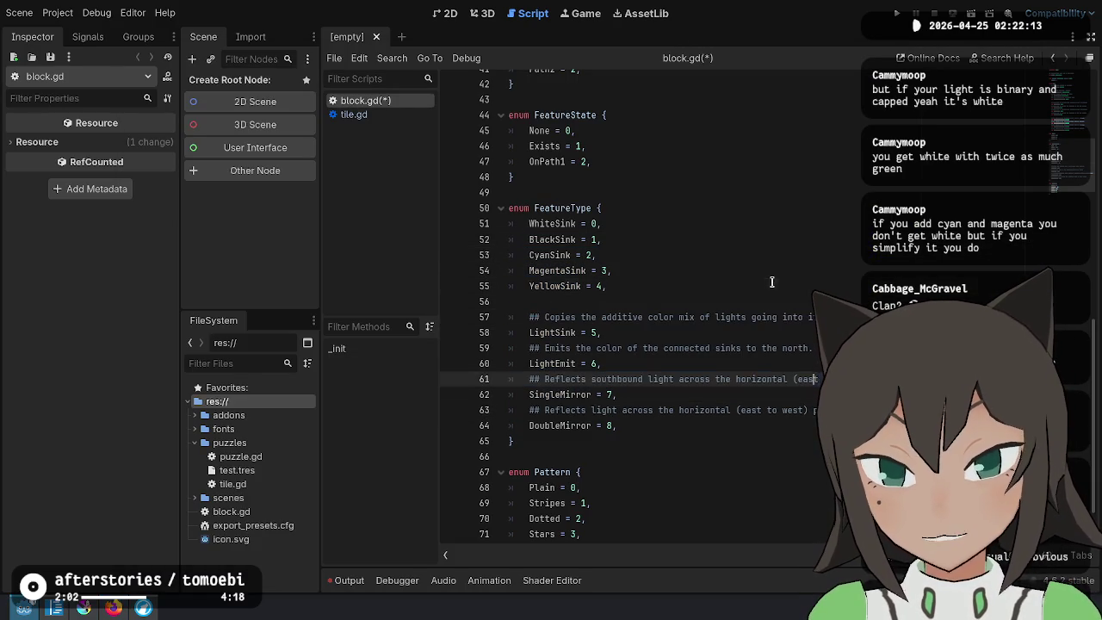
{"action": "left_click", "coordinate": [608, 286]}
{"action": "key", "text": "Down"}
{"action": "key", "text": "Down"}
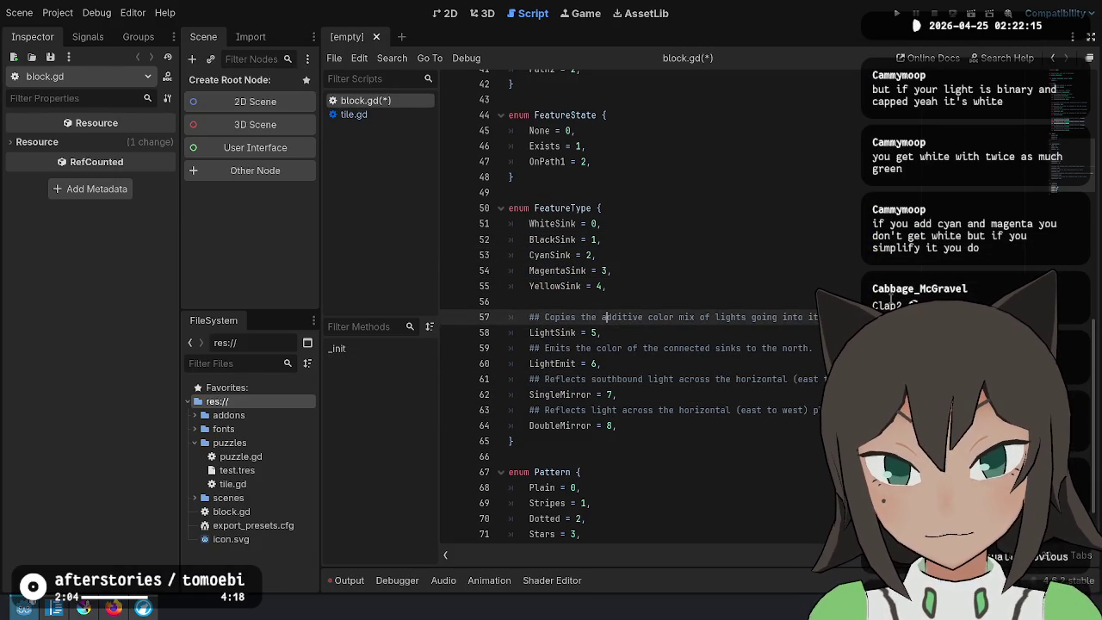
{"action": "key", "text": "Up"}
{"action": "key", "text": "Up"}
{"action": "key", "text": "Up"}
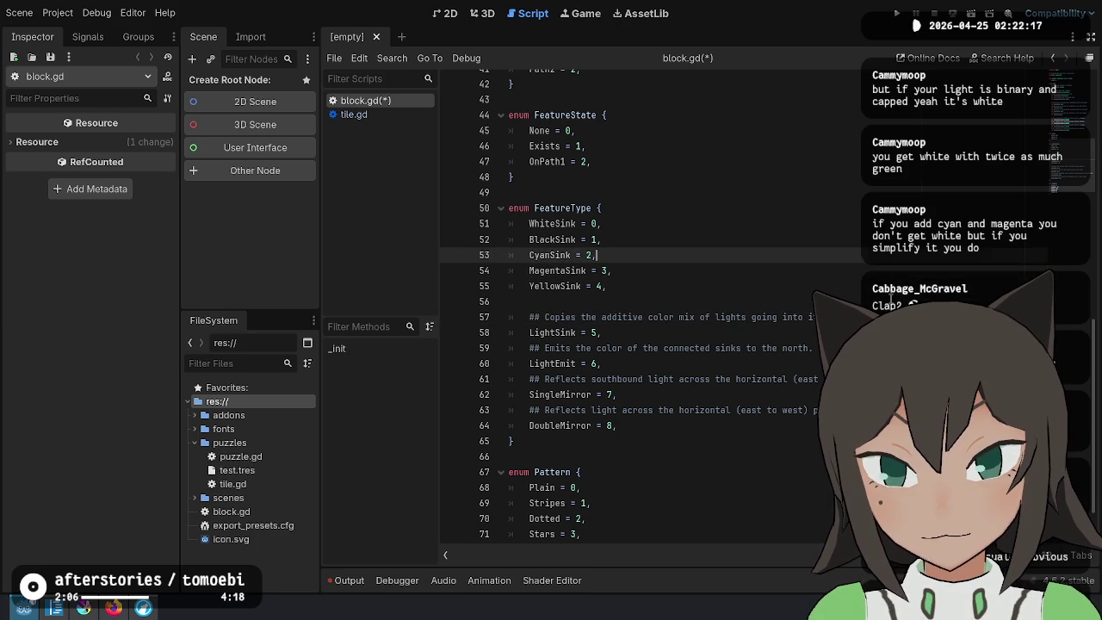
{"action": "key", "text": "Up"}
{"action": "key", "text": "Up"}
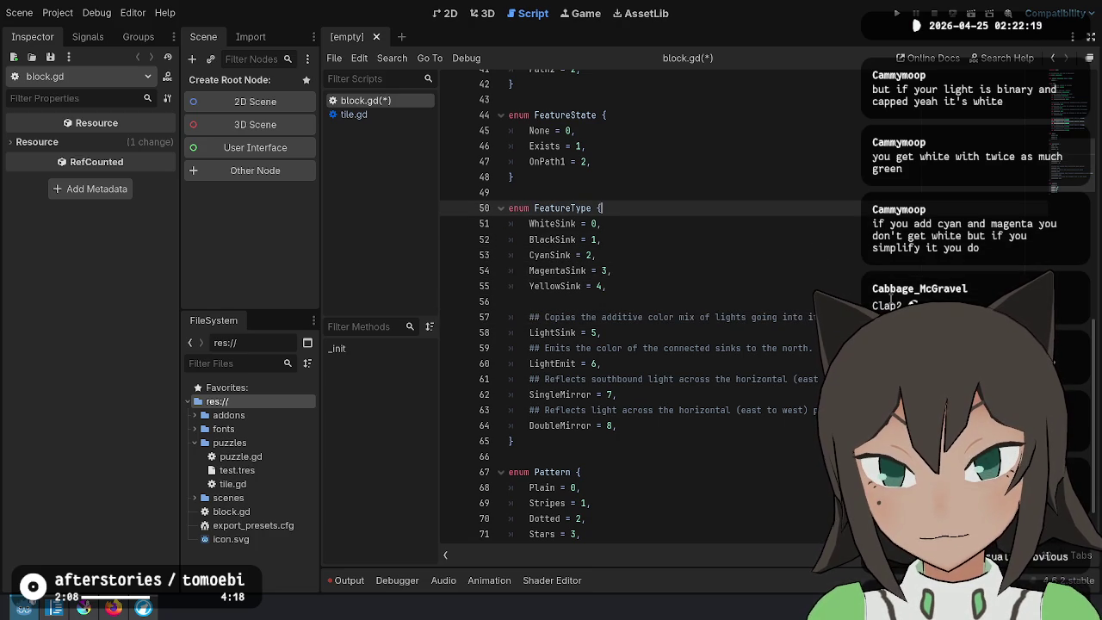
{"action": "key", "text": "Return"}
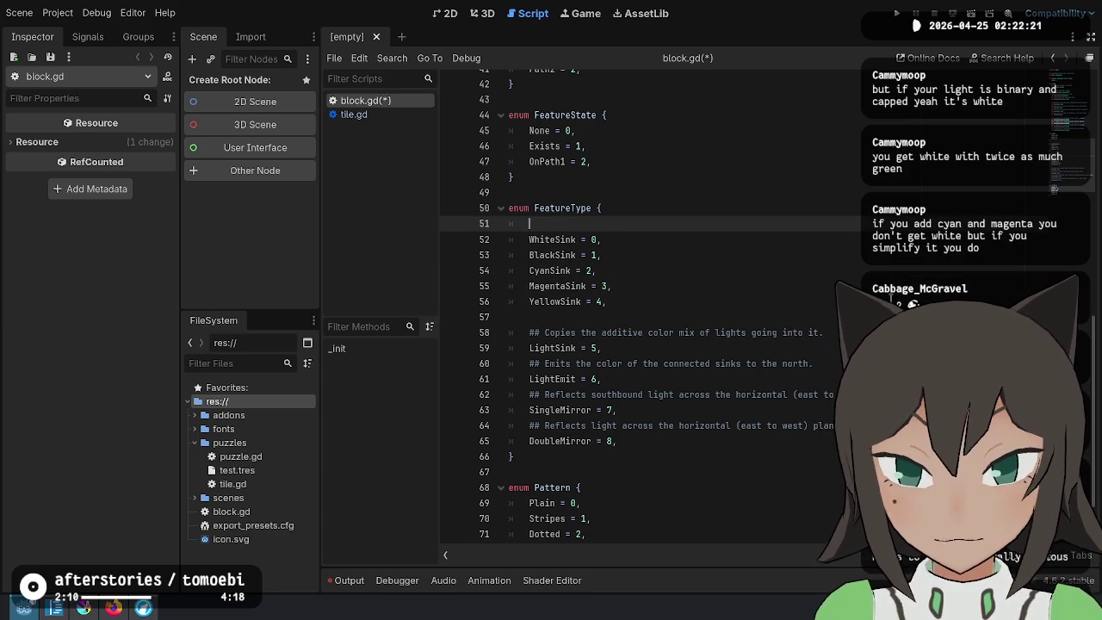
{"action": "key", "text": "ctrl+z"}
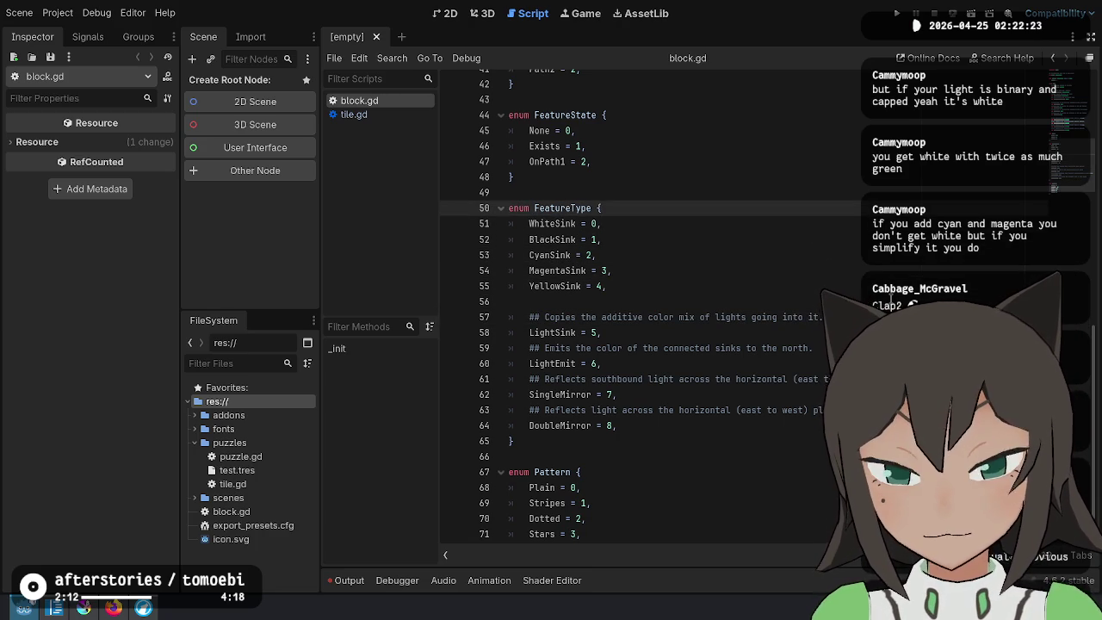
Add 'A sink with a white color.' and 'A sink with a black color.' doc comments
{"action": "key", "text": "Return"}
{"action": "type", "text": "## A sink with no co"}
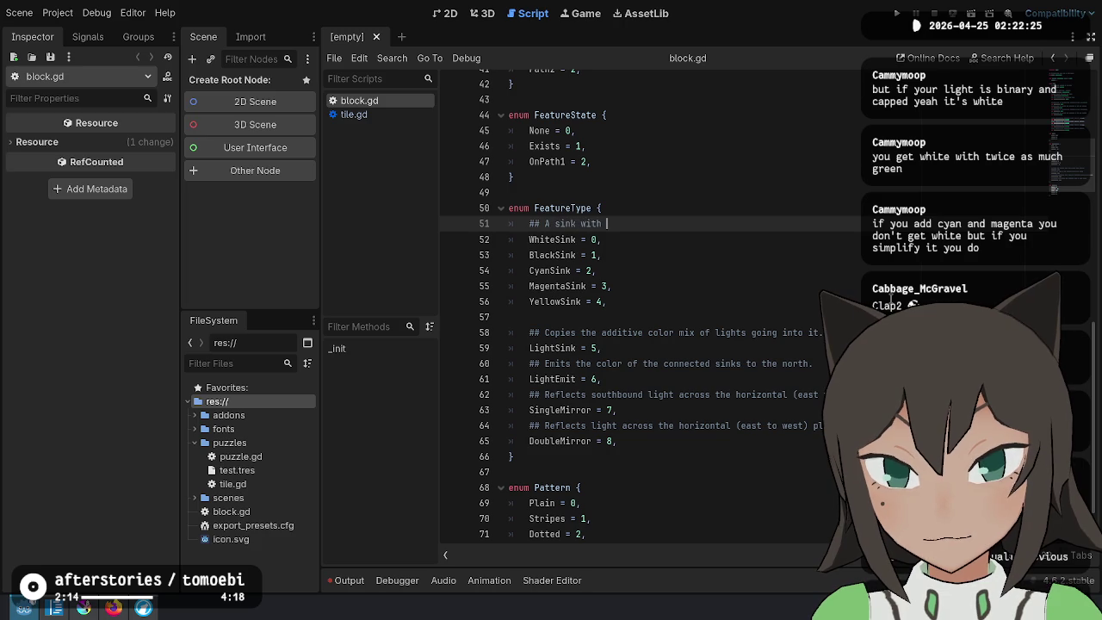
{"action": "type", "text": "lor"}
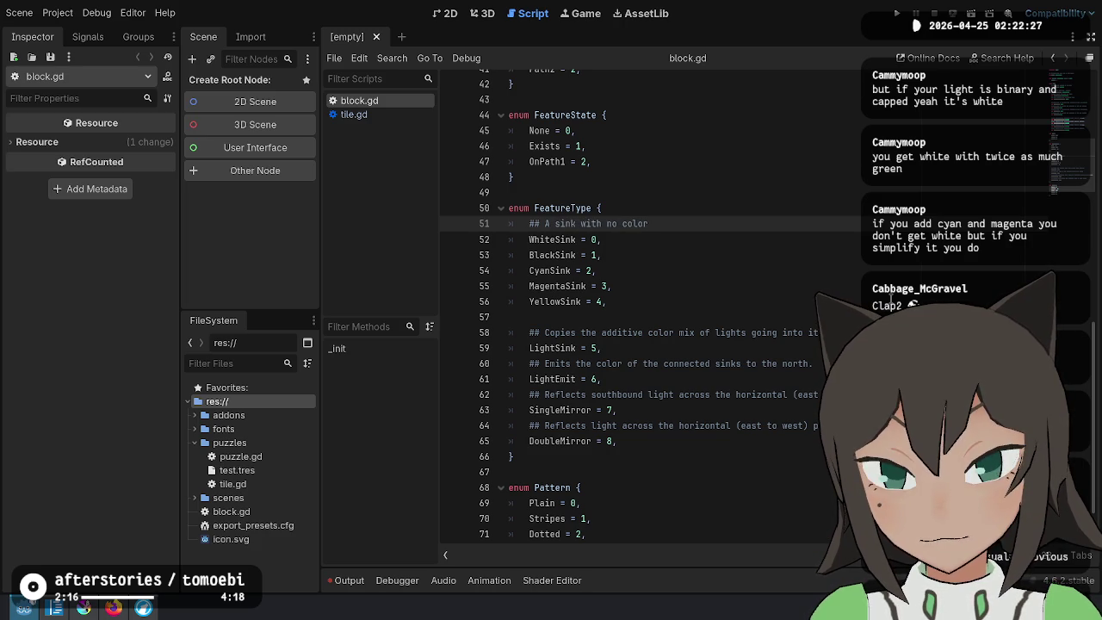
{"action": "key", "text": "Down"}
{"action": "key", "text": "Return"}
{"action": "type", "text": "# A sink with a black color"}
{"action": "key", "text": "Up"}
{"action": "key", "text": "Up"}
{"action": "type", "text": "a white"}
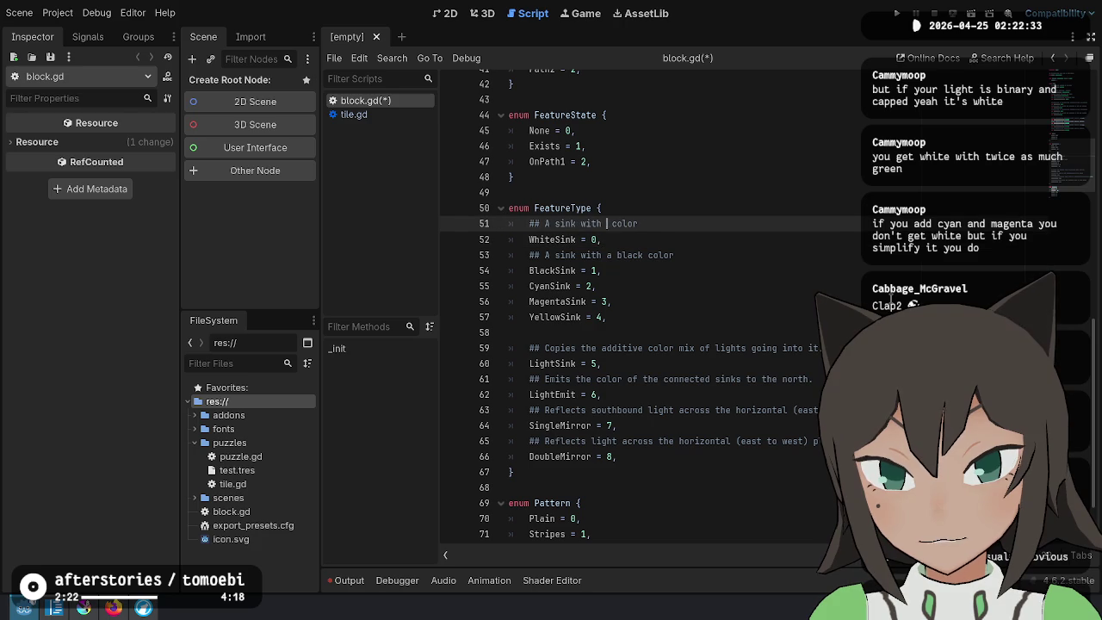
{"action": "key", "text": "Down"}
{"action": "key", "text": "Down"}
{"action": "key", "text": "End"}
{"action": "type", "text": "."}
{"action": "key", "text": "Up"}
{"action": "key", "text": "Up"}
{"action": "key", "text": "End"}
{"action": "type", "text": "."}
Copy the comment above CyanSink and MagentaSink, changing the colour to cyan and magenta
{"action": "key", "text": "Down"}
{"action": "key", "text": "Down"}
{"action": "key", "text": "ctrl+c"}
{"action": "key", "text": "Down"}
{"action": "key", "text": "Down"}
{"action": "key", "text": "ctrl+v"}
{"action": "key", "text": "ctrl+BackSpace"}
{"action": "type", "text": "cyan"}
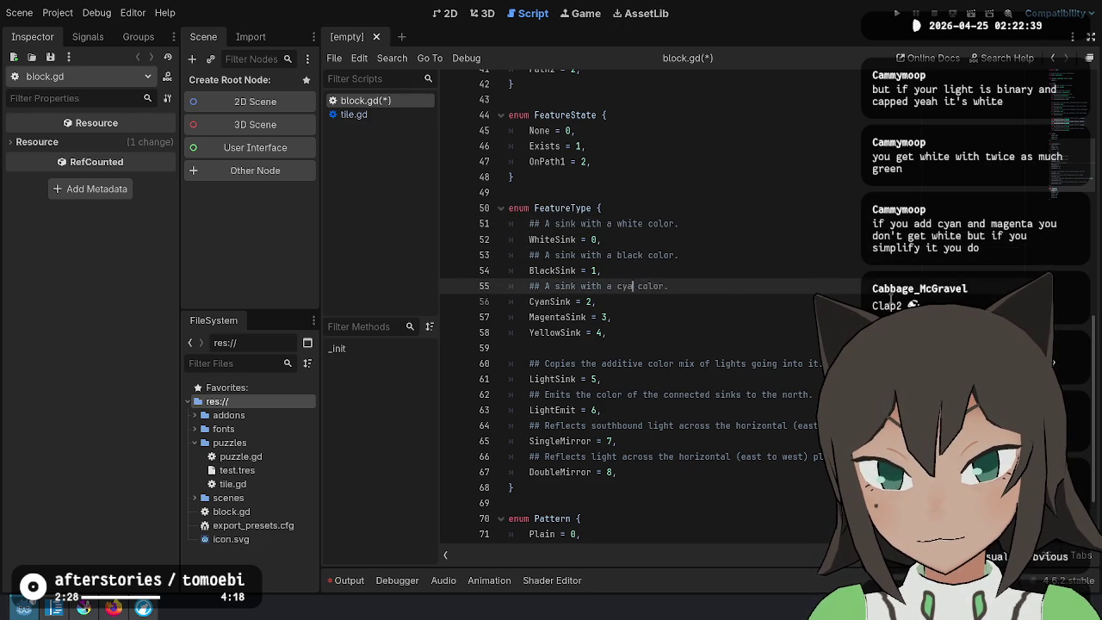
{"action": "key", "text": "ctrl+c"}
{"action": "key", "text": "Down"}
{"action": "key", "text": "Down"}
{"action": "key", "text": "ctrl+v"}
{"action": "key", "text": "Up"}
{"action": "key", "text": "ctrl+BackSpace"}
{"action": "type", "text": "magenta"}
Add 'A sink with a yellow color.' above YellowSink and save block.gd
{"action": "key", "text": "Down"}
{"action": "key", "text": "Down"}
{"action": "key", "text": "ctrl+v"}
{"action": "key", "text": "Up"}
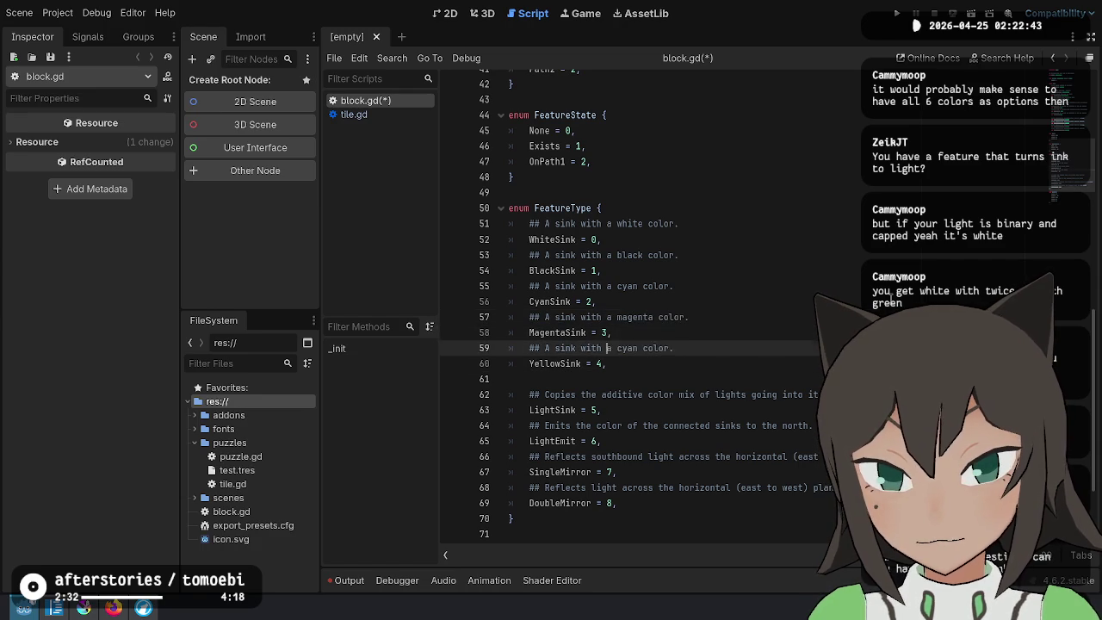
{"action": "key", "text": "ctrl+Right"}
{"action": "key", "text": "ctrl+Delete"}
{"action": "type", "text": "yellow"}
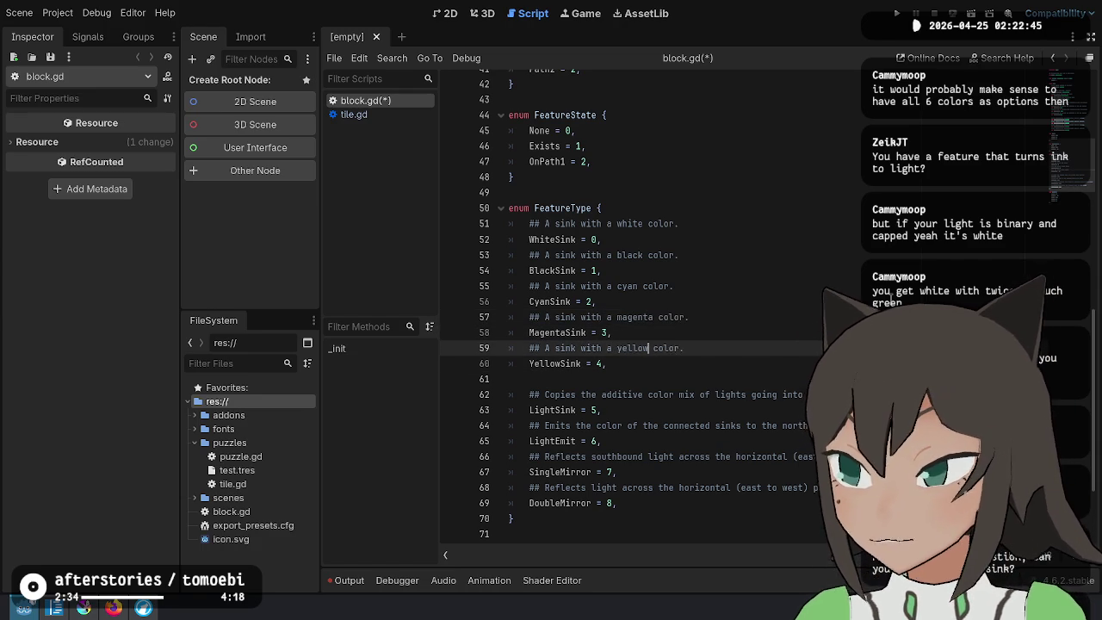
{"action": "key", "text": "ctrl+s"}
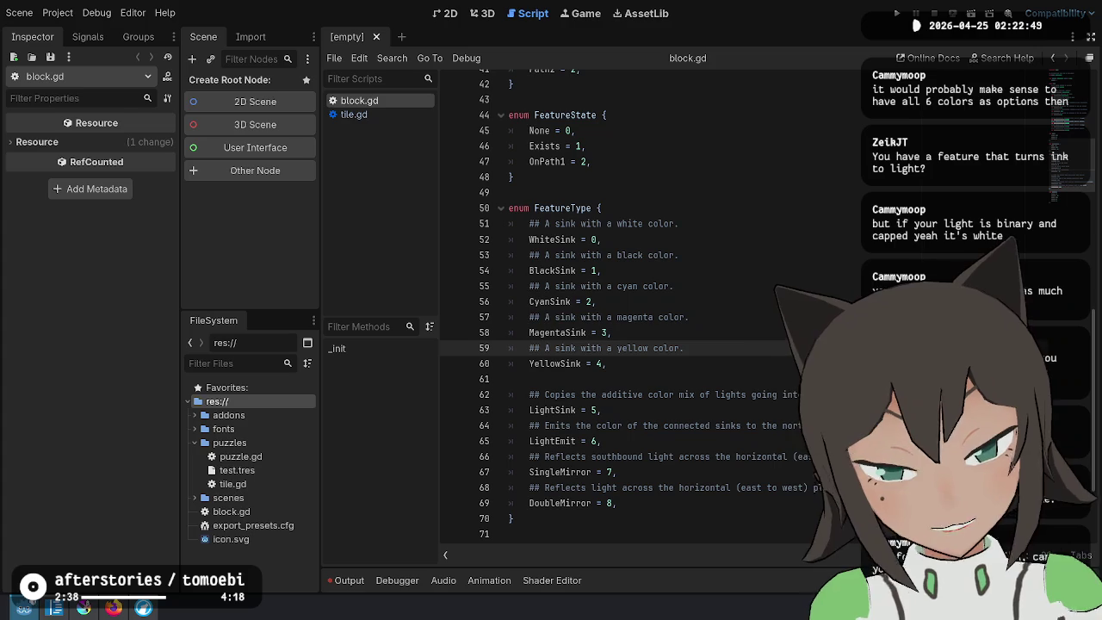
Reword the LightEmit doc comment to say it emits the subtractive color mix
{"action": "mouse_move", "coordinate": [546, 239]}
{"action": "left_mouse_down"}
{"action": "mouse_move", "coordinate": [608, 340]}
{"action": "mouse_move", "coordinate": [606, 366]}
{"action": "left_mouse_up"}
{"action": "left_click_drag", "start_coordinate": [561, 394], "coordinate": [687, 507]}
{"action": "left_click", "coordinate": [687, 506]}
{"action": "left_click", "coordinate": [560, 440]}
{"action": "double_click", "coordinate": [562, 441]}
{"action": "mouse_move", "coordinate": [618, 441]}
{"action": "left_mouse_down"}
{"action": "mouse_move", "coordinate": [634, 425]}
{"action": "mouse_move", "coordinate": [543, 431]}
{"action": "left_mouse_up"}
{"action": "left_click", "coordinate": [603, 441]}
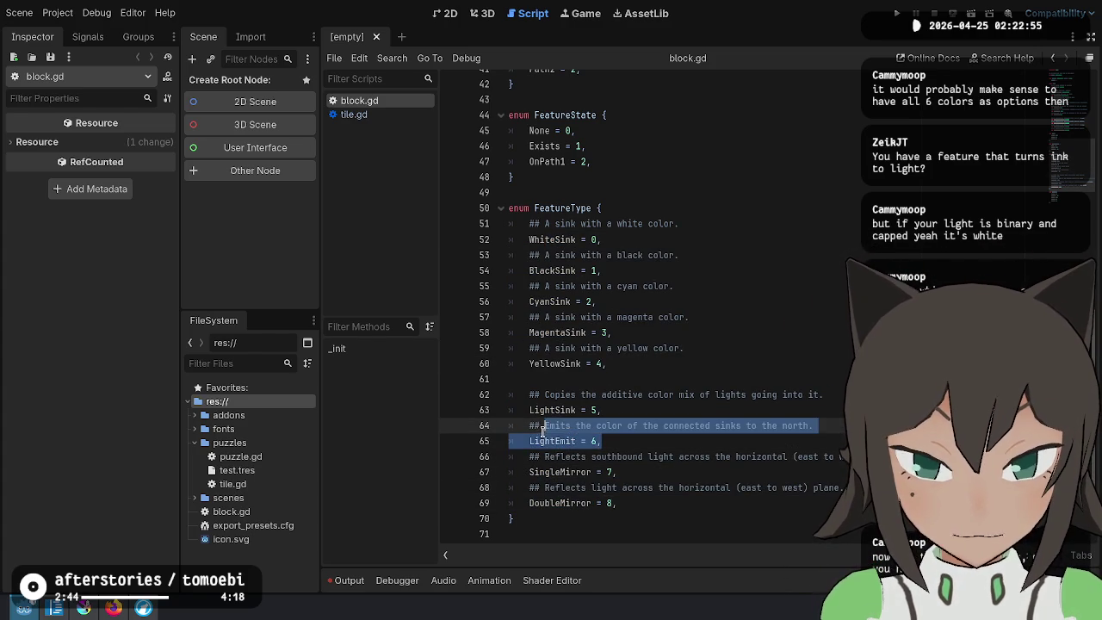
{"action": "left_click", "coordinate": [664, 425]}
{"action": "key", "text": "ctrl+Left"}
{"action": "key", "text": "ctrl+Left"}
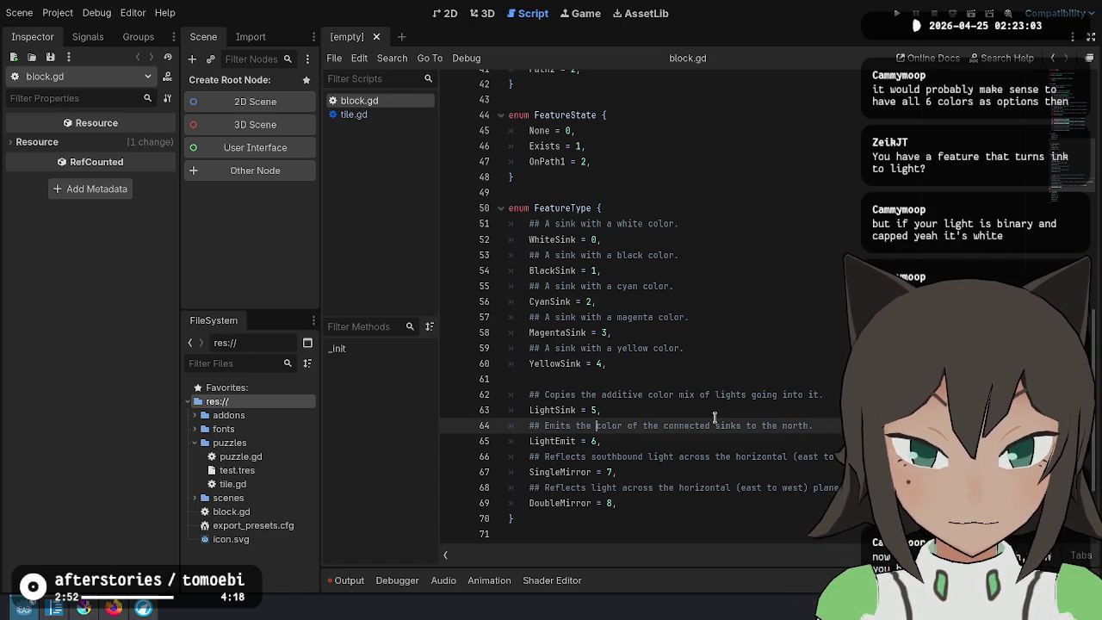
{"action": "type", "text": "subtractive"}
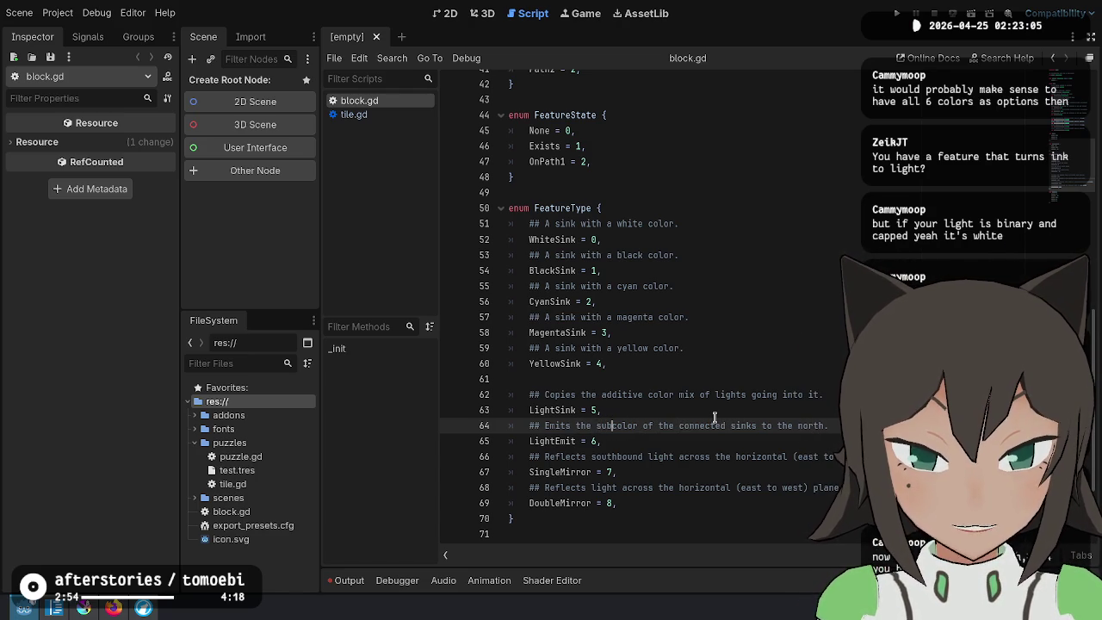
{"action": "key", "text": "ctrl+Right"}
{"action": "type", "text": "mix"}
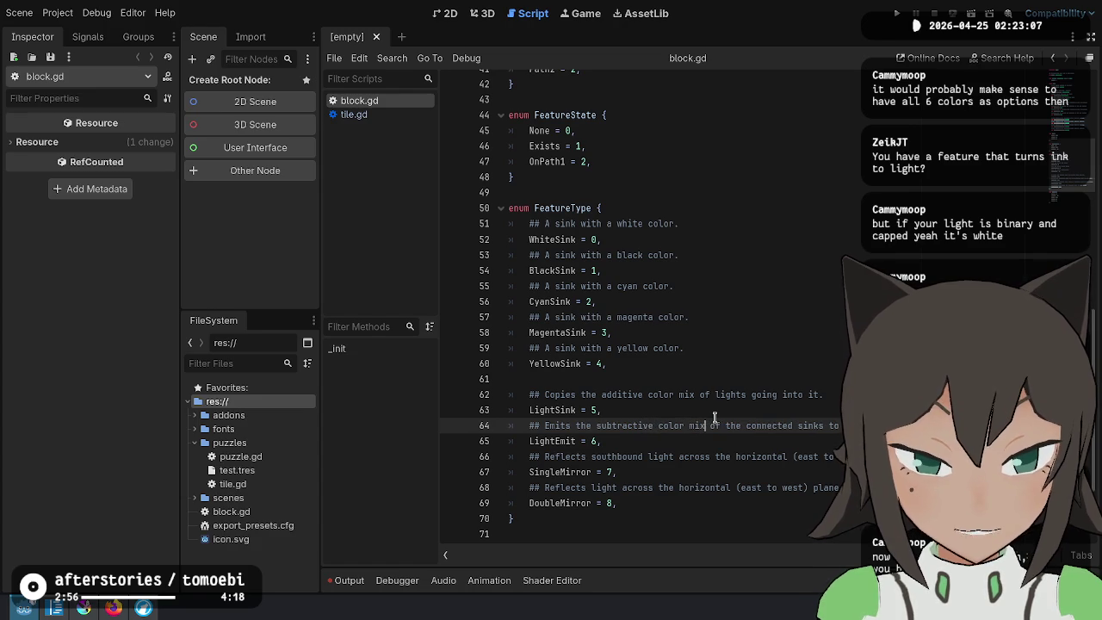
Move LightEmit and its comment above LightSink, renumber them 5 and 6, and save
{"action": "key", "text": "Up"}
{"action": "key", "text": "End"}
{"action": "key", "text": "shift+Down"}
{"action": "key", "text": "shift+Down"}
{"action": "key", "text": "shift+End"}
{"action": "key", "text": "ctrl+x"}
{"action": "key", "text": "Up"}
{"action": "key", "text": "Up"}
{"action": "key", "text": "ctrl+v"}
{"action": "key", "text": "BackSpace"}
{"action": "type", "text": "5"}
{"action": "key", "text": "Down"}
{"action": "key", "text": "Down"}
{"action": "key", "text": "BackSpace"}
{"action": "type", "text": "6"}
{"action": "key", "text": "ctrl+s"}
Review the sink comments and light entries, leaving the caret on the MagentaSink line, then return to the browser
{"action": "left_click_drag", "start_coordinate": [607, 224], "coordinate": [663, 368]}
{"action": "left_click", "coordinate": [712, 376]}
{"action": "mouse_move", "coordinate": [588, 394]}
{"action": "left_mouse_down"}
{"action": "mouse_move", "coordinate": [616, 441]}
{"action": "mouse_move", "coordinate": [633, 430]}
{"action": "mouse_move", "coordinate": [627, 440]}
{"action": "left_mouse_up"}
{"action": "left_click", "coordinate": [637, 437]}
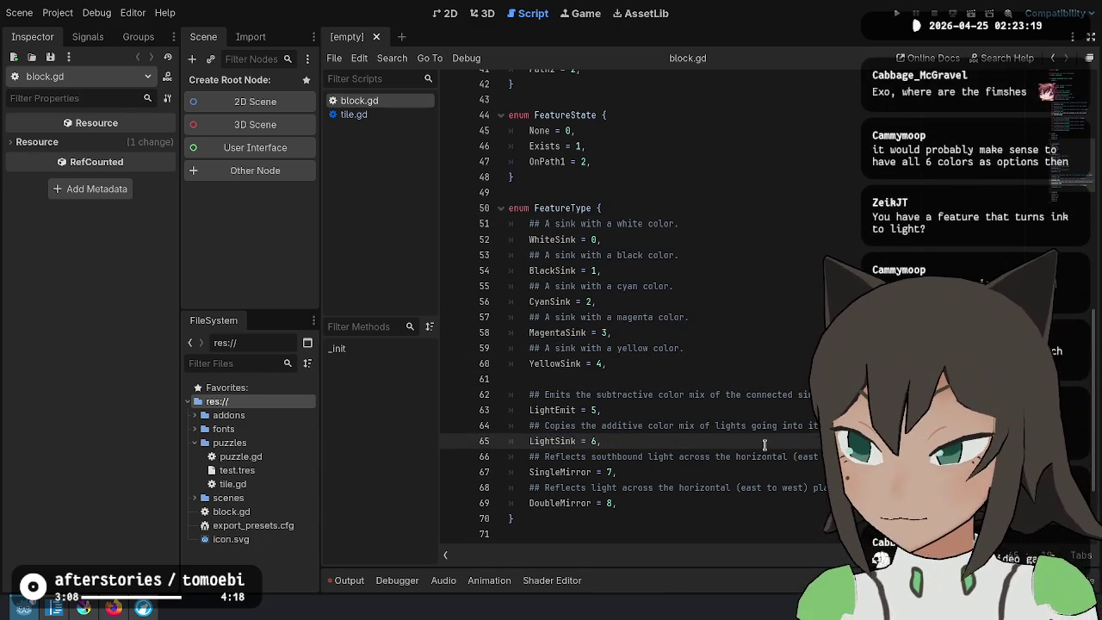
{"action": "left_click", "coordinate": [784, 317]}
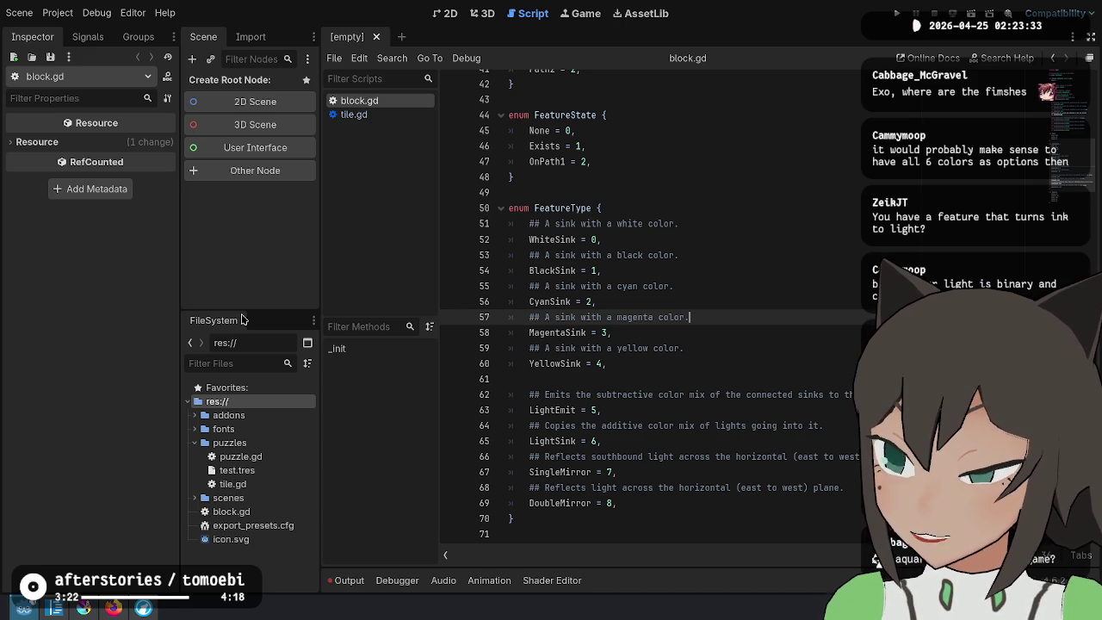
{"action": "left_click", "coordinate": [733, 305]}
{"action": "left_click", "coordinate": [781, 344]}
{"action": "left_click", "coordinate": [789, 333]}
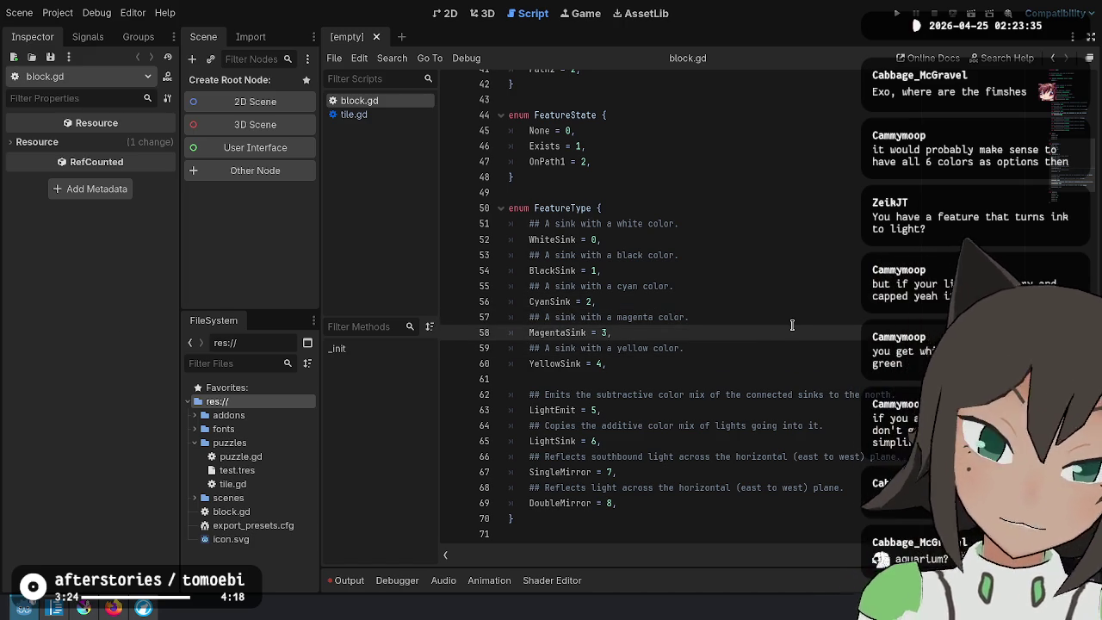
{"action": "key", "text": "alt+Tab"}
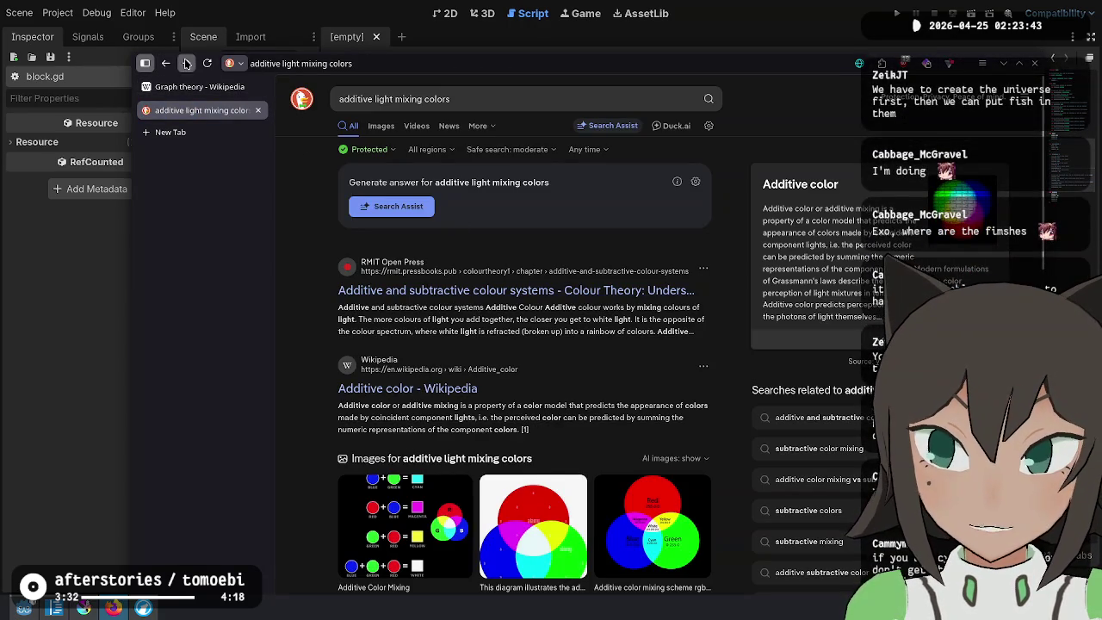
Go forward to Wikipedia's Subtractive color article, then return to block.gd in Godot
{"action": "left_click", "coordinate": [186, 63]}
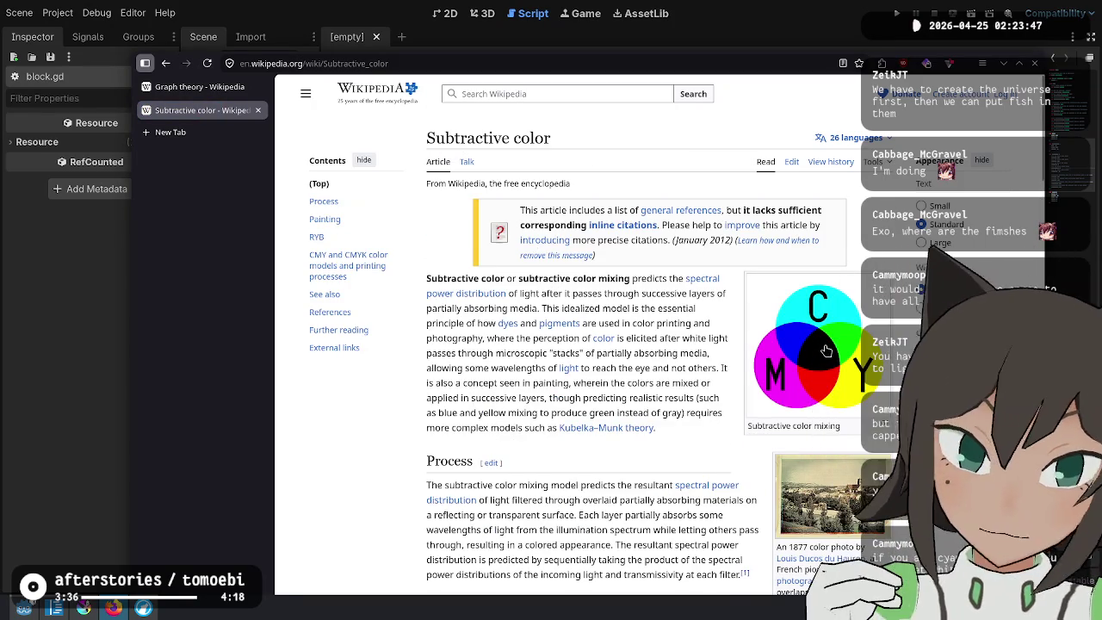
{"action": "key", "text": "alt+Tab"}
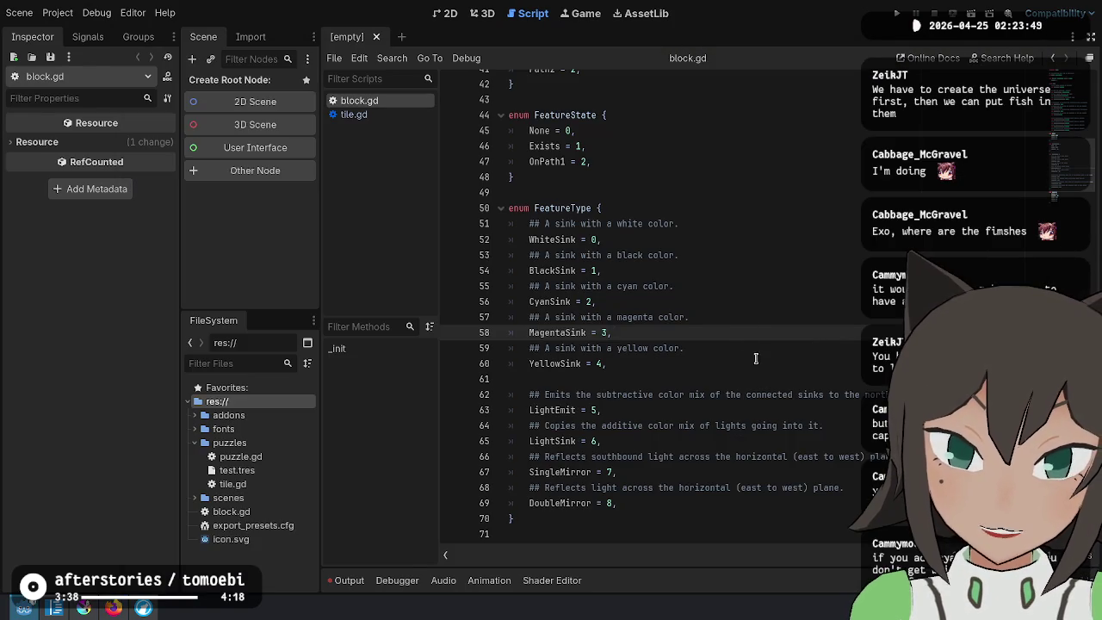
After BlackSink, add a 'red color' doc comment, RedSink = 2, BlueSink and GreenSink = 3
{"action": "left_click", "coordinate": [760, 270]}
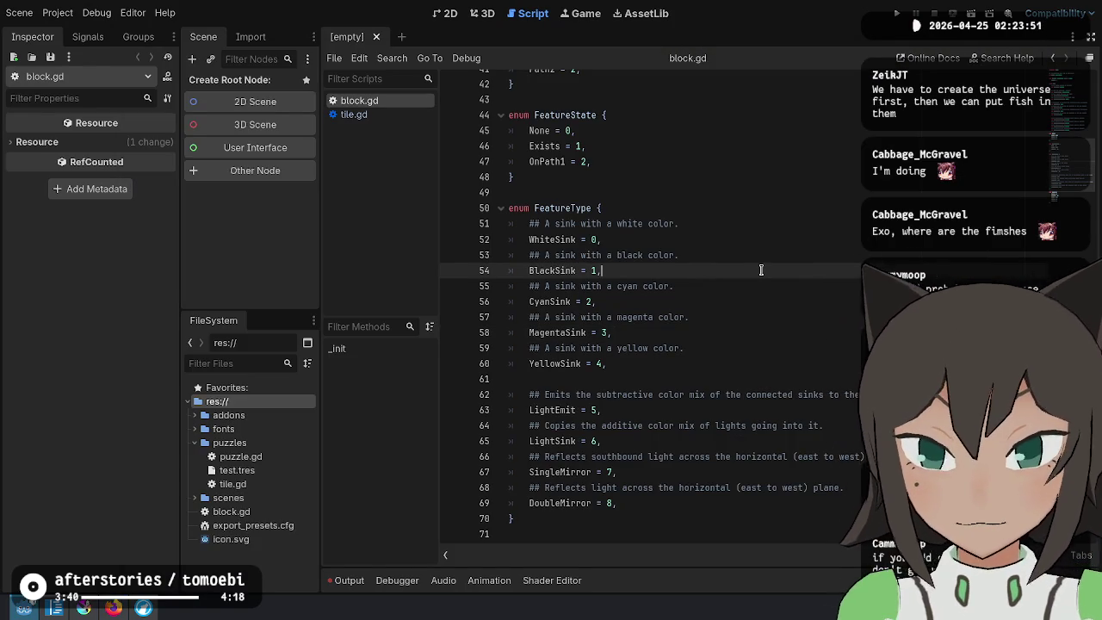
{"action": "key", "text": "Return"}
{"action": "type", "text": "## A sink wi"}
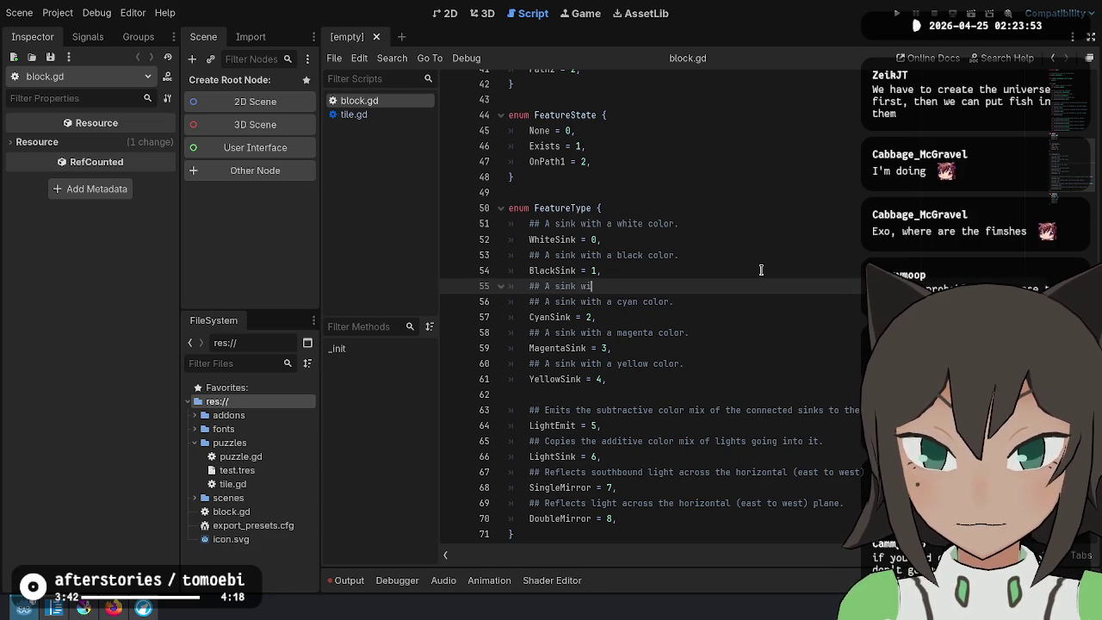
{"action": "type", "text": "th a red colo"}
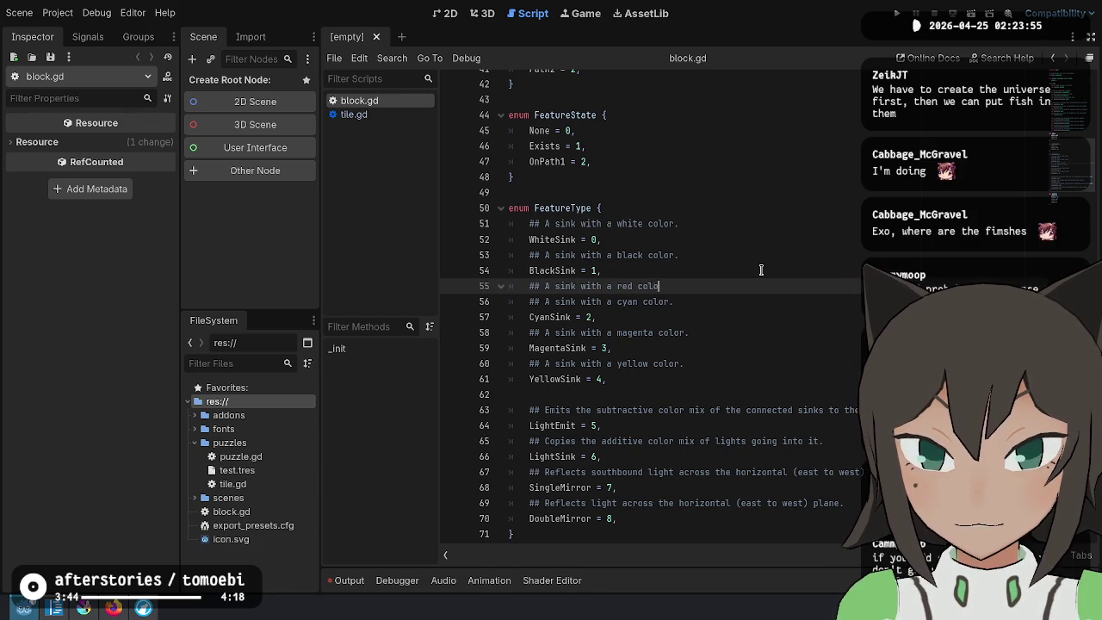
{"action": "type", "text": "r."}
{"action": "key", "text": "Return"}
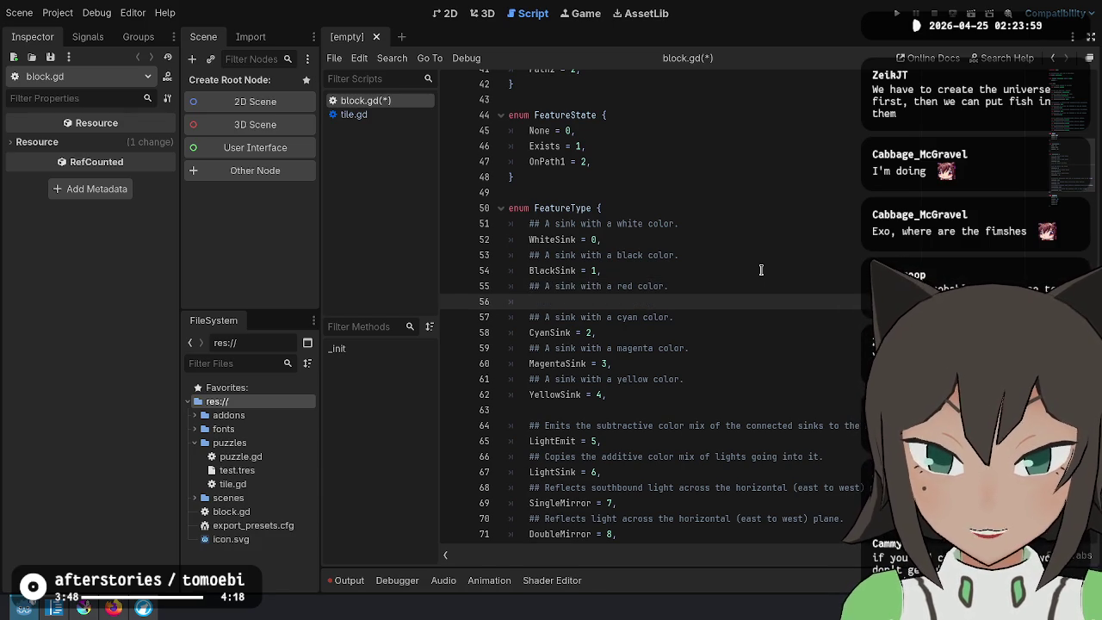
{"action": "type", "text": "RedS"}
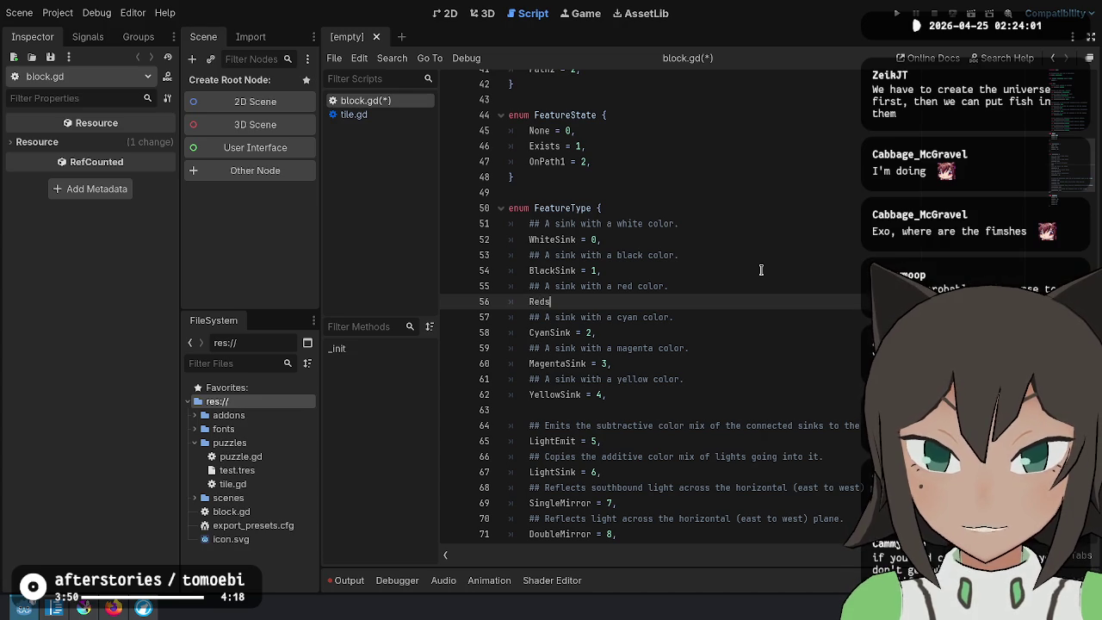
{"action": "type", "text": "2,"}
{"action": "key", "text": "Return"}
{"action": "type", "text": "Blue"}
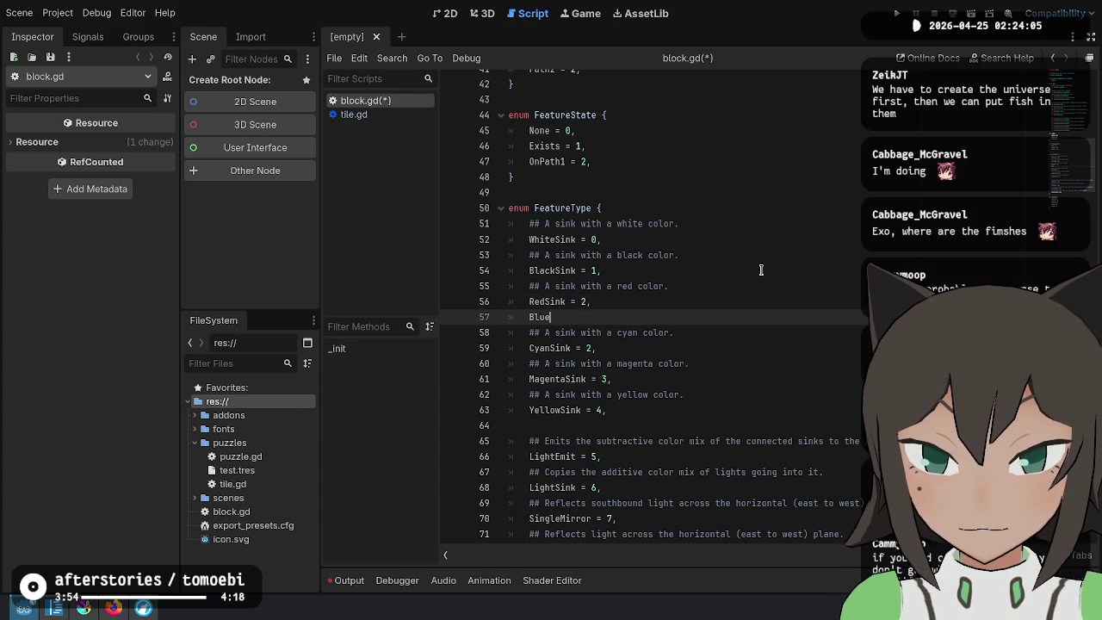
{"action": "type", "text": "Sink = 3,"}
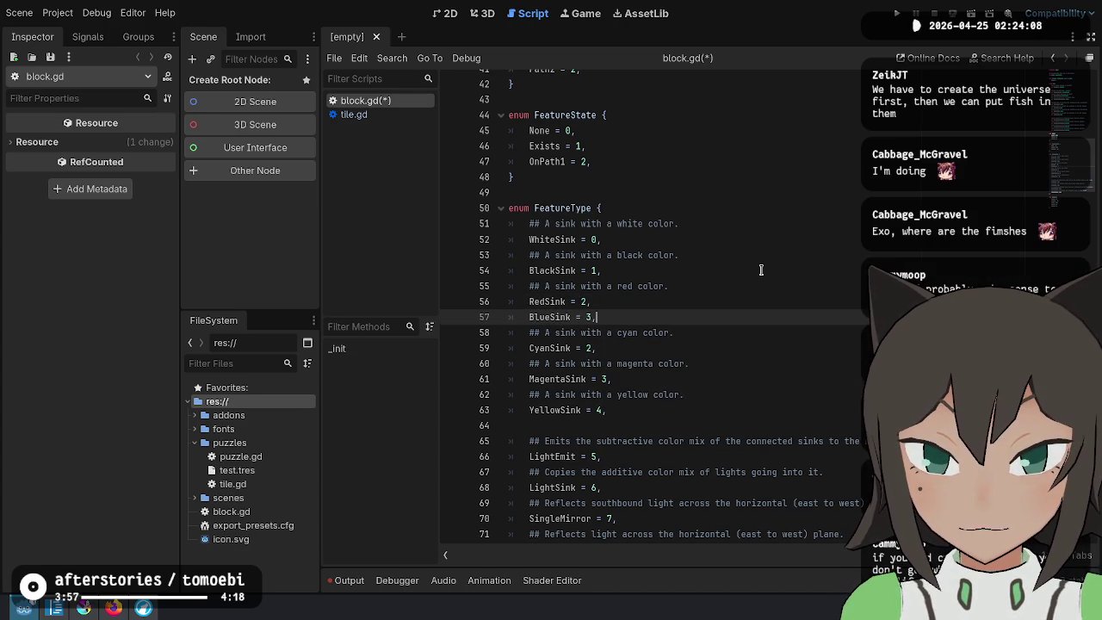
{"action": "key", "text": "Return"}
{"action": "type", "text": "G"}
{"action": "key", "text": "BackSpace"}
{"action": "type", "text": "reenSink = 3"}
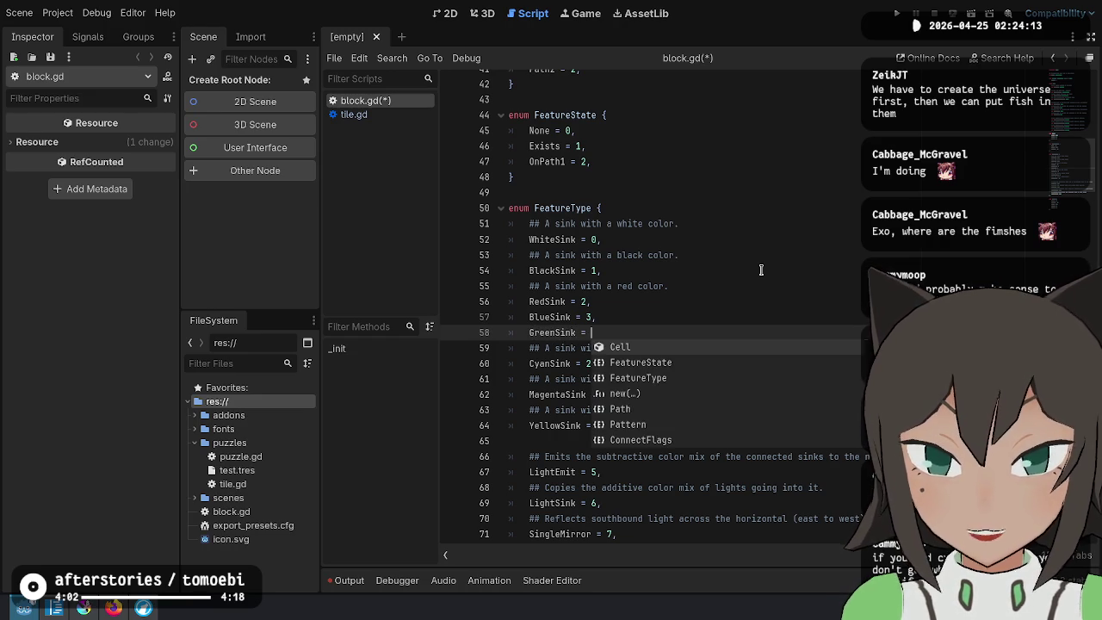
Move BlueSink below GreenSink and fix the trailing commas
{"action": "key", "text": "Up"}
{"action": "key", "text": "alt+Down"}
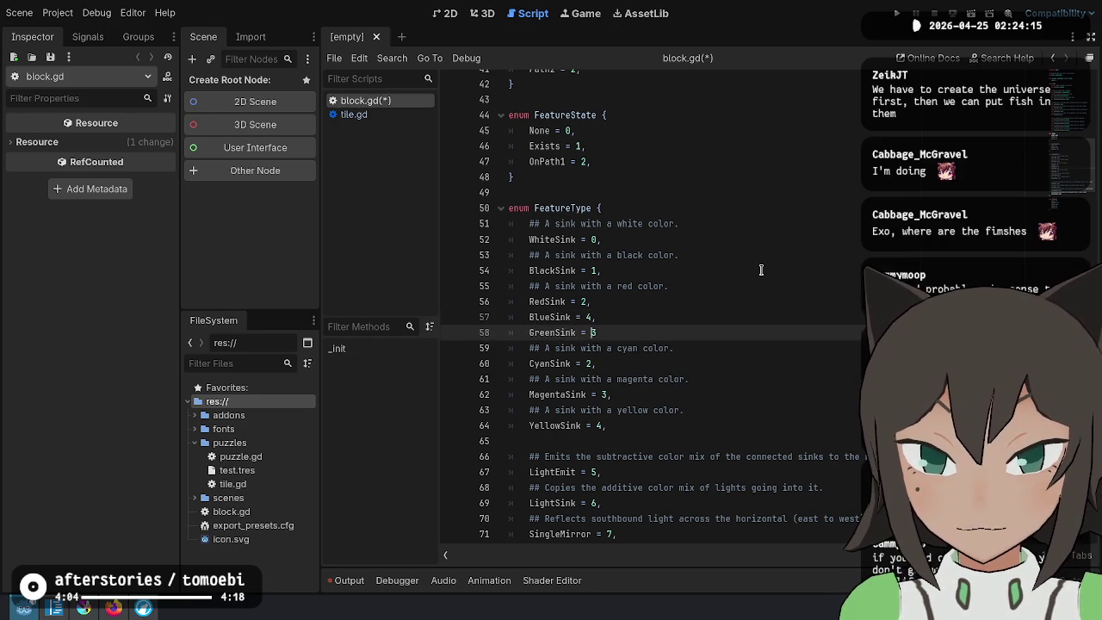
{"action": "key", "text": "Up"}
{"action": "type", "text": ","}
{"action": "key", "text": "Down"}
{"action": "key", "text": "Up"}
{"action": "key", "text": "Up"}
{"action": "key", "text": "Return"}
Add 'green color' and 'blue color' doc comments above GreenSink and BlueSink
{"action": "key", "text": "Up"}
{"action": "key", "text": "Up"}
{"action": "key", "text": "ctrl+c"}
{"action": "key", "text": "Down"}
{"action": "key", "text": "Down"}
{"action": "key", "text": "ctrl+v"}
{"action": "key", "text": "ctrl+Left"}
{"action": "key", "text": "ctrl+BackSpace"}
{"action": "type", "text": "green"}
{"action": "key", "text": "ctrl+c"}
{"action": "key", "text": "Down"}
{"action": "key", "text": "Down"}
{"action": "key", "text": "ctrl+v"}
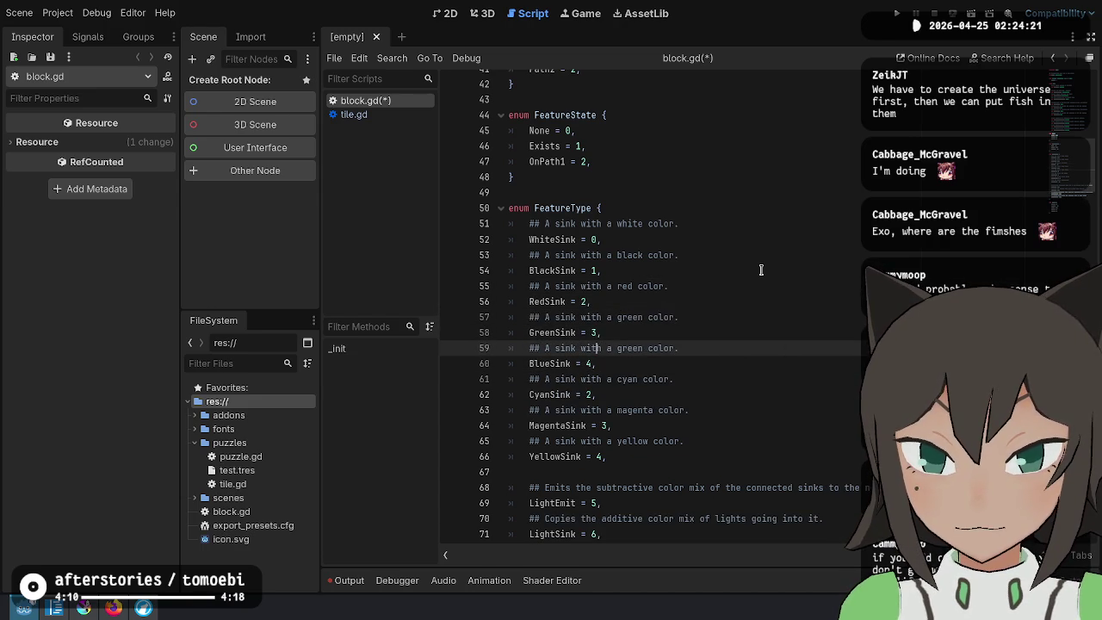
{"action": "key", "text": "ctrl+Delete"}
{"action": "type", "text": "blue"}
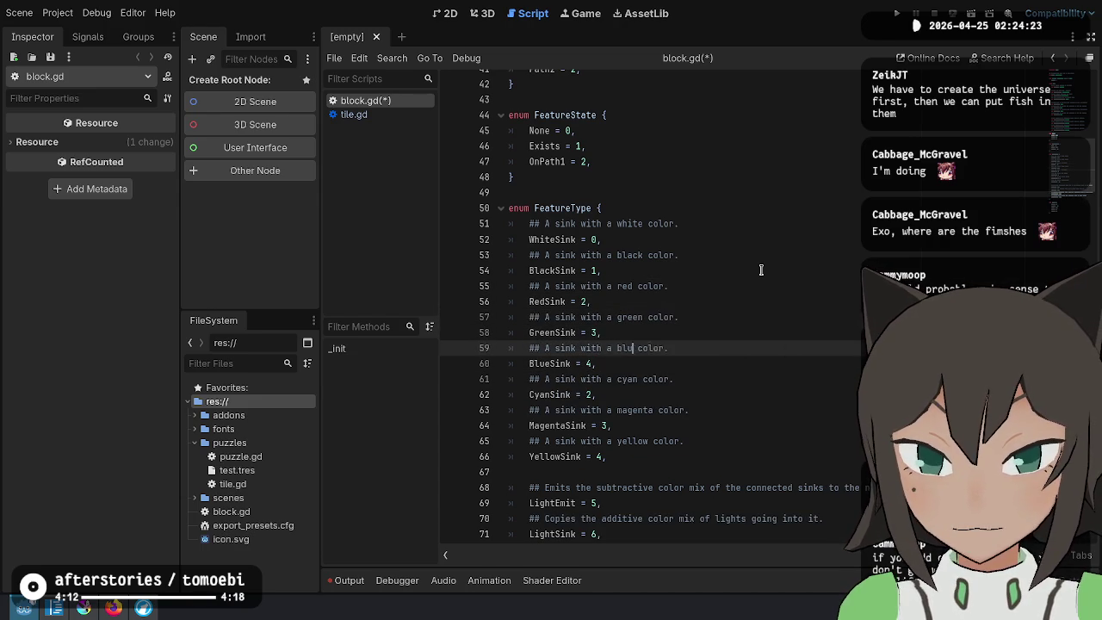
{"action": "key", "text": "Down"}
{"action": "key", "text": "End"}
Renumber CyanSink to 5 and MagentaSink to 6, and fix the YellowSink entry's comma
{"action": "key", "text": "Down"}
{"action": "key", "text": "Down"}
{"action": "key", "text": "Left"}
{"action": "key", "text": "BackSpace"}
{"action": "type", "text": "5"}
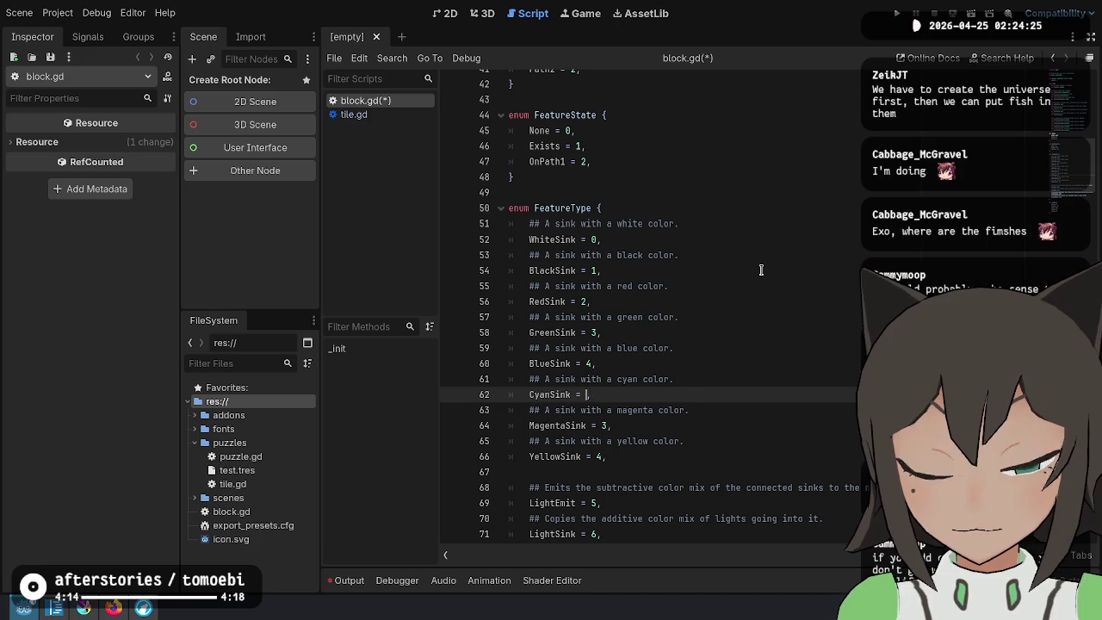
{"action": "key", "text": "Down"}
{"action": "key", "text": "Down"}
{"action": "key", "text": "Left"}
{"action": "key", "text": "End"}
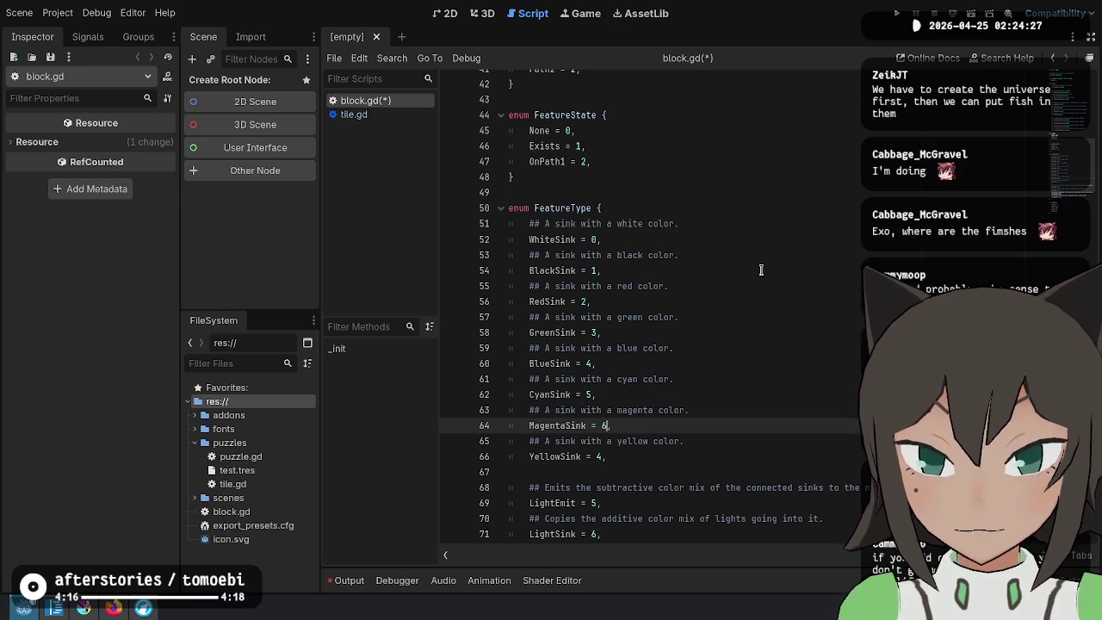
{"action": "type", "text": "6,"}
{"action": "key", "text": "Down"}
{"action": "key", "text": "Down"}
{"action": "key", "text": "BackSpace"}
{"action": "type", "text": ","}
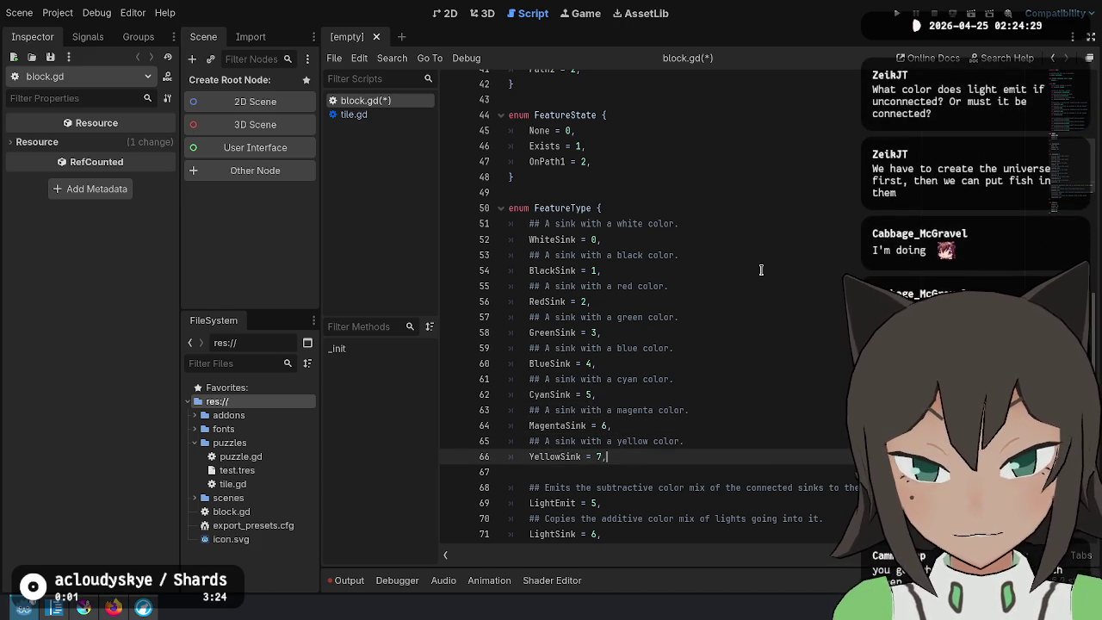
Set LightEmit 8, LightSink 9, SingleMirror 10, DoubleMirror 11 with a trailing comma, then save
{"action": "scroll", "coordinate": [742, 271], "scroll_direction": "down", "scroll_amount": 3}
{"action": "key", "text": "Down"}
{"action": "key", "text": "Down"}
{"action": "key", "text": "Down"}
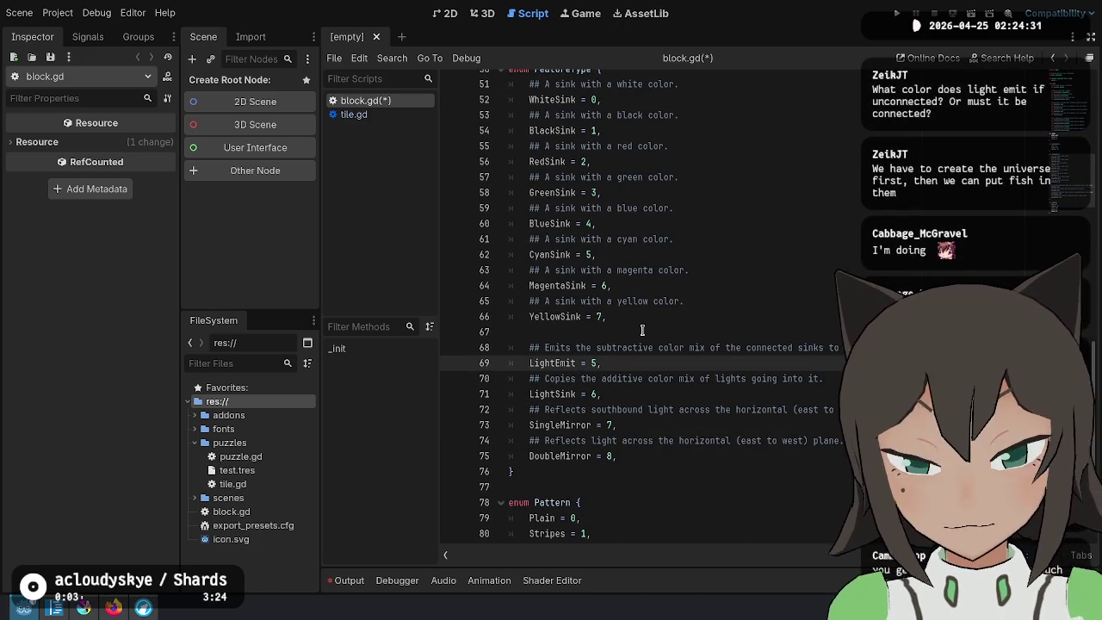
{"action": "key", "text": "BackSpace"}
{"action": "type", "text": "8"}
{"action": "key", "text": "Down"}
{"action": "key", "text": "Down"}
{"action": "key", "text": "BackSpace"}
{"action": "type", "text": "9"}
{"action": "key", "text": "Down"}
{"action": "key", "text": "Down"}
{"action": "key", "text": "BackSpace"}
{"action": "type", "text": "10"}
{"action": "key", "text": "Down"}
{"action": "key", "text": "Down"}
{"action": "type", "text": ","}
{"action": "key", "text": "ctrl+s"}
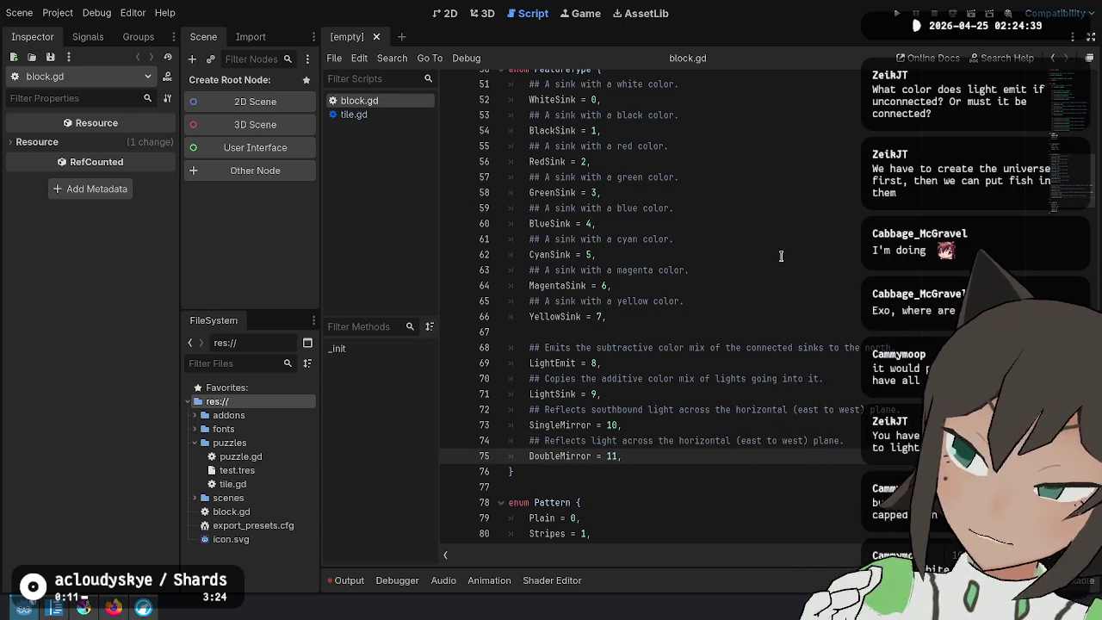
Review the YellowSink and LightSink entries in the updated FeatureType enum
{"action": "left_click", "coordinate": [800, 310]}
{"action": "left_click", "coordinate": [789, 329]}
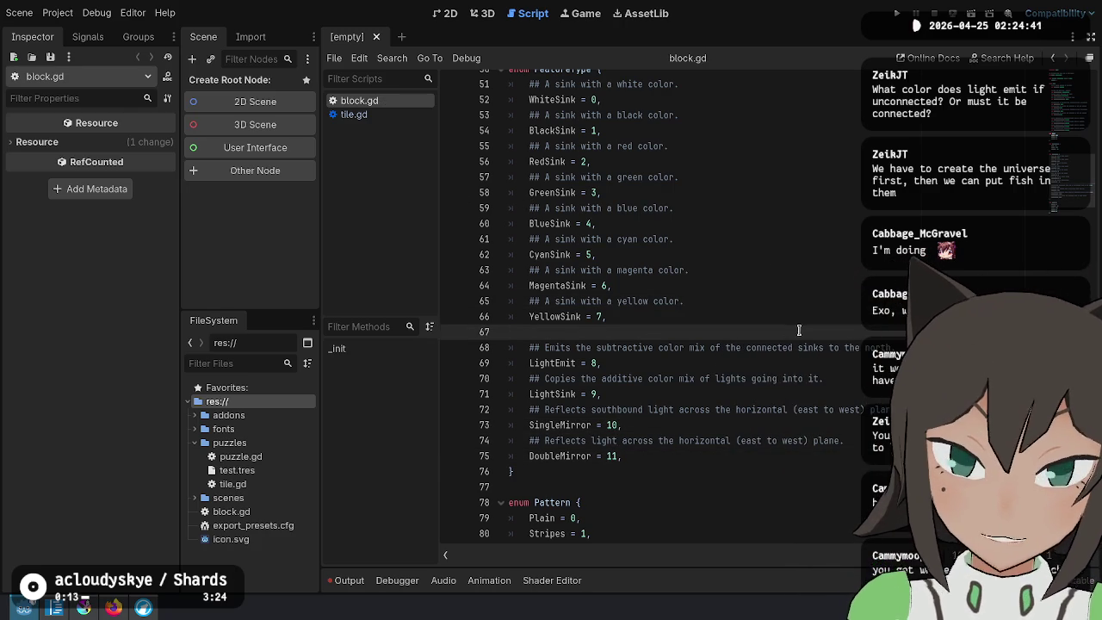
{"action": "left_click", "coordinate": [716, 379]}
{"action": "left_click", "coordinate": [800, 396]}
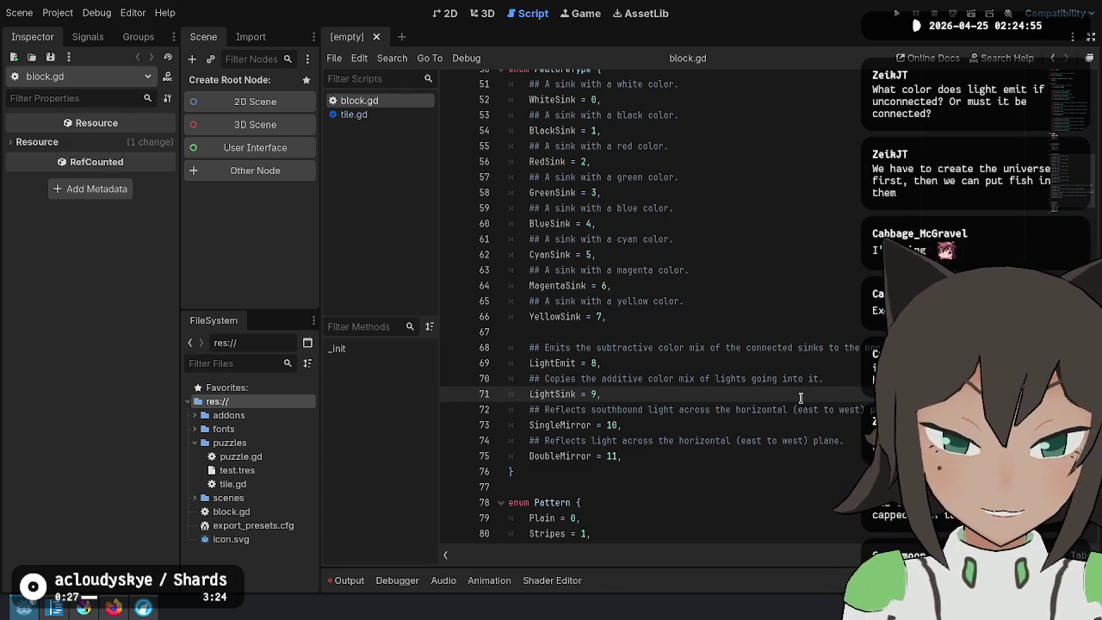
{"action": "key", "text": "Up"}
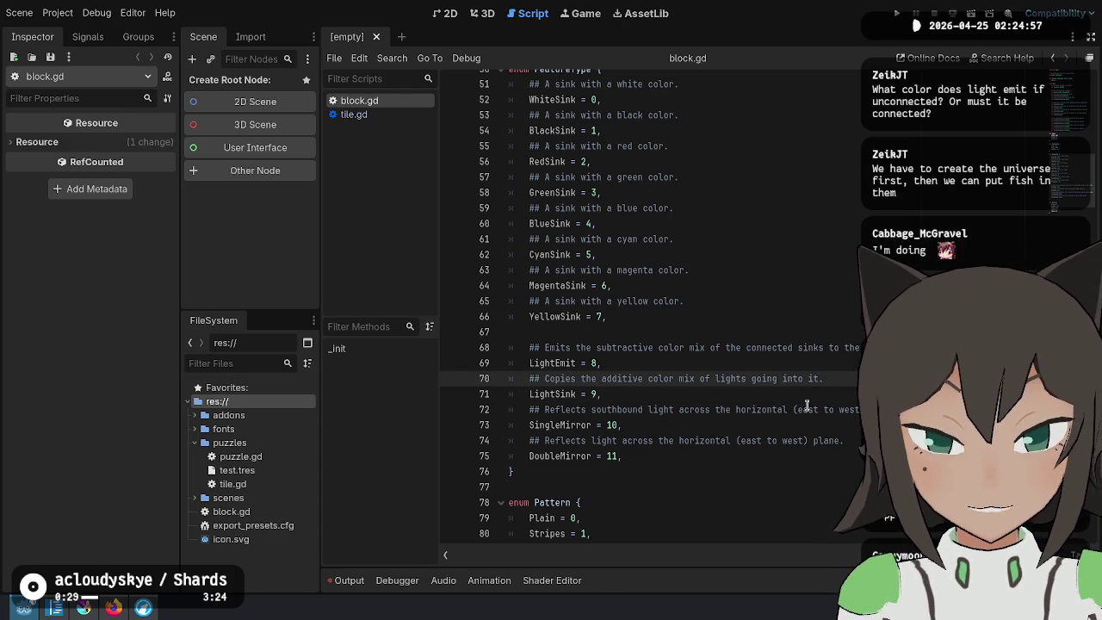
{"action": "key", "text": "Up"}
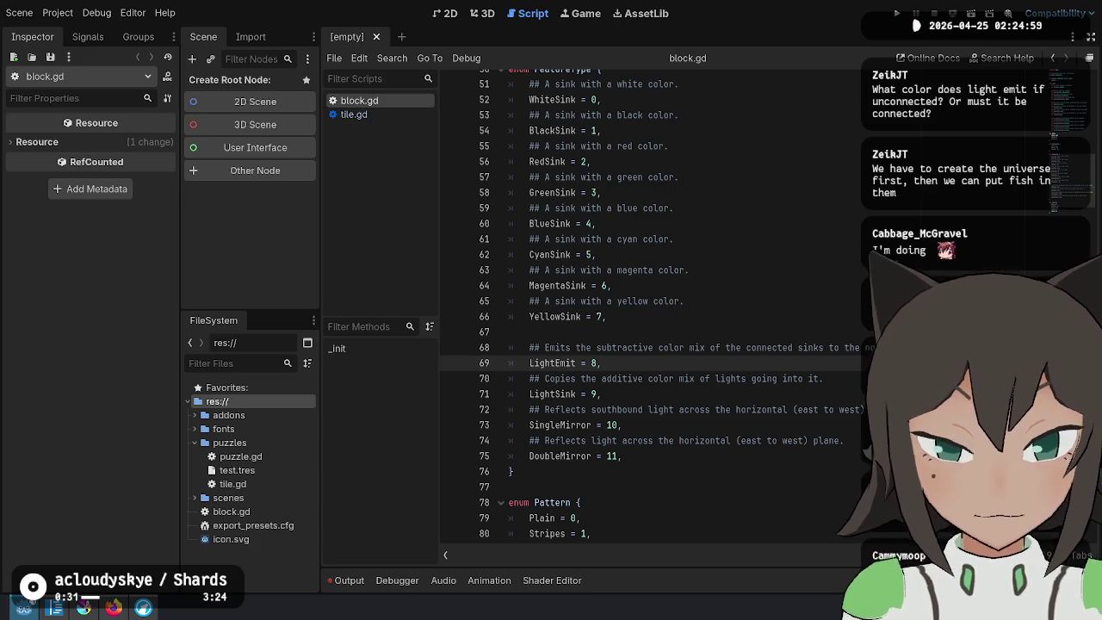
{"action": "key", "text": "Up"}
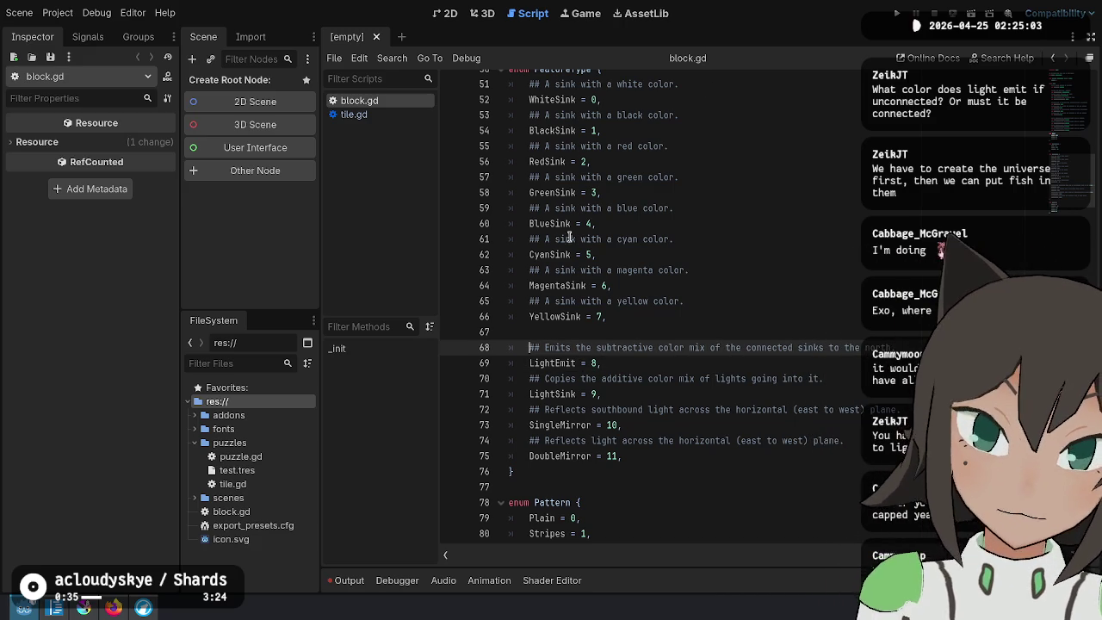
{"action": "left_click", "coordinate": [722, 437]}
{"action": "key", "text": "Down"}
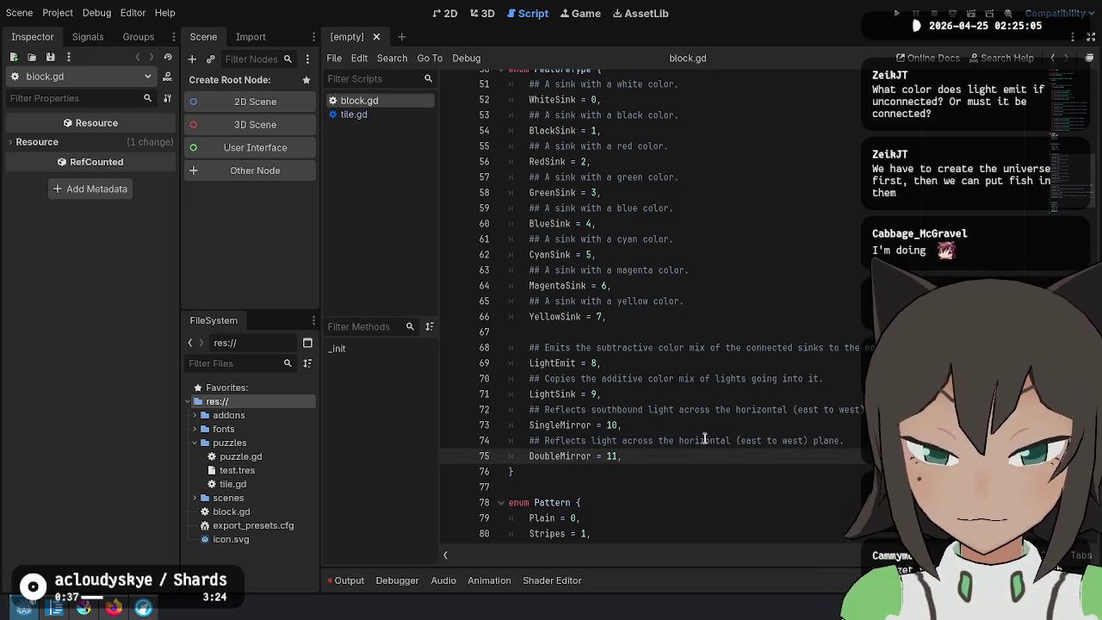
{"action": "mouse_move", "coordinate": [651, 384]}
{"action": "left_mouse_down"}
{"action": "mouse_move", "coordinate": [824, 379]}
{"action": "mouse_move", "coordinate": [603, 394]}
{"action": "left_mouse_up"}
{"action": "key", "text": "Up"}
{"action": "key", "text": "Up"}
{"action": "key", "text": "Up"}
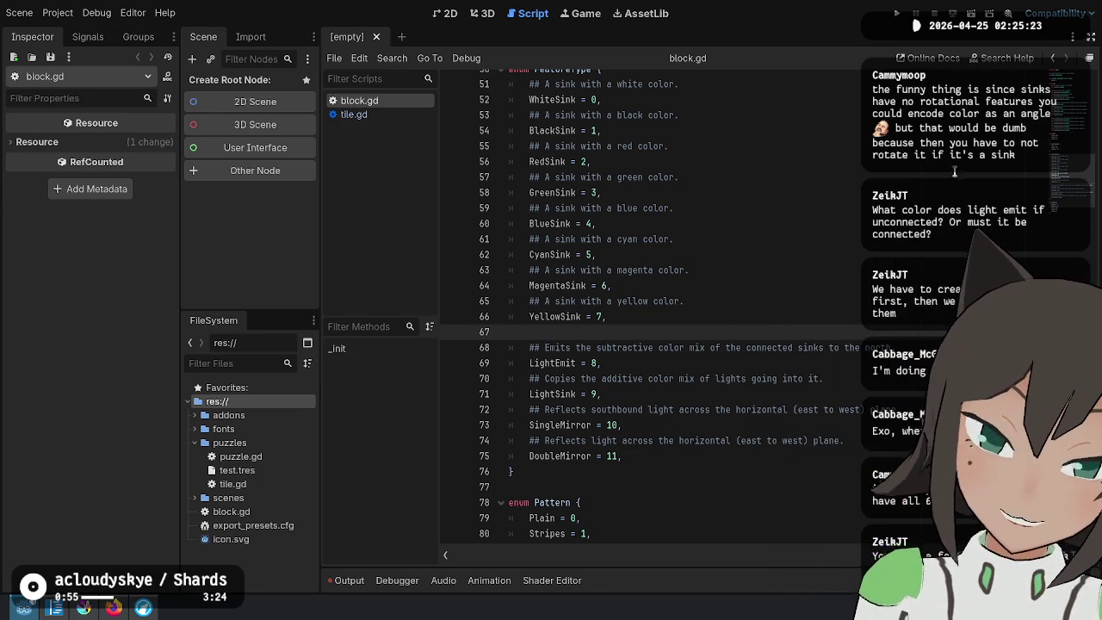
{"action": "scroll", "coordinate": [829, 165], "scroll_direction": "up", "scroll_amount": 4}
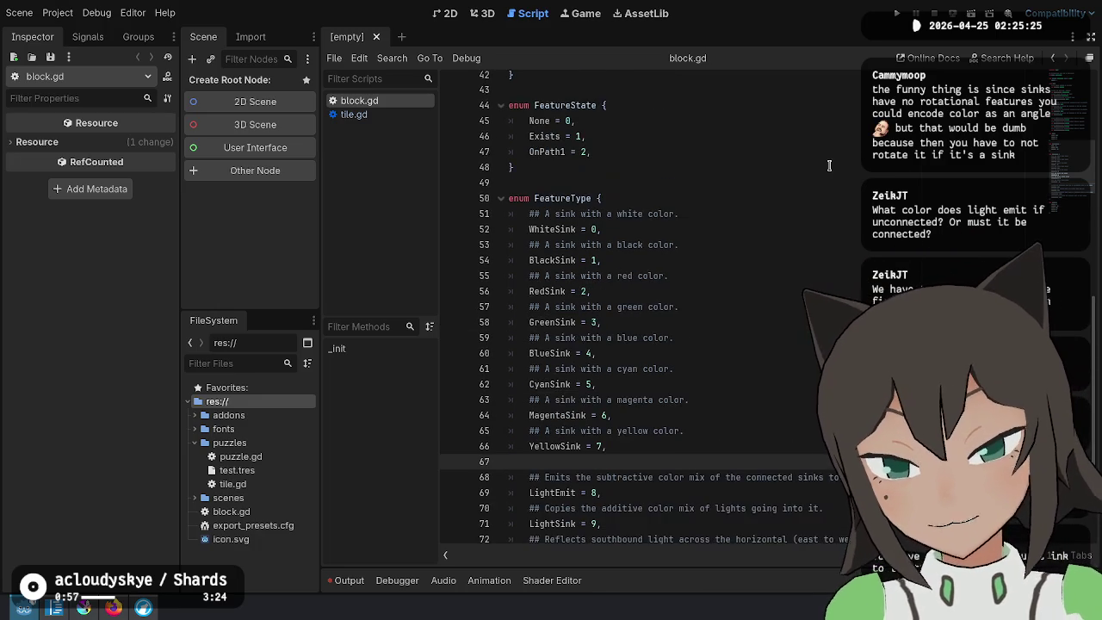
{"action": "scroll", "coordinate": [740, 278], "scroll_direction": "down", "scroll_amount": 3}
{"action": "scroll", "coordinate": [741, 278], "scroll_direction": "down", "scroll_amount": 1}
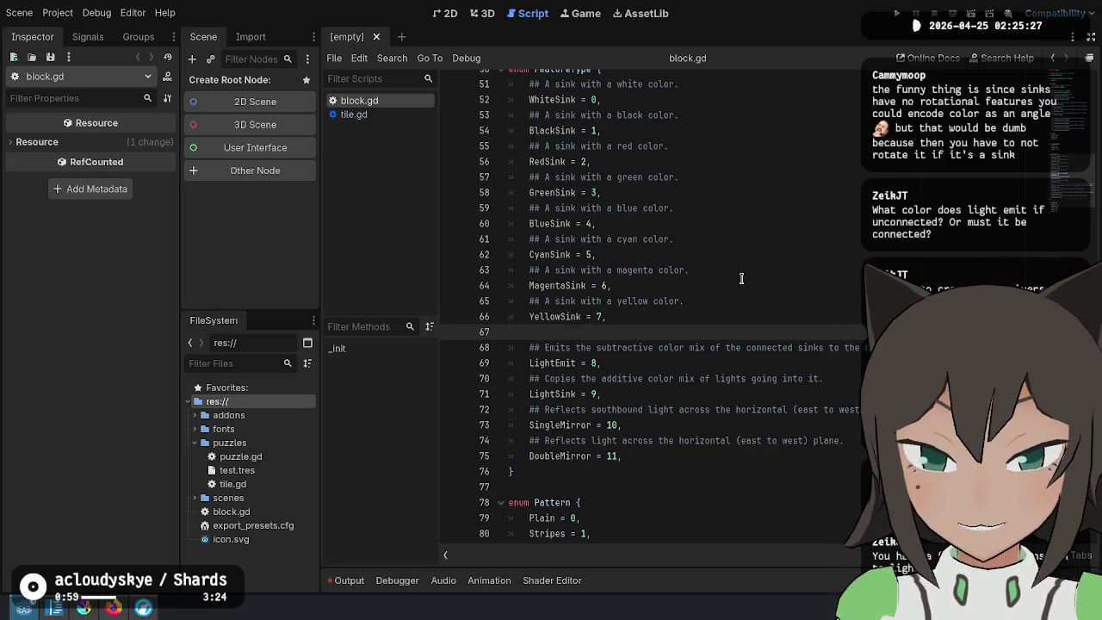
{"action": "scroll", "coordinate": [740, 278], "scroll_direction": "up", "scroll_amount": 3}
{"action": "left_click_drag", "start_coordinate": [671, 160], "coordinate": [754, 508]}
{"action": "scroll", "coordinate": [758, 482], "scroll_direction": "down", "scroll_amount": 3}
{"action": "left_click", "coordinate": [778, 407]}
{"action": "scroll", "coordinate": [671, 284], "scroll_direction": "up", "scroll_amount": 3}
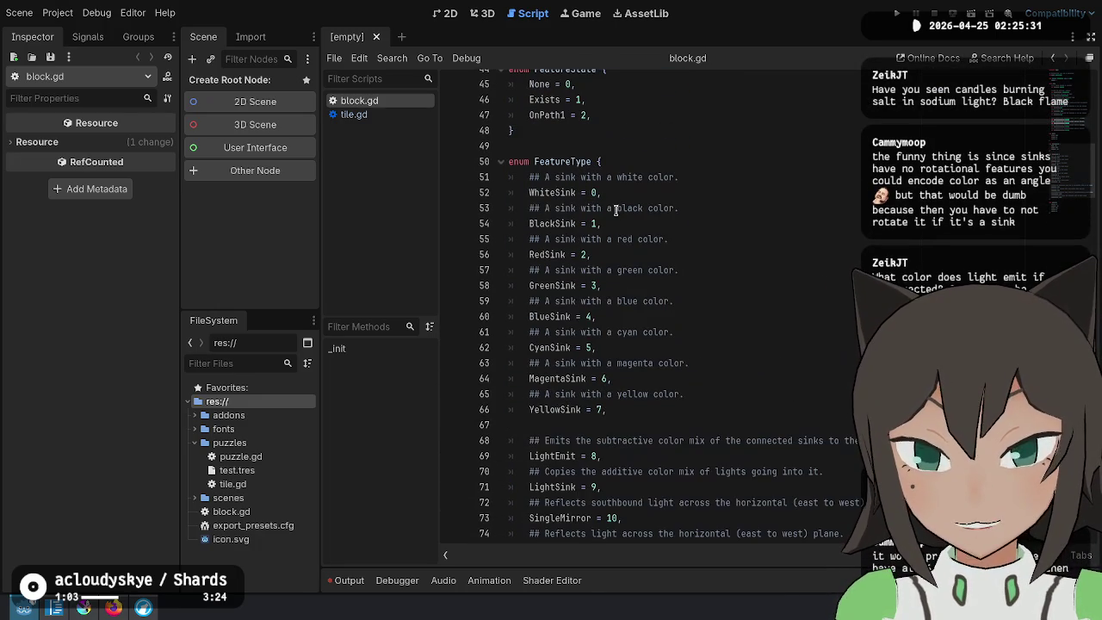
{"action": "scroll", "coordinate": [642, 318], "scroll_direction": "down", "scroll_amount": 1}
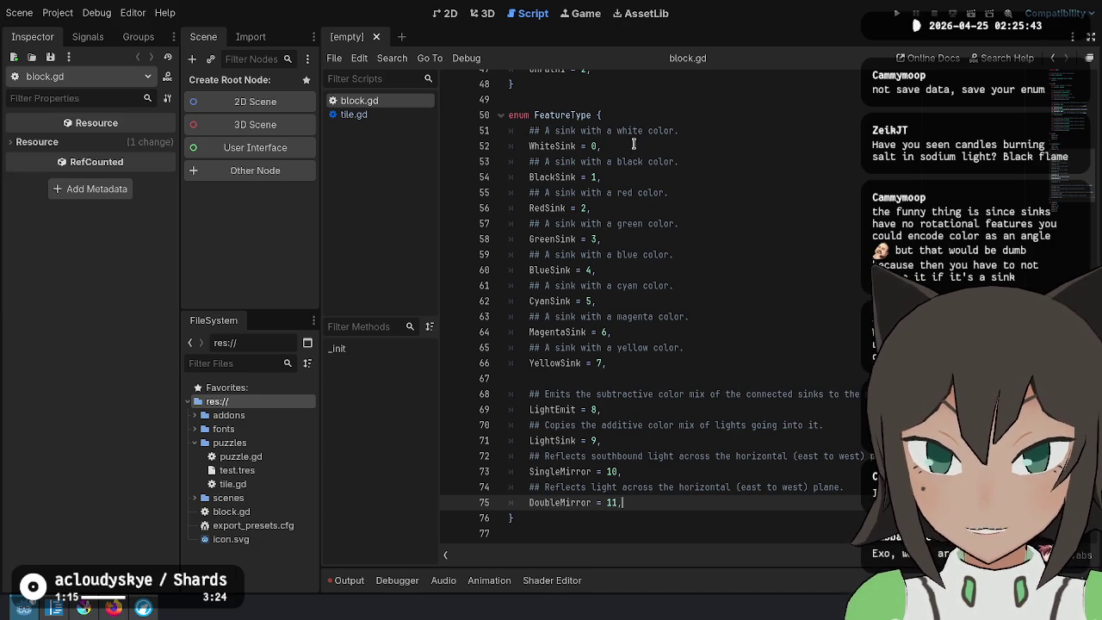
{"action": "left_click", "coordinate": [591, 112]}
{"action": "left_click", "coordinate": [760, 441]}
{"action": "left_click", "coordinate": [824, 414]}
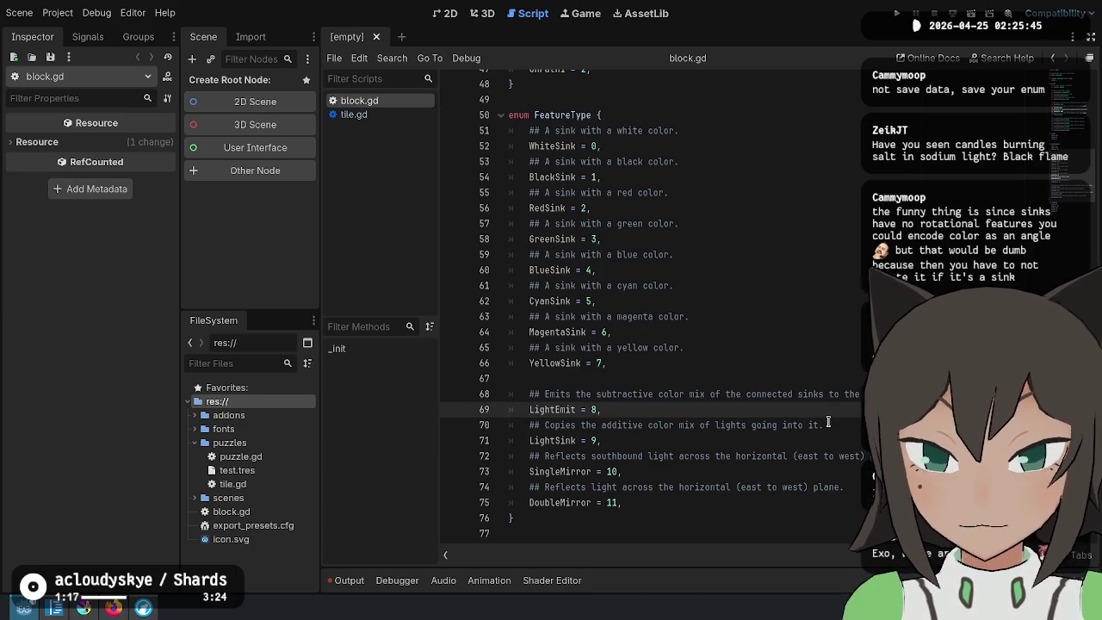
{"action": "type", "text": "("}
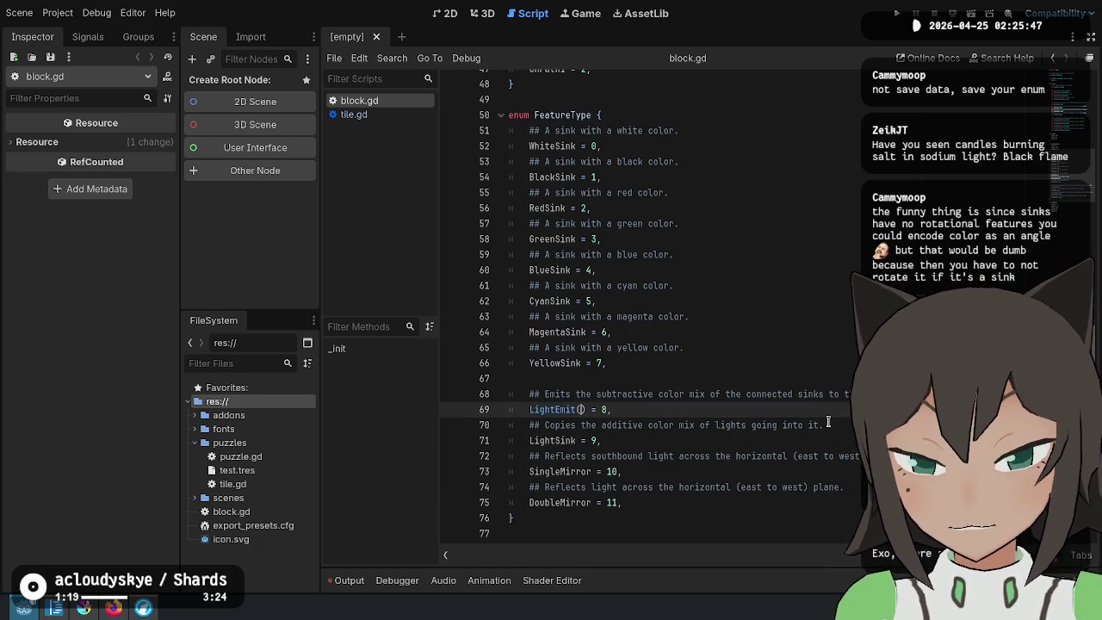
{"action": "type", "text": "rotation"}
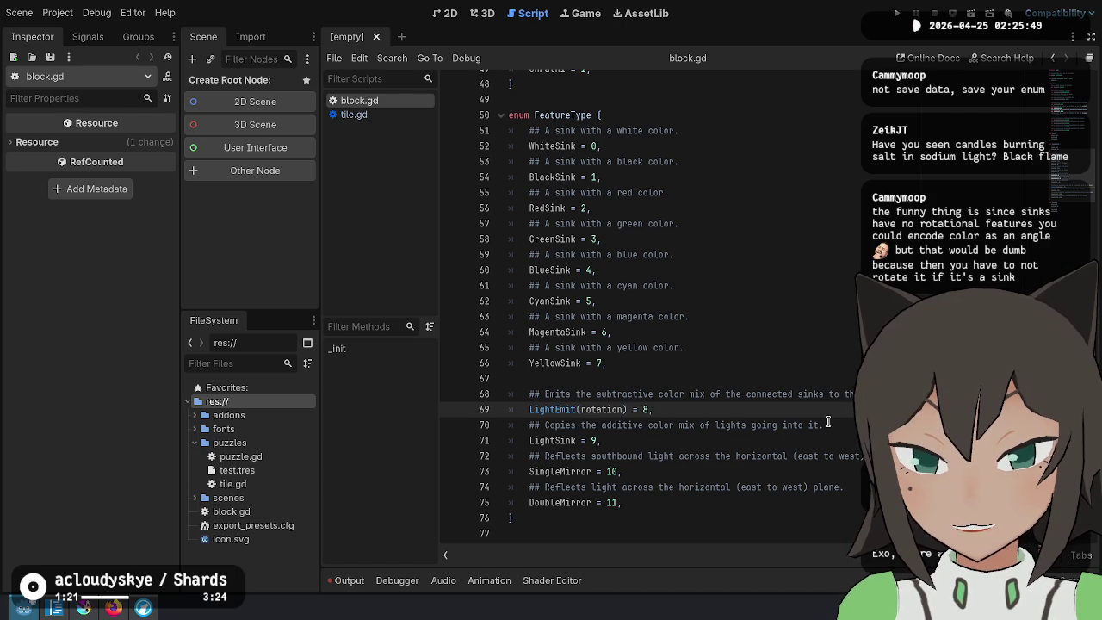
{"action": "key", "text": "BackSpace"}
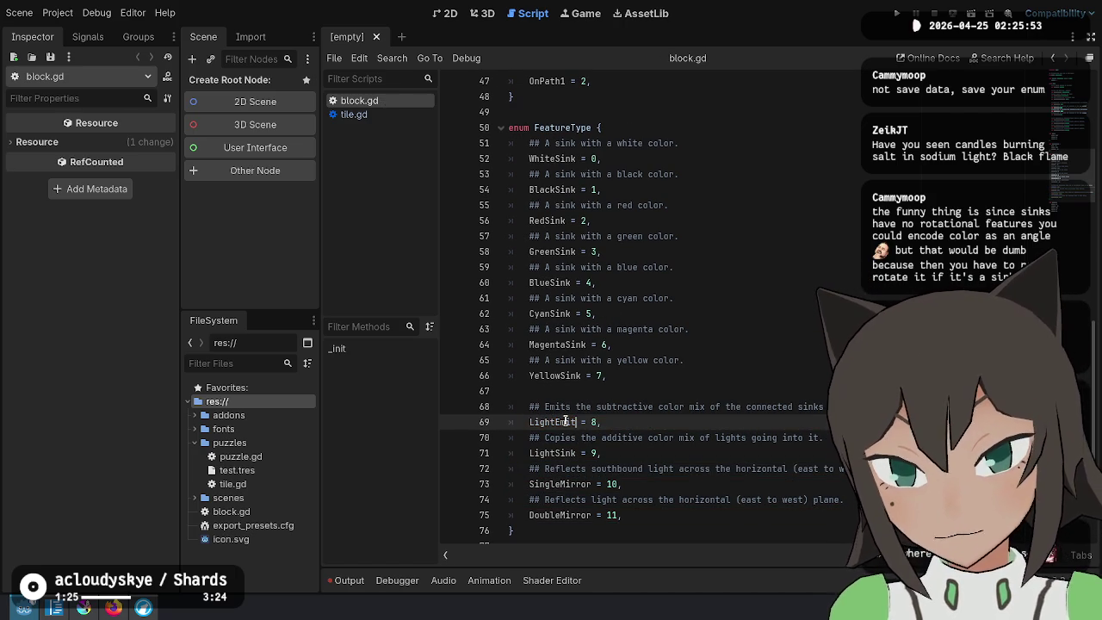
{"action": "left_click", "coordinate": [681, 439]}
{"action": "left_click", "coordinate": [712, 456]}
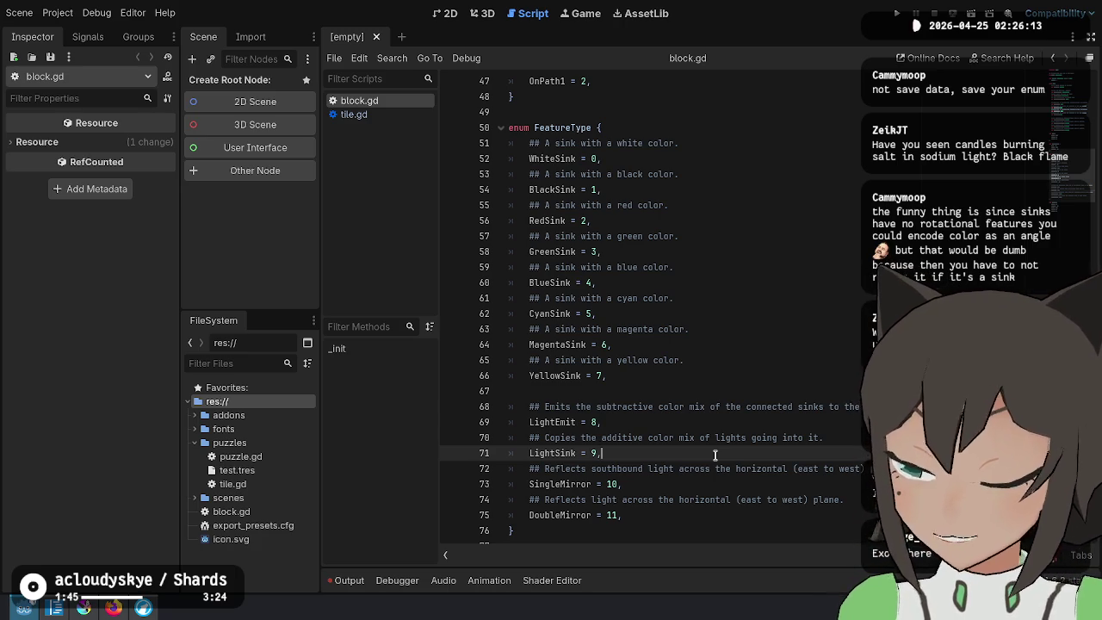
{"action": "left_click", "coordinate": [763, 236]}
{"action": "left_click", "coordinate": [806, 195]}
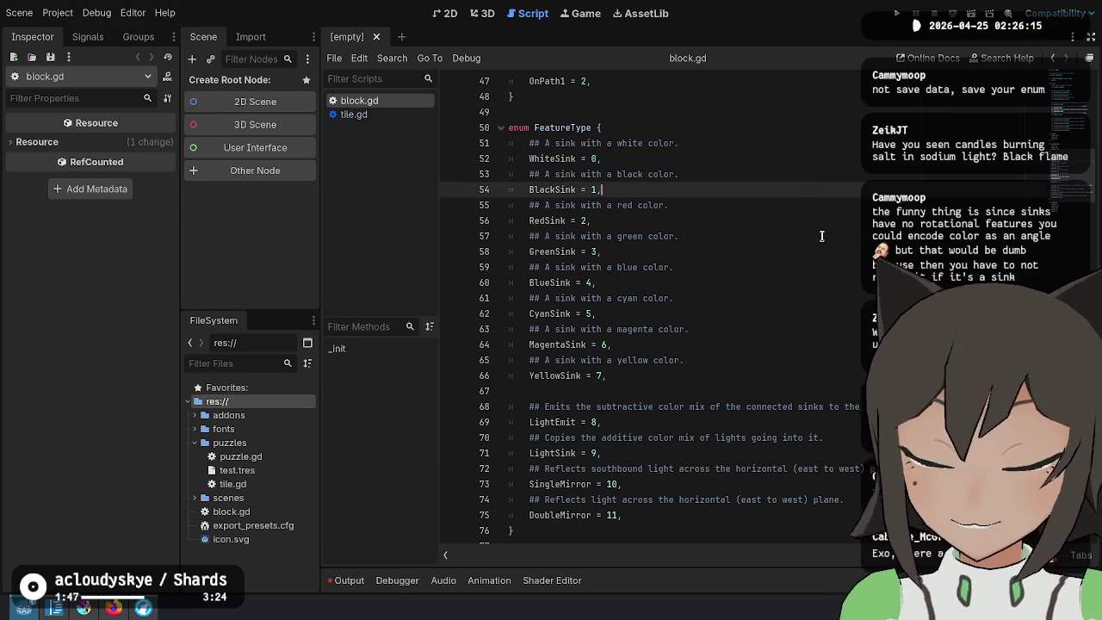
Start a new func encode() method in the Cell class after the pattern variables
{"action": "scroll", "coordinate": [780, 306], "scroll_direction": "down", "scroll_amount": 3}
{"action": "left_click", "coordinate": [738, 441]}
{"action": "left_click", "coordinate": [824, 284]}
{"action": "scroll", "coordinate": [824, 275], "scroll_direction": "up", "scroll_amount": 10}
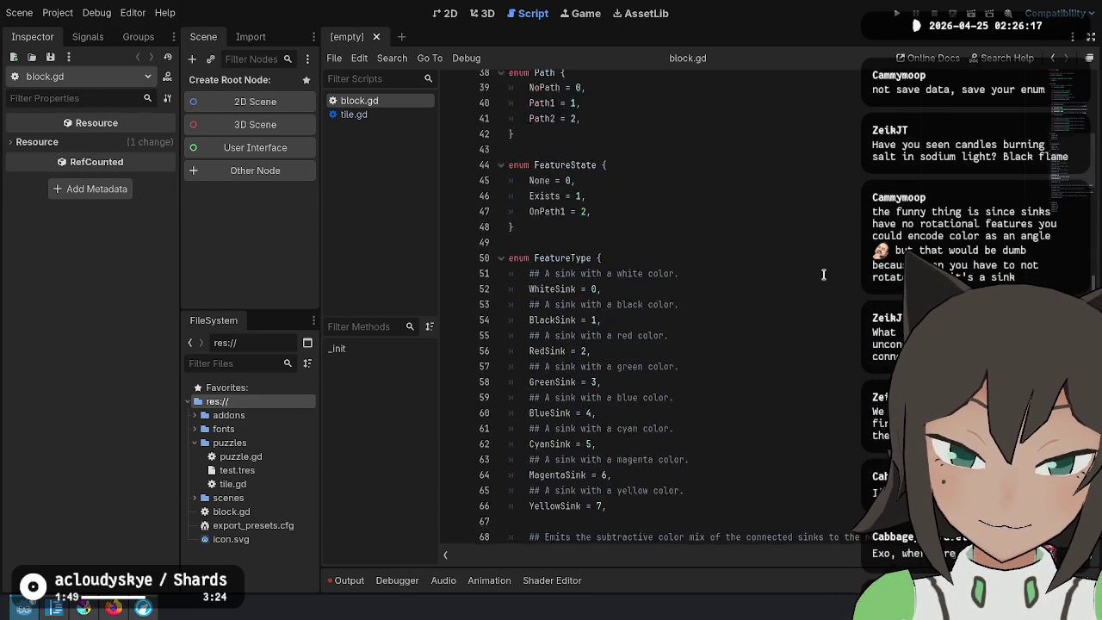
{"action": "left_click", "coordinate": [823, 273]}
{"action": "scroll", "coordinate": [824, 274], "scroll_direction": "up", "scroll_amount": 8}
{"action": "left_click", "coordinate": [759, 222]}
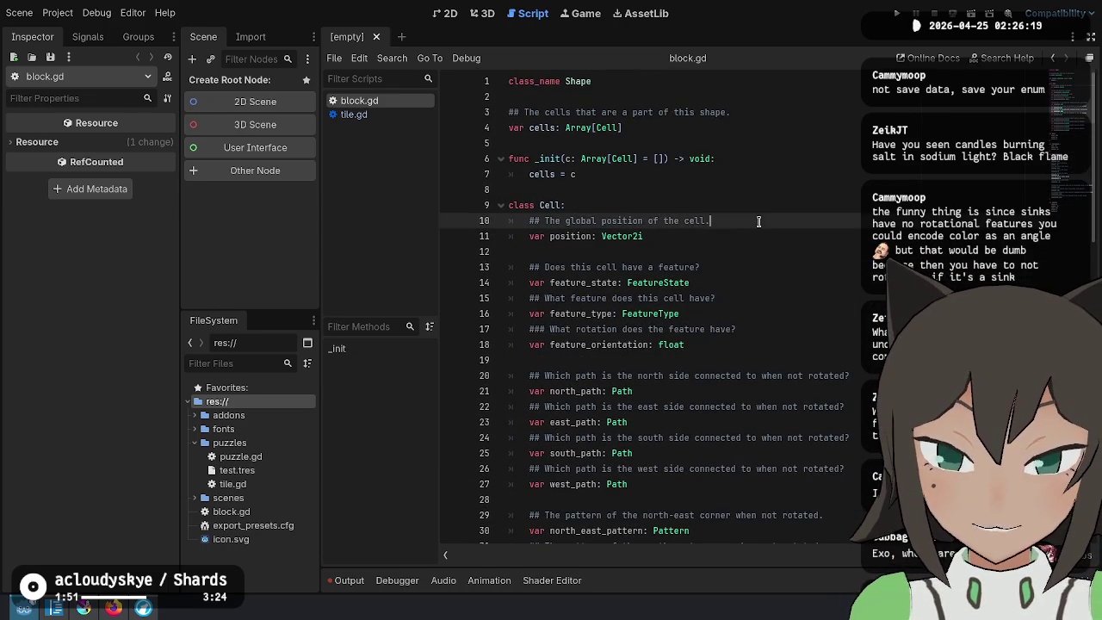
{"action": "scroll", "coordinate": [726, 398], "scroll_direction": "down", "scroll_amount": 4}
{"action": "scroll", "coordinate": [726, 397], "scroll_direction": "down", "scroll_amount": 2}
{"action": "left_click", "coordinate": [756, 348]}
{"action": "key", "text": "Return"}
{"action": "key", "text": "Return"}
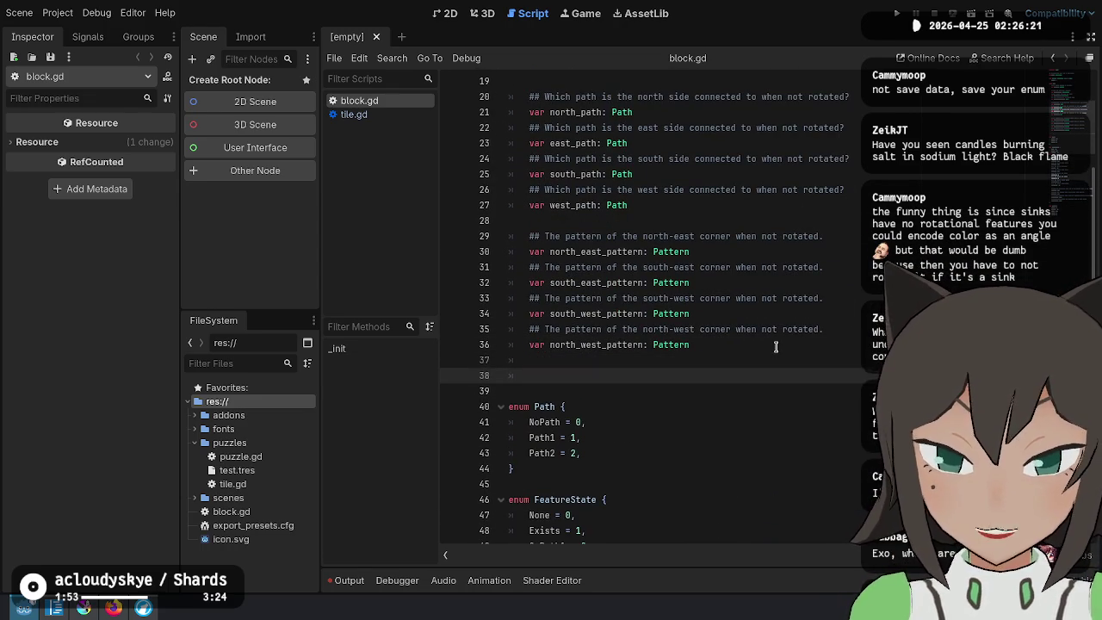
{"action": "type", "text": "func e"}
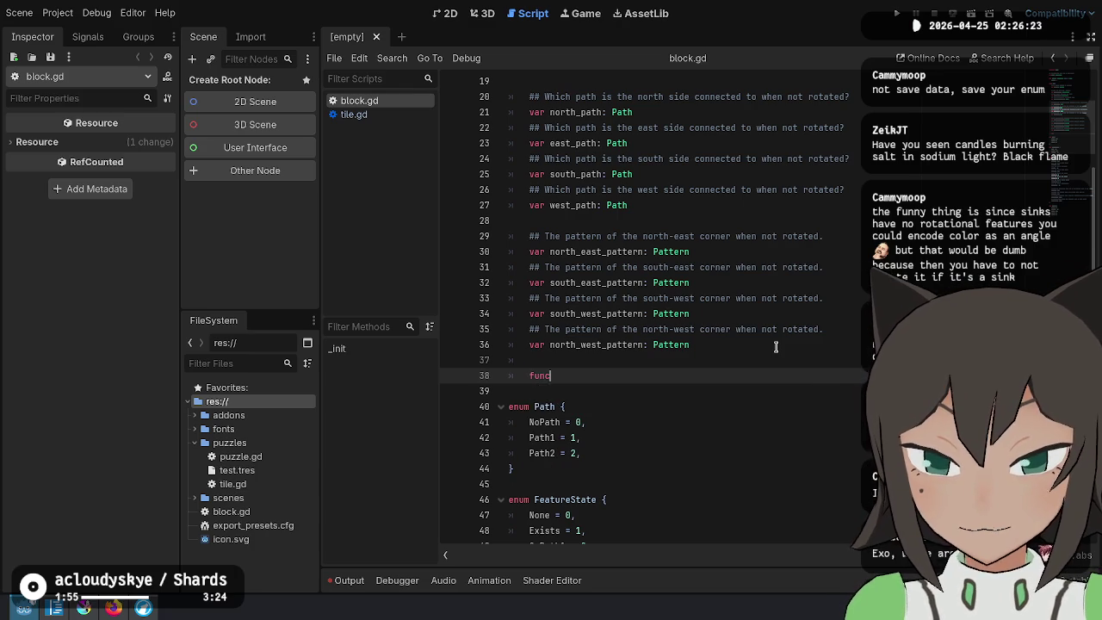
{"action": "type", "text": "ncode() ->"}
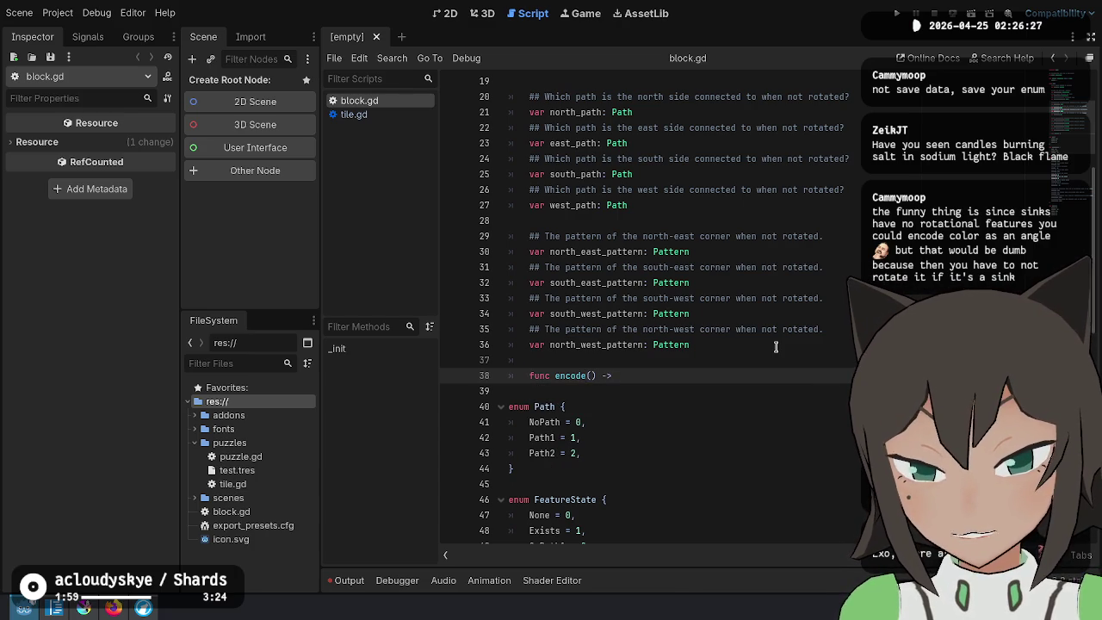
Inspect the Cell class's position, feature and path variable declarations
{"action": "scroll", "coordinate": [708, 268], "scroll_direction": "up", "scroll_amount": 5}
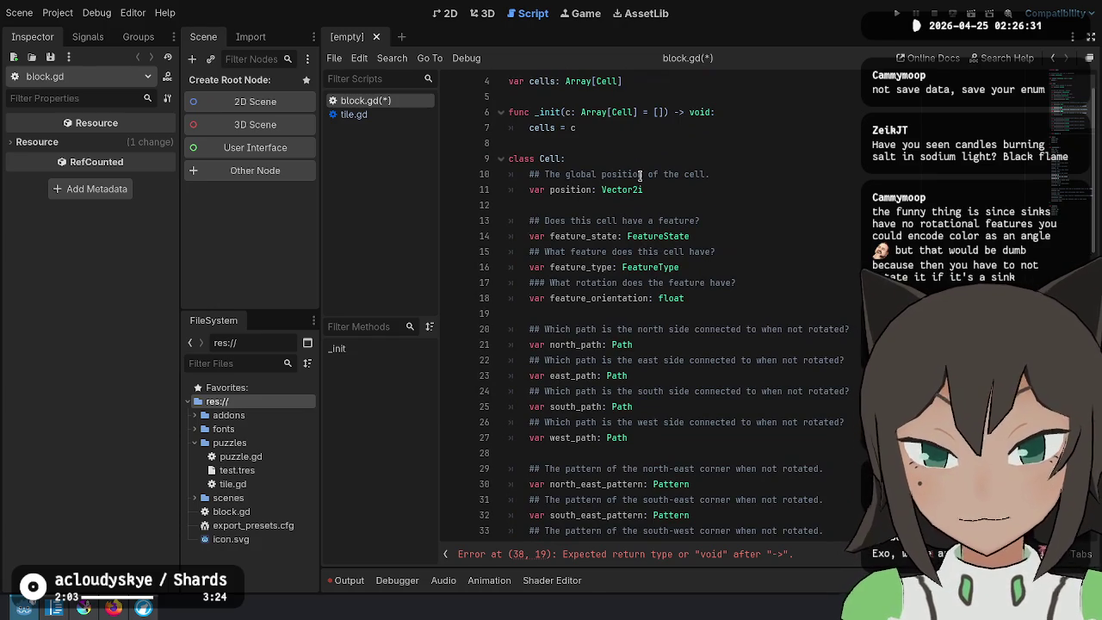
{"action": "double_click", "coordinate": [633, 190]}
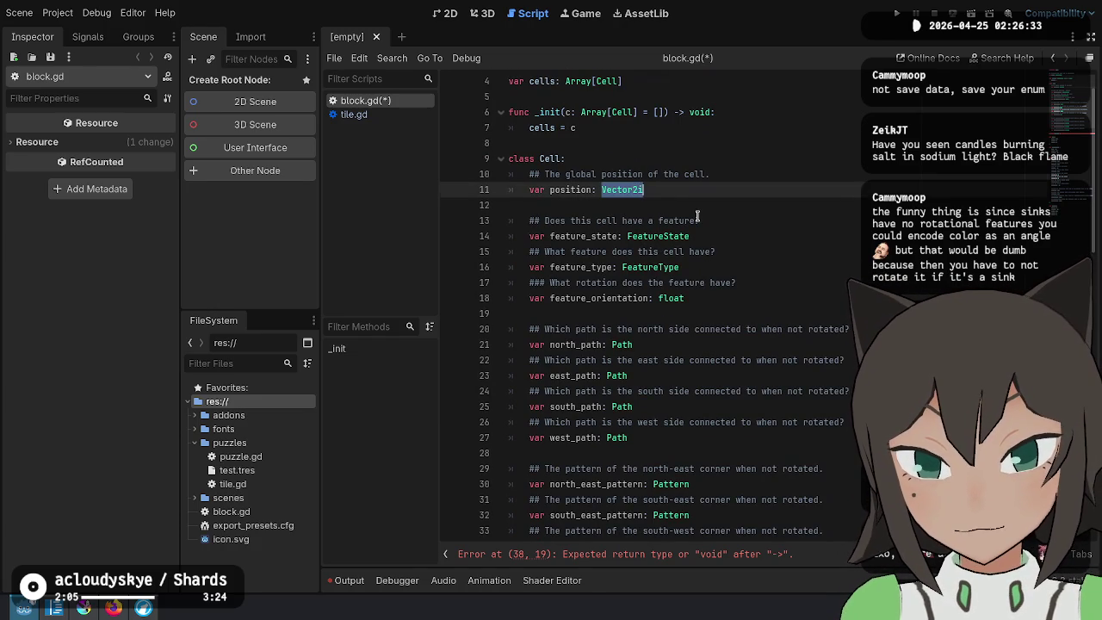
{"action": "scroll", "coordinate": [698, 216], "scroll_direction": "down", "scroll_amount": 3}
{"action": "scroll", "coordinate": [697, 215], "scroll_direction": "up", "scroll_amount": 2}
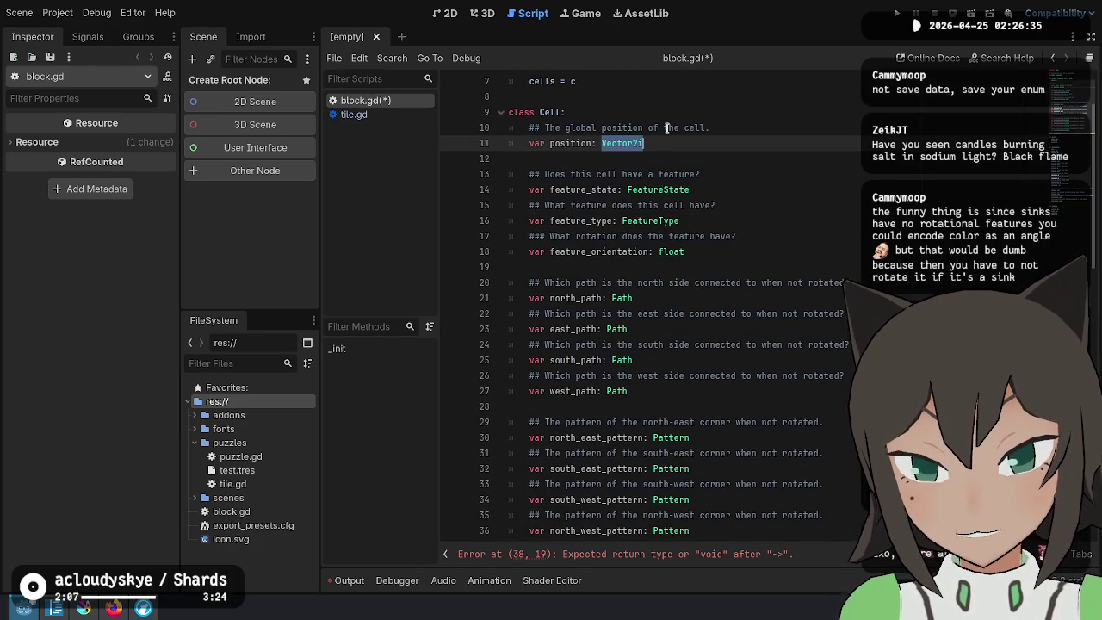
{"action": "left_click_drag", "start_coordinate": [521, 282], "coordinate": [607, 391]}
{"action": "scroll", "coordinate": [772, 362], "scroll_direction": "down", "scroll_amount": 10}
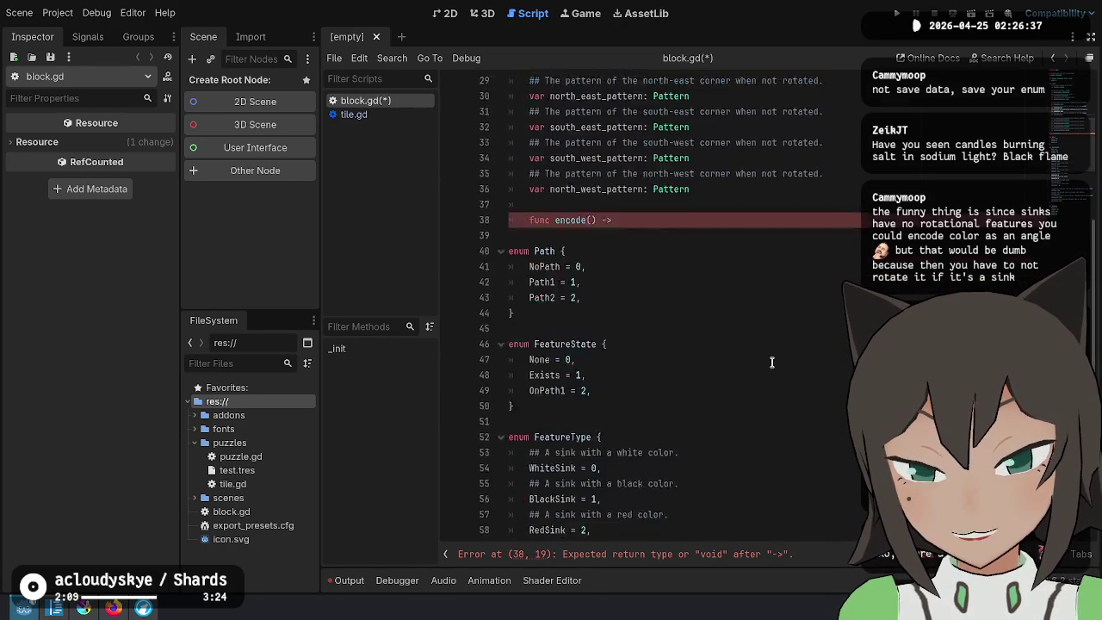
{"action": "scroll", "coordinate": [771, 362], "scroll_direction": "down", "scroll_amount": 2}
{"action": "scroll", "coordinate": [766, 360], "scroll_direction": "up", "scroll_amount": 12}
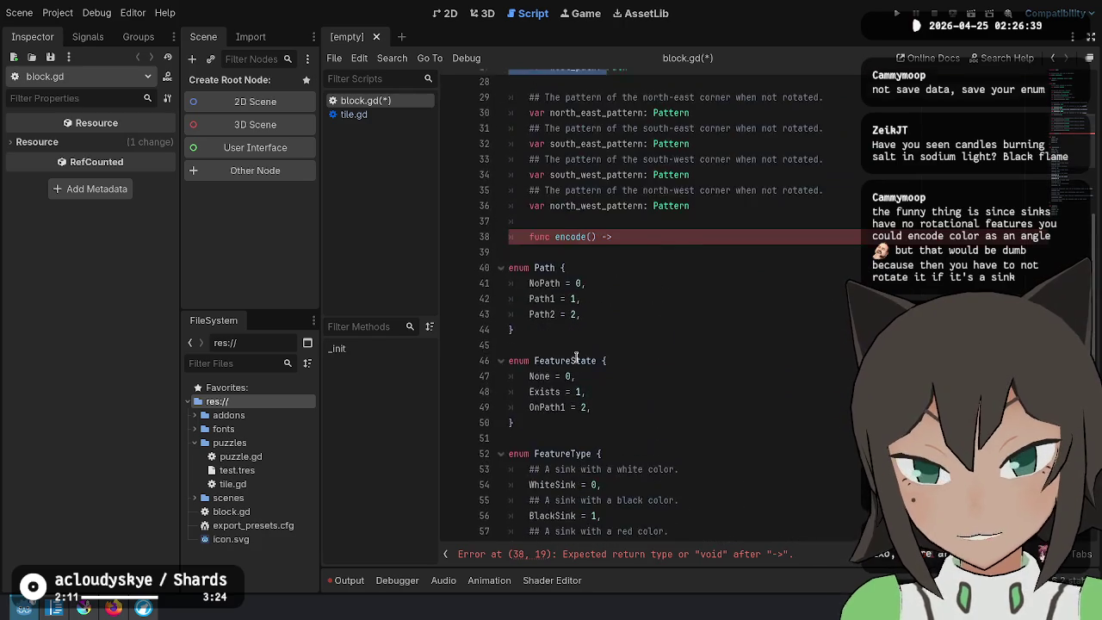
{"action": "mouse_move", "coordinate": [569, 190]}
{"action": "left_mouse_down"}
{"action": "mouse_move", "coordinate": [597, 299]}
{"action": "mouse_move", "coordinate": [603, 422]}
{"action": "mouse_move", "coordinate": [617, 441]}
{"action": "left_mouse_up"}
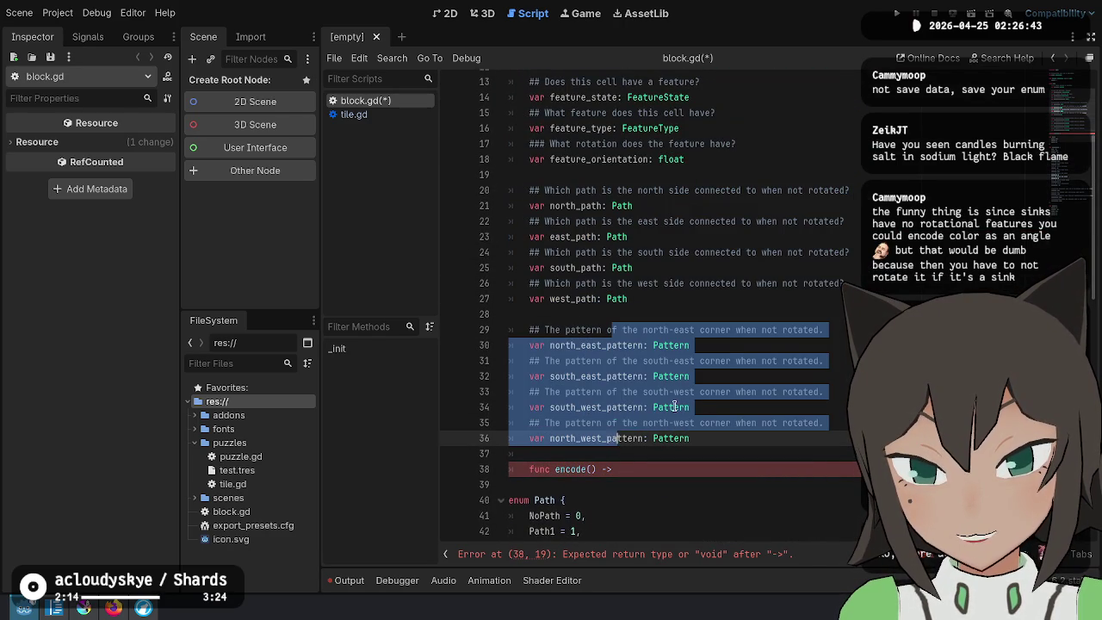
{"action": "left_click", "coordinate": [711, 441]}
{"action": "left_click", "coordinate": [670, 454]}
{"action": "mouse_move", "coordinate": [640, 190]}
{"action": "left_mouse_down"}
{"action": "mouse_move", "coordinate": [633, 310]}
{"action": "mouse_move", "coordinate": [675, 336]}
{"action": "mouse_move", "coordinate": [685, 438]}
{"action": "left_mouse_up"}
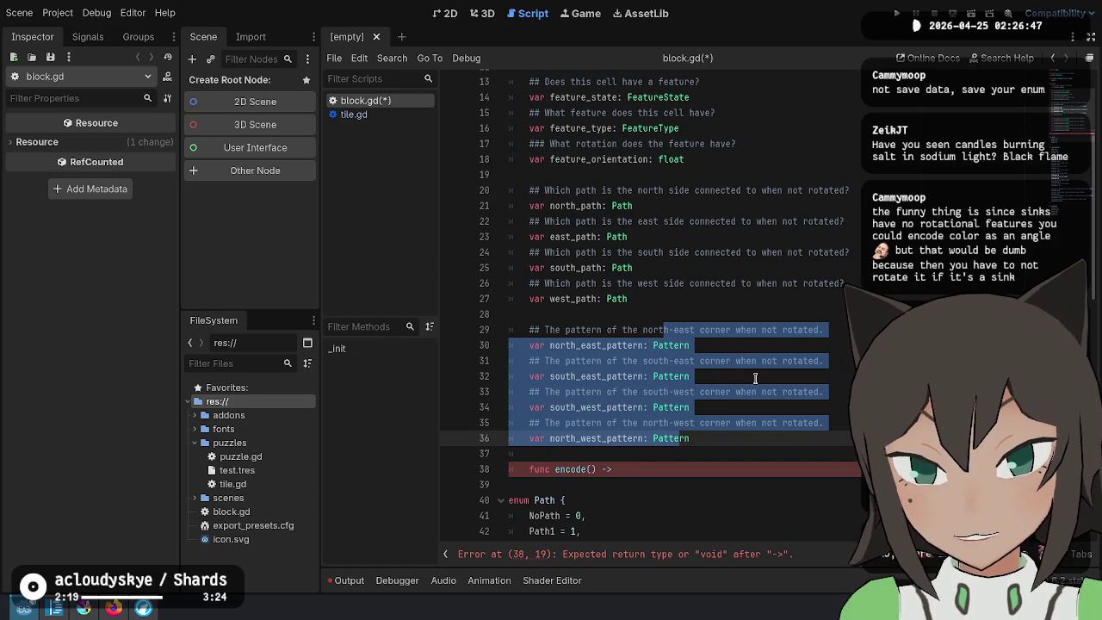
{"action": "scroll", "coordinate": [752, 380], "scroll_direction": "up", "scroll_amount": 2}
{"action": "left_click_drag", "start_coordinate": [699, 251], "coordinate": [713, 129]}
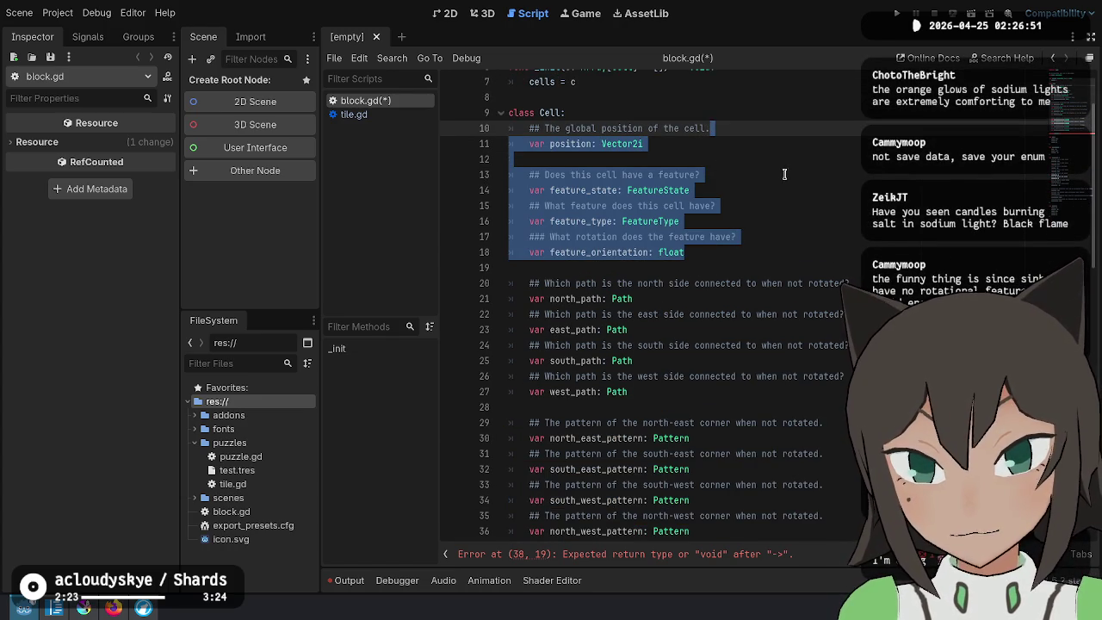
Delete the unfinished encode() method lines and save block.gd
{"action": "left_click", "coordinate": [723, 433]}
{"action": "scroll", "coordinate": [723, 433], "scroll_direction": "down", "scroll_amount": 6}
{"action": "left_click_drag", "start_coordinate": [646, 283], "coordinate": [648, 267]}
{"action": "key", "text": "BackSpace"}
{"action": "scroll", "coordinate": [750, 288], "scroll_direction": "up", "scroll_amount": 8}
{"action": "key", "text": "ctrl+s"}
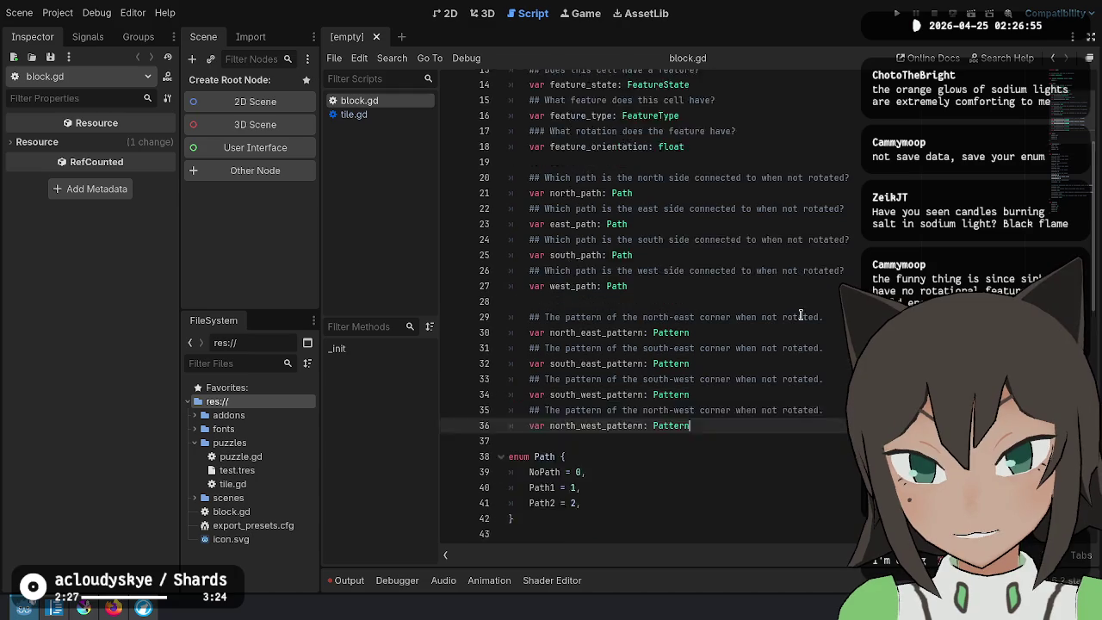
Add the doc comment 'A cell is a single square in a shape…' above class Cell and save
{"action": "left_click", "coordinate": [837, 196]}
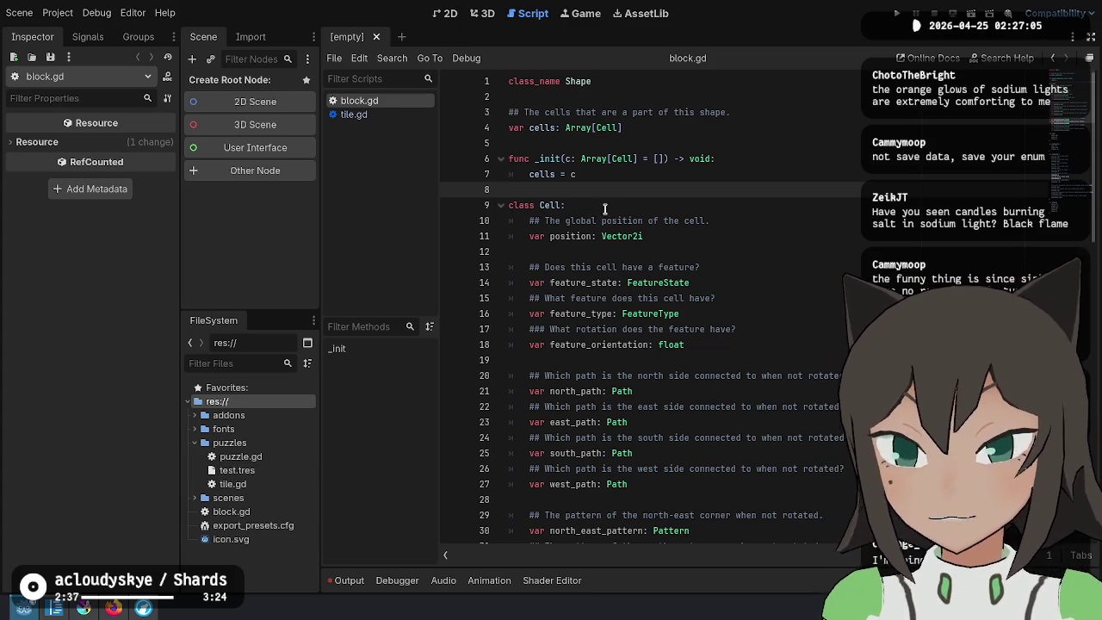
{"action": "left_click", "coordinate": [665, 251]}
{"action": "left_click", "coordinate": [779, 283]}
{"action": "left_click", "coordinate": [783, 344]}
{"action": "left_click", "coordinate": [834, 189]}
{"action": "left_click", "coordinate": [837, 237]}
{"action": "left_click", "coordinate": [848, 158]}
{"action": "left_click", "coordinate": [850, 112]}
{"action": "left_click", "coordinate": [756, 143]}
{"action": "left_click", "coordinate": [729, 191]}
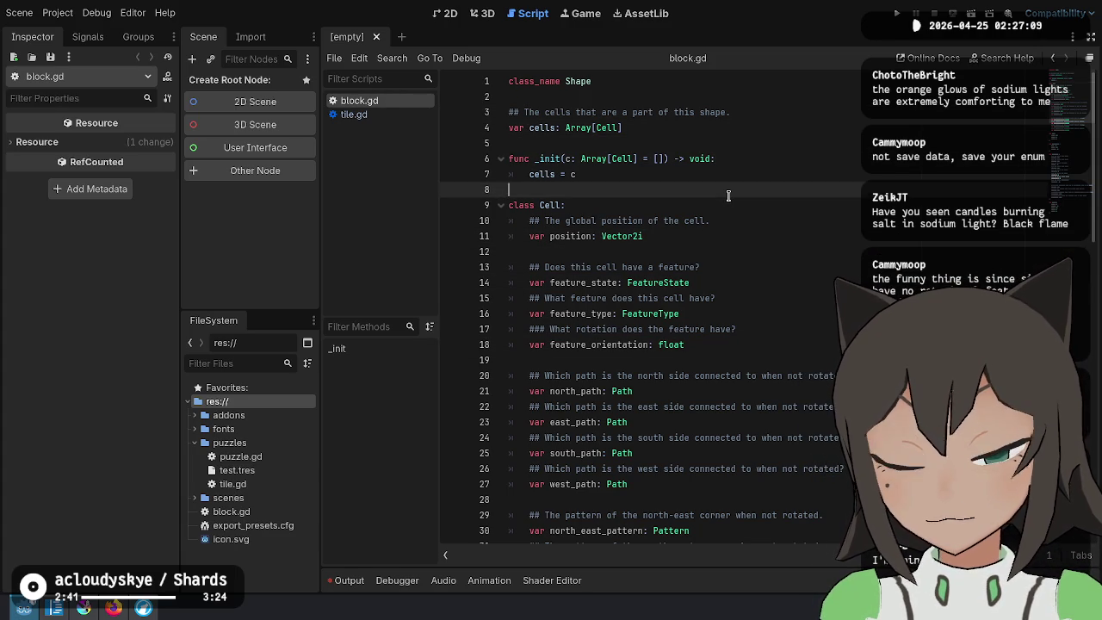
{"action": "scroll", "coordinate": [729, 197], "scroll_direction": "down", "scroll_amount": 15}
{"action": "scroll", "coordinate": [729, 197], "scroll_direction": "up", "scroll_amount": 15}
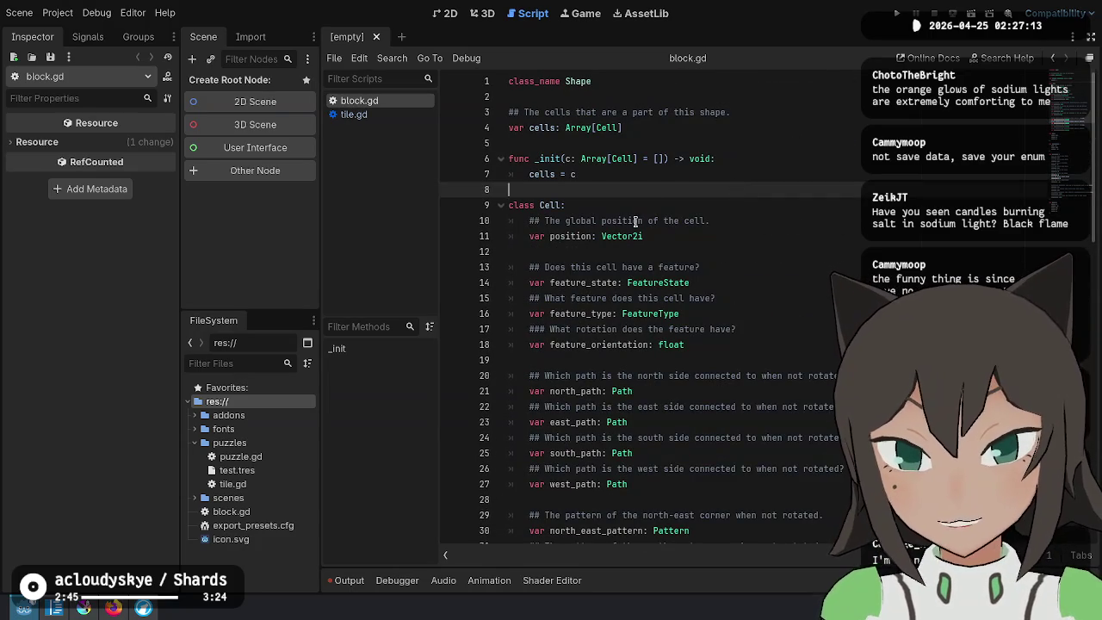
{"action": "key", "text": "Return"}
{"action": "type", "text": "#"}
{"action": "type", "text": " A cel"}
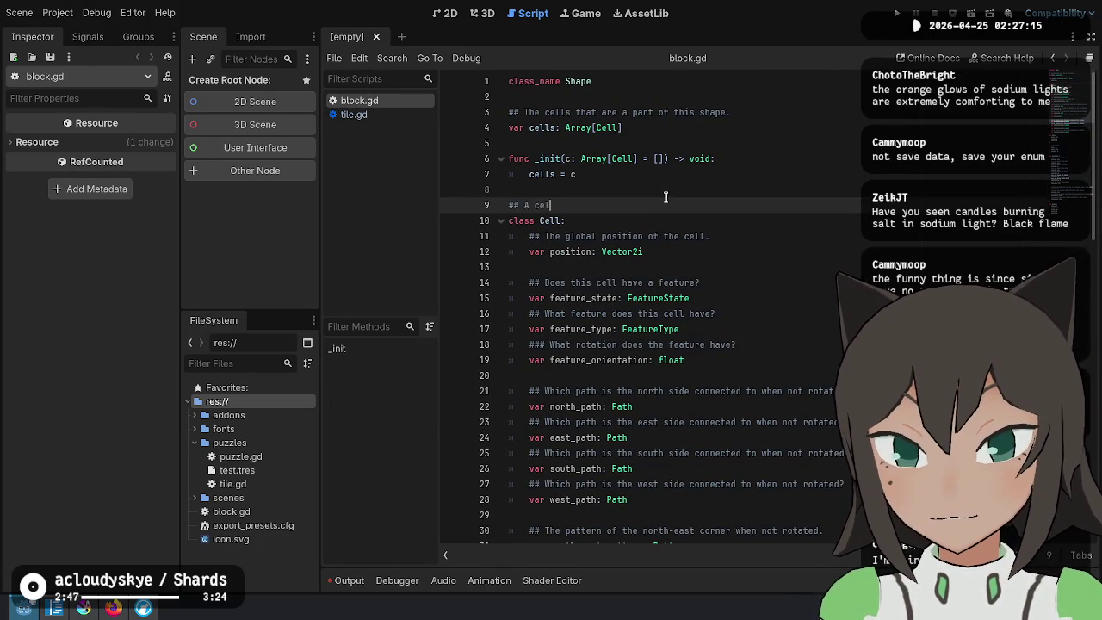
{"action": "type", "text": "l is a singl"}
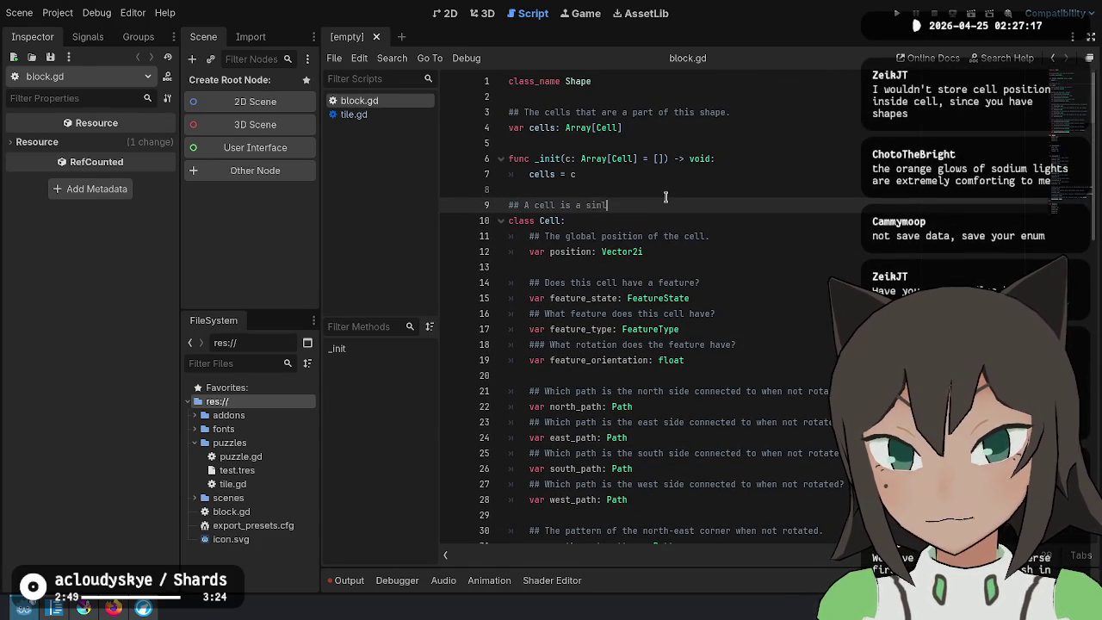
{"action": "type", "text": "e square in "}
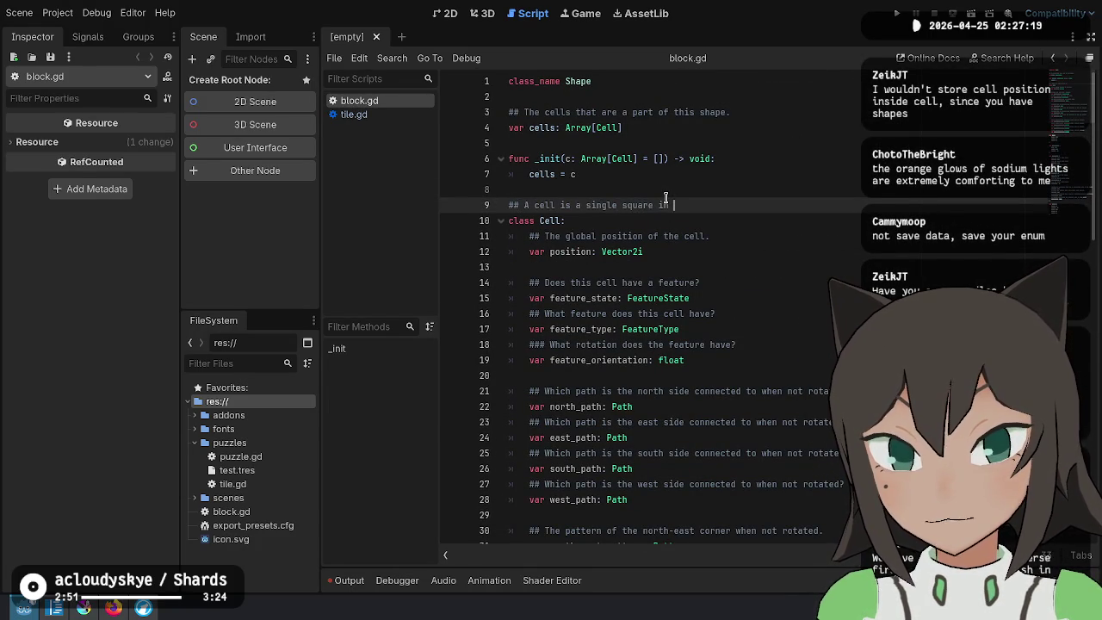
{"action": "type", "text": "a shape with v"}
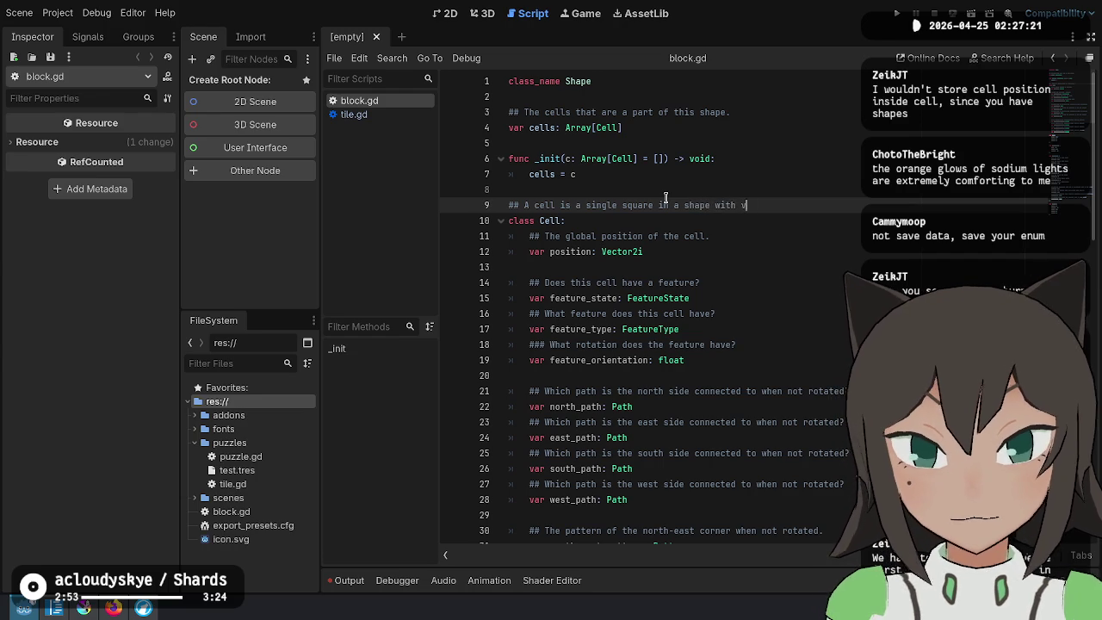
{"action": "type", "text": "arious features associated with"}
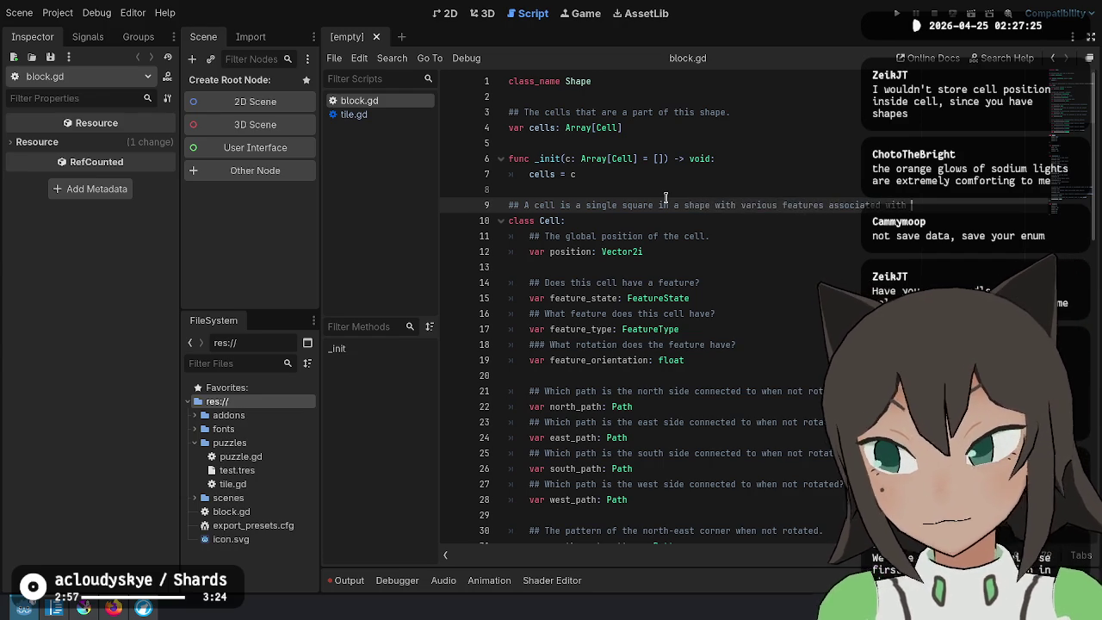
{"action": "key", "text": "ctrl+s"}
Delete the position comment and var lines from the Cell class
{"action": "left_click", "coordinate": [771, 247]}
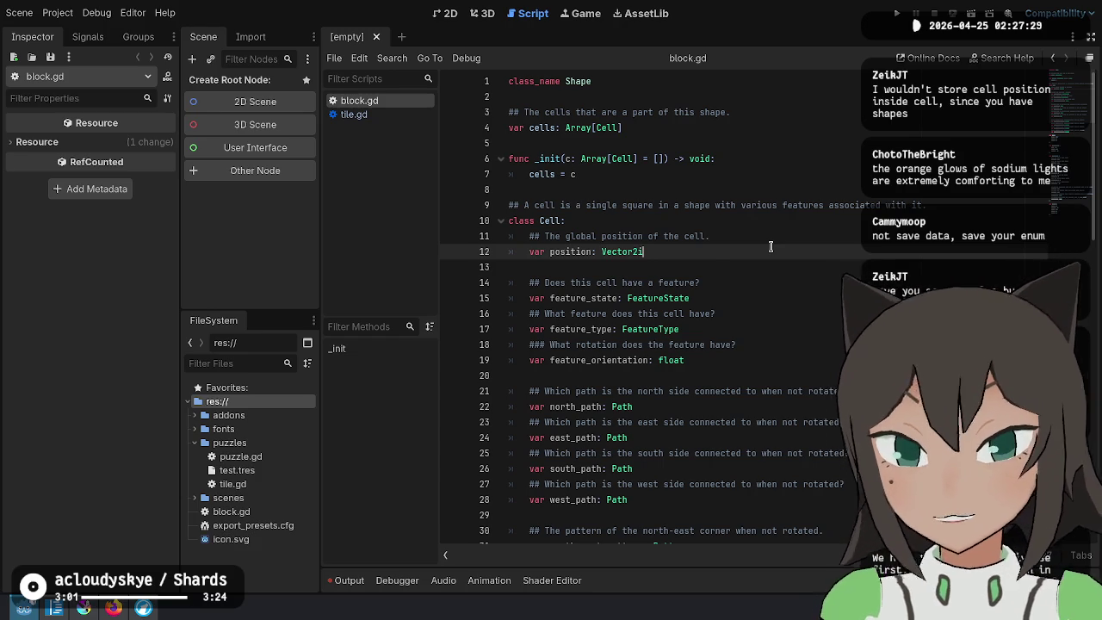
{"action": "key", "text": "shift+Up"}
{"action": "key", "text": "shift+Up"}
{"action": "key", "text": "BackSpace"}
{"action": "key", "text": "Up"}
{"action": "key", "text": "Up"}
{"action": "key", "text": "Up"}
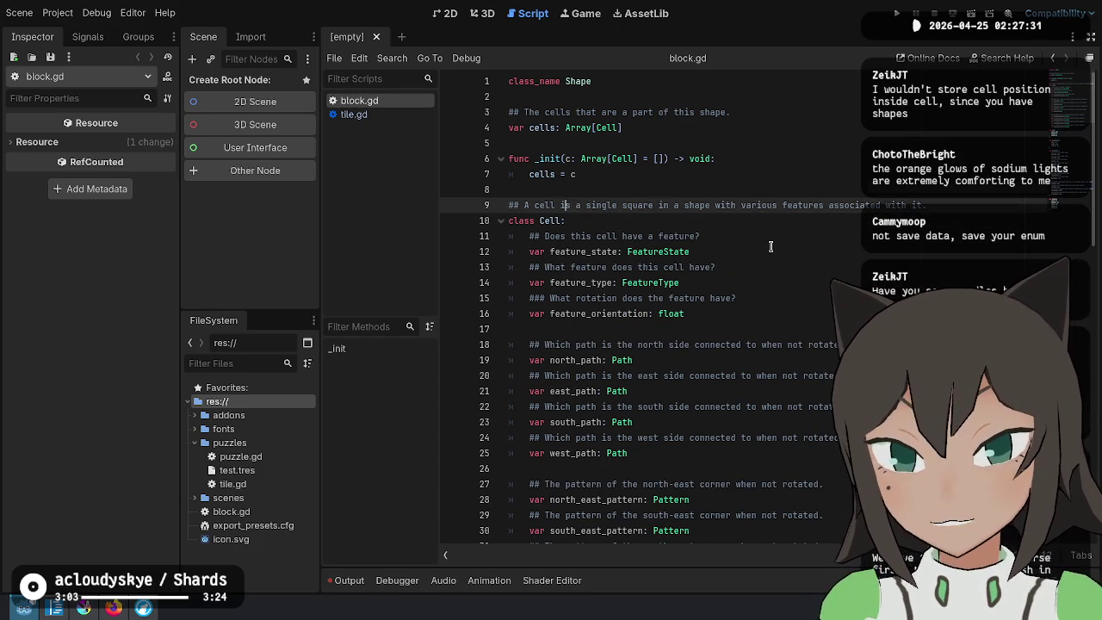
Retype line 4's cells and the _init parameter as Dictionary[Vector2i, Cell] instead of Array[Cell]
{"action": "key", "text": "Down"}
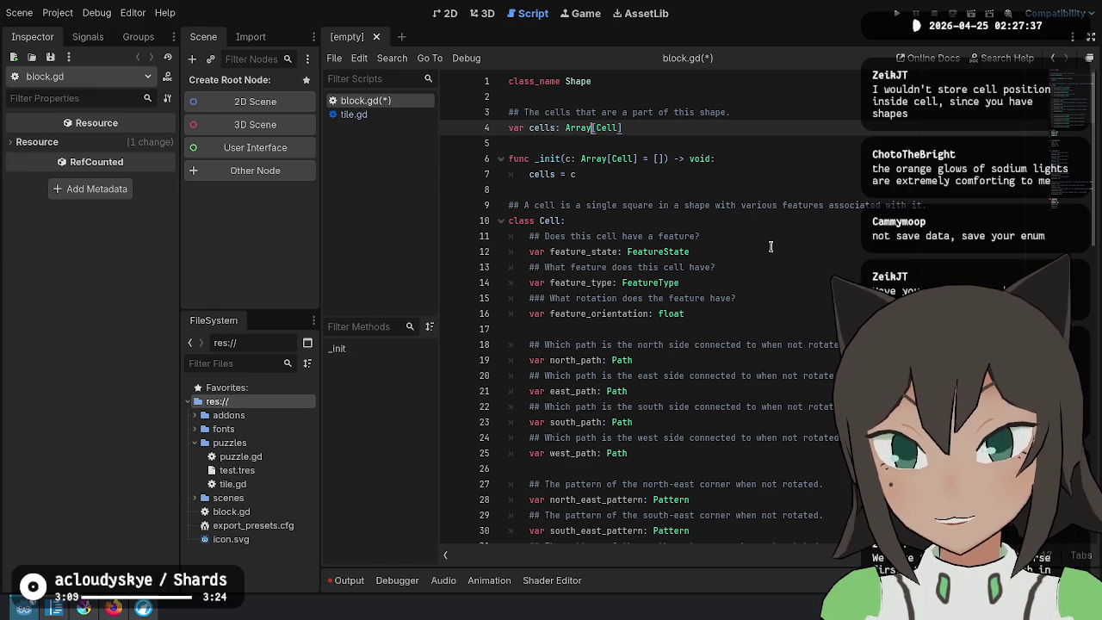
{"action": "key", "text": "ctrl+z"}
{"action": "key", "text": "ctrl+z"}
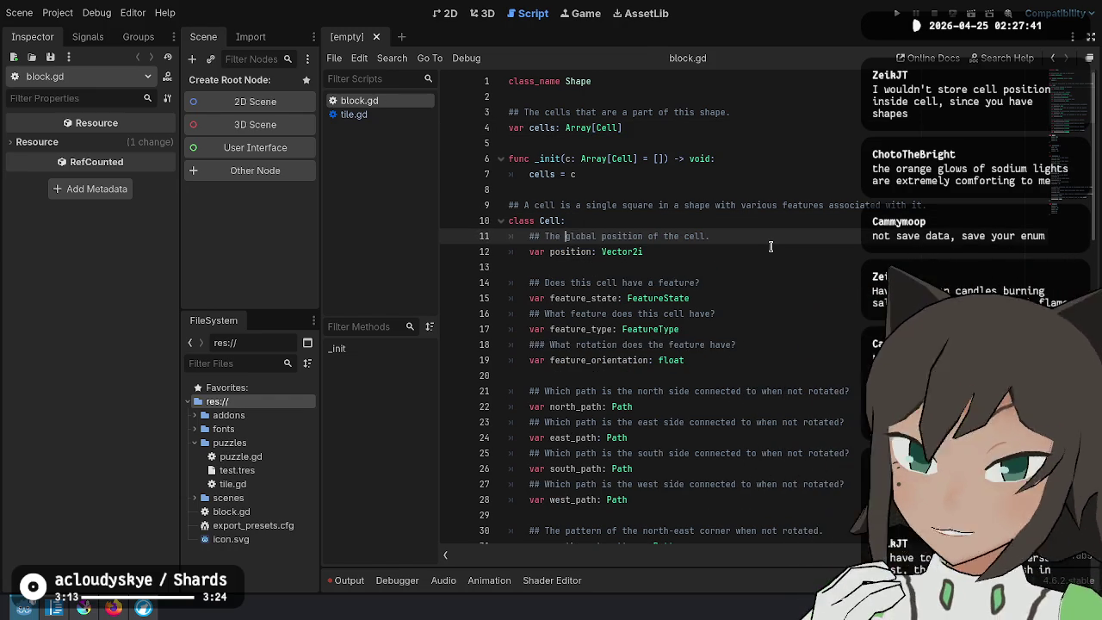
{"action": "key", "text": "ctrl+shift+z"}
{"action": "key", "text": "ctrl+shift+z"}
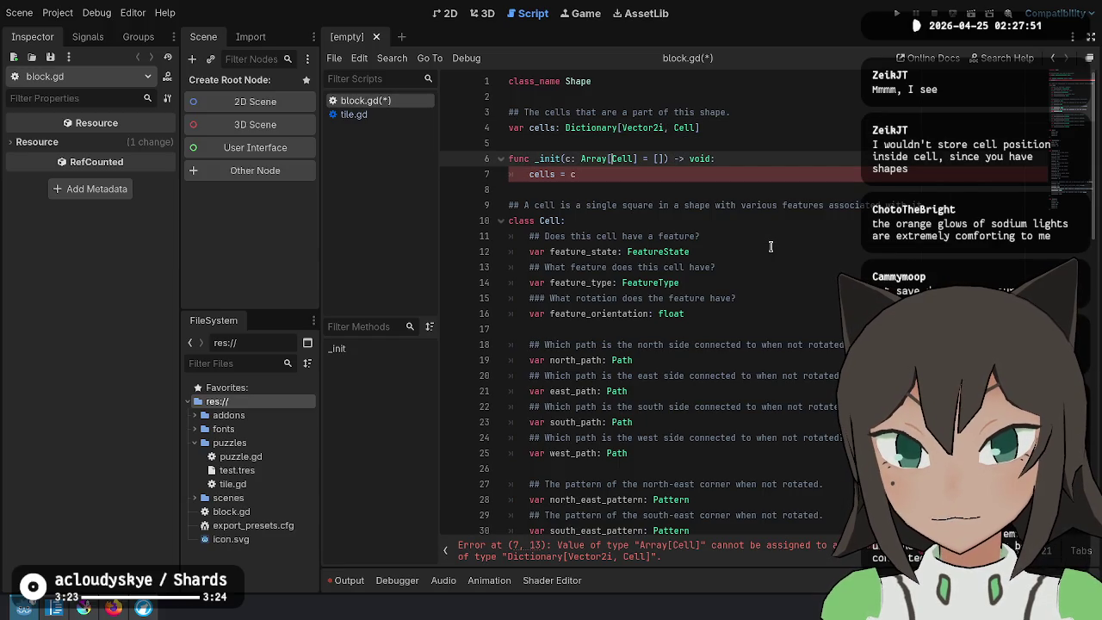
{"action": "type", "text": "Vector2i,"}
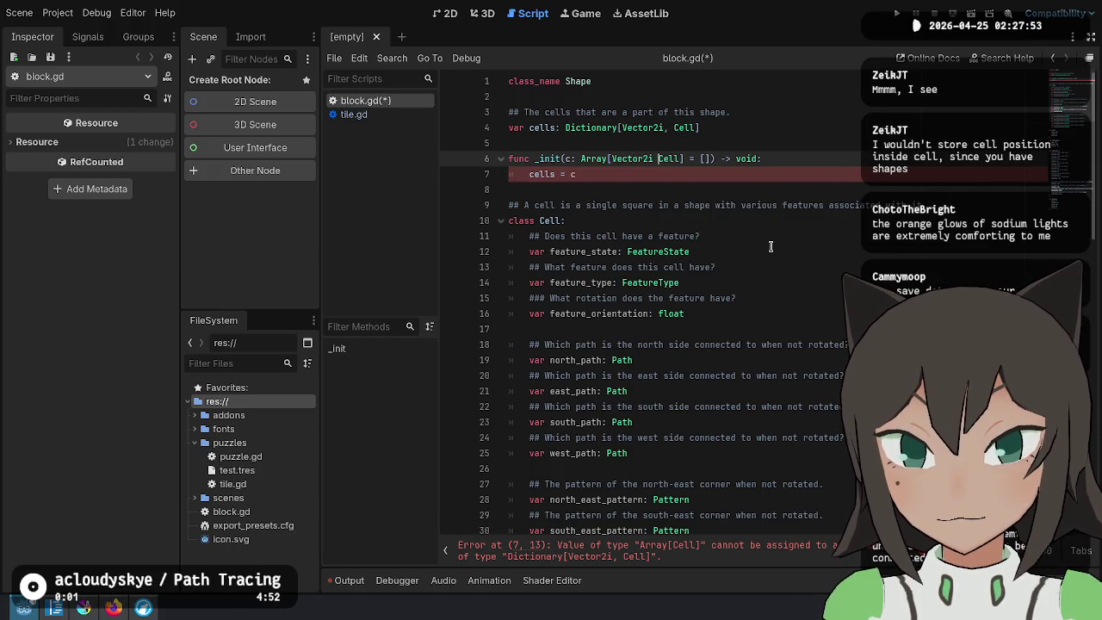
{"action": "key", "text": "BackSpace"}
{"action": "key", "text": "BackSpace"}
{"action": "key", "text": "BackSpace"}
{"action": "type", "text": "Dictionary["}
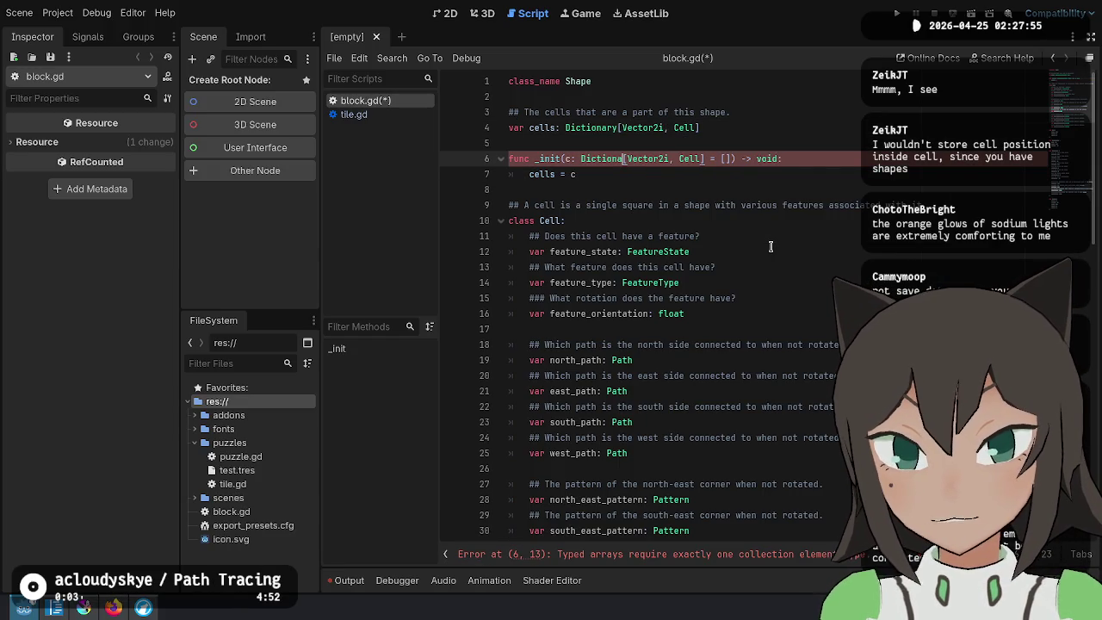
{"action": "key", "text": "Down"}
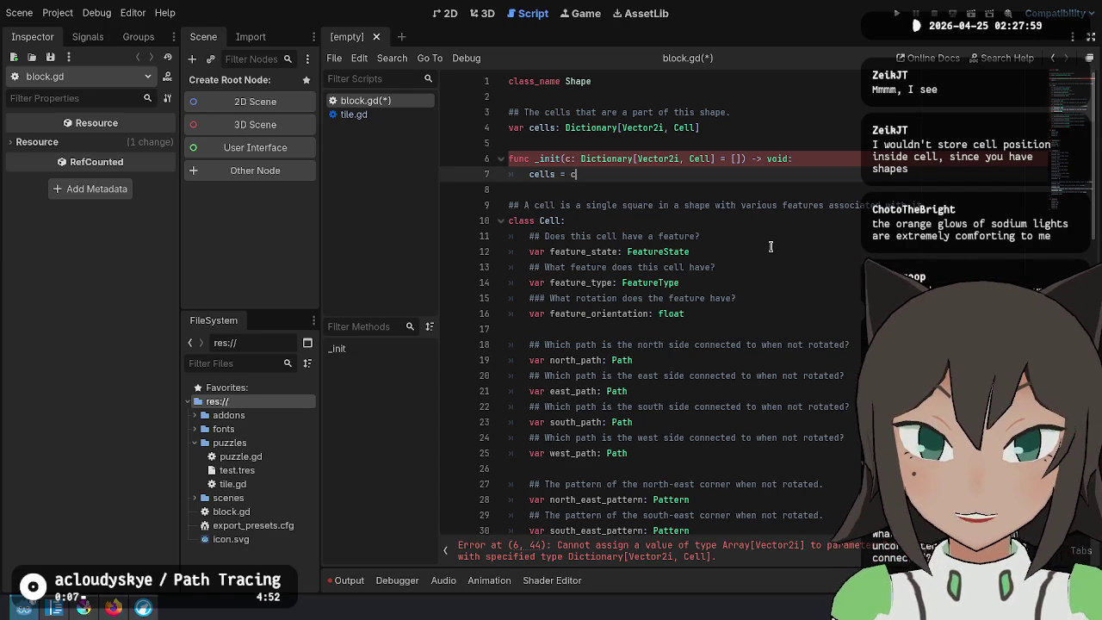
Replace the _init parameter's [] default with {} and save block.gd
{"action": "key", "text": "Up"}
{"action": "key", "text": "ctrl+Right"}
{"action": "key", "text": "BackSpace"}
{"action": "key", "text": "BackSpace"}
{"action": "type", "text": "{"}
{"action": "key", "text": "Down"}
{"action": "key", "text": "ctrl+s"}
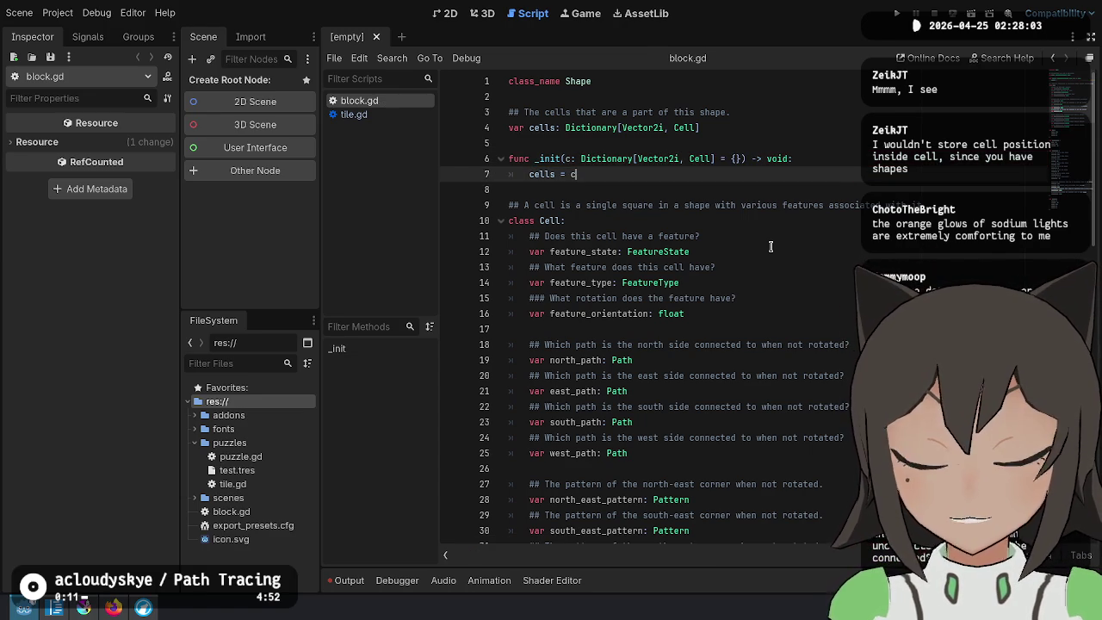
Select the Cell class name, then bring up the ideas.md notes in Code - OSS
{"action": "key", "text": "Down"}
{"action": "key", "text": "Down"}
{"action": "key", "text": "Down"}
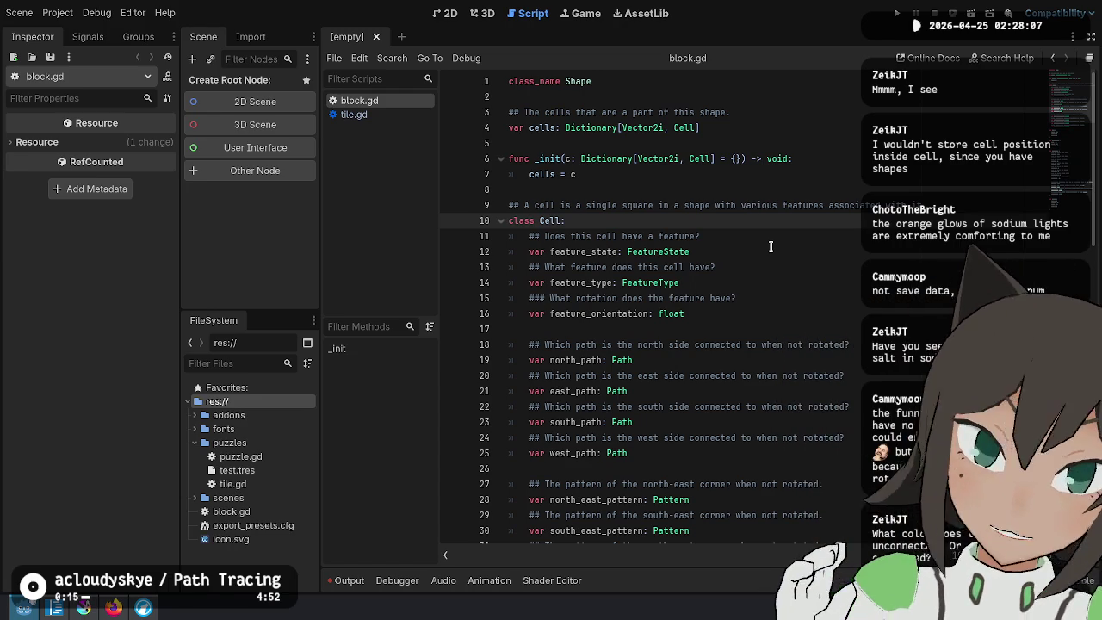
{"action": "left_click", "coordinate": [714, 203]}
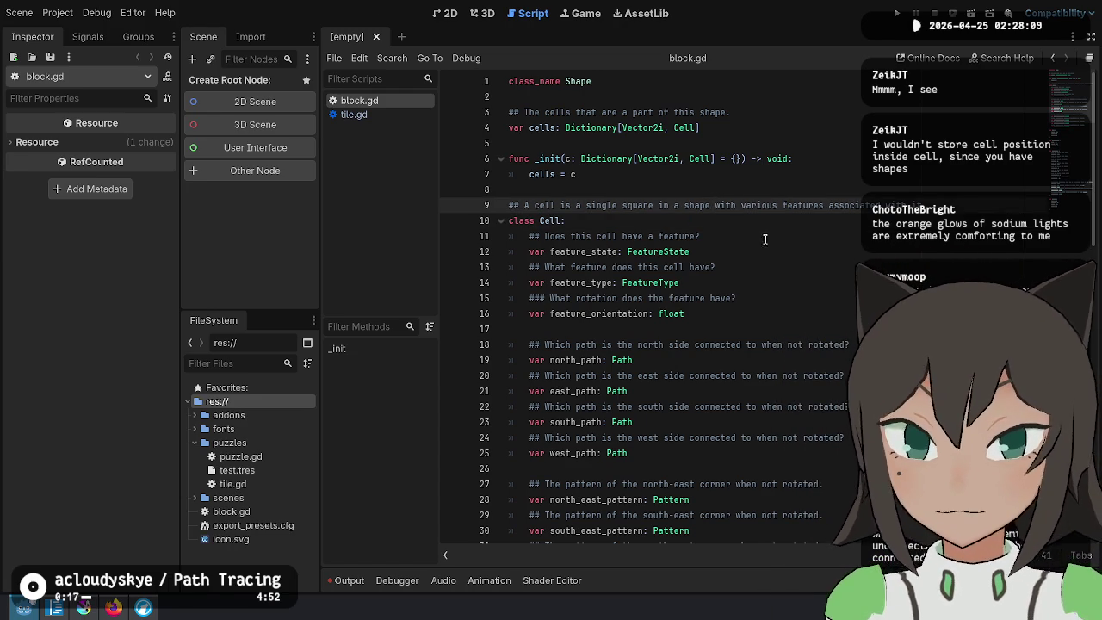
{"action": "left_click", "coordinate": [786, 298]}
{"action": "left_click", "coordinate": [746, 237]}
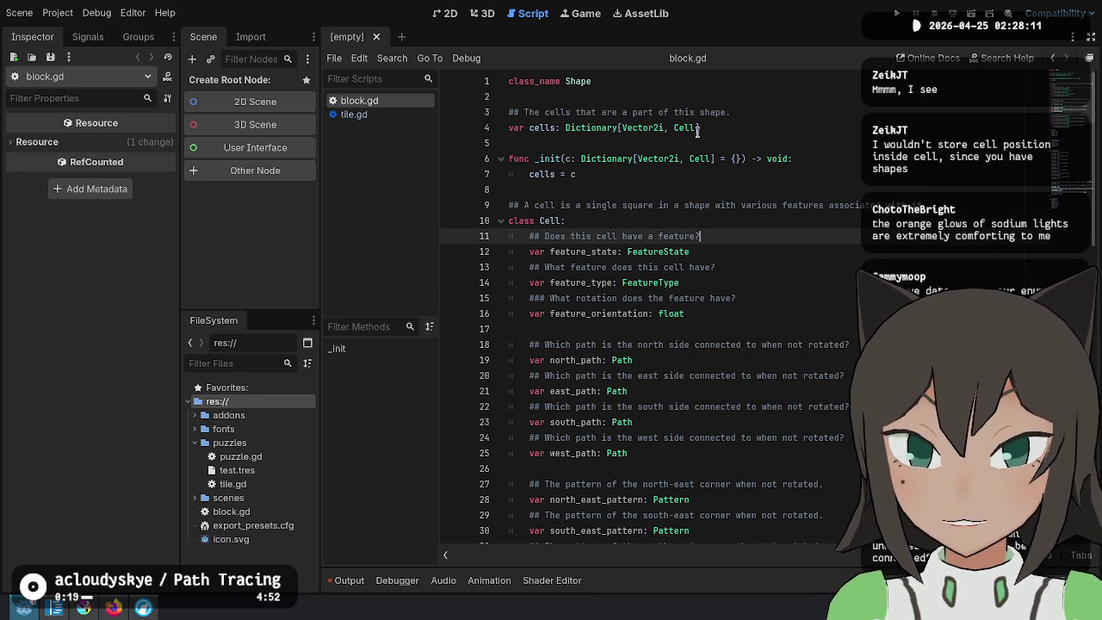
{"action": "left_click", "coordinate": [655, 216]}
{"action": "double_click", "coordinate": [543, 221]}
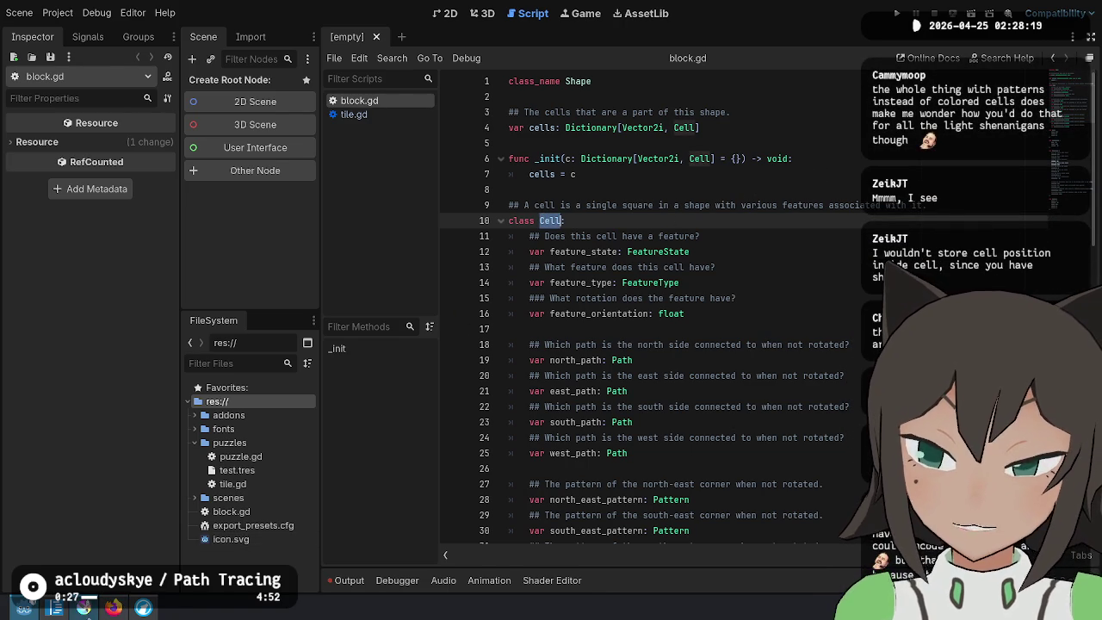
{"action": "left_click", "coordinate": [55, 608]}
{"action": "left_click", "coordinate": [643, 286]}
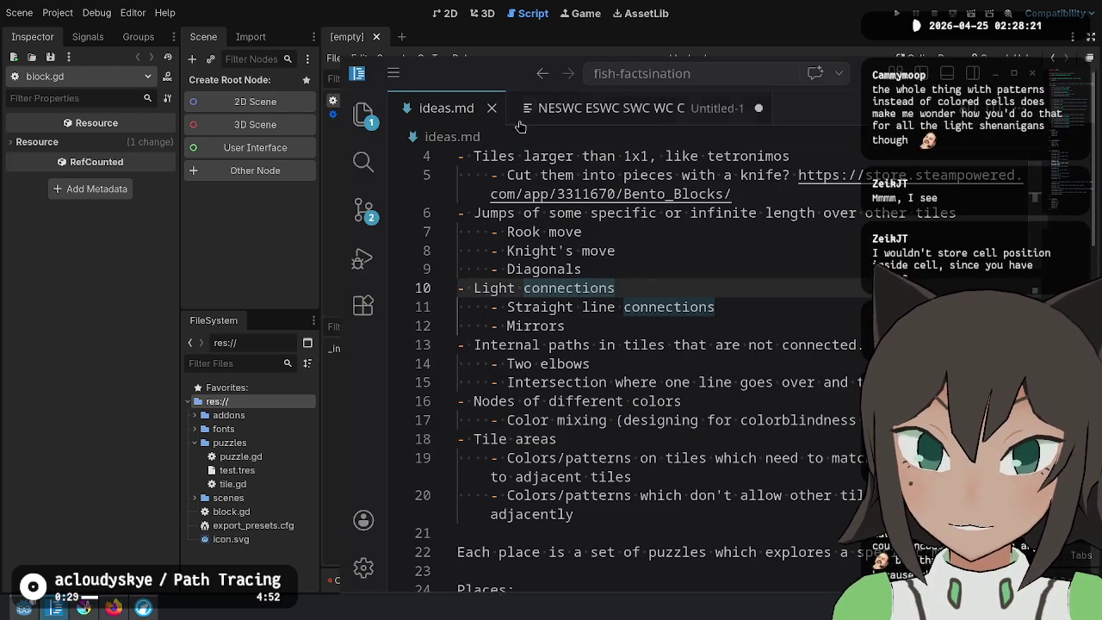
Close ideas.md, discard the unsaved Untitled-1 scratch file, and return to block.gd in Godot
{"action": "key", "text": "ctrl+w"}
{"action": "key", "text": "ctrl+w"}
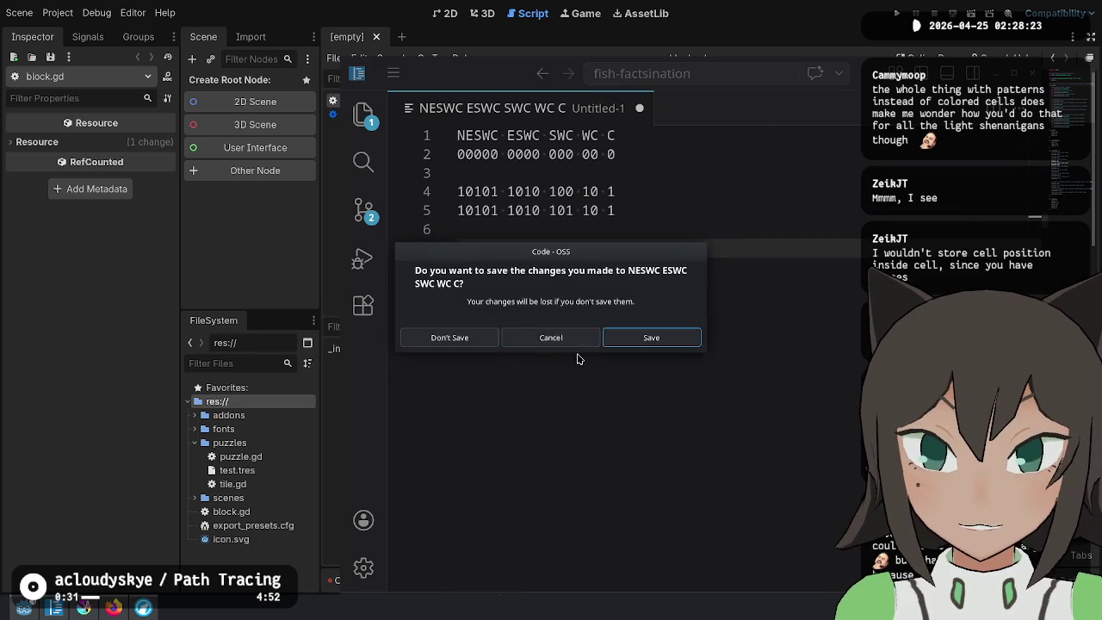
{"action": "left_click", "coordinate": [450, 337]}
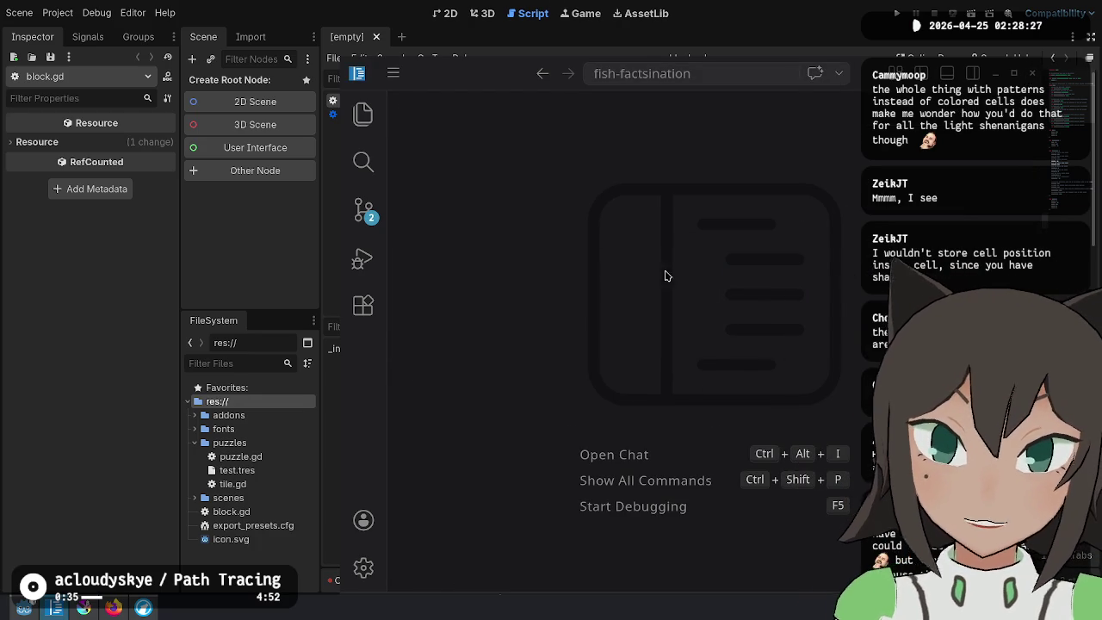
{"action": "key", "text": "ctrl+w"}
{"action": "left_click", "coordinate": [659, 147]}
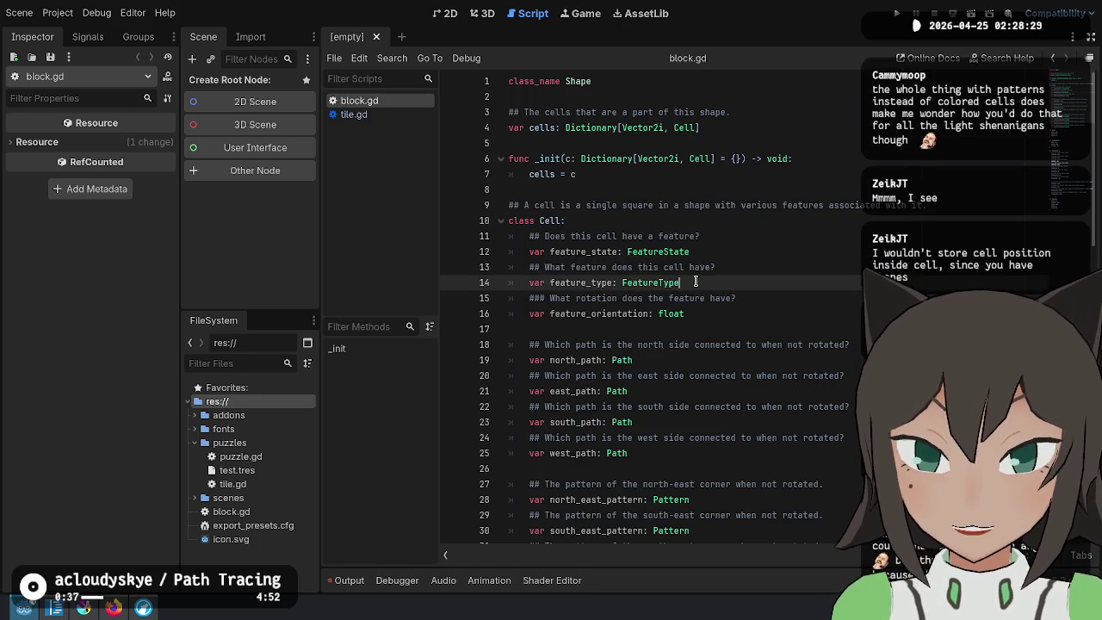
Start a draft overlaps(other: Shape) -> bool function below the cells assignment
{"action": "left_click", "coordinate": [608, 175]}
{"action": "key", "text": "Return"}
{"action": "key", "text": "Return"}
{"action": "type", "text": "func overlaps("}
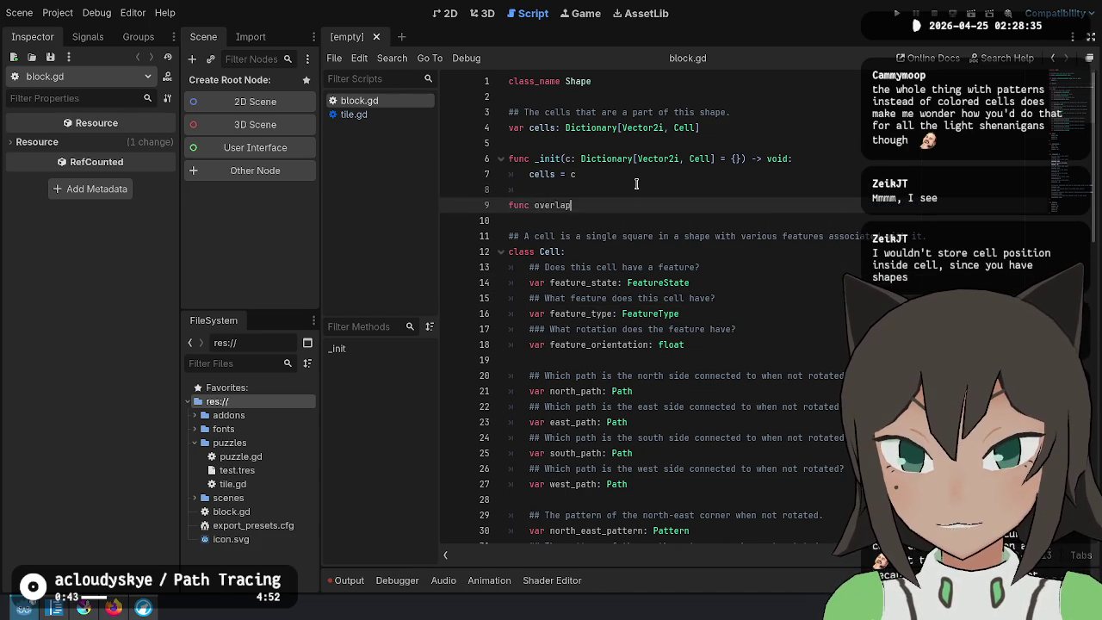
{"action": "type", "text": "Shape"}
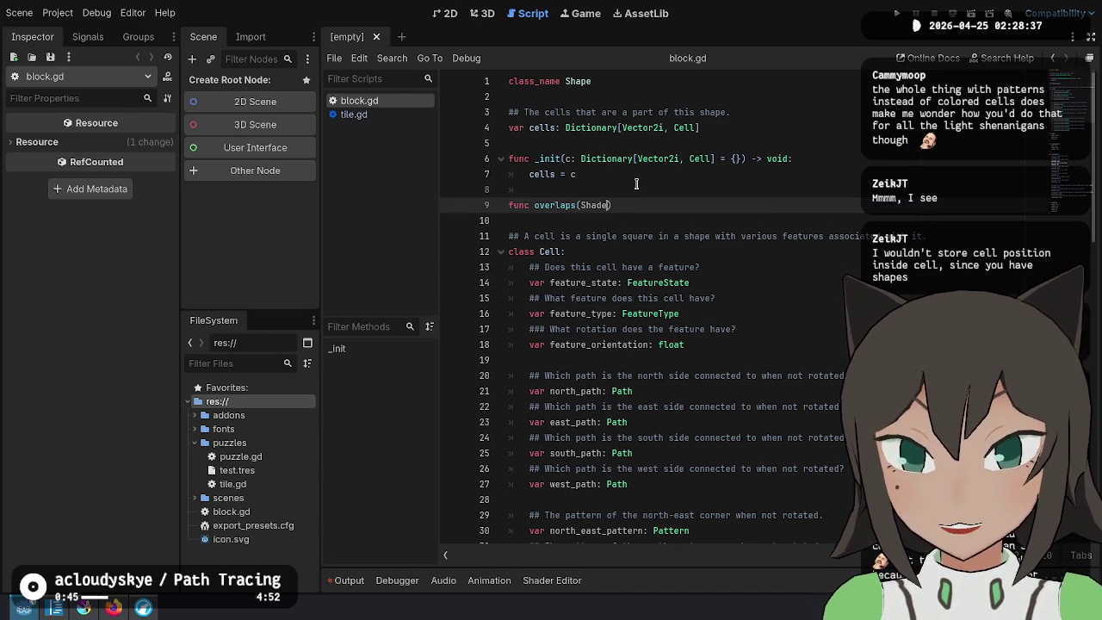
{"action": "type", "text": "other:"}
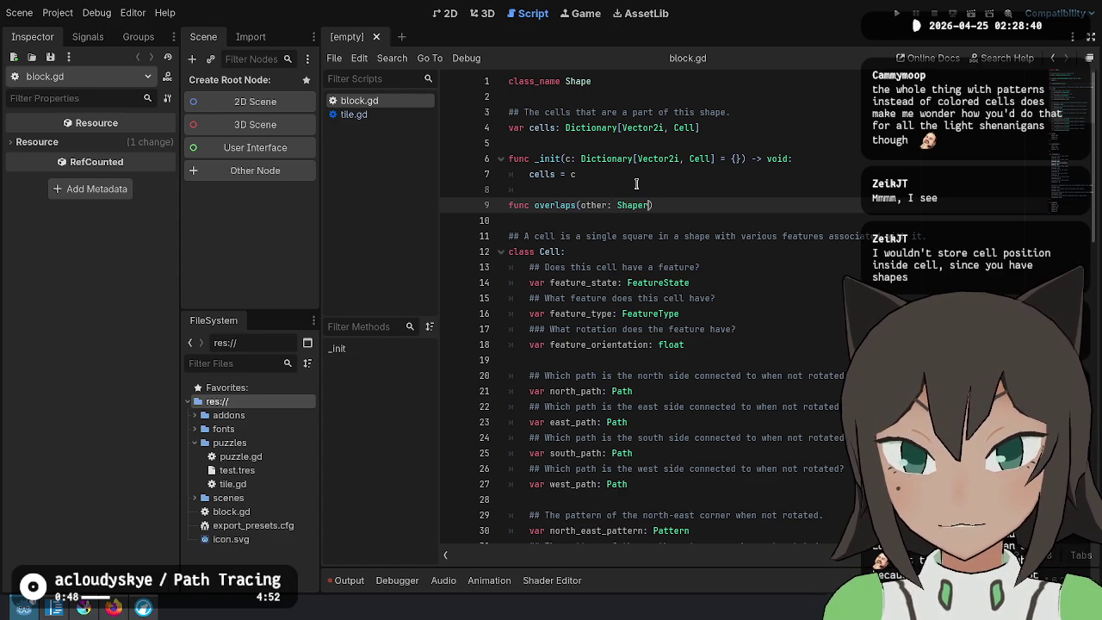
{"action": "key", "text": "End"}
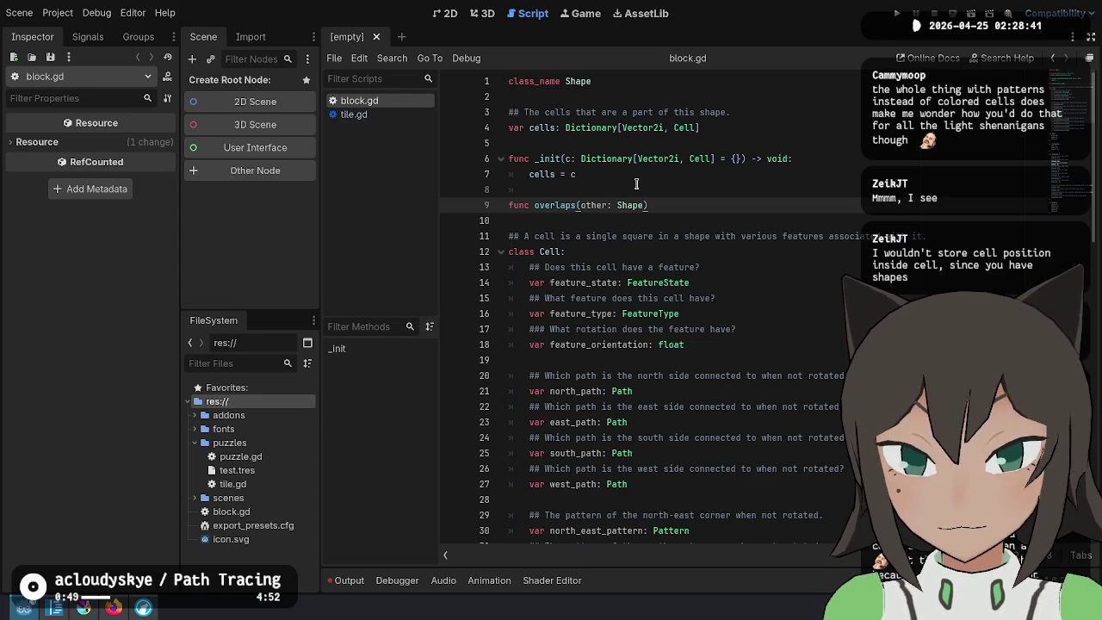
{"action": "type", "text": "bool"}
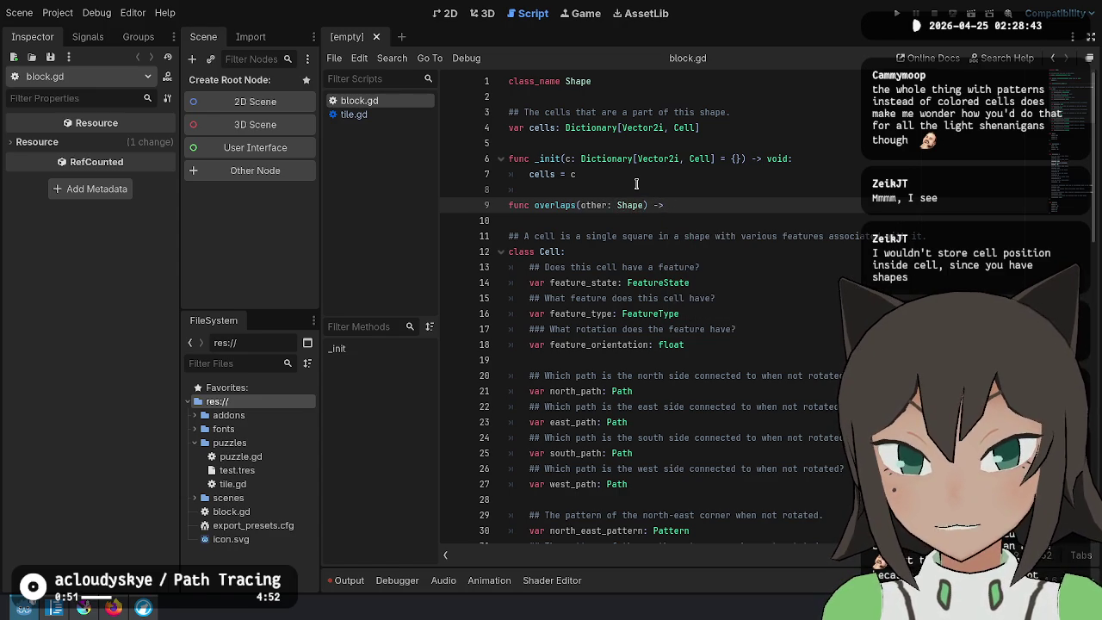
{"action": "type", "text": ":"}
{"action": "key", "text": "Return"}
Draft the body: loop over other.cells.keys() with an unfinished c.position comparison
{"action": "type", "text": "each"}
{"action": "key", "text": "BackSpace"}
{"action": "key", "text": "BackSpace"}
{"action": "key", "text": "BackSpace"}
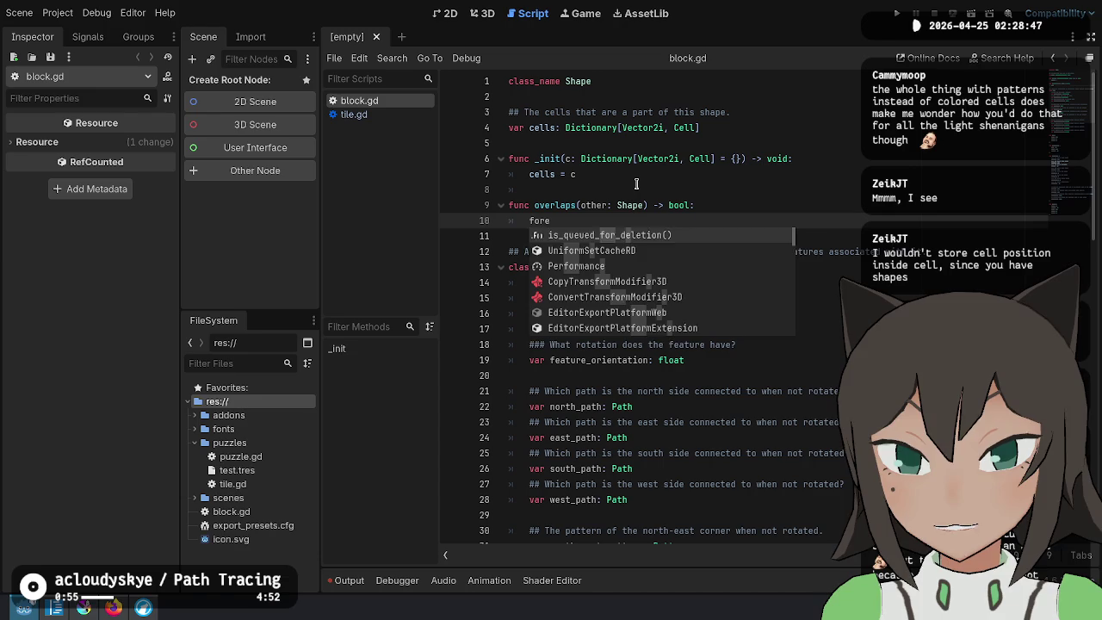
{"action": "key", "text": "BackSpace"}
{"action": "type", "text": "c in other.celss"}
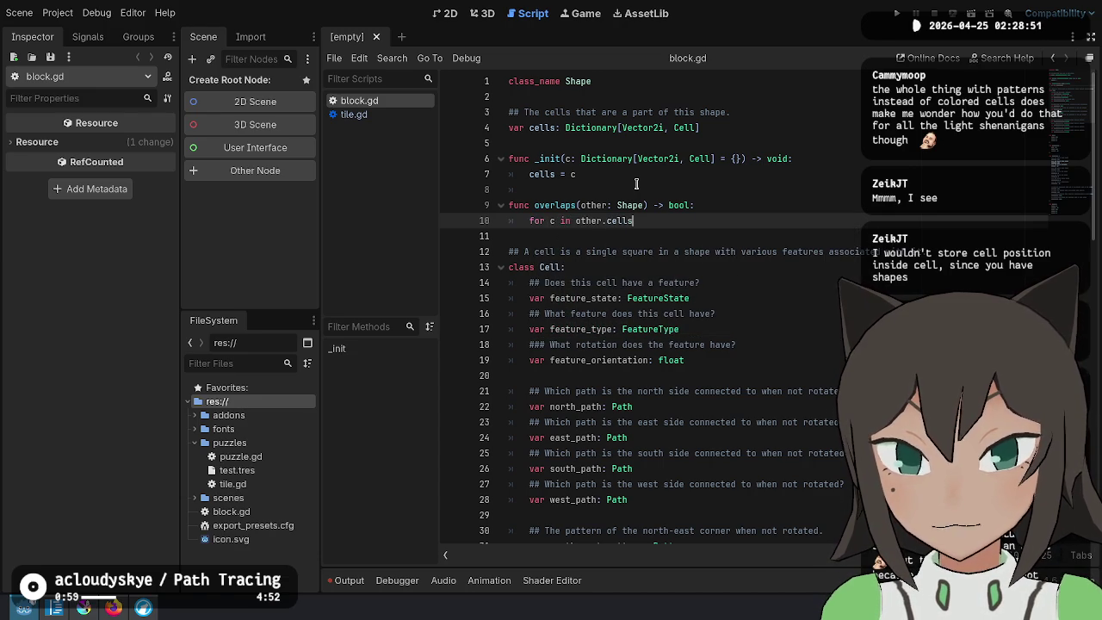
{"action": "type", "text": ":"}
{"action": "key", "text": "Return"}
{"action": "type", "text": "if c"}
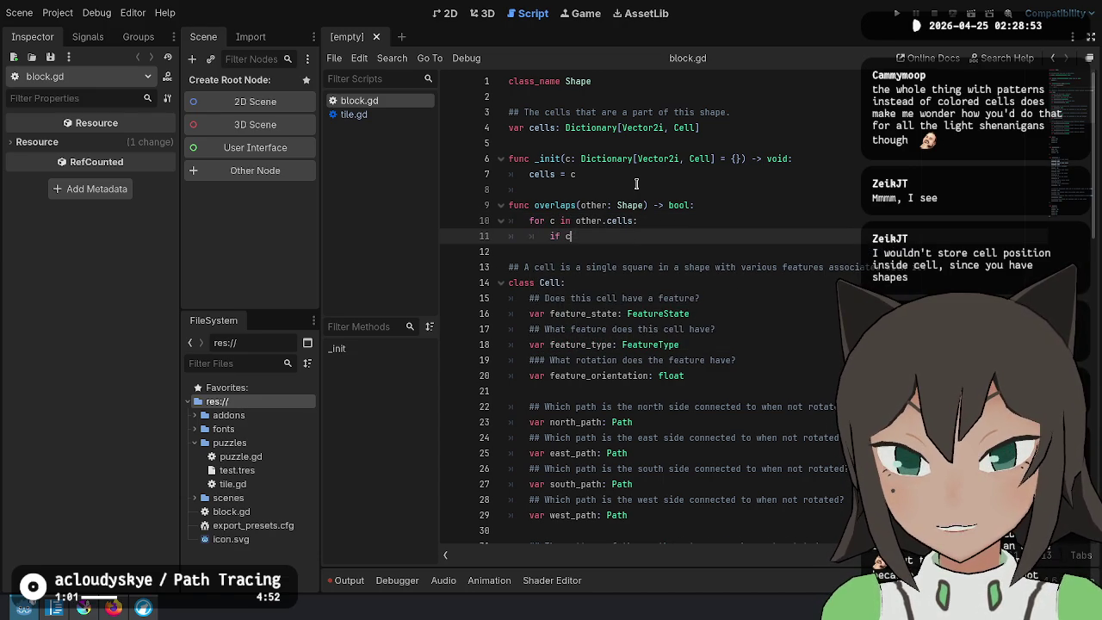
{"action": "type", "text": ".position == cells."}
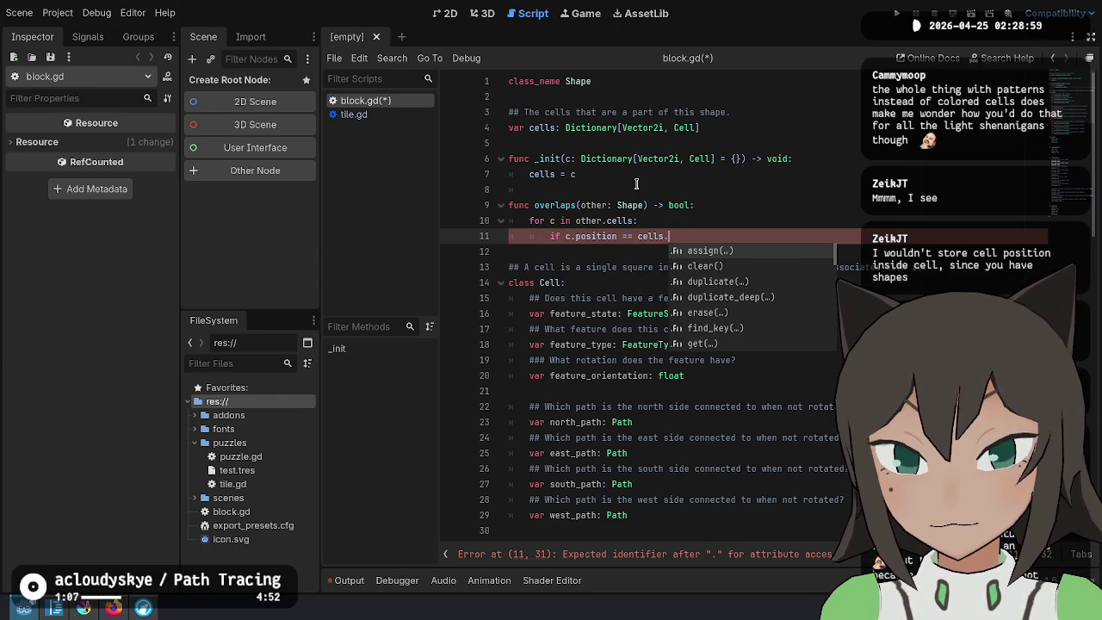
{"action": "key", "text": "BackSpace"}
{"action": "key", "text": "BackSpace"}
{"action": "key", "text": "BackSpace"}
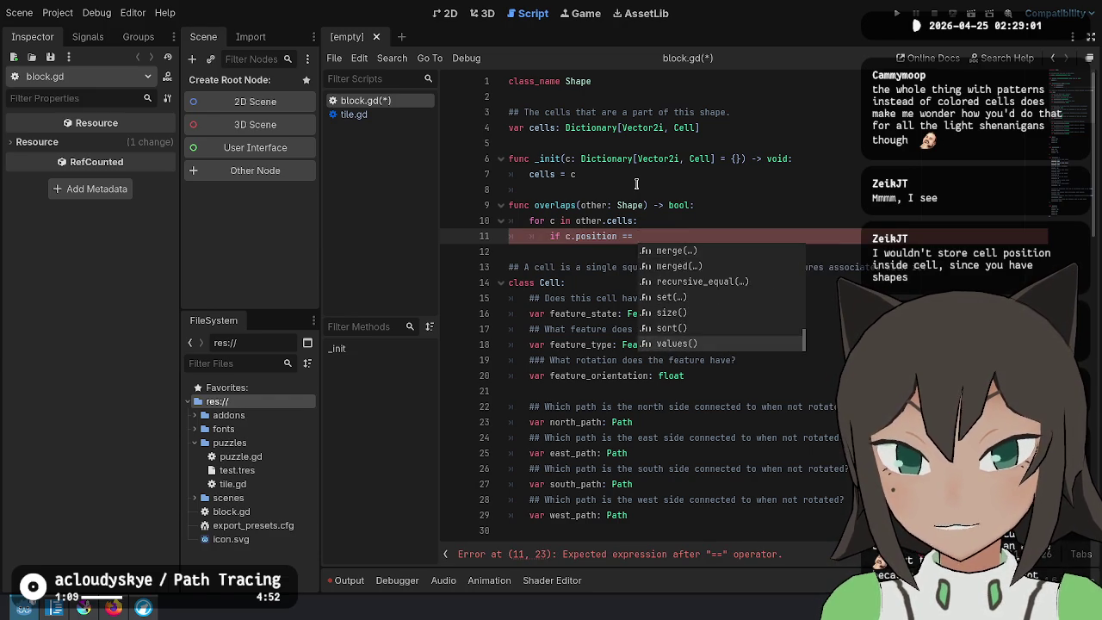
{"action": "key", "text": "Up"}
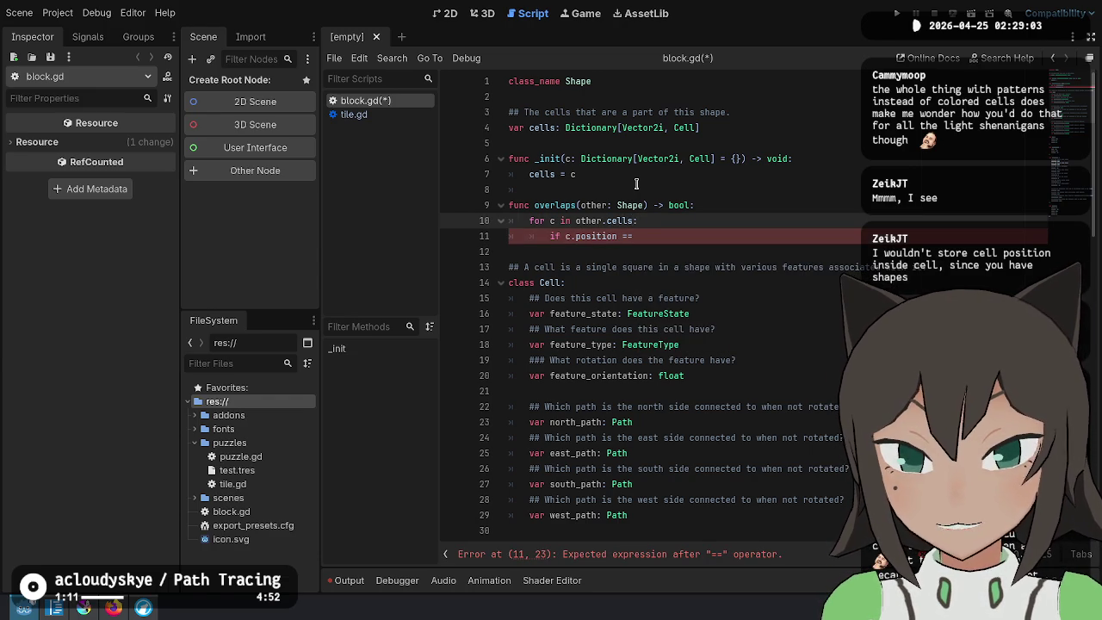
{"action": "key", "text": "BackSpace"}
{"action": "key", "text": "BackSpace"}
{"action": "key", "text": "BackSpace"}
{"action": "type", "text": "ke"}
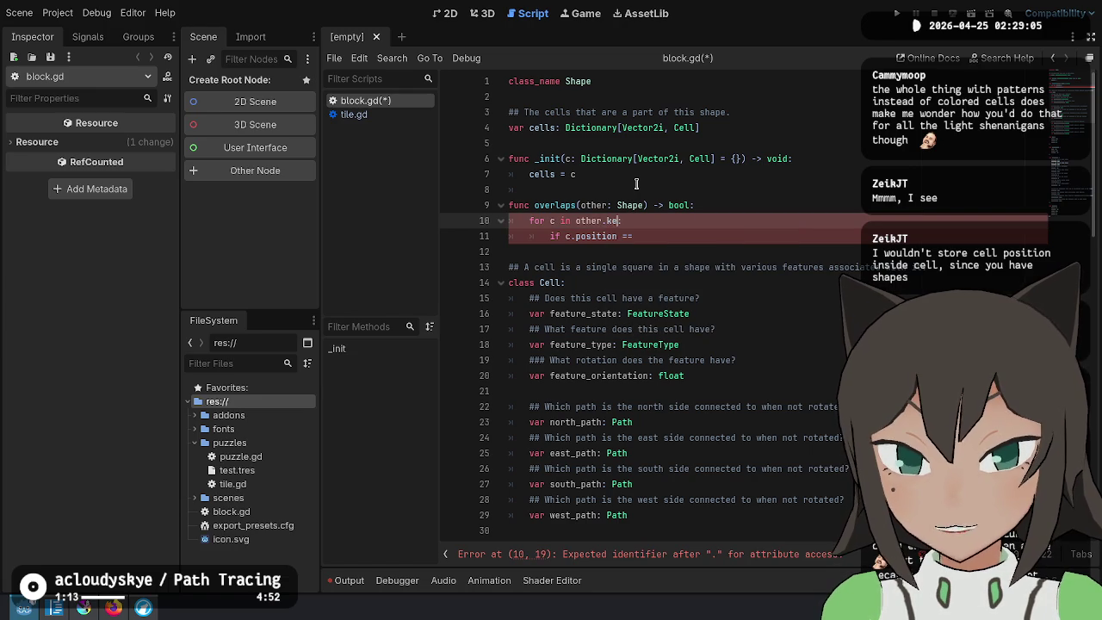
{"action": "key", "text": "BackSpace"}
{"action": "key", "text": "BackSpace"}
{"action": "type", "text": "cells.key:"}
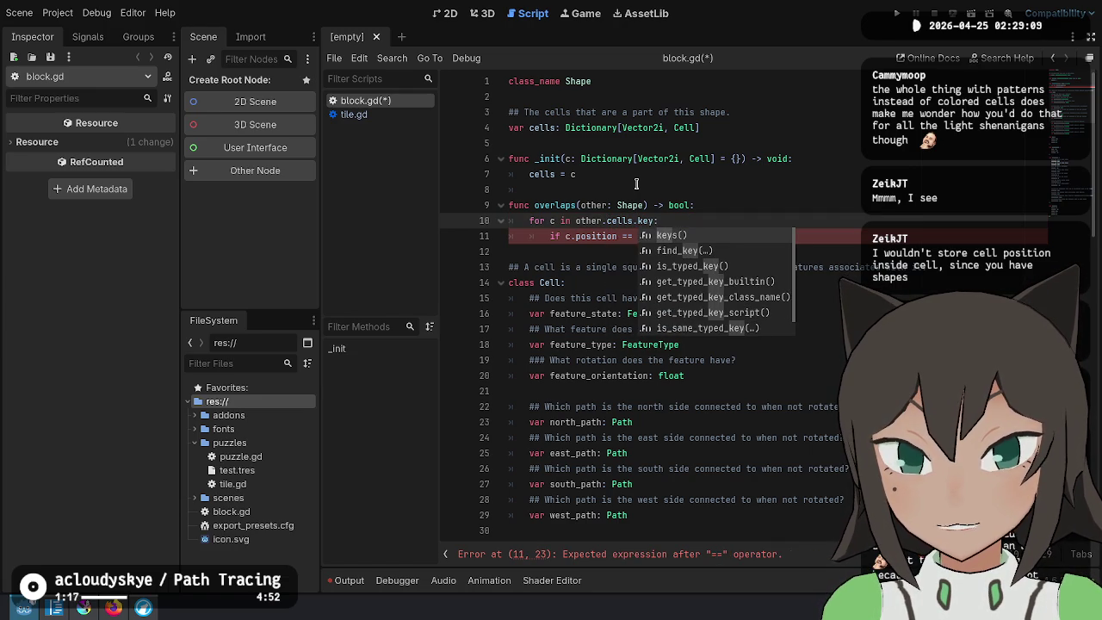
{"action": "key", "text": "Return"}
{"action": "type", "text": ":"}
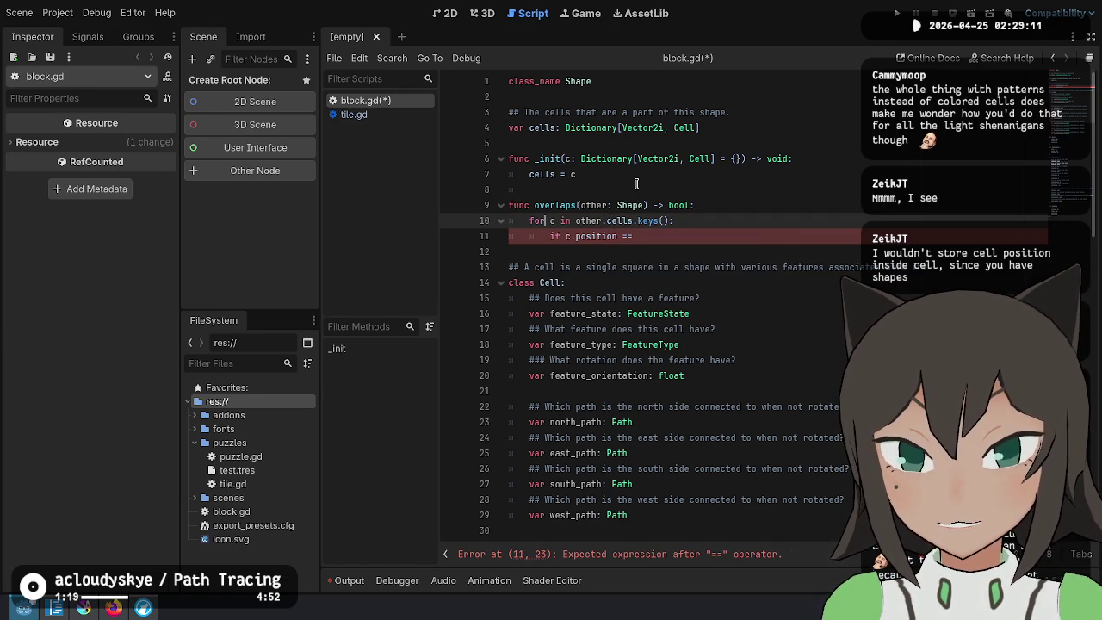
Delete the entire draft overlaps function and save block.gd
{"action": "key", "text": "Down"}
{"action": "key", "text": "Home"}
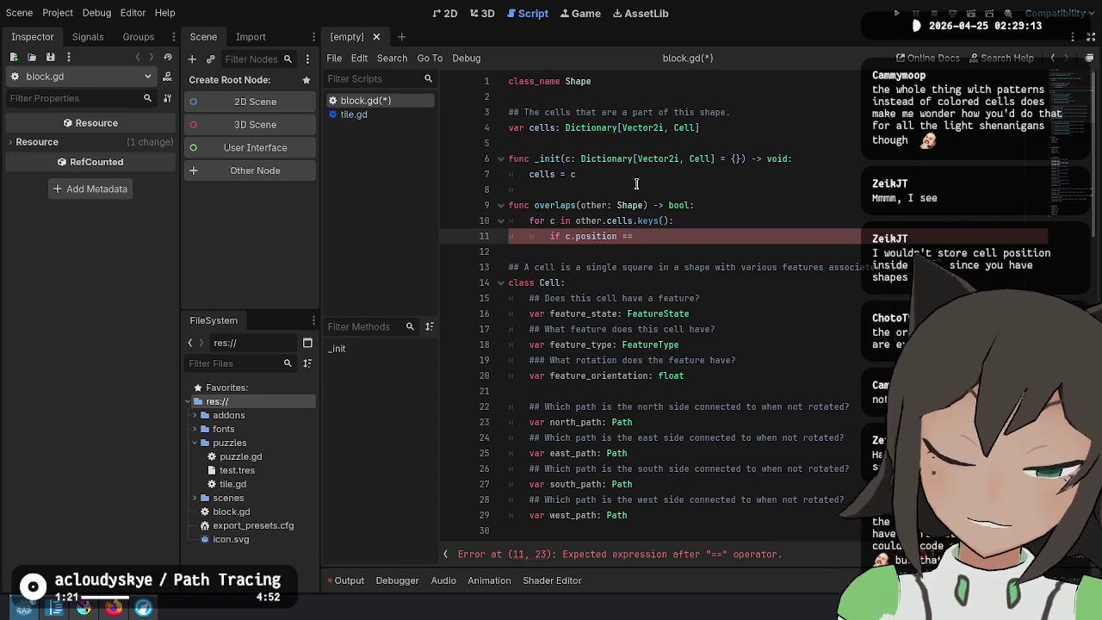
{"action": "key", "text": "End"}
{"action": "key", "text": "shift+Up"}
{"action": "key", "text": "shift+Up"}
{"action": "key", "text": "shift+Up"}
{"action": "key", "text": "BackSpace"}
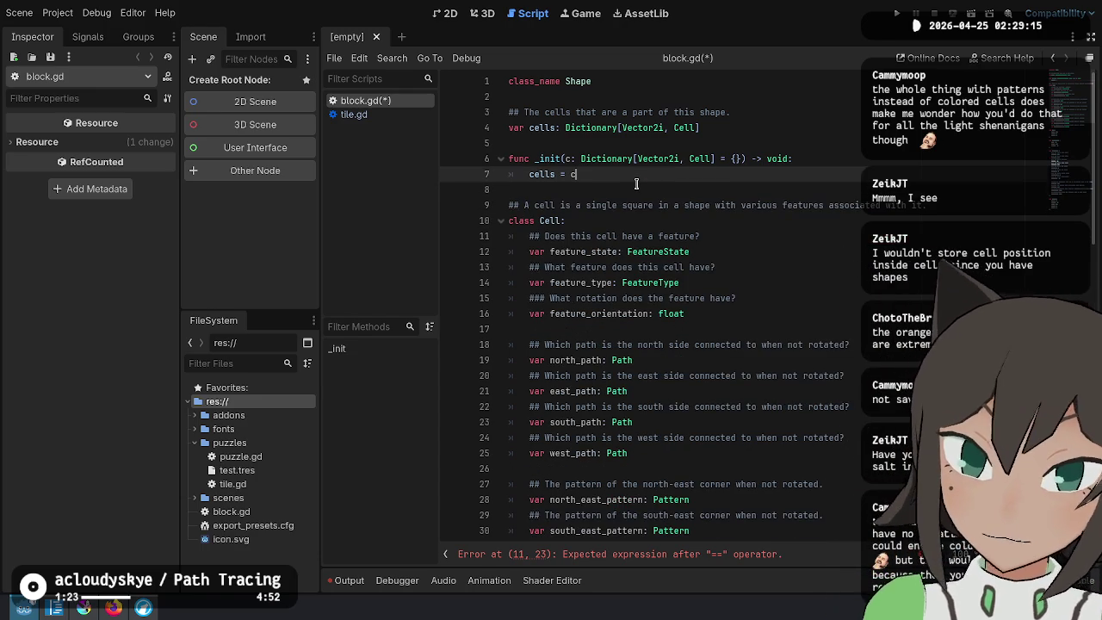
{"action": "key", "text": "BackSpace"}
{"action": "key", "text": "BackSpace"}
{"action": "key", "text": "ctrl+s"}
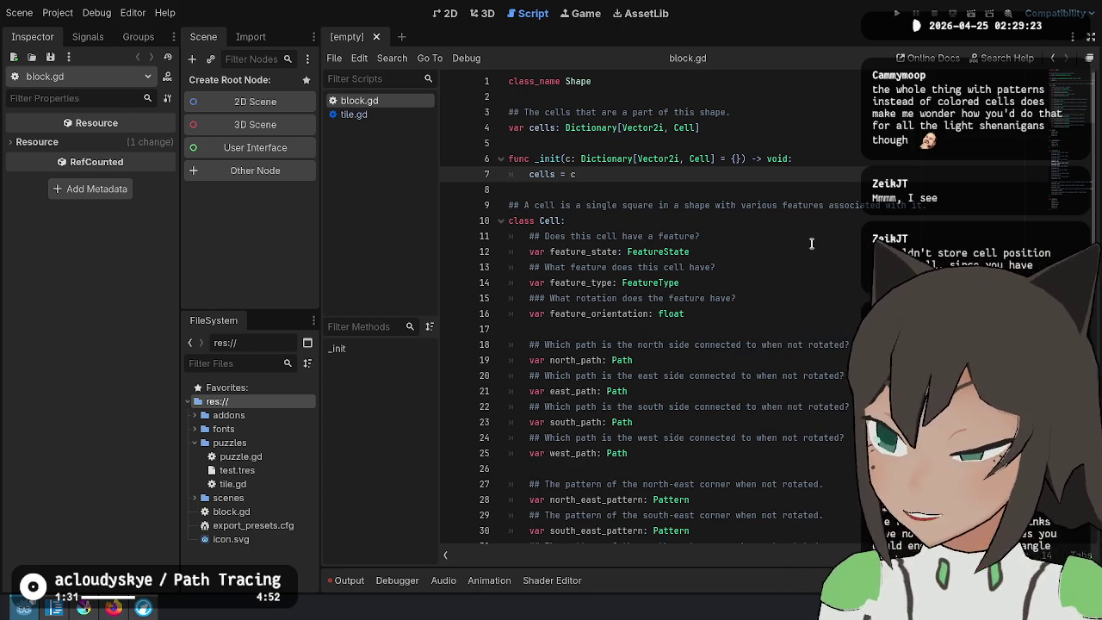
{"action": "left_click", "coordinate": [857, 283]}
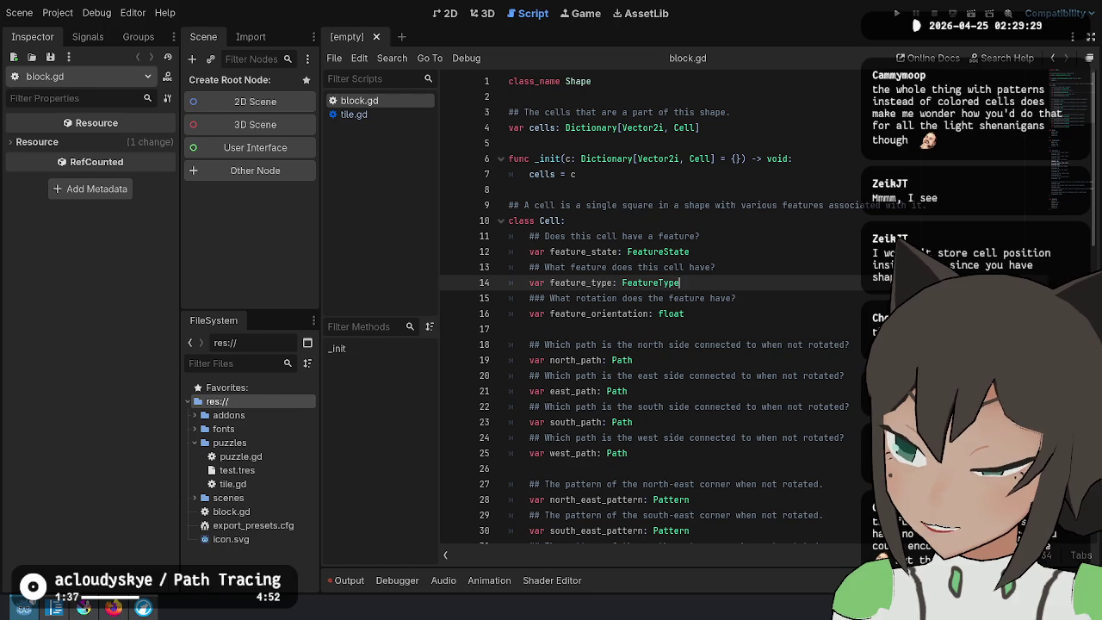
{"action": "key", "text": "ctrl+End"}
{"action": "double_click", "coordinate": [551, 426]}
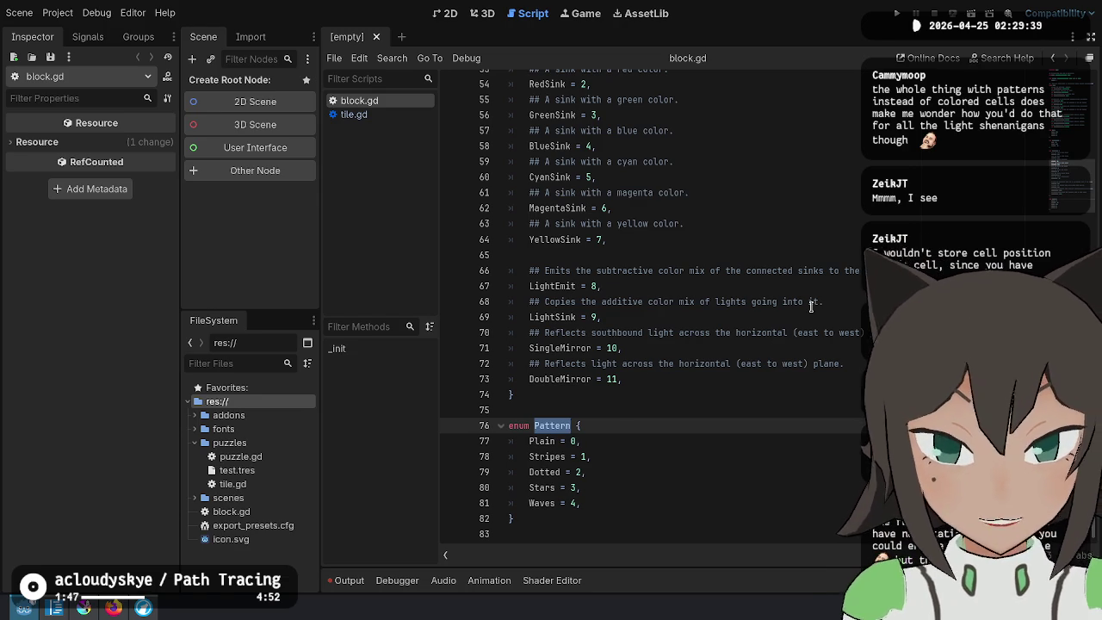
{"action": "scroll", "coordinate": [809, 327], "scroll_direction": "up", "scroll_amount": 7}
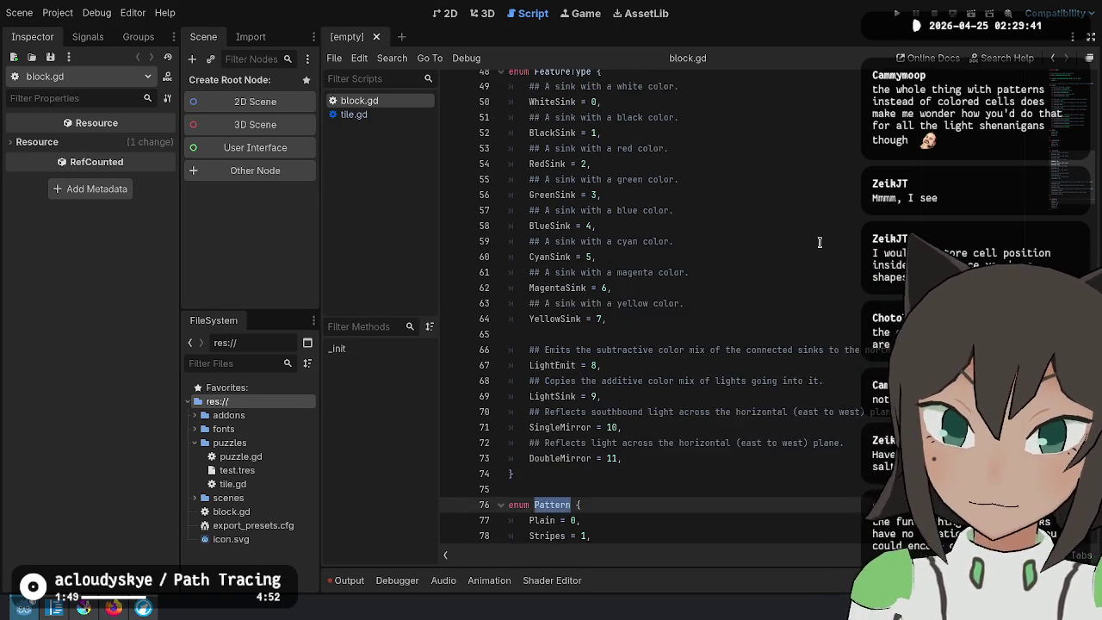
{"action": "scroll", "coordinate": [814, 345], "scroll_direction": "up", "scroll_amount": 2}
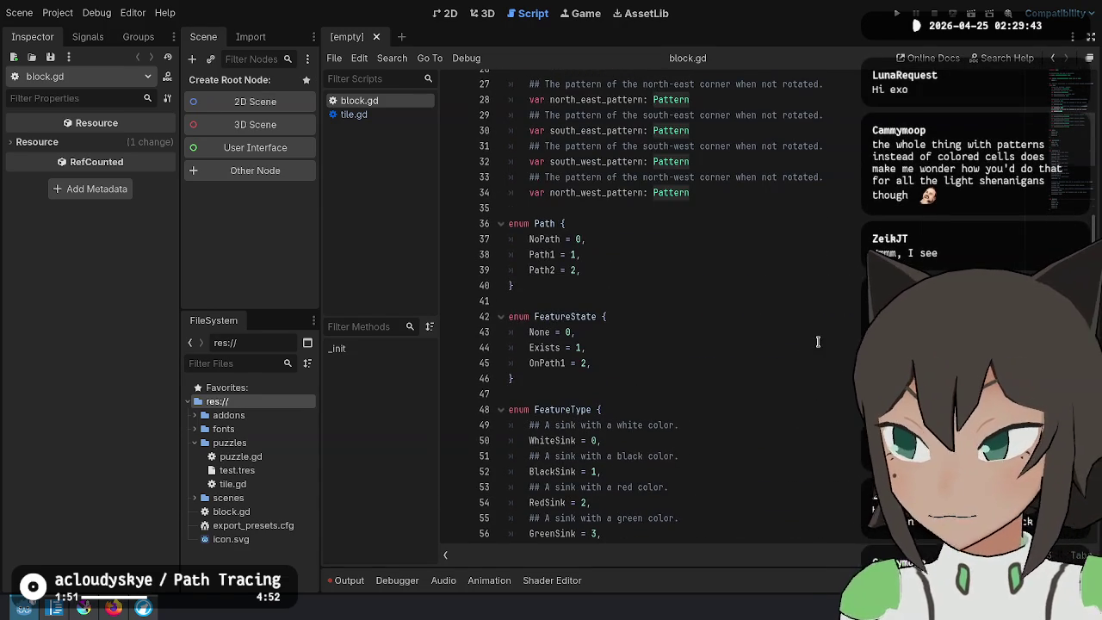
{"action": "scroll", "coordinate": [818, 337], "scroll_direction": "up", "scroll_amount": 7}
{"action": "scroll", "coordinate": [819, 337], "scroll_direction": "up", "scroll_amount": 2}
{"action": "left_click", "coordinate": [827, 295]}
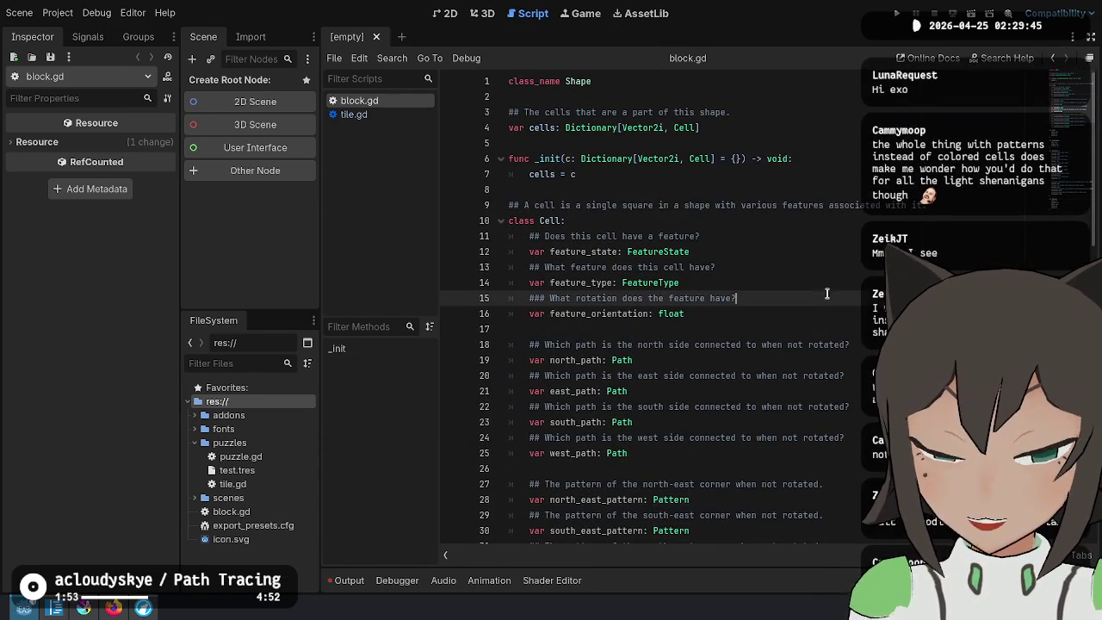
{"action": "left_click", "coordinate": [734, 207]}
{"action": "left_click", "coordinate": [748, 130]}
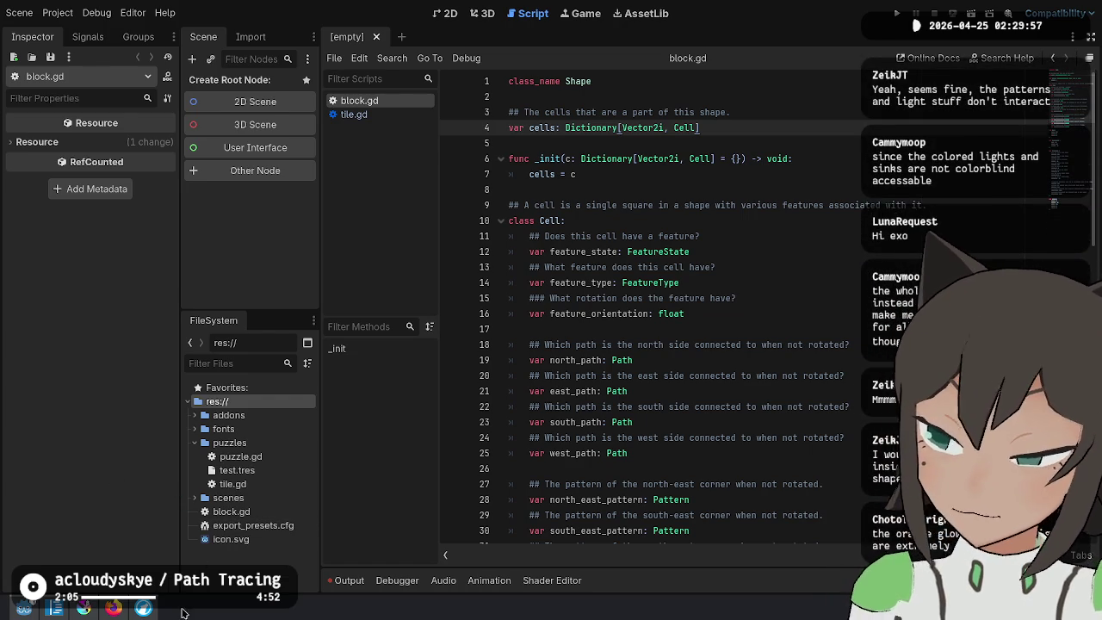
{"action": "left_click", "coordinate": [143, 608]}
{"action": "key", "text": "alt+Tab"}
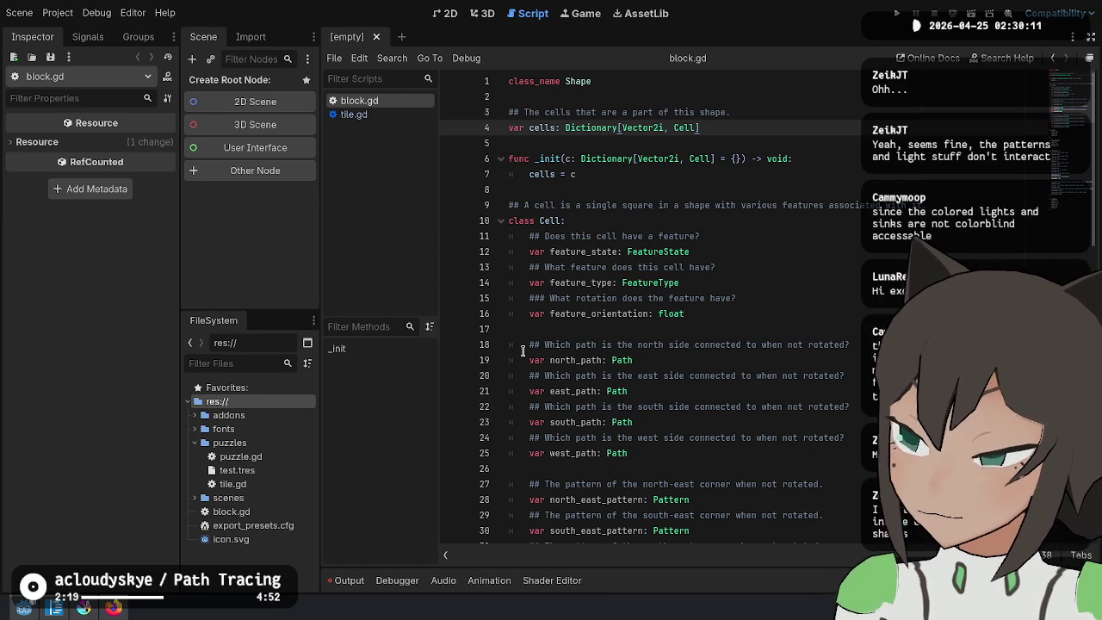
{"action": "left_click", "coordinate": [742, 312]}
{"action": "left_click", "coordinate": [842, 390]}
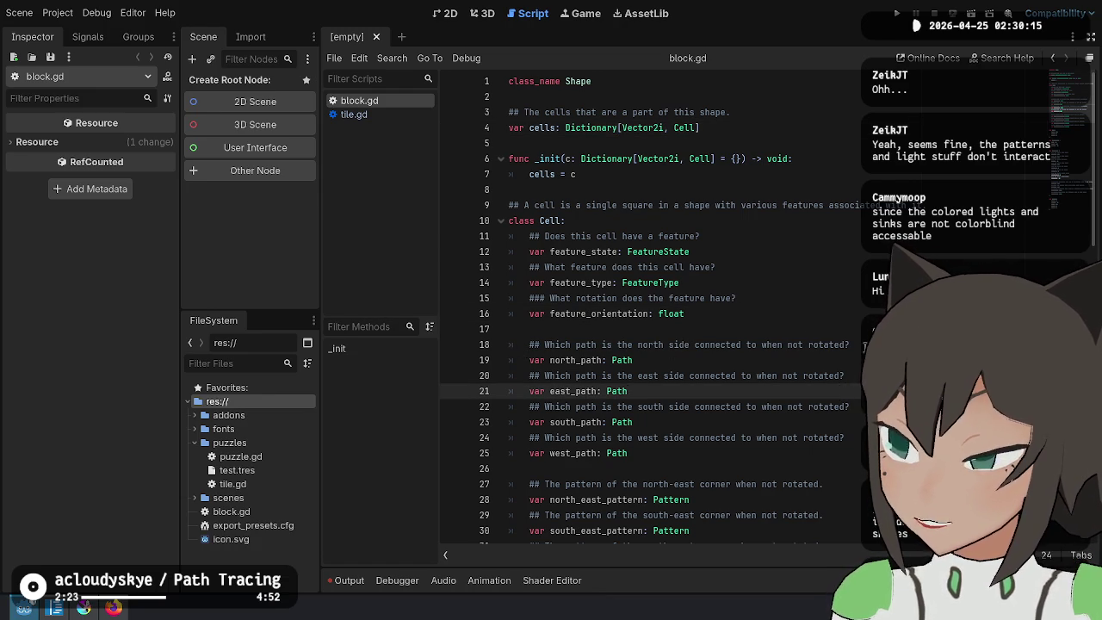
{"action": "scroll", "coordinate": [835, 291], "scroll_direction": "down", "scroll_amount": 15}
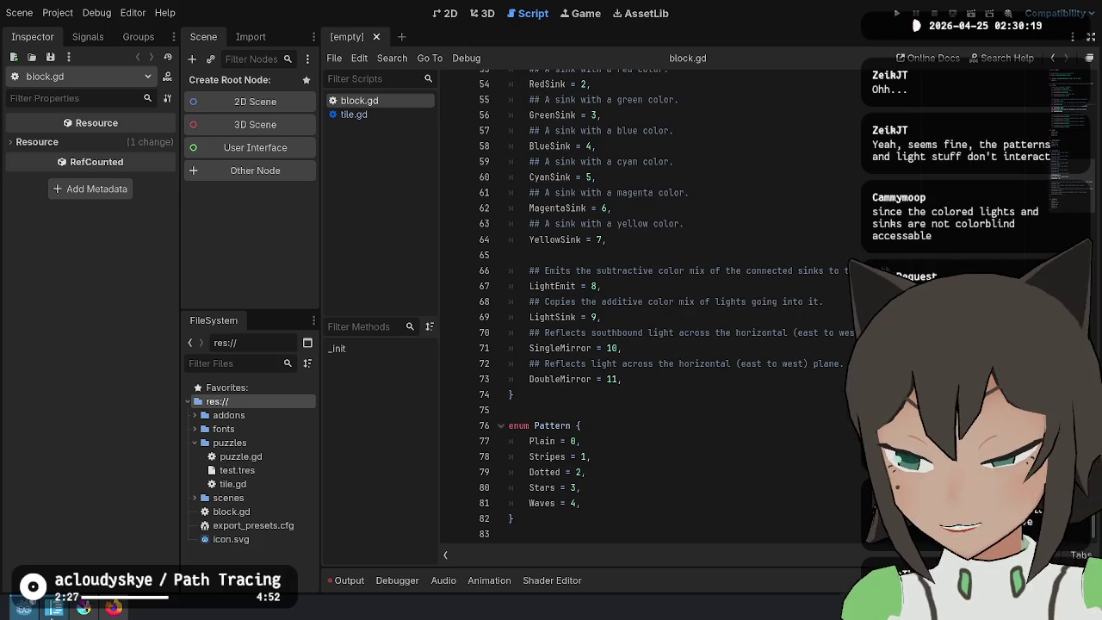
{"action": "key", "text": "ctrl+n"}
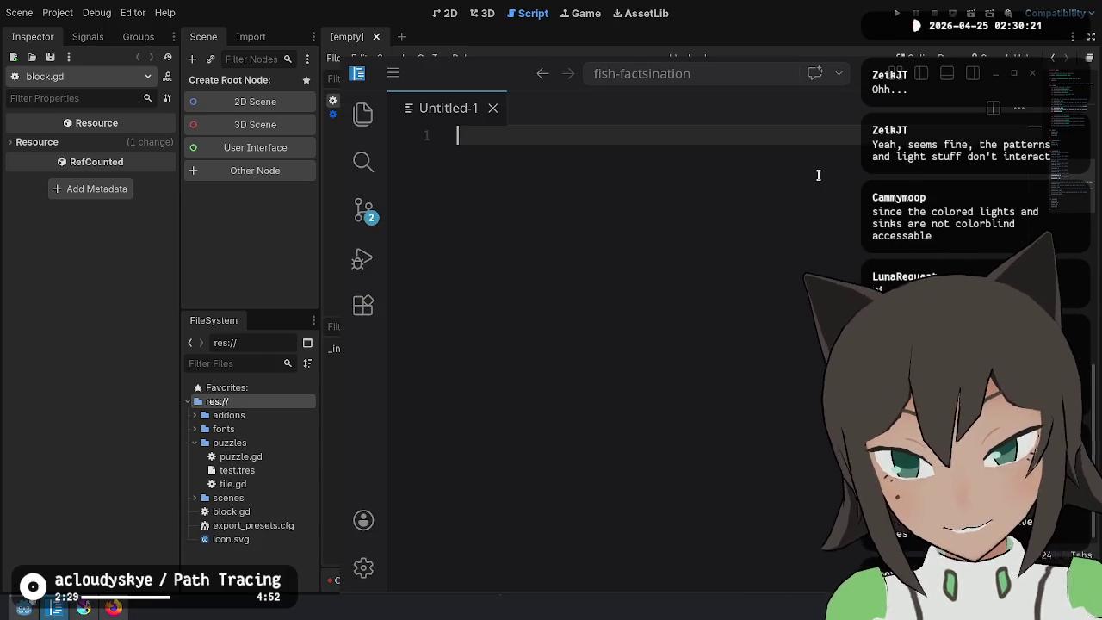
Close the untitled file, open ideas.md from the Explorer, and highlight the line 17 colorblindness note
{"action": "key", "text": "ctrl+w"}
{"action": "left_click", "coordinate": [362, 113]}
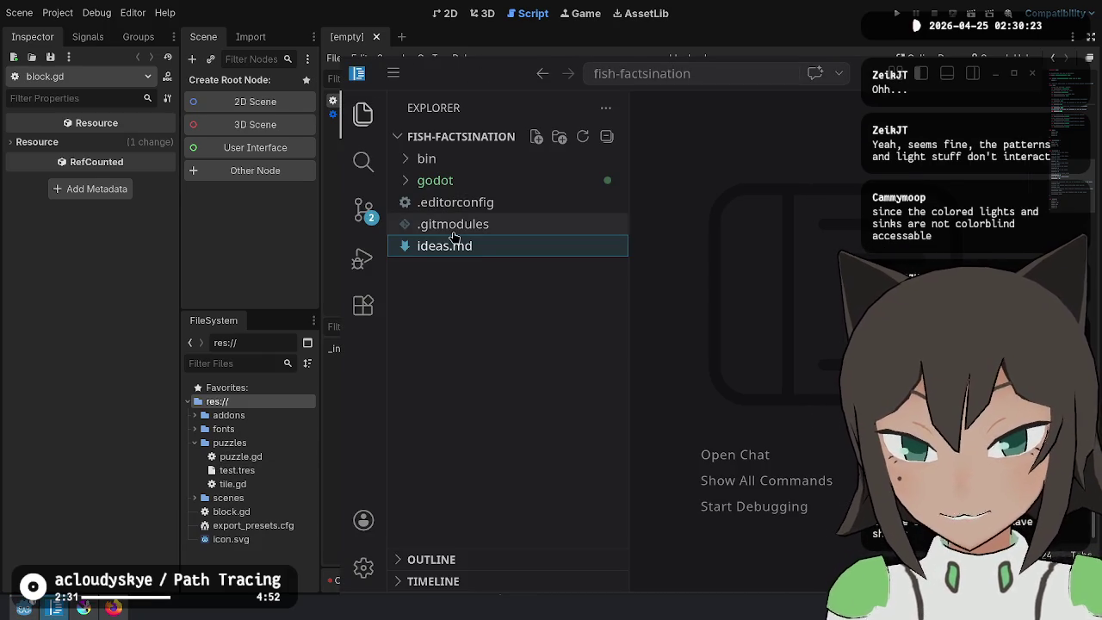
{"action": "left_click", "coordinate": [480, 248]}
{"action": "left_click", "coordinate": [362, 113]}
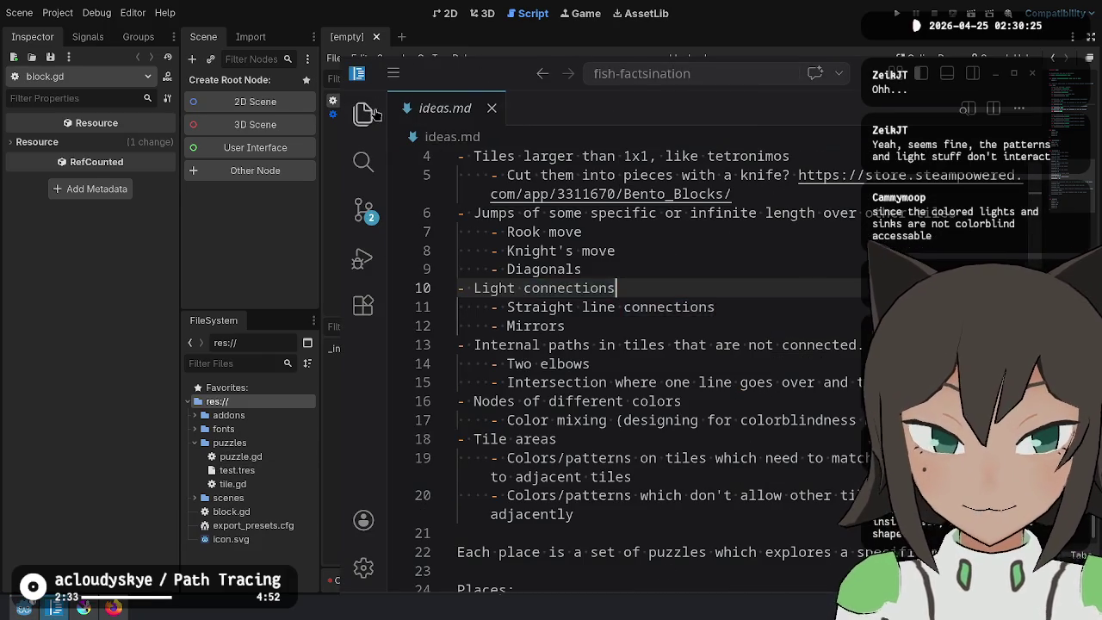
{"action": "left_click_drag", "start_coordinate": [602, 424], "coordinate": [861, 422]}
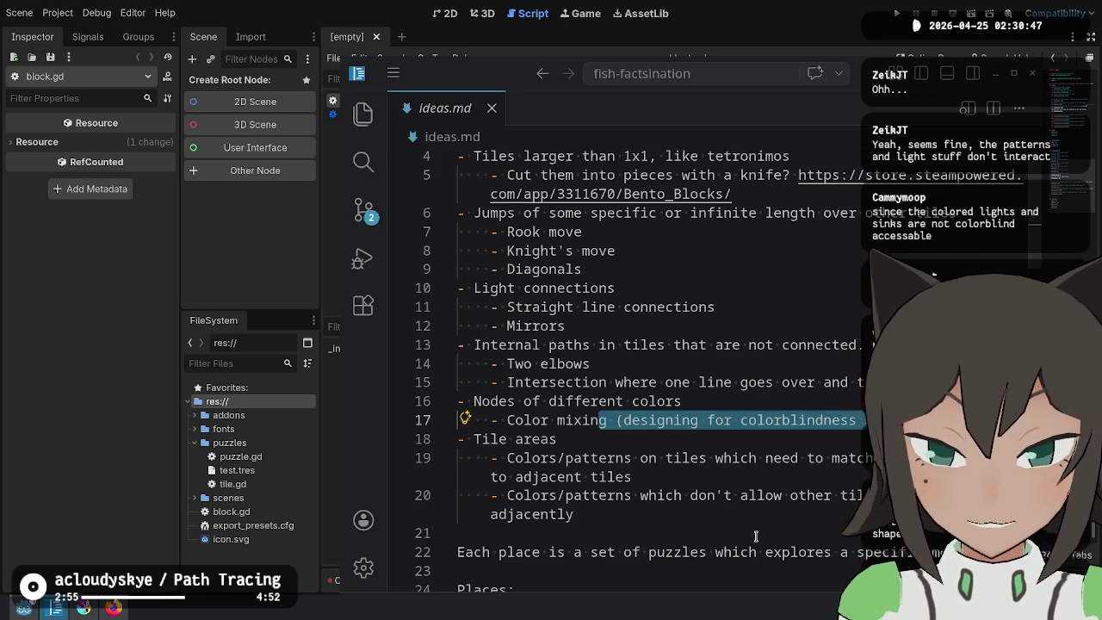
{"action": "left_click", "coordinate": [844, 428]}
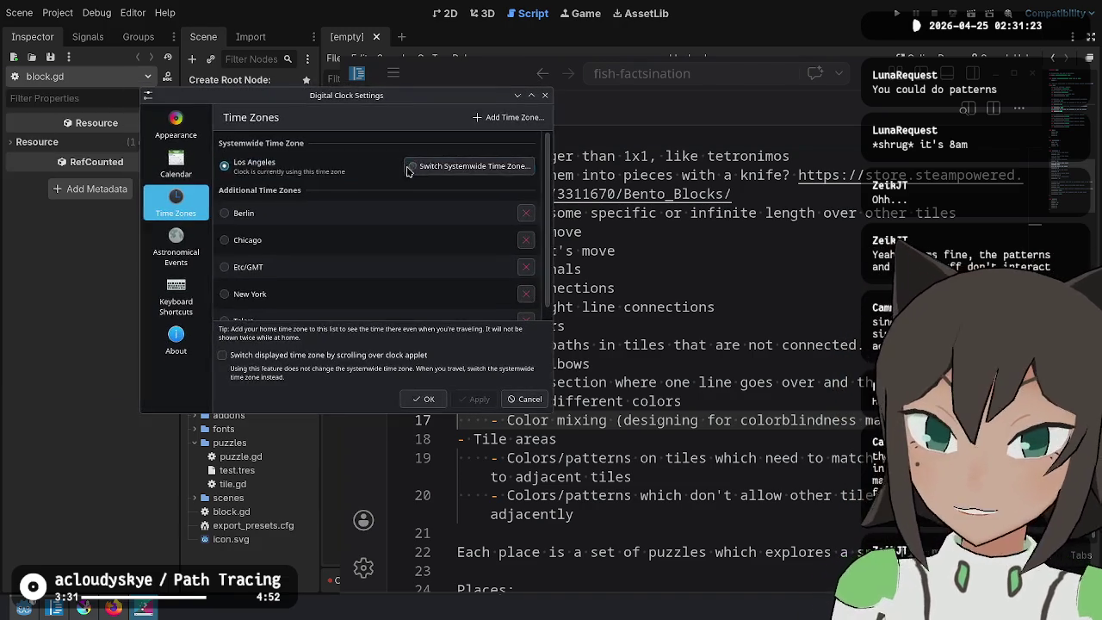
Scroll the Additional Time Zones list and dismiss Digital Clock Settings without applying changes
{"action": "scroll", "coordinate": [379, 220], "scroll_direction": "down", "scroll_amount": 1}
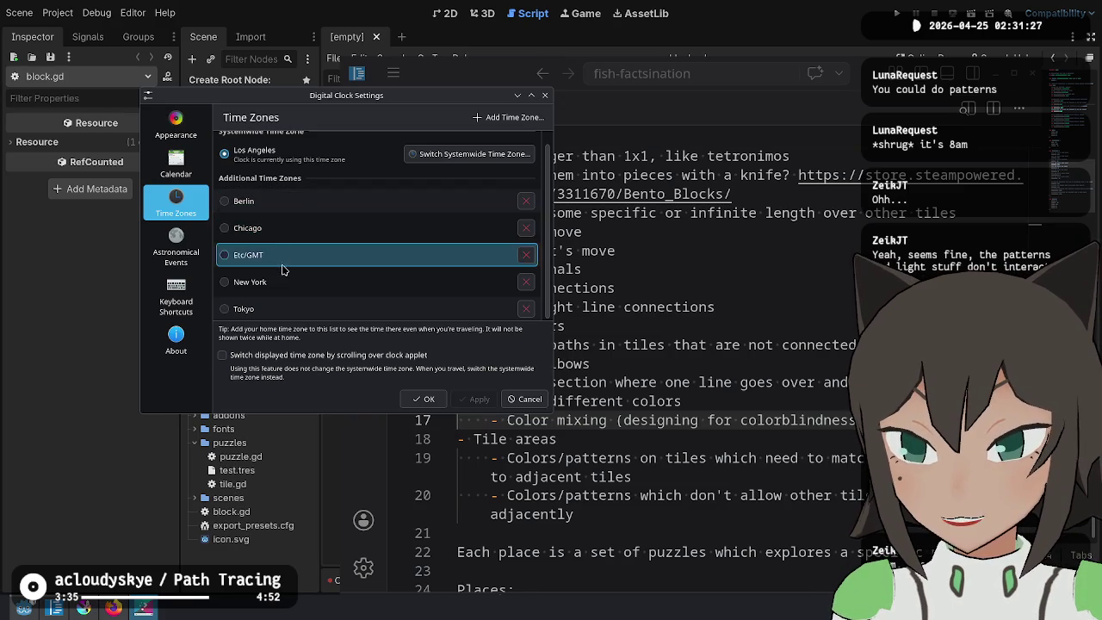
{"action": "key", "text": "Escape"}
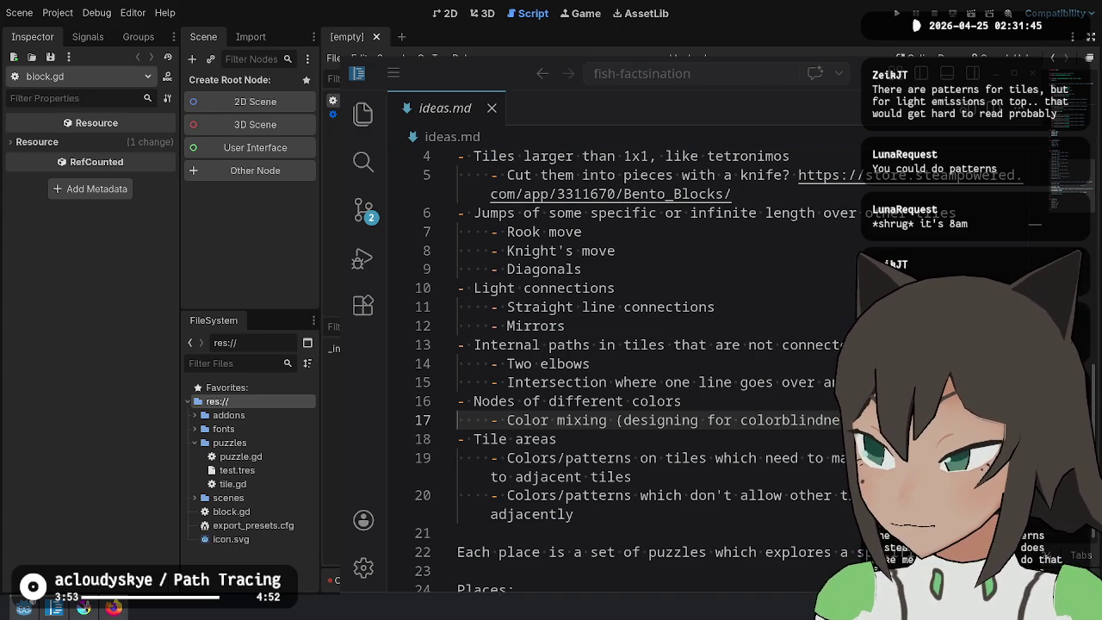
Read the ideas.md mechanics, selecting words like connections and Diagonals along the way
{"action": "left_click", "coordinate": [713, 326]}
{"action": "double_click", "coordinate": [714, 292]}
{"action": "left_click", "coordinate": [785, 420]}
{"action": "double_click", "coordinate": [746, 269]}
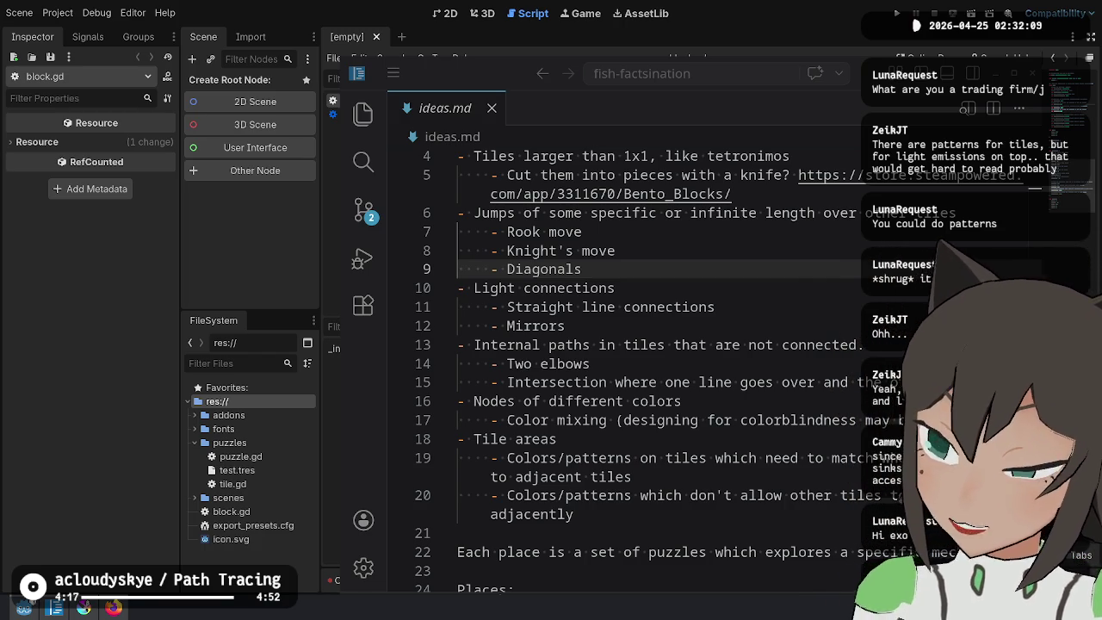
{"action": "left_click", "coordinate": [823, 328]}
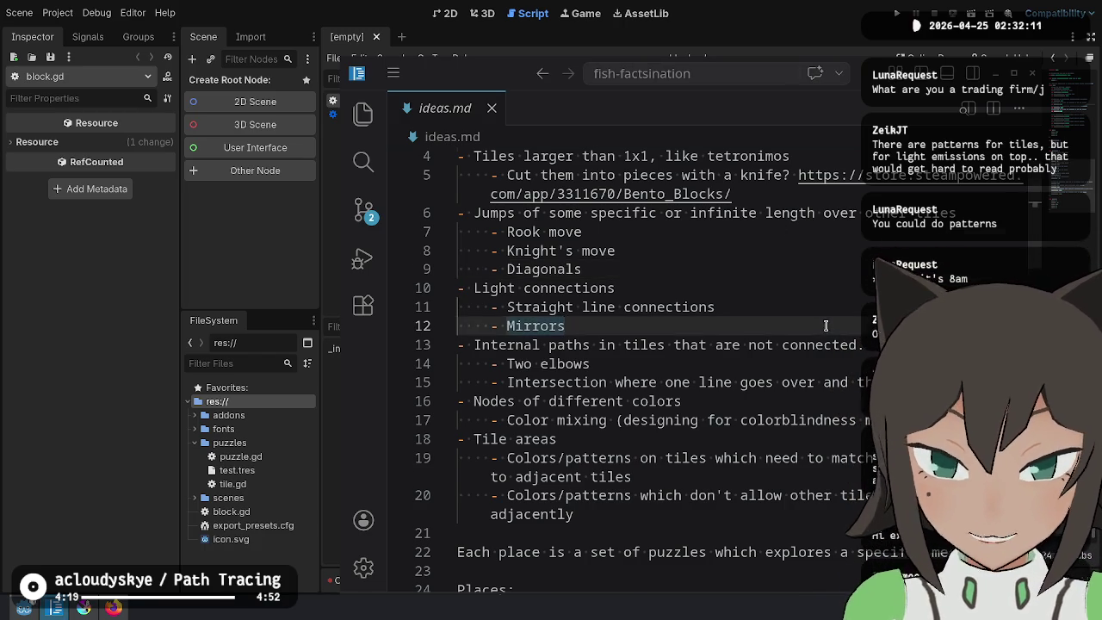
Scroll down to the Places list, then return to Godot and select the LightEmit and LightSink entries
{"action": "scroll", "coordinate": [823, 328], "scroll_direction": "down", "scroll_amount": 7}
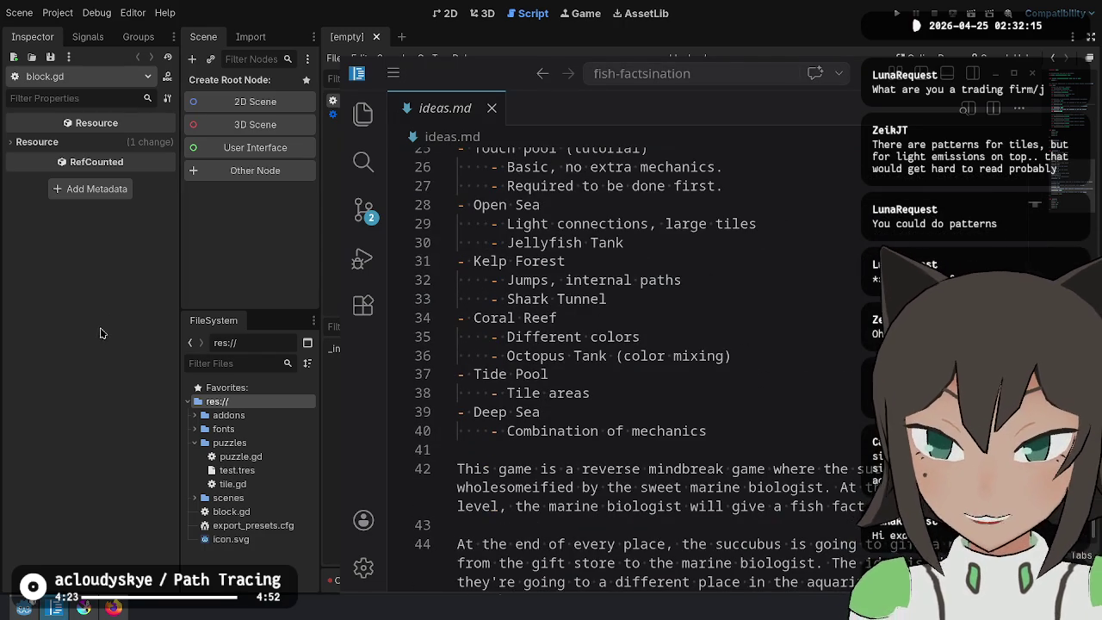
{"action": "key", "text": "alt+Tab"}
{"action": "mouse_move", "coordinate": [675, 316]}
{"action": "left_mouse_down"}
{"action": "mouse_move", "coordinate": [661, 267]}
{"action": "mouse_move", "coordinate": [675, 319]}
{"action": "mouse_move", "coordinate": [529, 270]}
{"action": "left_mouse_up"}
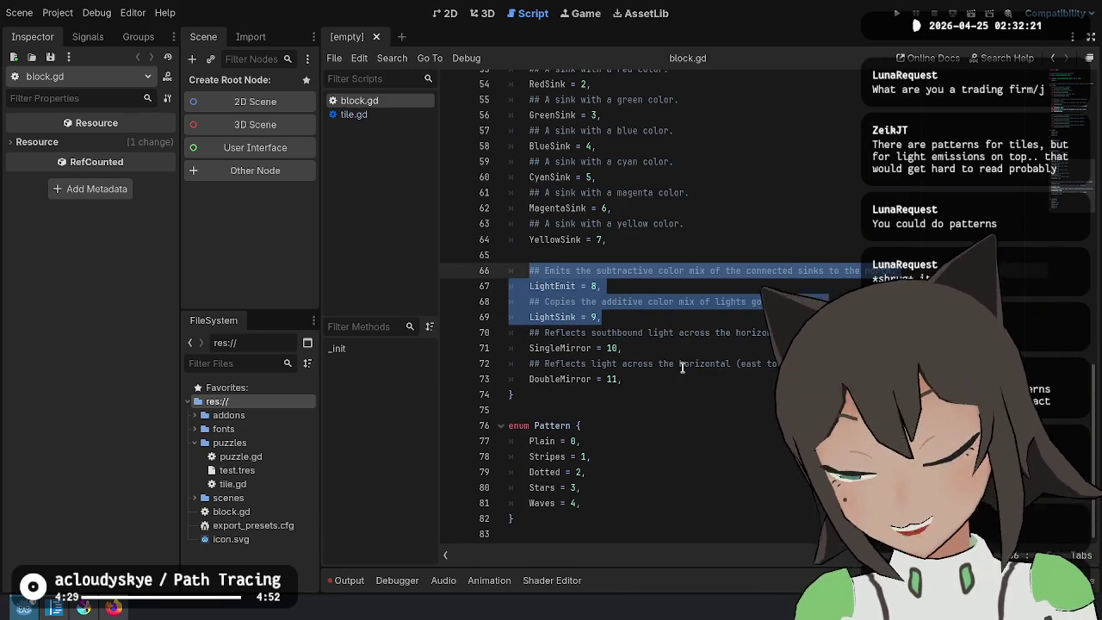
{"action": "scroll", "coordinate": [675, 218], "scroll_direction": "up", "scroll_amount": 1}
{"action": "scroll", "coordinate": [675, 218], "scroll_direction": "up", "scroll_amount": 2}
{"action": "mouse_move", "coordinate": [509, 130]}
{"action": "left_mouse_down"}
{"action": "mouse_move", "coordinate": [602, 232]}
{"action": "mouse_move", "coordinate": [608, 333]}
{"action": "left_mouse_up"}
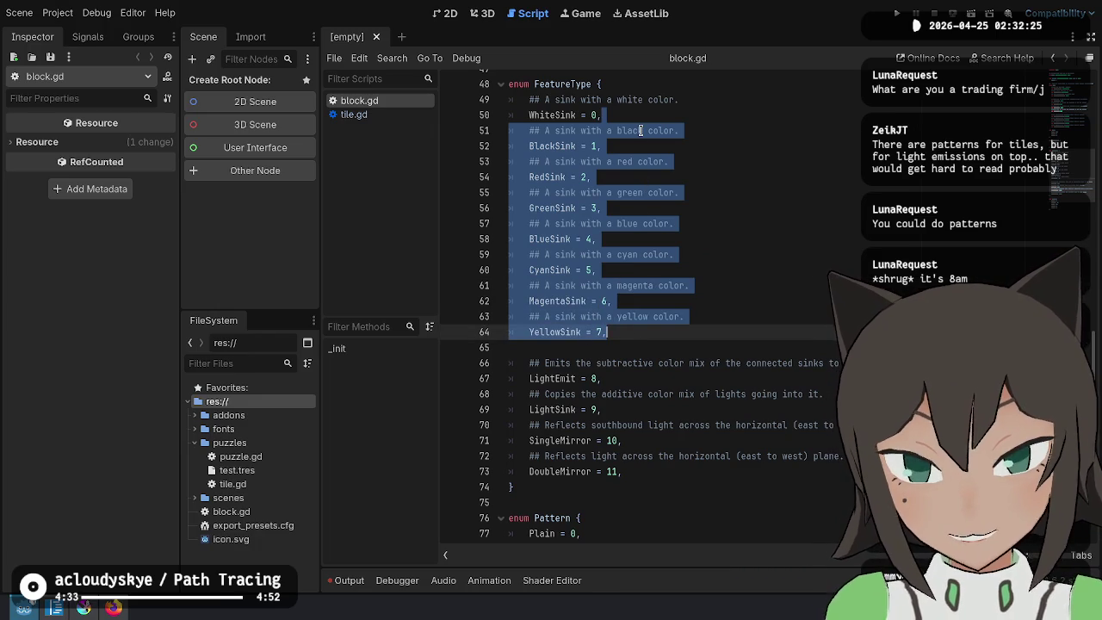
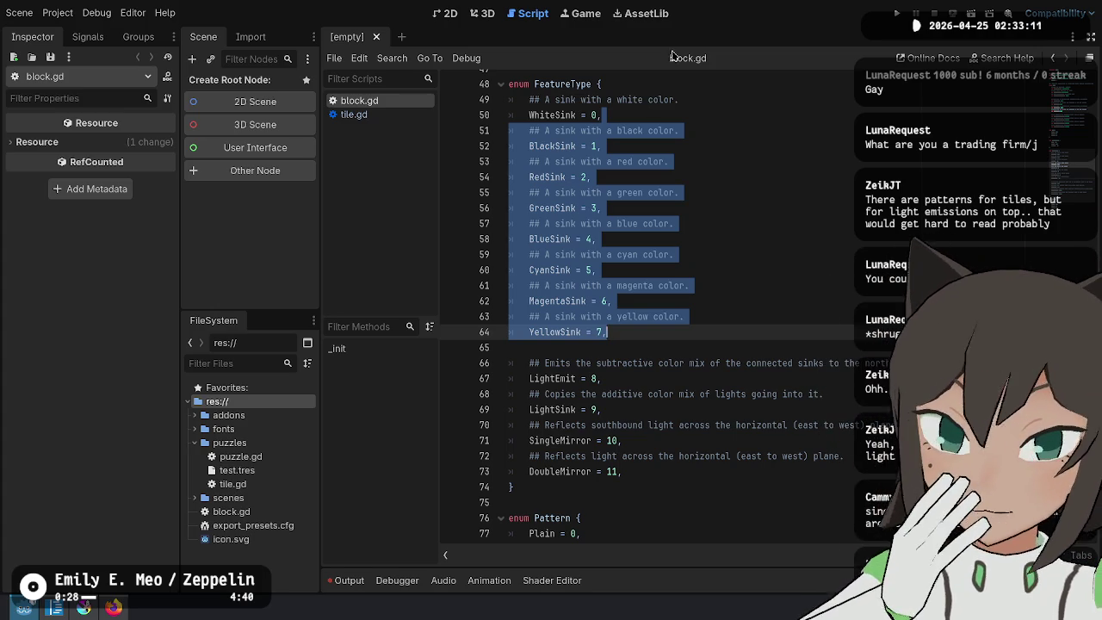
Clear the selection and place the caret on blank line 8 near the script's top
{"action": "left_click", "coordinate": [839, 268]}
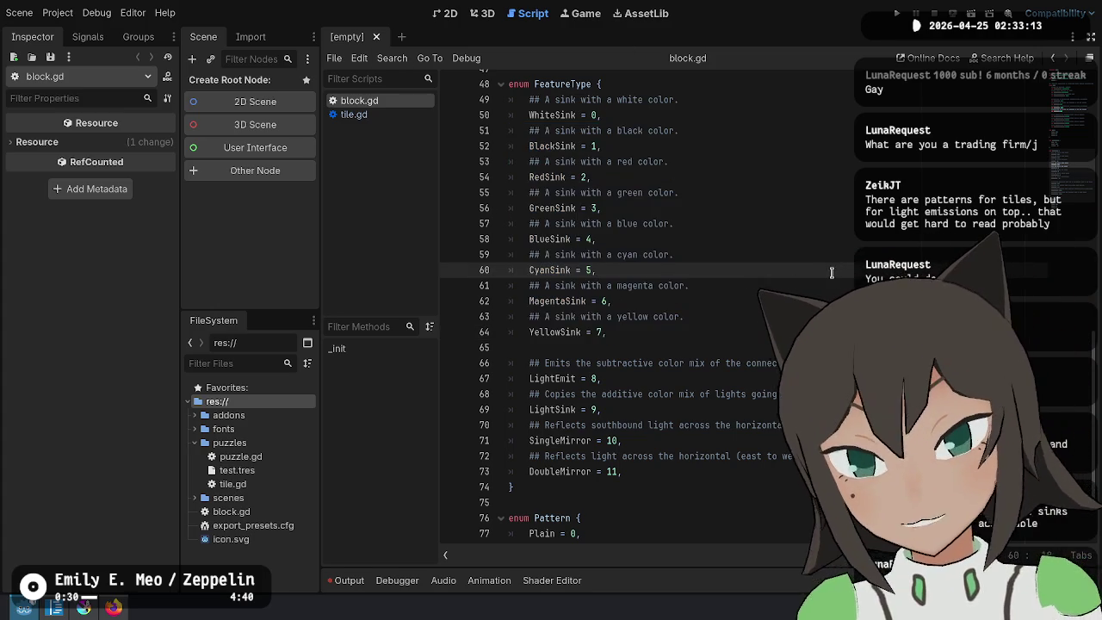
{"action": "scroll", "coordinate": [839, 267], "scroll_direction": "up", "scroll_amount": 15}
{"action": "left_click", "coordinate": [785, 213]}
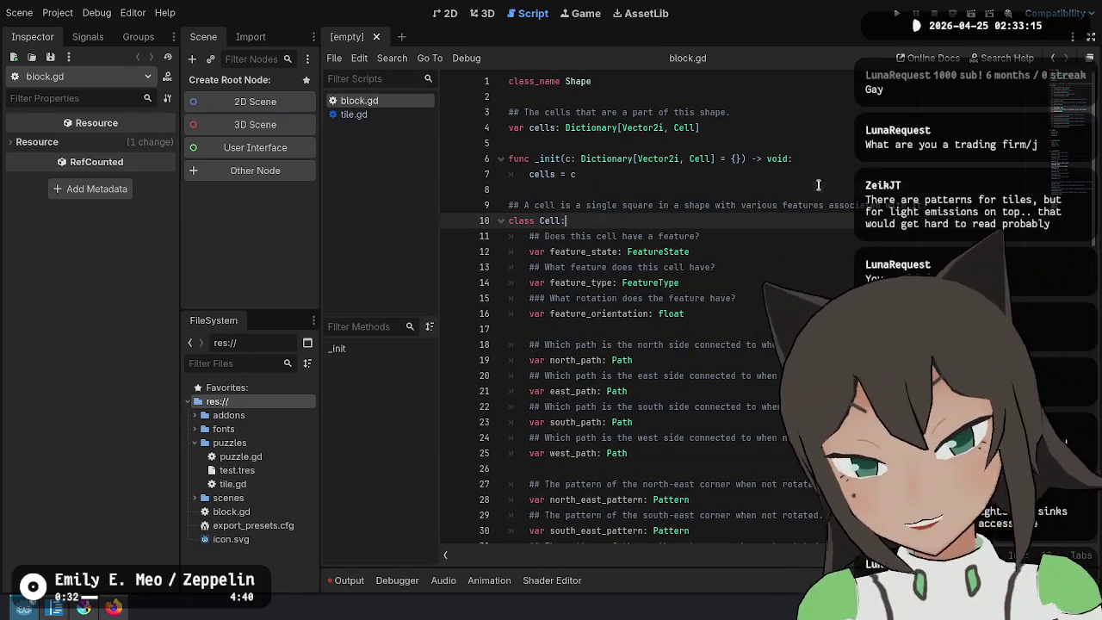
{"action": "key", "text": "Up"}
{"action": "key", "text": "Up"}
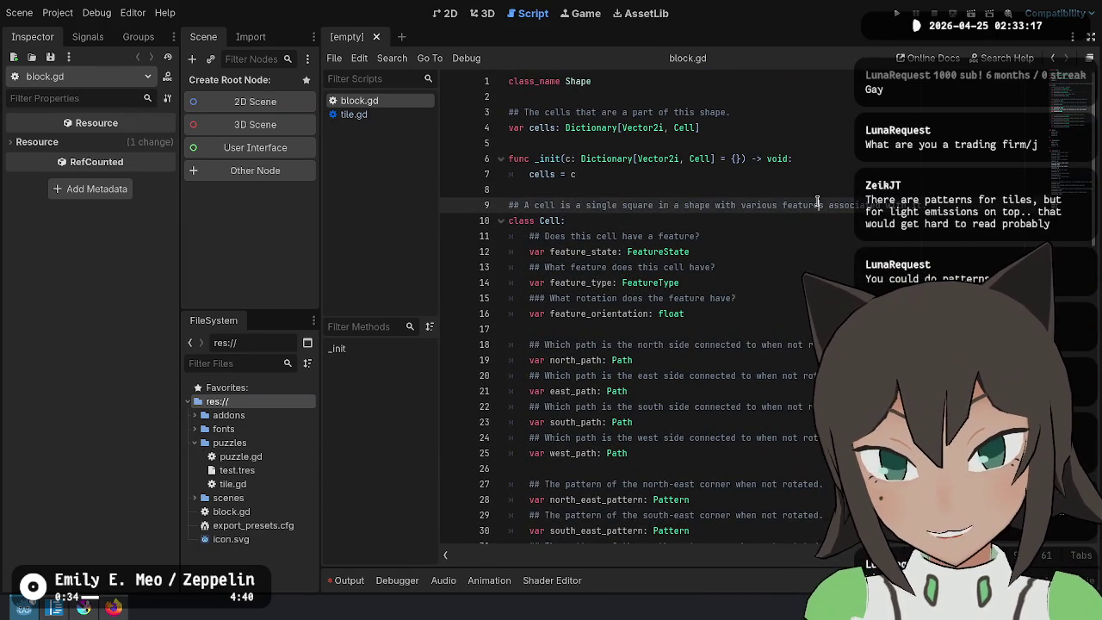
{"action": "left_click", "coordinate": [735, 313]}
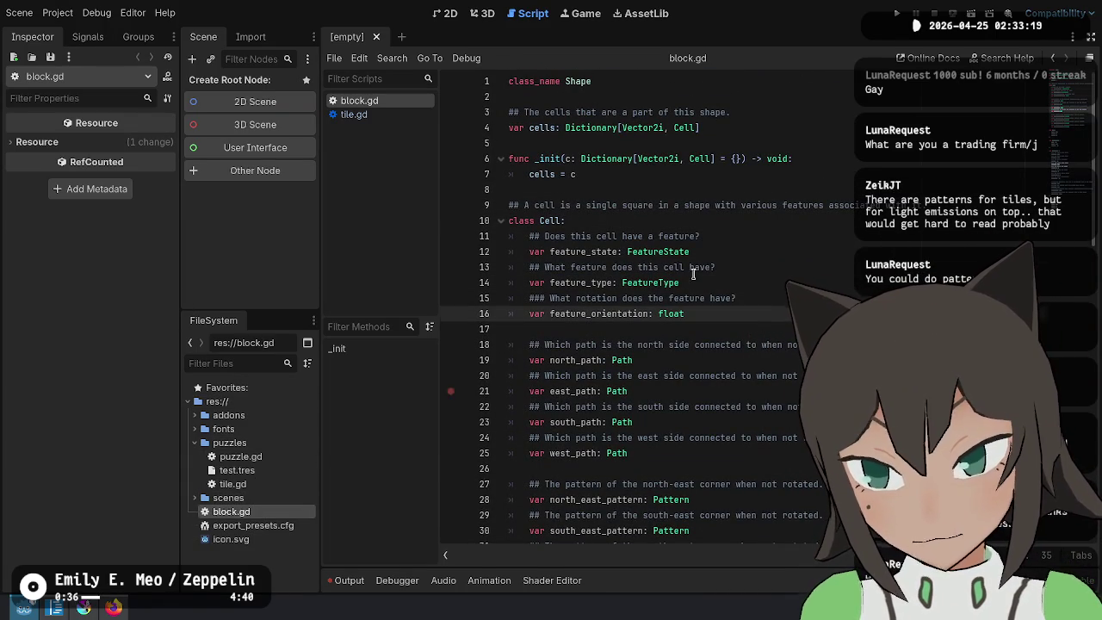
{"action": "key", "text": "Up"}
{"action": "key", "text": "Up"}
{"action": "key", "text": "Up"}
Rename block.gd to shape.gd and move it into the puzzles folder
{"action": "right_click", "coordinate": [242, 512]}
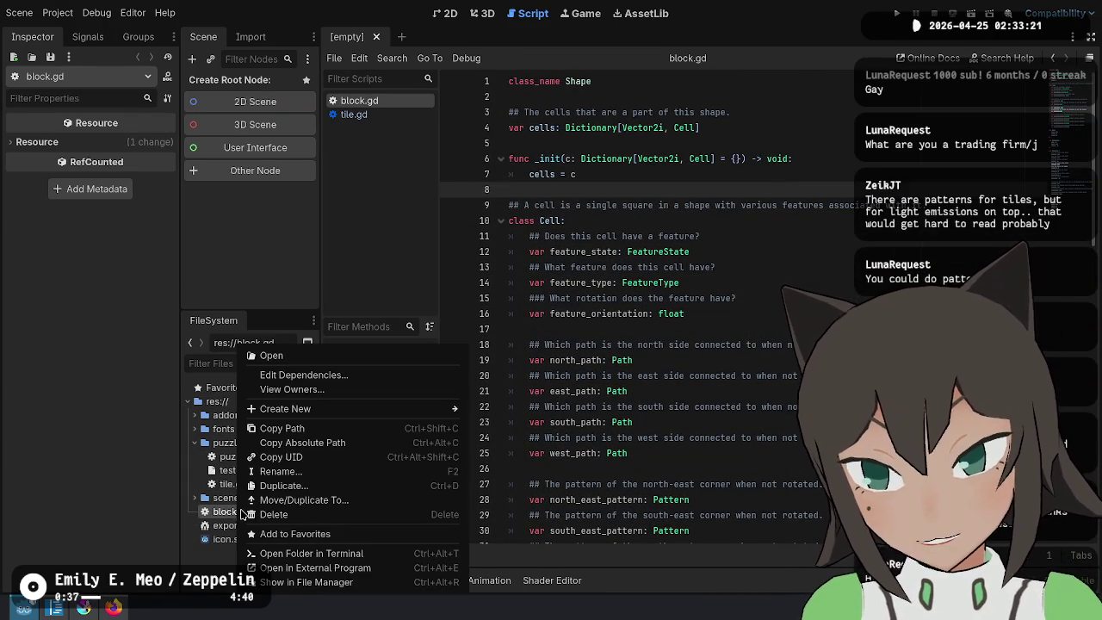
{"action": "left_click", "coordinate": [331, 472]}
{"action": "type", "text": "shape.gd"}
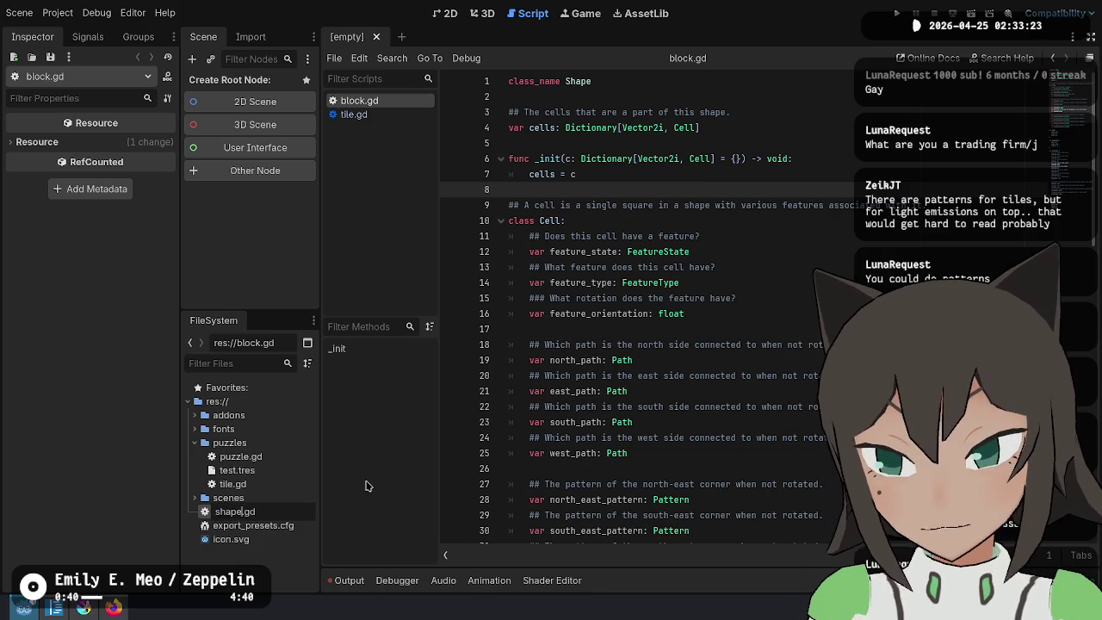
{"action": "key", "text": "Return"}
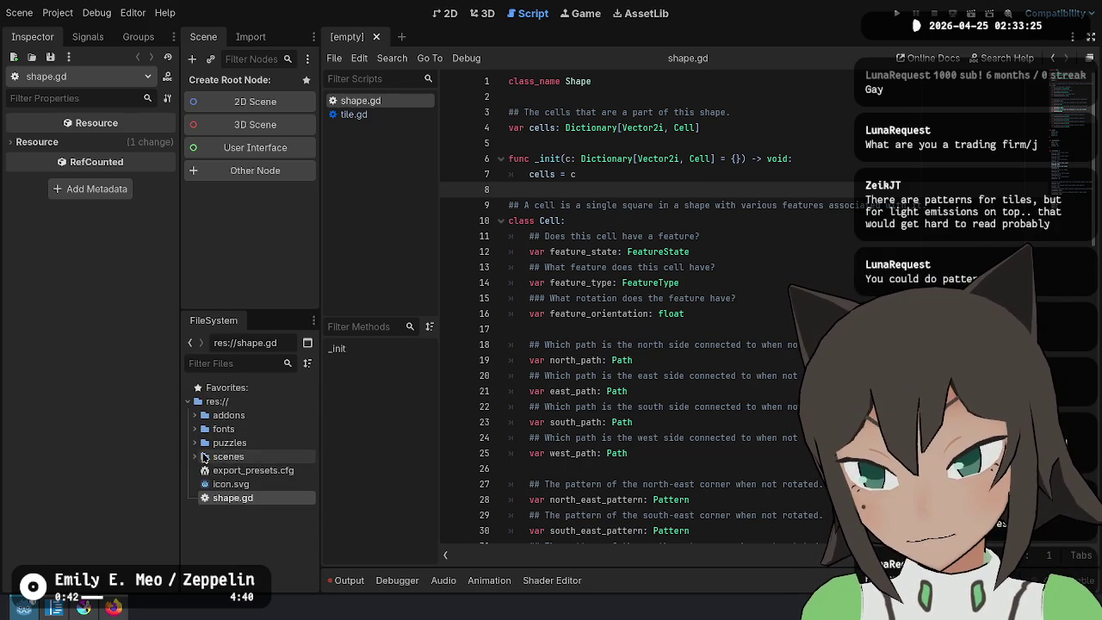
{"action": "mouse_move", "coordinate": [229, 540]}
{"action": "left_mouse_down"}
{"action": "mouse_move", "coordinate": [257, 471]}
{"action": "mouse_move", "coordinate": [255, 444]}
{"action": "left_mouse_up"}
{"action": "left_click", "coordinate": [521, 324]}
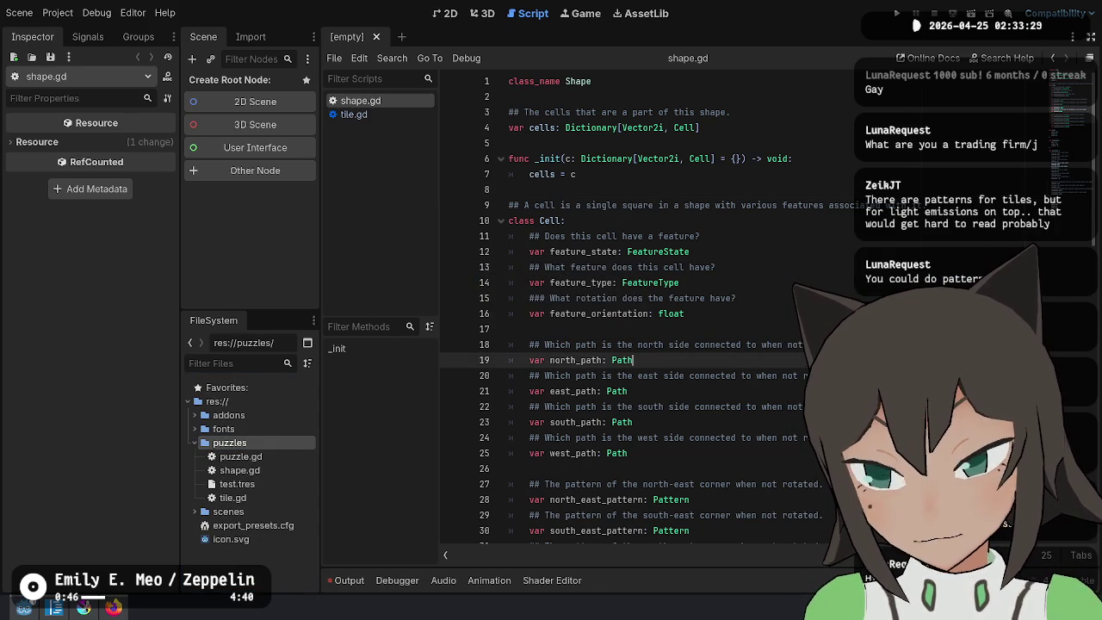
Add the '## A shape is a collection of cells.' doc comment above class_name Shape, then switch to Krita
{"action": "key", "text": "Return"}
{"action": "key", "text": "Up"}
{"action": "type", "text": "## A sha"}
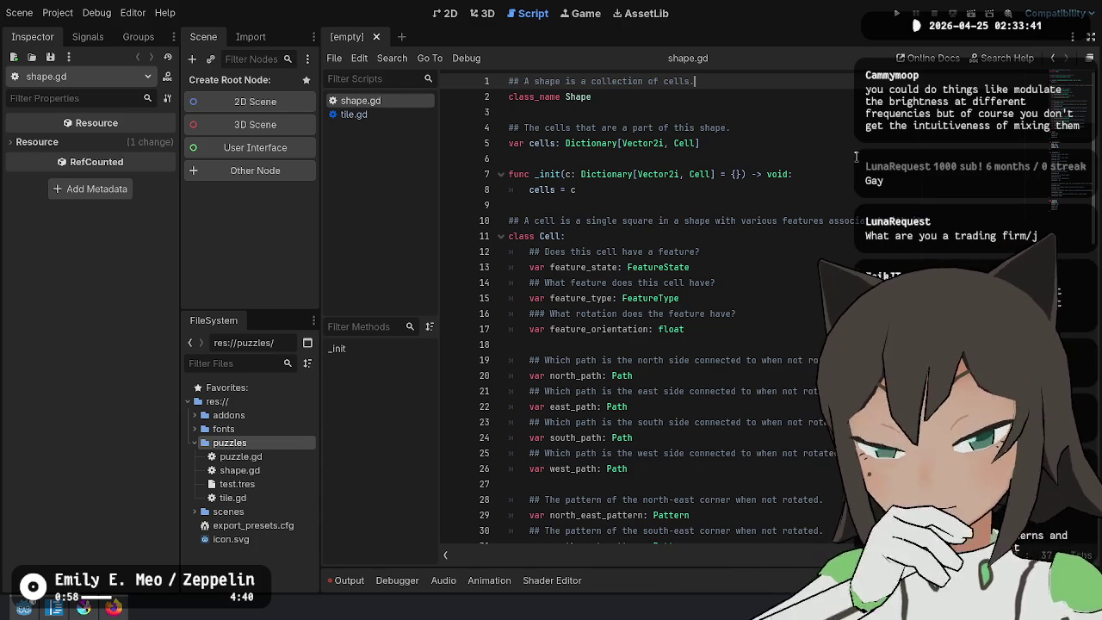
{"action": "key", "text": "Down"}
{"action": "key", "text": "Down"}
{"action": "key", "text": "Down"}
{"action": "key", "text": "Up"}
{"action": "key", "text": "Up"}
{"action": "key", "text": "Up"}
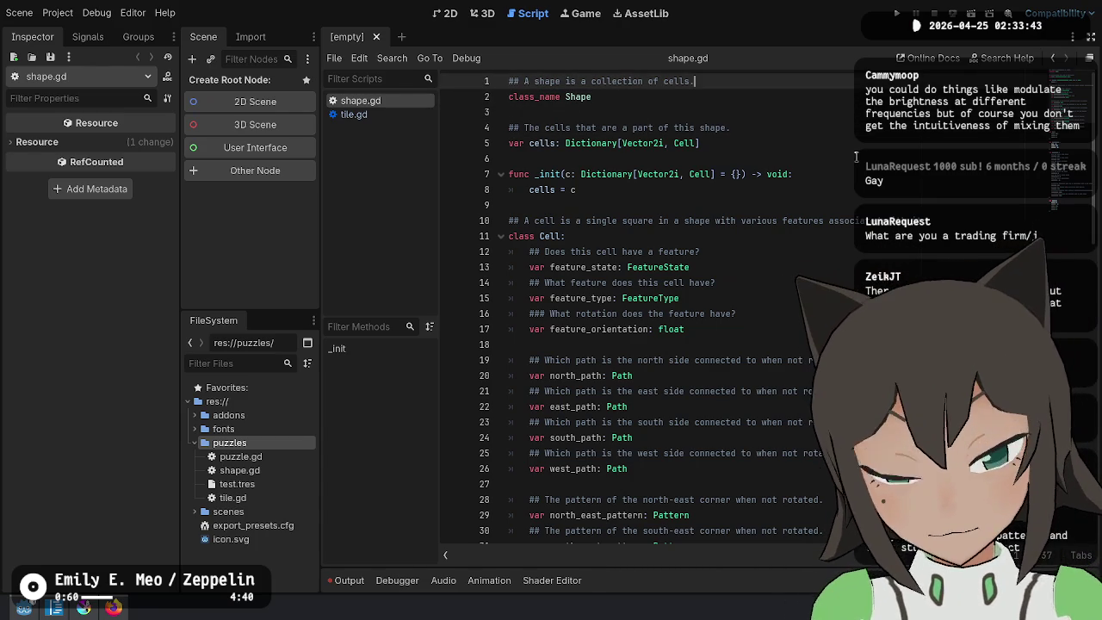
{"action": "key", "text": "Down"}
{"action": "key", "text": "Down"}
{"action": "key", "text": "Down"}
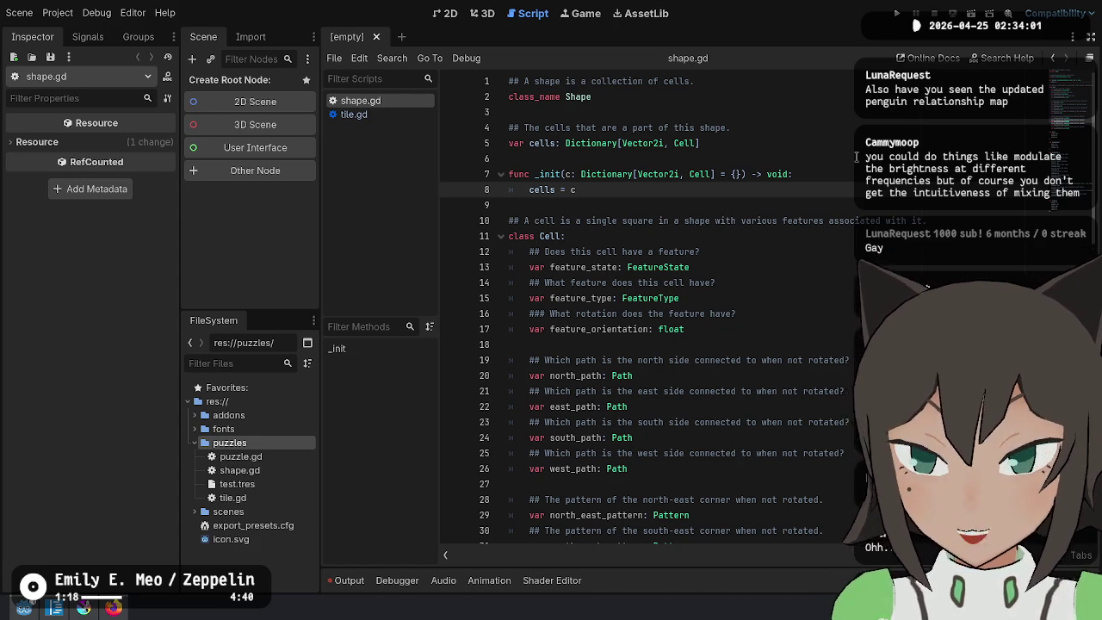
{"action": "left_click", "coordinate": [83, 610]}
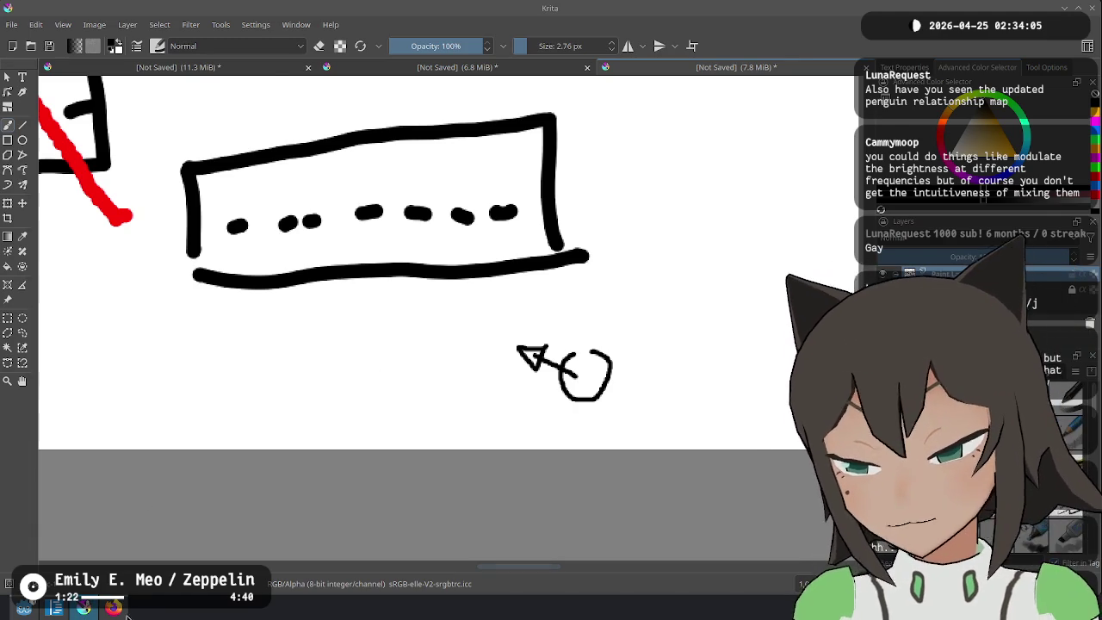
In a new Firefox tab, search DuckDuckGo for 'sound waves as a representation of color'
{"action": "left_click", "coordinate": [114, 608]}
{"action": "key", "text": "ctrl+t"}
{"action": "type", "text": "sound v"}
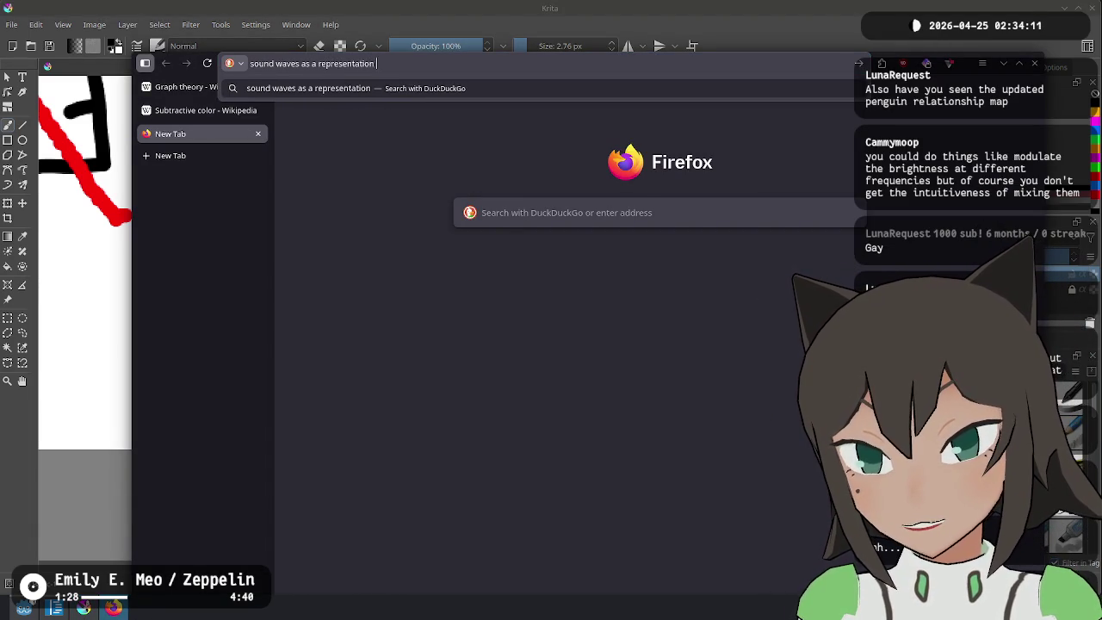
{"action": "type", "text": "lor"}
{"action": "key", "text": "Return"}
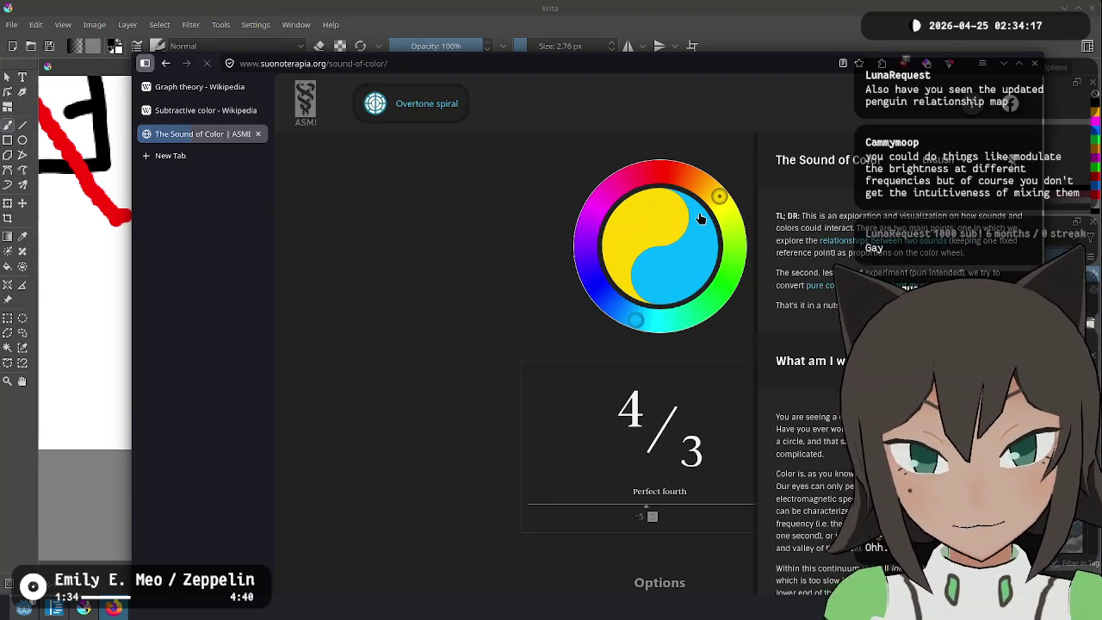
Drag the Sound of Color wheel marker to recolour the yin-yang, then return to the results
{"action": "mouse_move", "coordinate": [720, 204]}
{"action": "left_mouse_down"}
{"action": "mouse_move", "coordinate": [672, 176]}
{"action": "mouse_move", "coordinate": [620, 197]}
{"action": "mouse_move", "coordinate": [594, 241]}
{"action": "mouse_move", "coordinate": [622, 297]}
{"action": "mouse_move", "coordinate": [662, 308]}
{"action": "mouse_move", "coordinate": [713, 302]}
{"action": "mouse_move", "coordinate": [731, 259]}
{"action": "mouse_move", "coordinate": [730, 210]}
{"action": "left_mouse_up"}
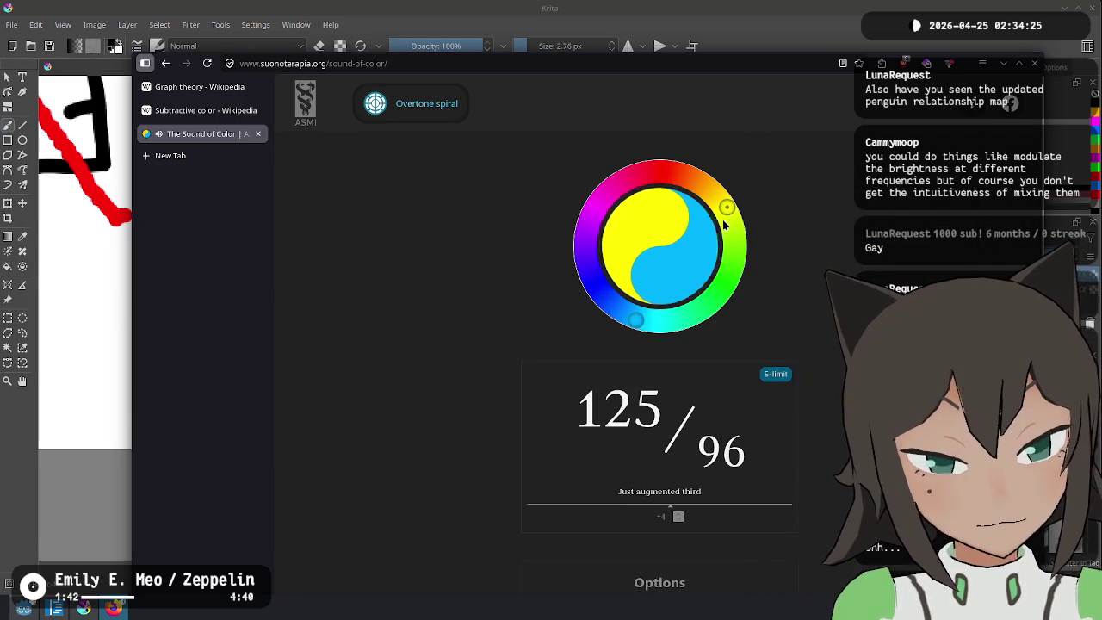
{"action": "mouse_move", "coordinate": [753, 204]}
{"action": "left_mouse_down"}
{"action": "mouse_move", "coordinate": [714, 313]}
{"action": "mouse_move", "coordinate": [711, 301]}
{"action": "mouse_move", "coordinate": [580, 310]}
{"action": "mouse_move", "coordinate": [659, 171]}
{"action": "mouse_move", "coordinate": [720, 202]}
{"action": "mouse_move", "coordinate": [726, 296]}
{"action": "left_mouse_up"}
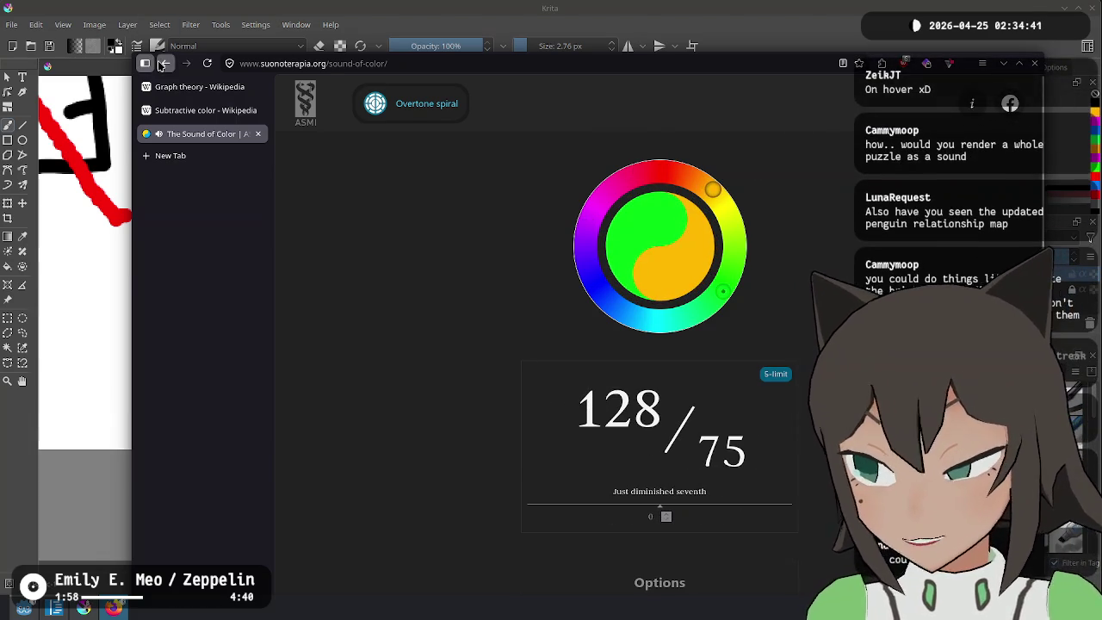
{"action": "key", "text": "alt+Left"}
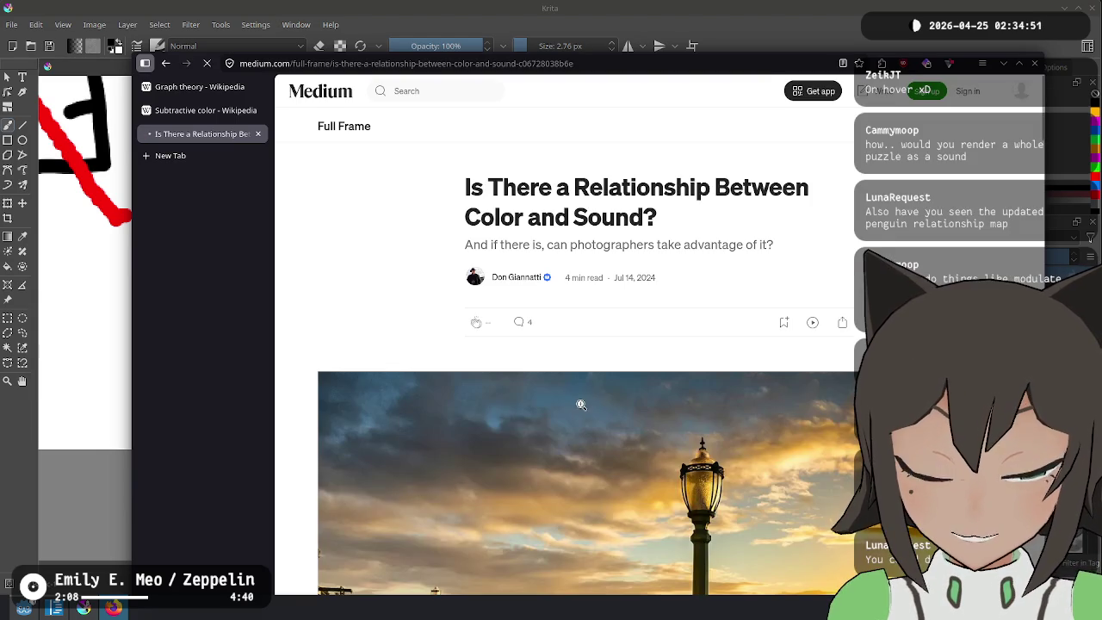
Skim the Medium colour-and-sound article after dismissing its sign-up pop-up, then return to the results
{"action": "scroll", "coordinate": [704, 207], "scroll_direction": "down", "scroll_amount": 5}
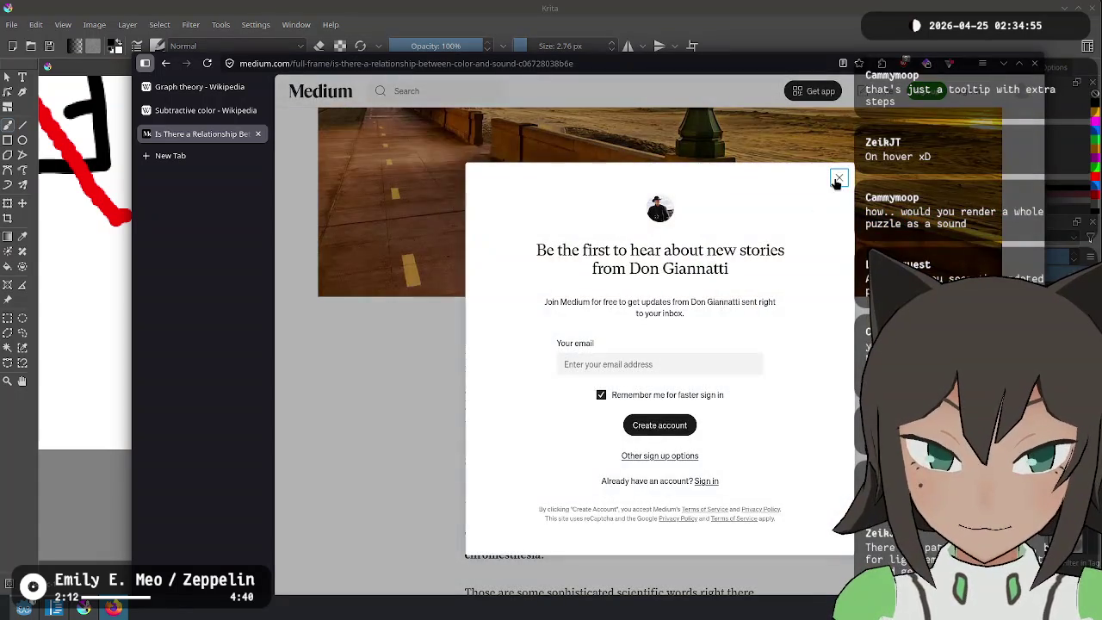
{"action": "left_click", "coordinate": [839, 178]}
{"action": "scroll", "coordinate": [605, 308], "scroll_direction": "down", "scroll_amount": 3}
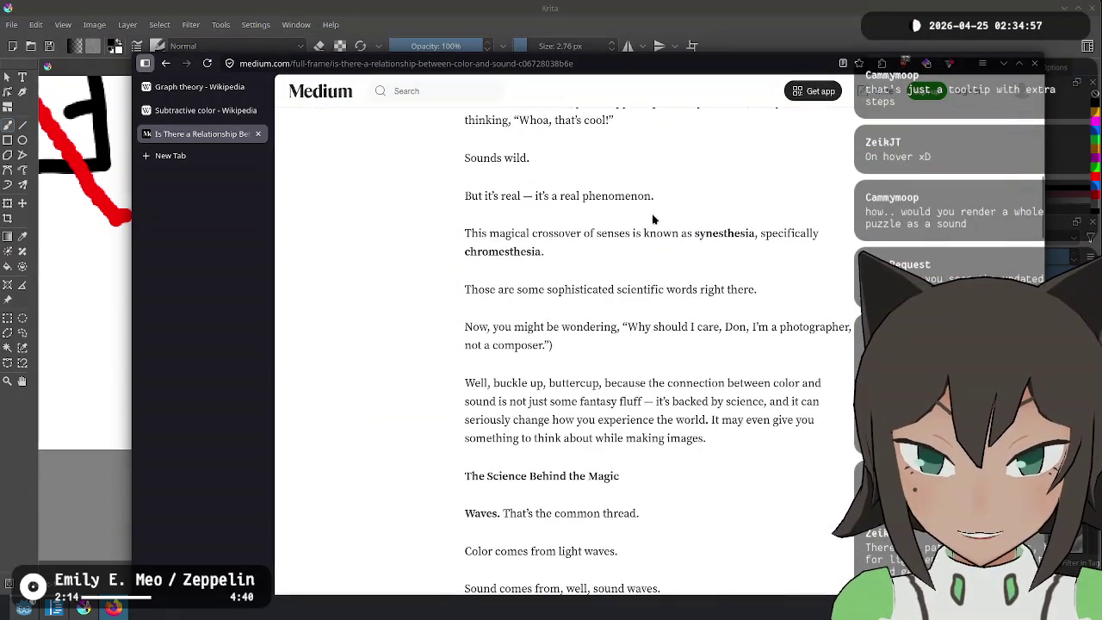
{"action": "scroll", "coordinate": [578, 272], "scroll_direction": "down", "scroll_amount": 3}
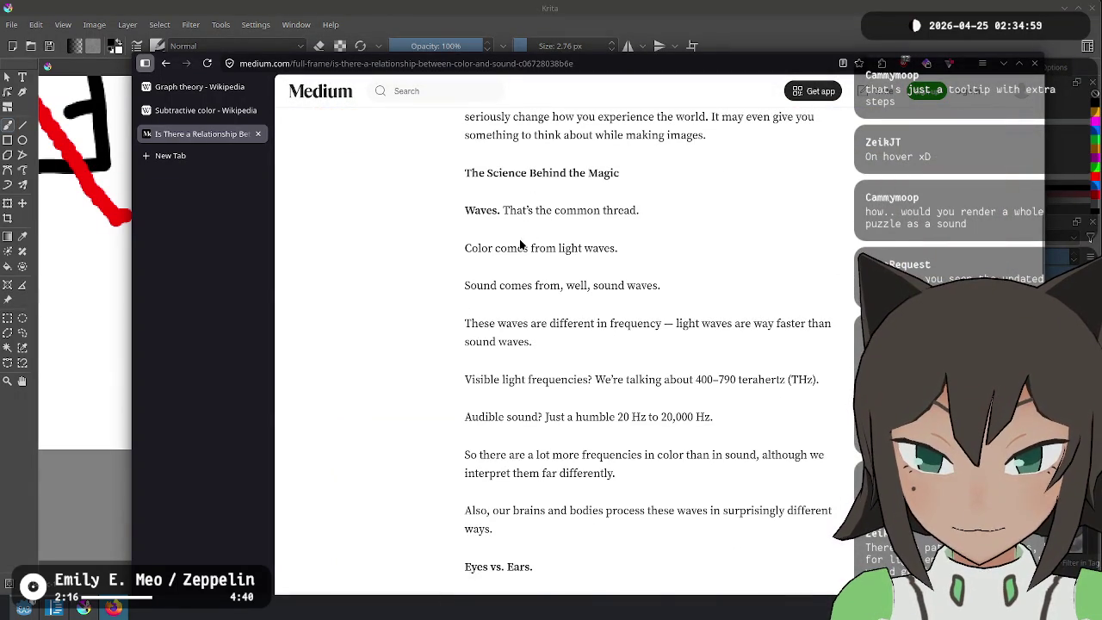
{"action": "scroll", "coordinate": [375, 147], "scroll_direction": "down", "scroll_amount": 6}
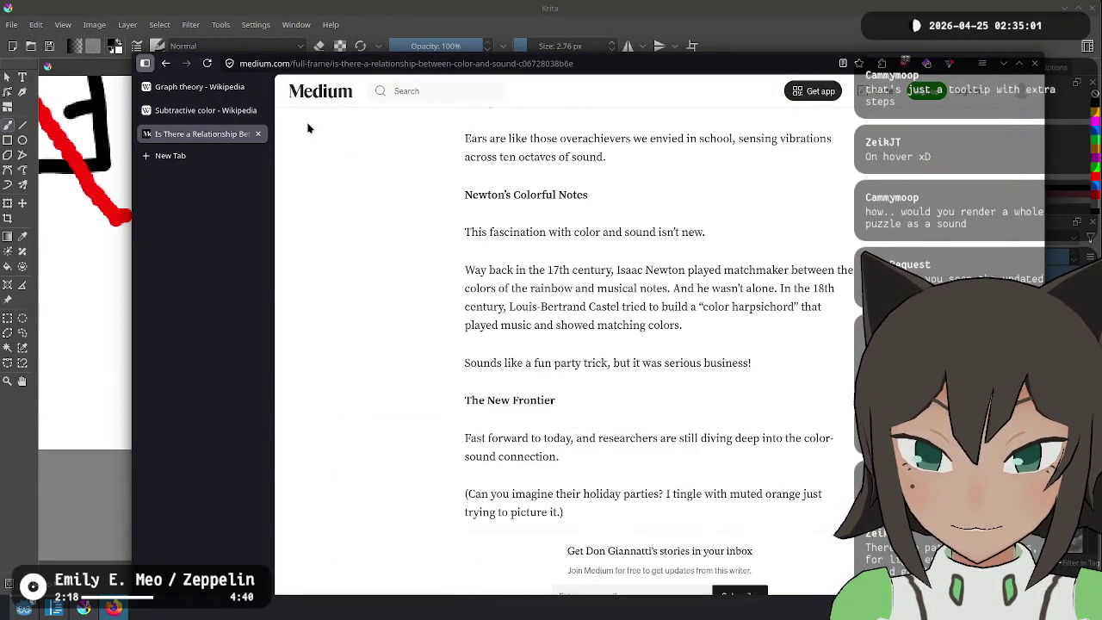
{"action": "left_click", "coordinate": [169, 63]}
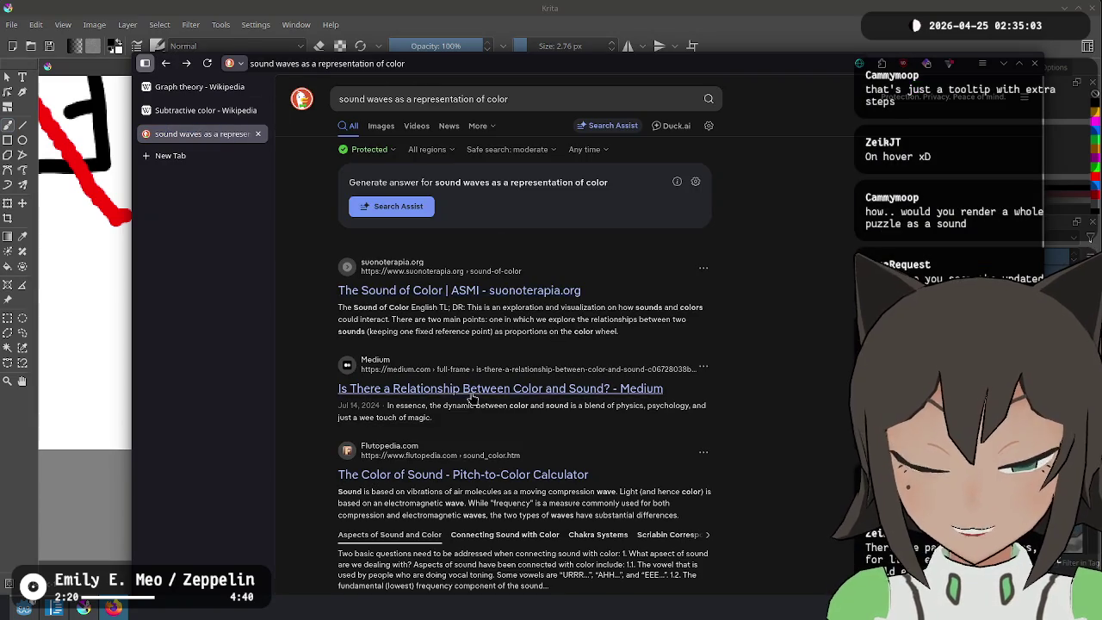
Browse the image results for the search, then return to the web results
{"action": "scroll", "coordinate": [422, 189], "scroll_direction": "down", "scroll_amount": 3}
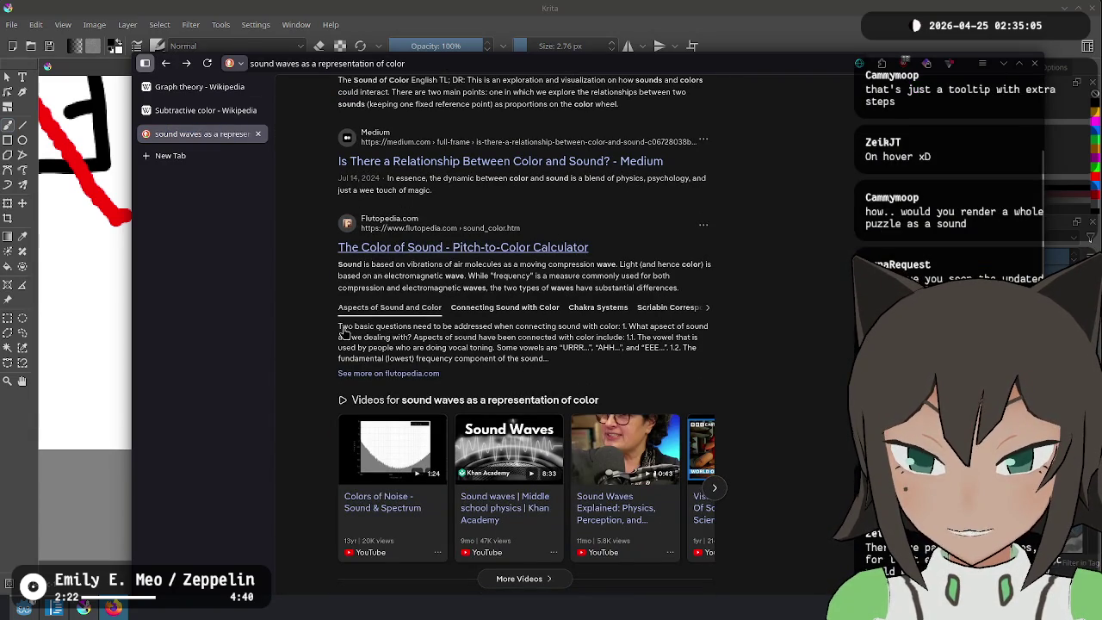
{"action": "scroll", "coordinate": [344, 331], "scroll_direction": "down", "scroll_amount": 3}
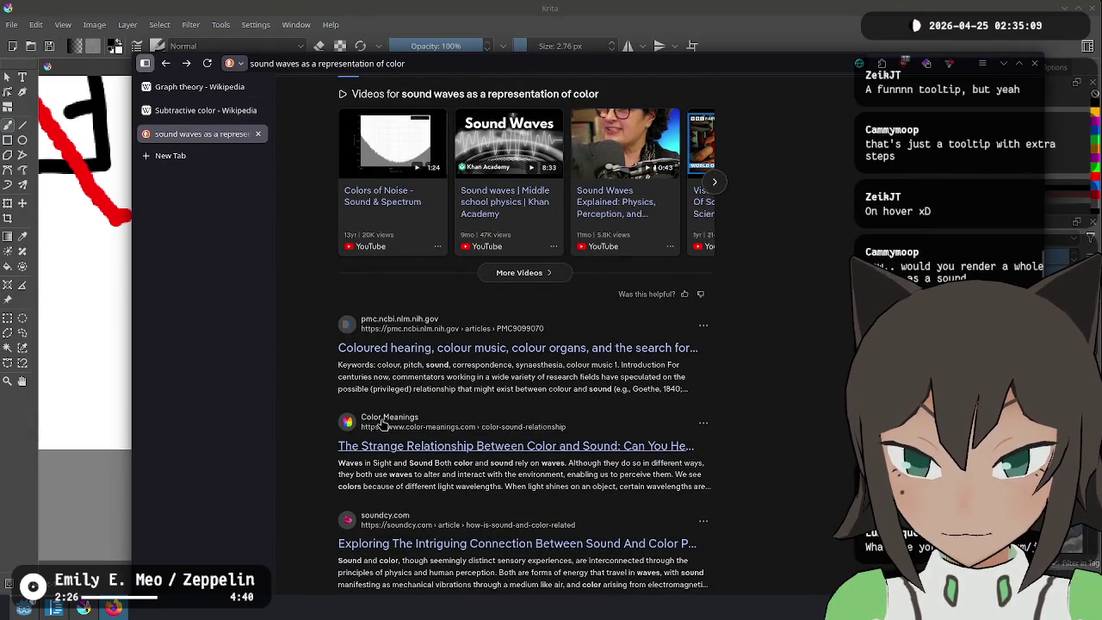
{"action": "scroll", "coordinate": [392, 349], "scroll_direction": "up", "scroll_amount": 5}
{"action": "left_click", "coordinate": [380, 118]}
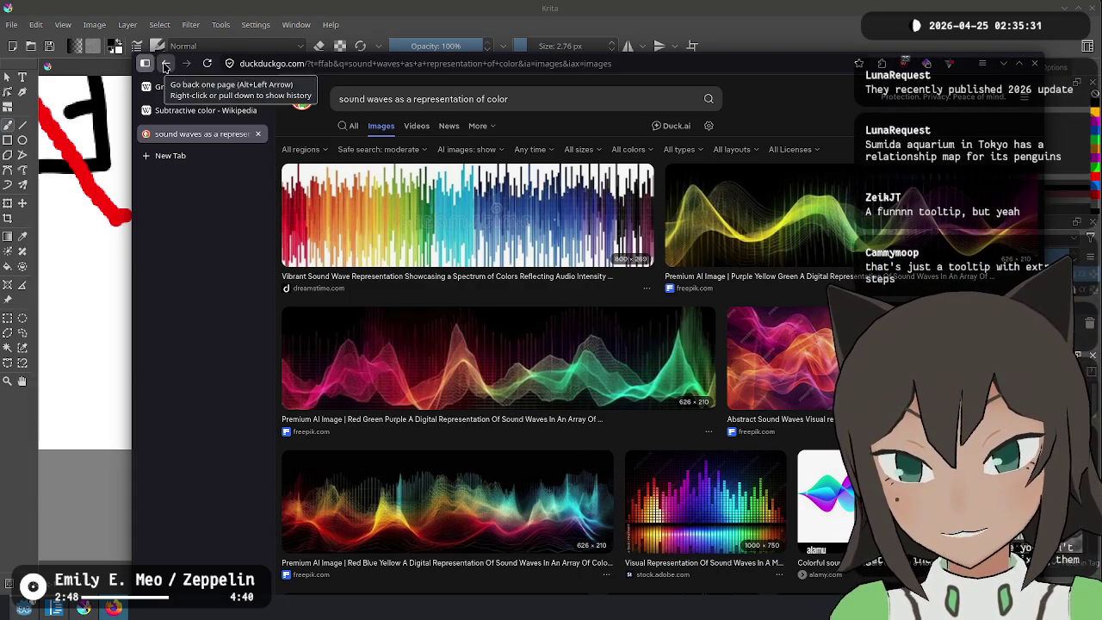
{"action": "left_click", "coordinate": [166, 63]}
{"action": "scroll", "coordinate": [576, 496], "scroll_direction": "down", "scroll_amount": 5}
Open Flutopedia's The Color of Sound, scroll to Chakra Systems, and view the Chakra Correspondence chart full size
{"action": "left_click", "coordinate": [556, 102]}
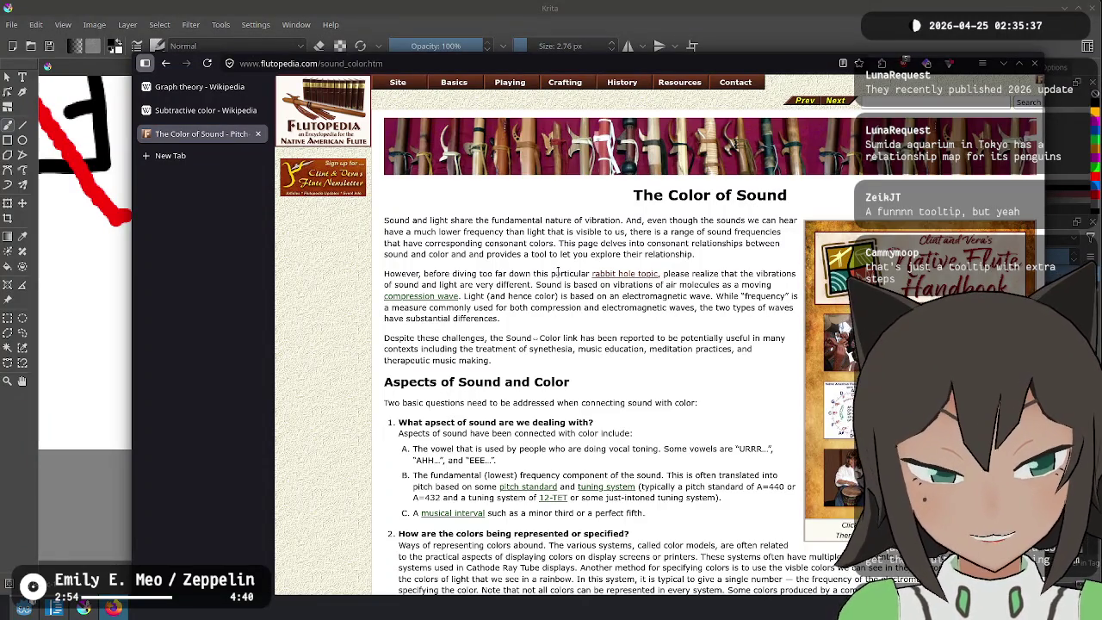
{"action": "scroll", "coordinate": [558, 273], "scroll_direction": "down", "scroll_amount": 2}
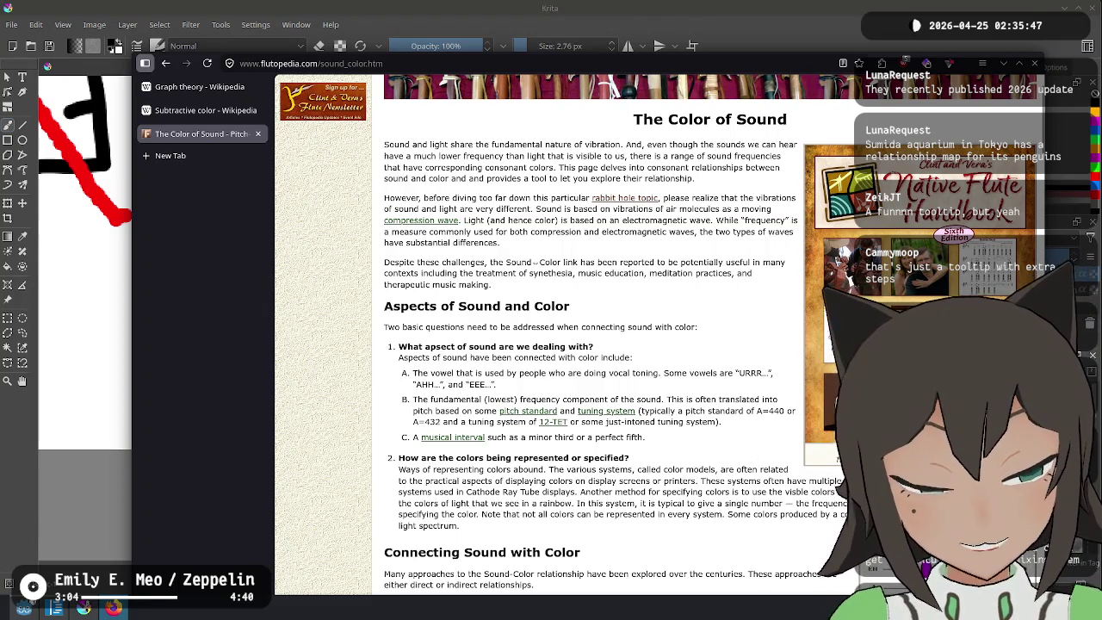
{"action": "scroll", "coordinate": [702, 317], "scroll_direction": "down", "scroll_amount": 5}
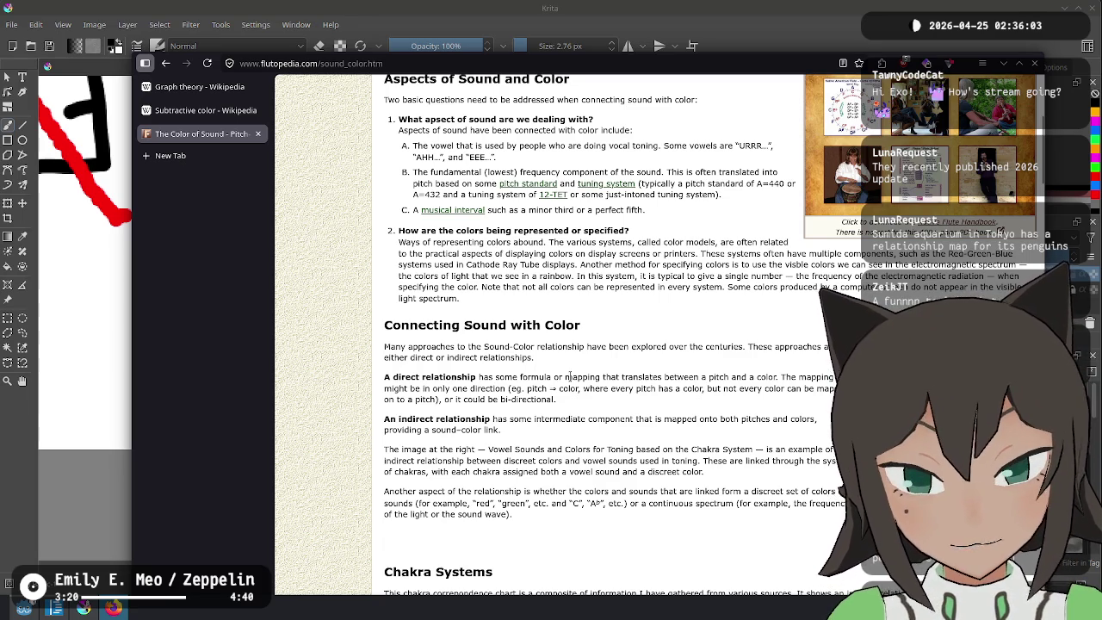
{"action": "scroll", "coordinate": [470, 354], "scroll_direction": "down", "scroll_amount": 5}
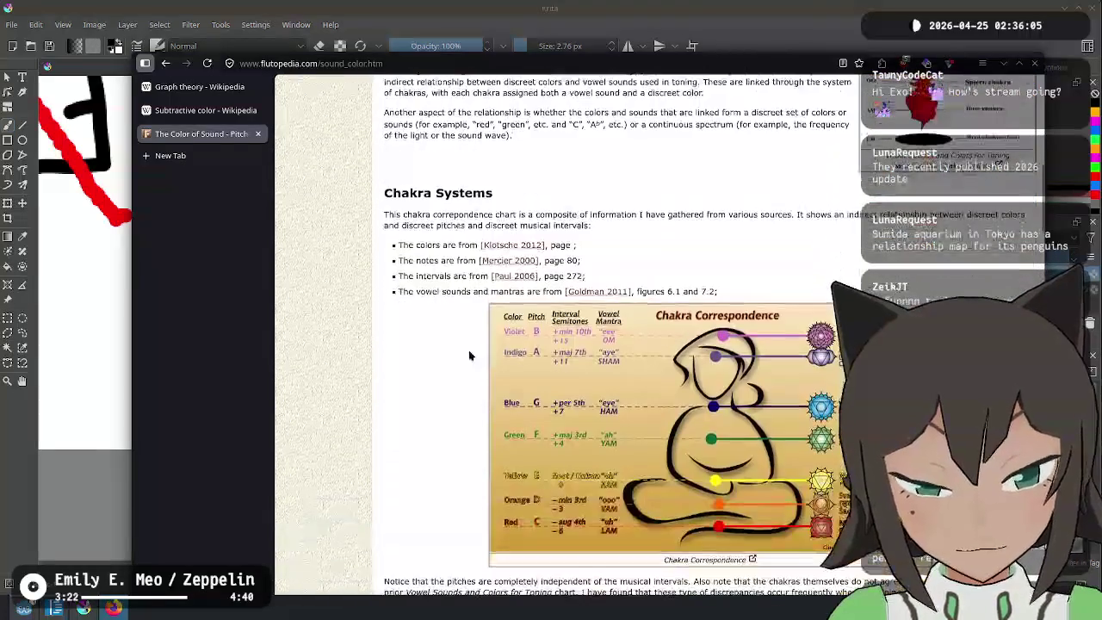
{"action": "scroll", "coordinate": [609, 258], "scroll_direction": "down", "scroll_amount": 1}
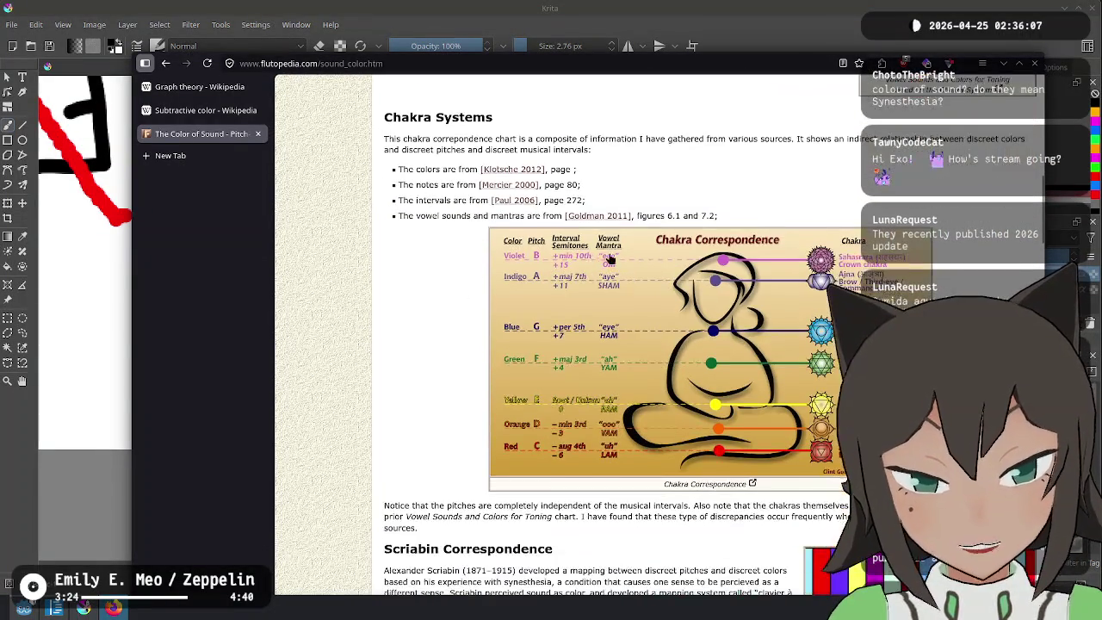
{"action": "left_click", "coordinate": [591, 291]}
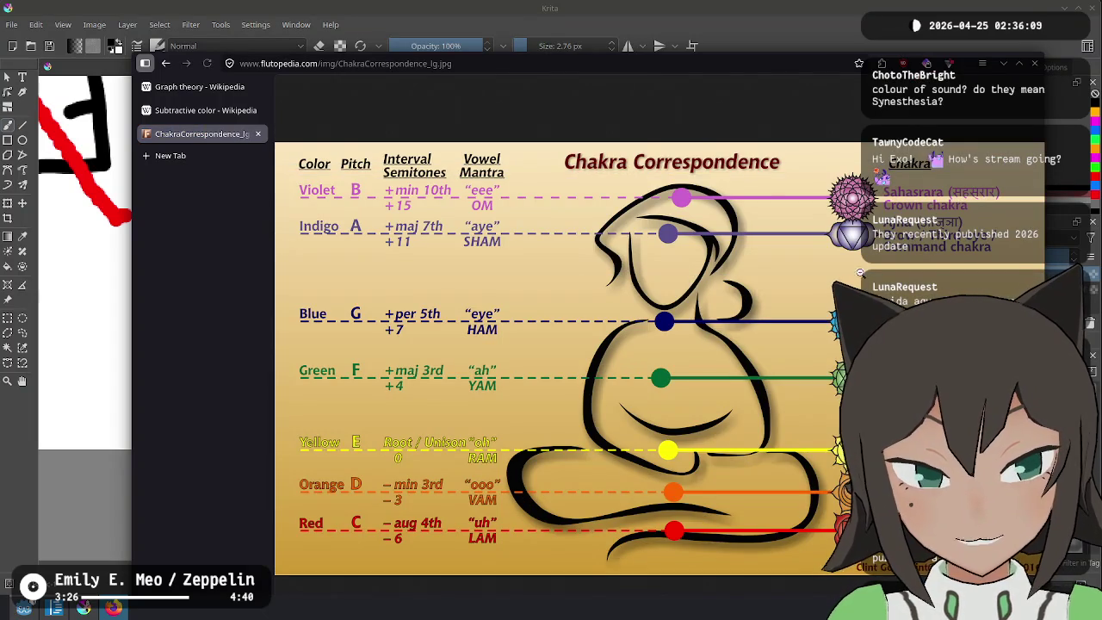
Maximize Firefox to view the chakra chart, then go back to the Color of Sound page
{"action": "double_click", "coordinate": [969, 65]}
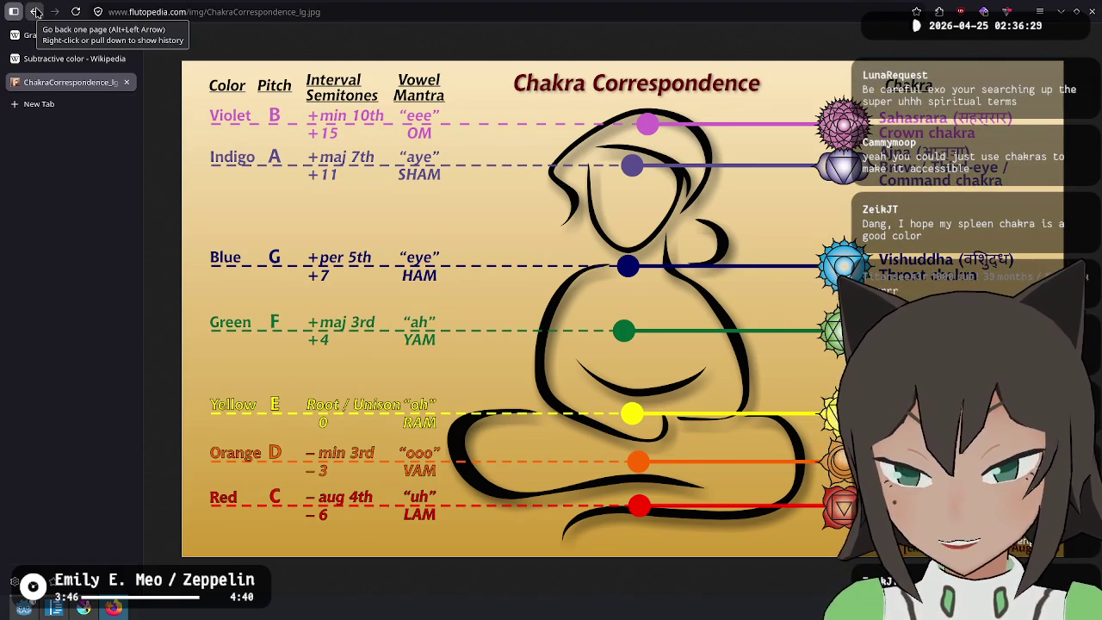
{"action": "left_click", "coordinate": [35, 13]}
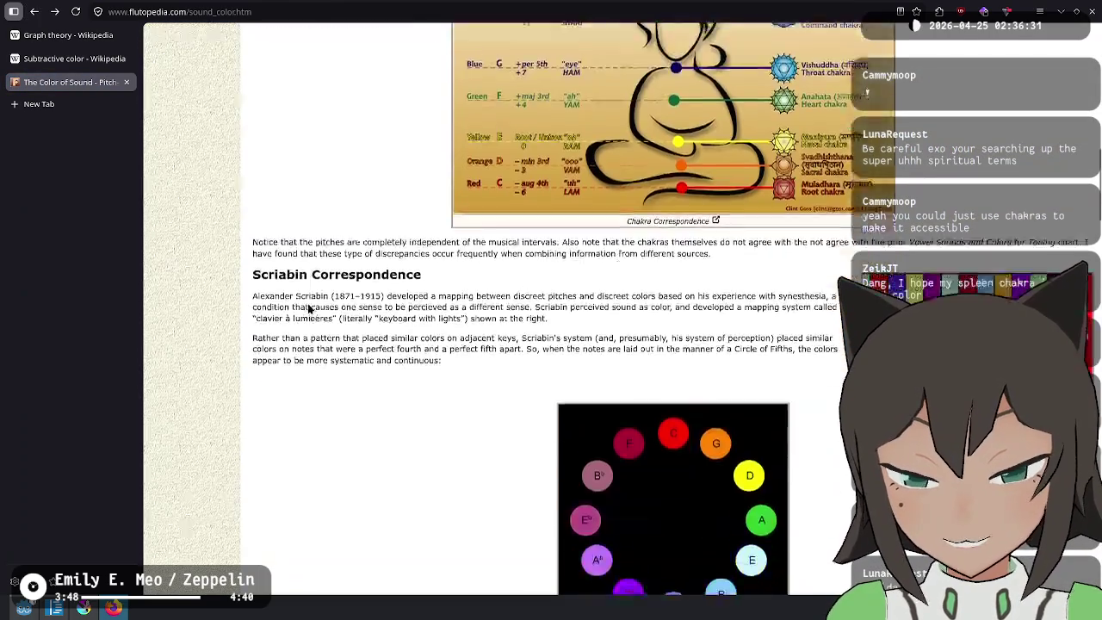
Read down through the Scriabin Circle to the Color of Sound chart, then go back to the results
{"action": "scroll", "coordinate": [308, 308], "scroll_direction": "down", "scroll_amount": 1}
{"action": "scroll", "coordinate": [304, 293], "scroll_direction": "down", "scroll_amount": 1}
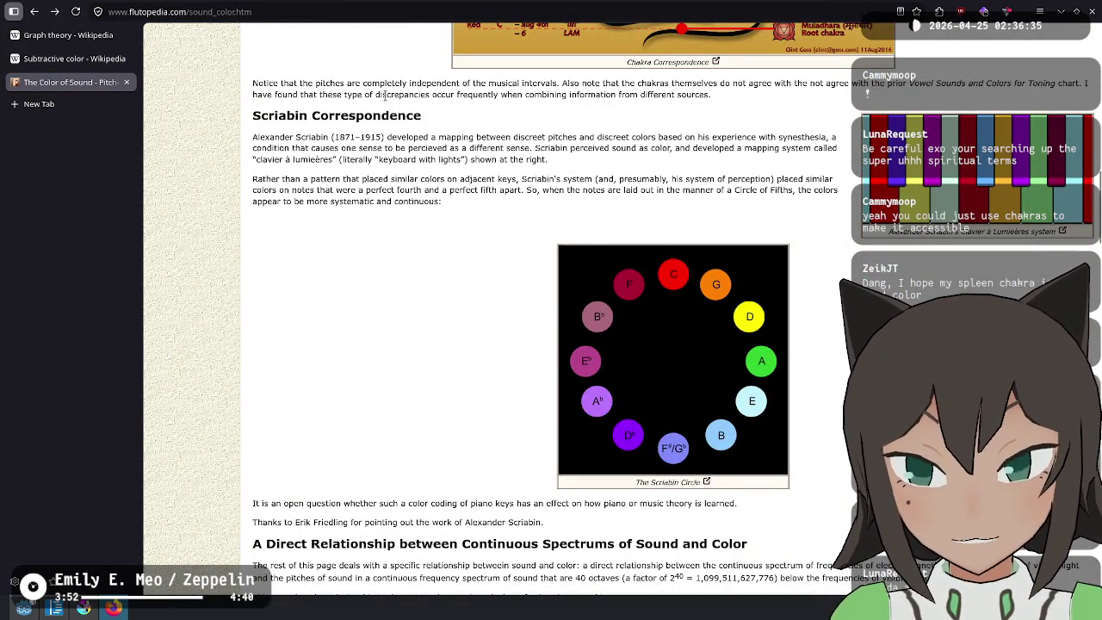
{"action": "mouse_move", "coordinate": [398, 146]}
{"action": "left_mouse_down"}
{"action": "mouse_move", "coordinate": [594, 137]}
{"action": "mouse_move", "coordinate": [565, 138]}
{"action": "mouse_move", "coordinate": [835, 148]}
{"action": "mouse_move", "coordinate": [812, 138]}
{"action": "mouse_move", "coordinate": [360, 134]}
{"action": "mouse_move", "coordinate": [370, 202]}
{"action": "left_mouse_up"}
{"action": "left_click", "coordinate": [358, 190]}
{"action": "left_click", "coordinate": [375, 177]}
{"action": "left_click", "coordinate": [379, 178]}
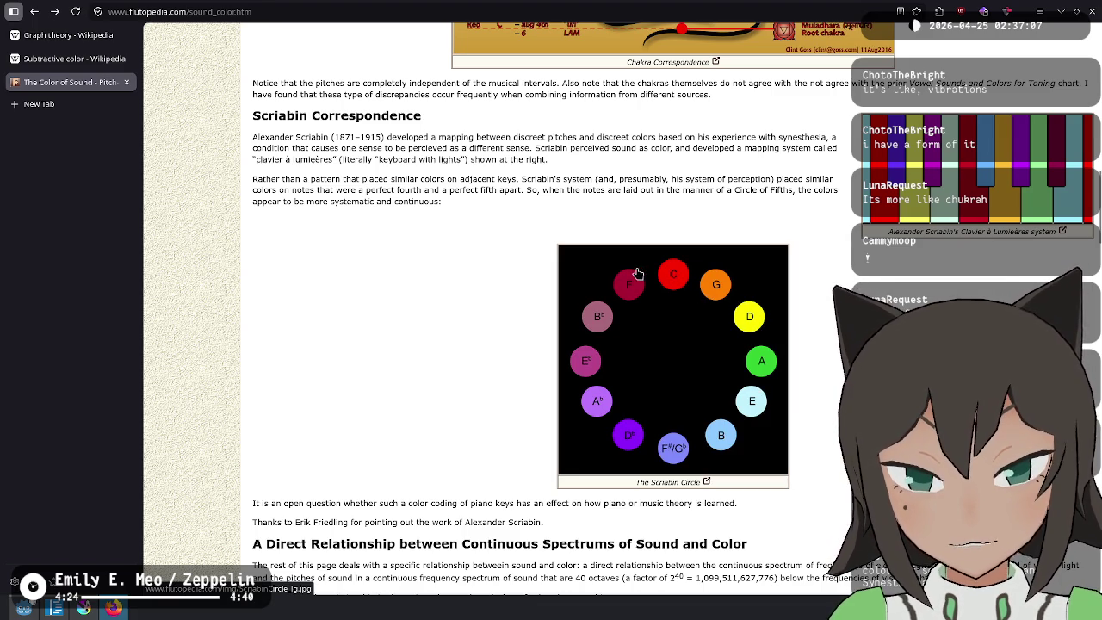
{"action": "scroll", "coordinate": [436, 334], "scroll_direction": "down", "scroll_amount": 2}
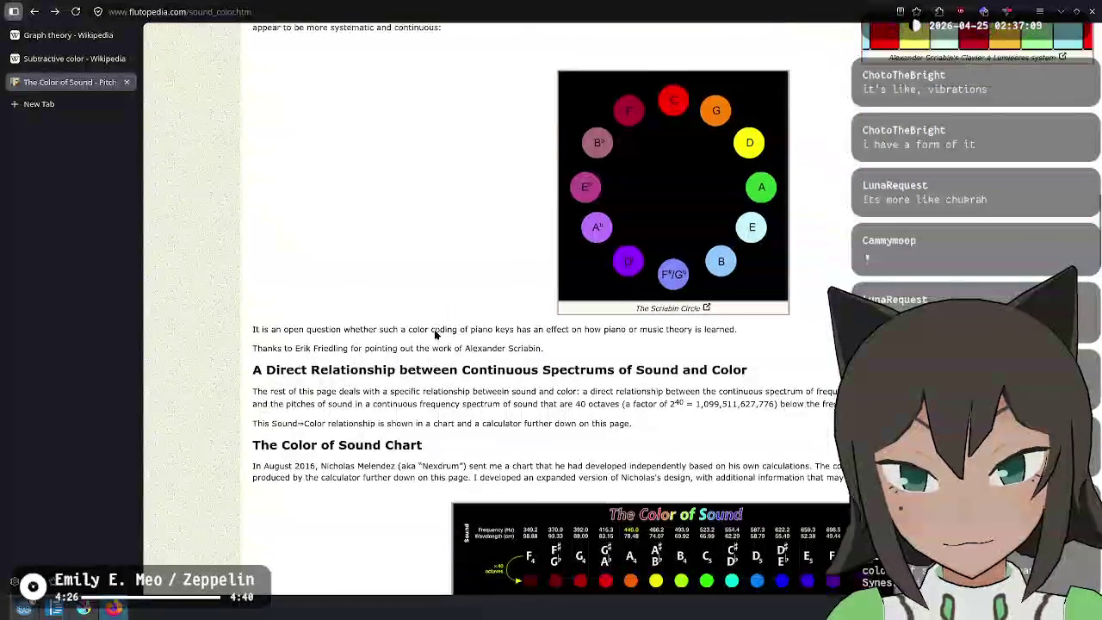
{"action": "scroll", "coordinate": [436, 334], "scroll_direction": "down", "scroll_amount": 3}
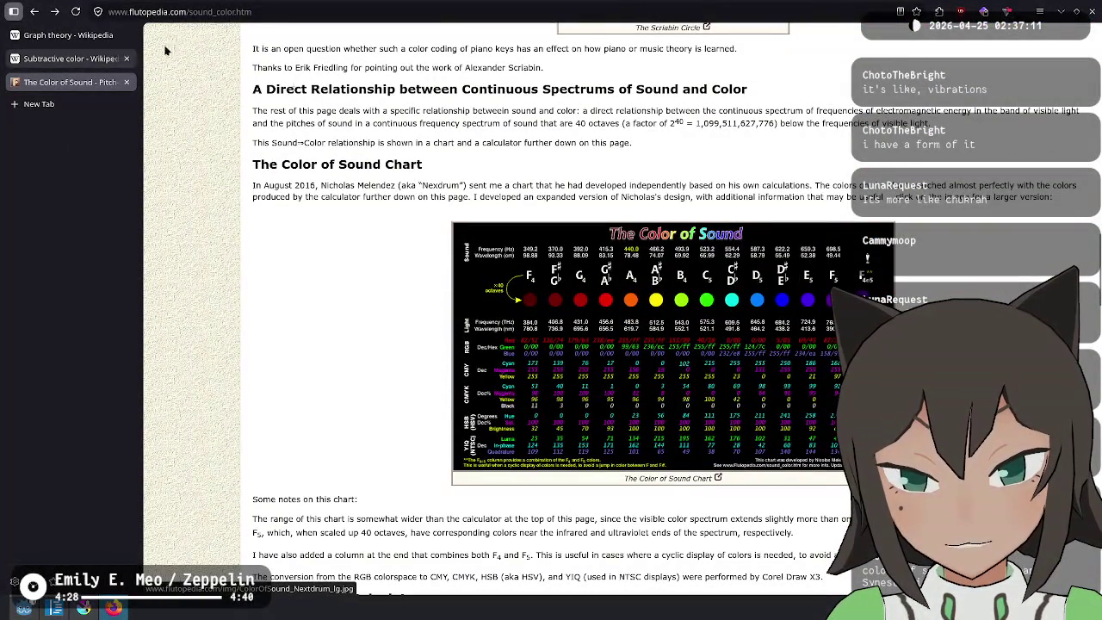
{"action": "left_click", "coordinate": [34, 12]}
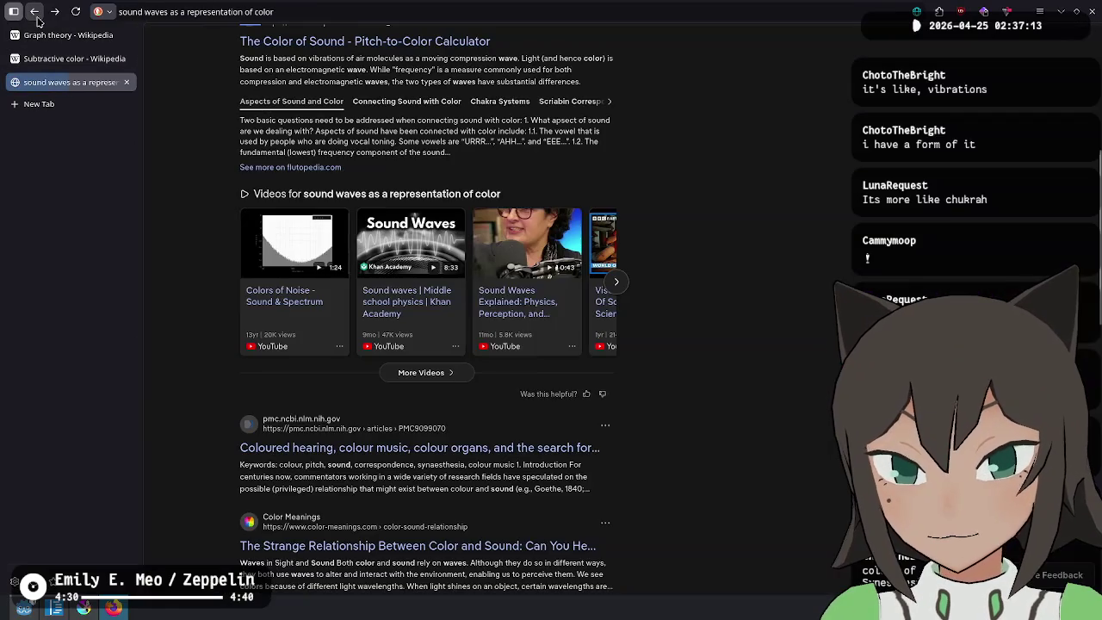
Scroll through the sound-and-colour DuckDuckGo results, then select the whole query in the search box
{"action": "scroll", "coordinate": [938, 270], "scroll_direction": "down", "scroll_amount": 1}
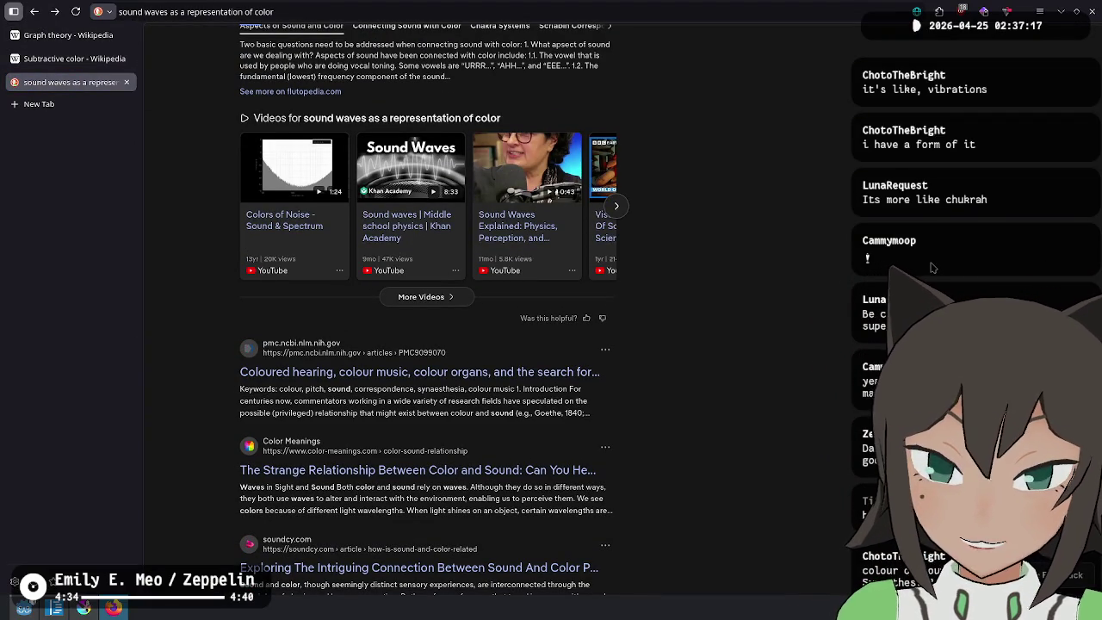
{"action": "scroll", "coordinate": [667, 373], "scroll_direction": "down", "scroll_amount": 4}
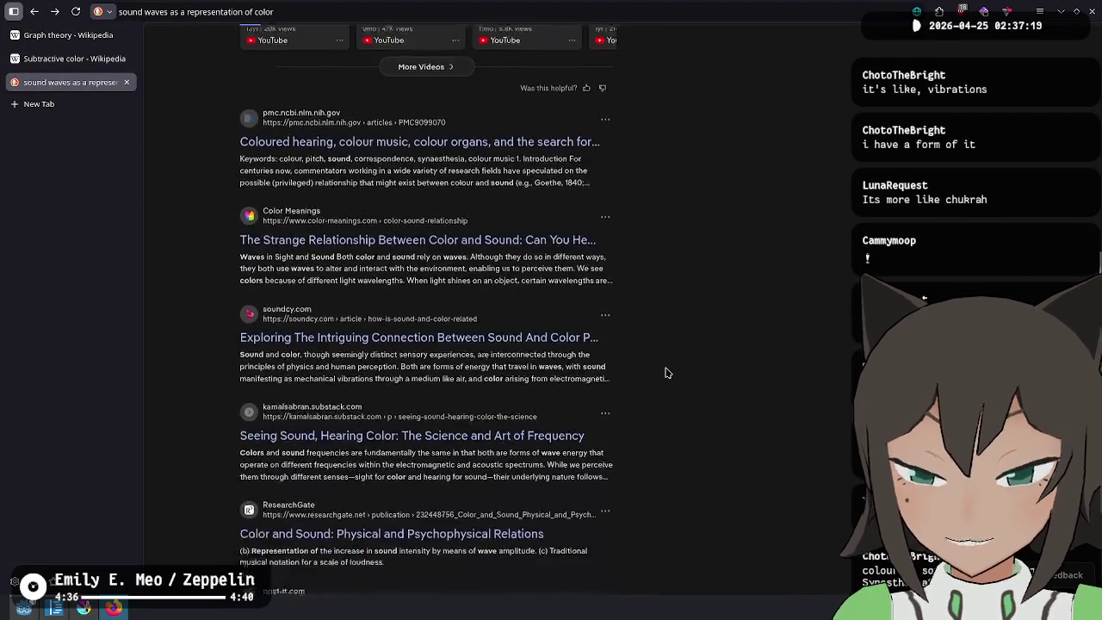
{"action": "scroll", "coordinate": [666, 373], "scroll_direction": "down", "scroll_amount": 3}
{"action": "scroll", "coordinate": [668, 373], "scroll_direction": "up", "scroll_amount": 6}
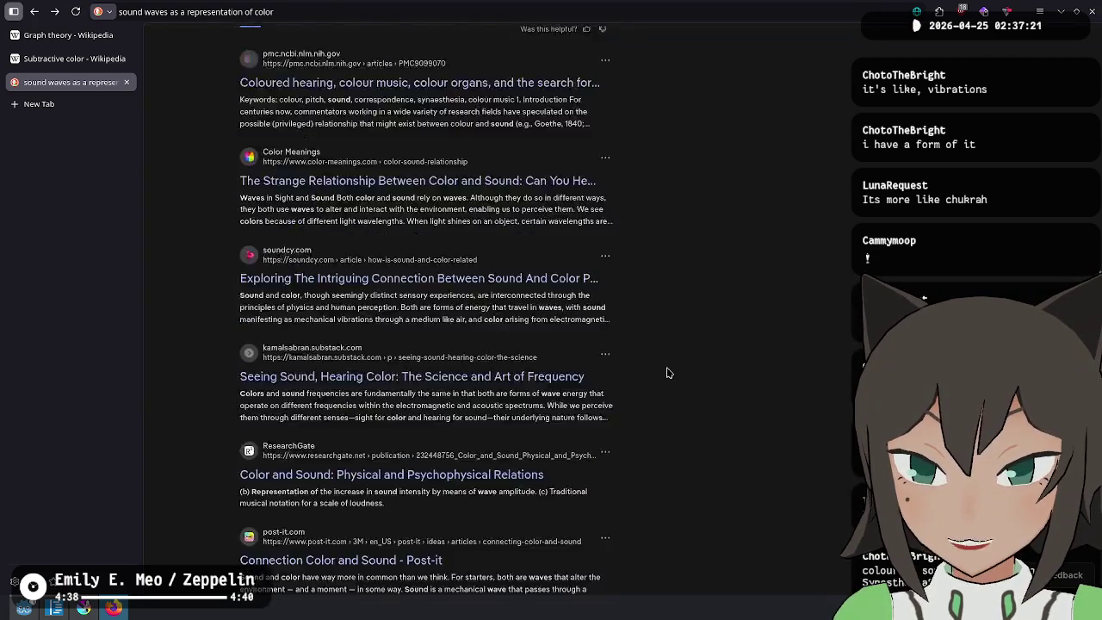
{"action": "scroll", "coordinate": [667, 373], "scroll_direction": "up", "scroll_amount": 5}
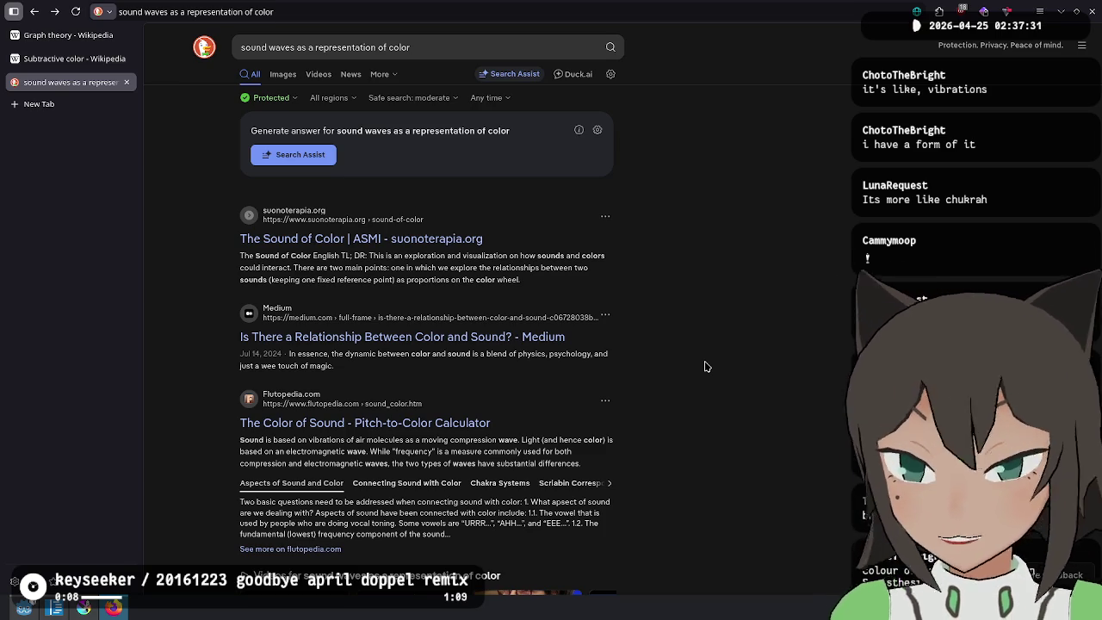
{"action": "left_click_drag", "start_coordinate": [504, 576], "coordinate": [604, 220]}
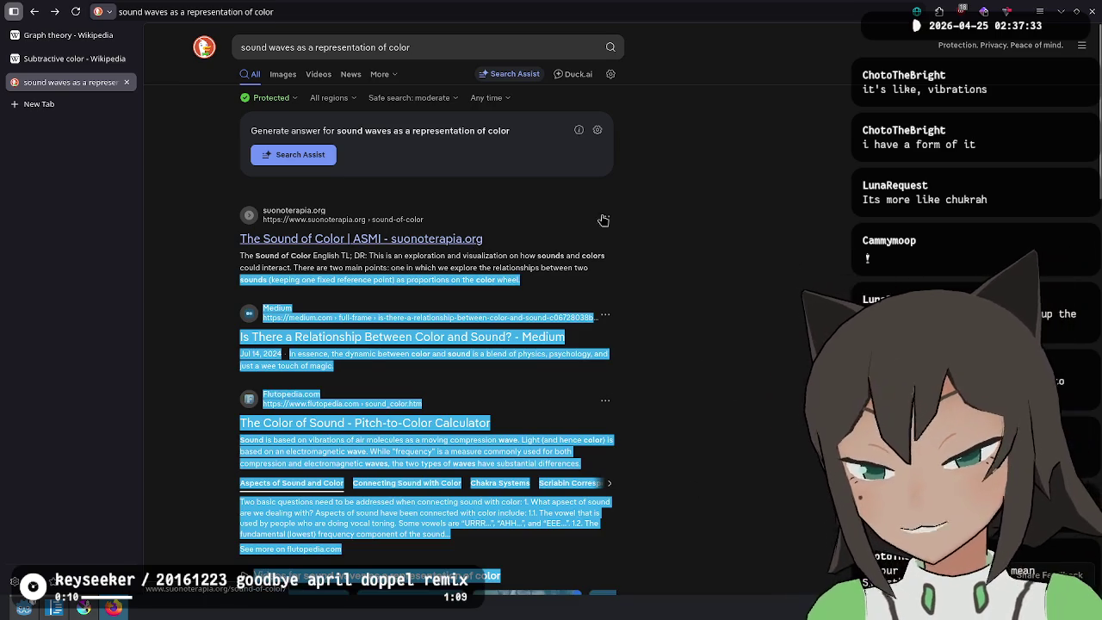
{"action": "left_click", "coordinate": [604, 220]}
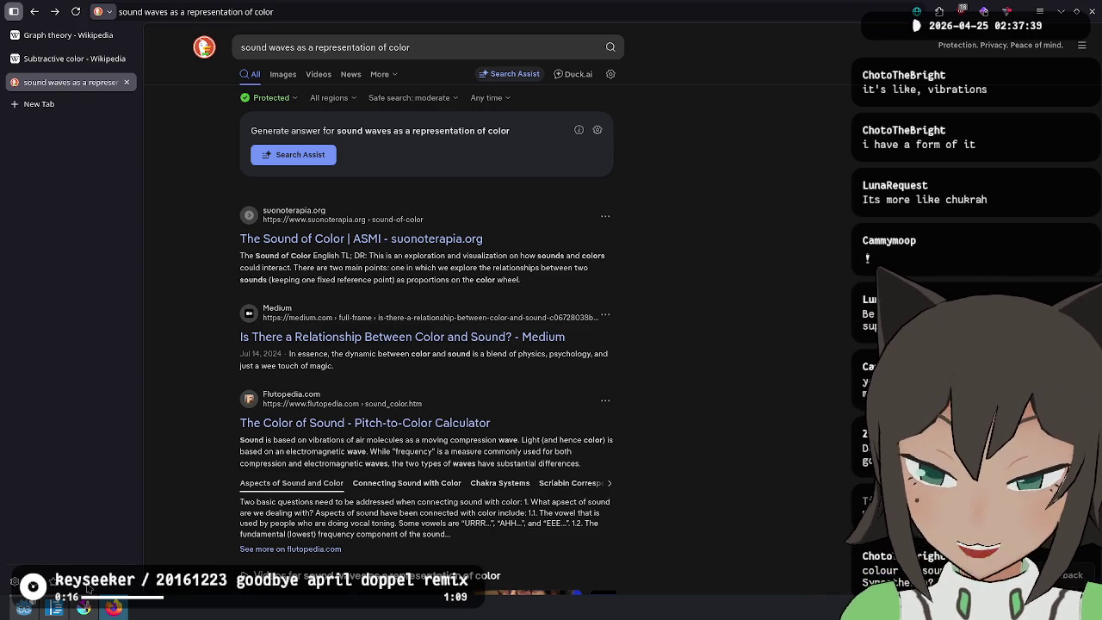
{"action": "mouse_move", "coordinate": [55, 614]}
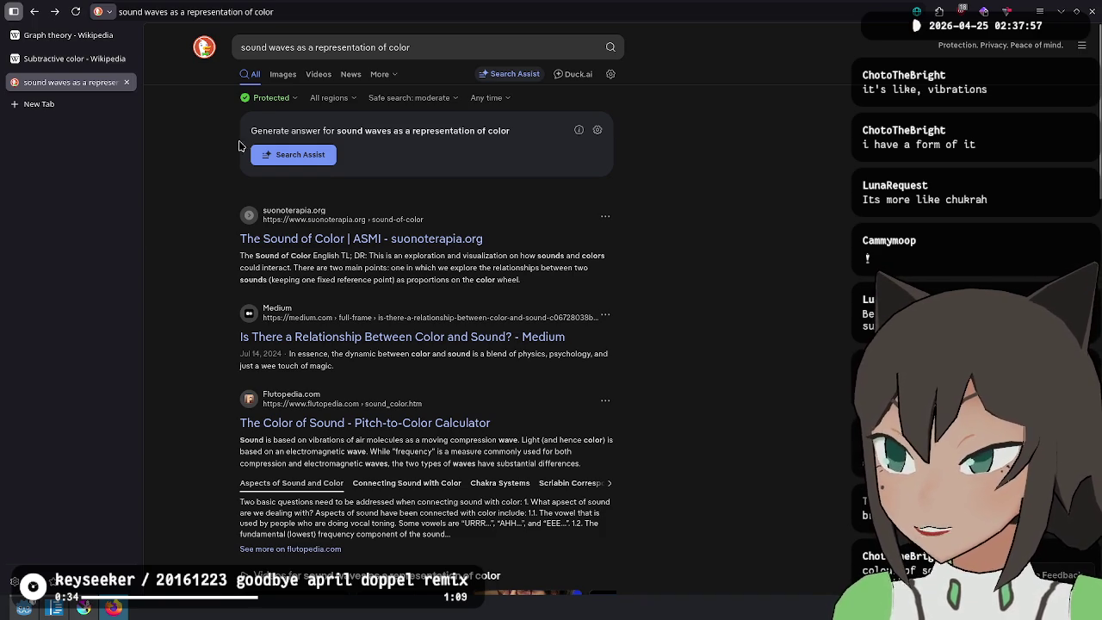
{"action": "left_click", "coordinate": [290, 45]}
{"action": "key", "text": "ctrl+a"}
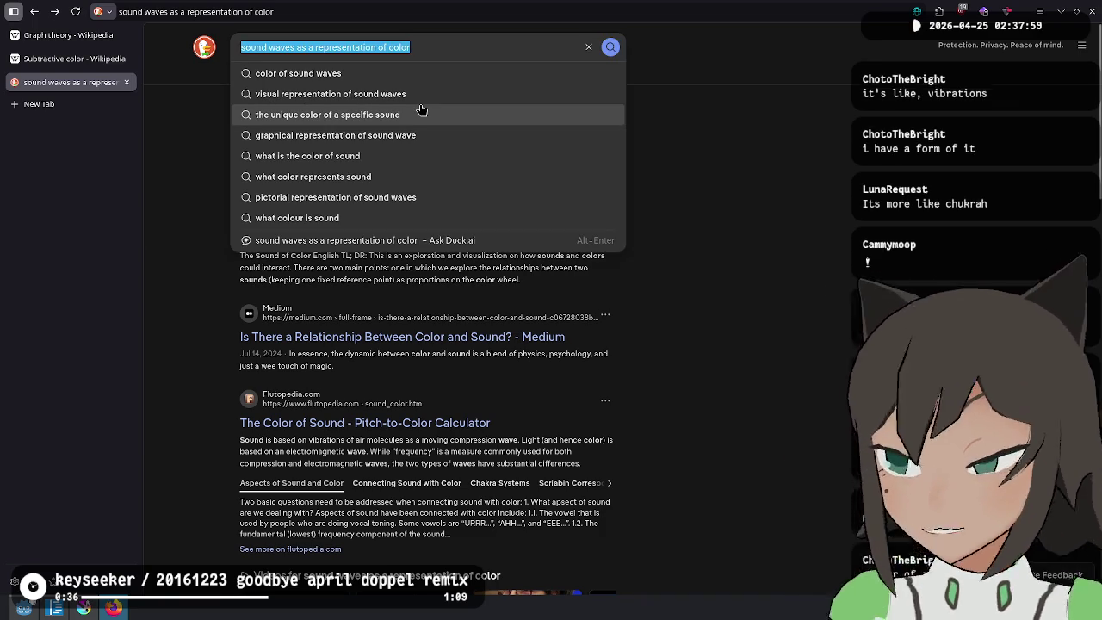
Search '2026 sumida aquarium penguin relationships' and open the page hosting the first chart image
{"action": "type", "text": "2026 sumida a"}
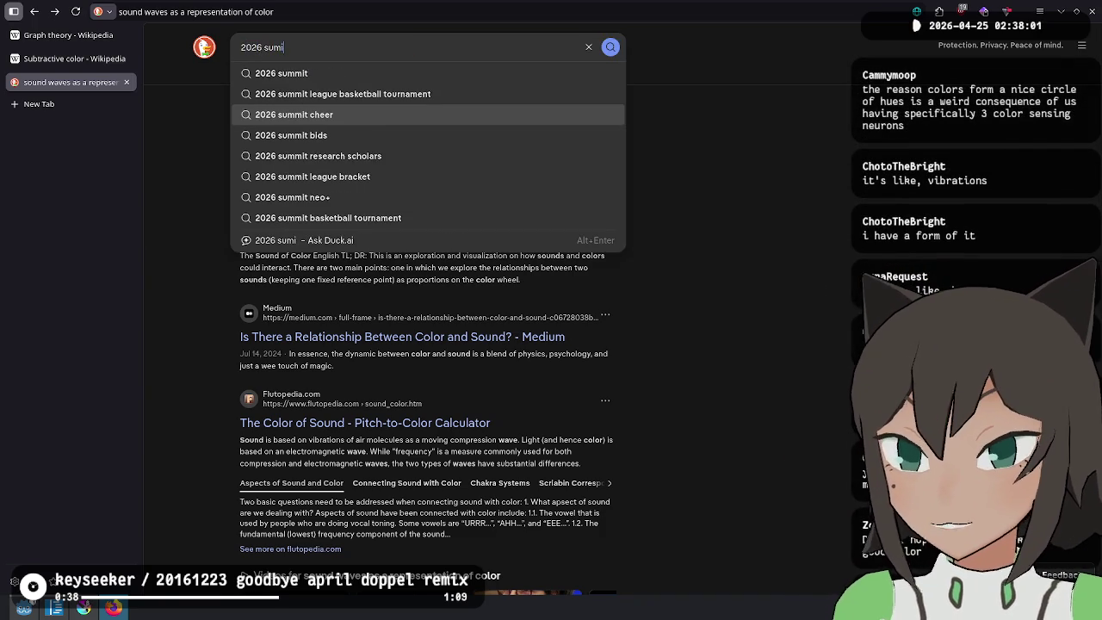
{"action": "type", "text": "quariu"}
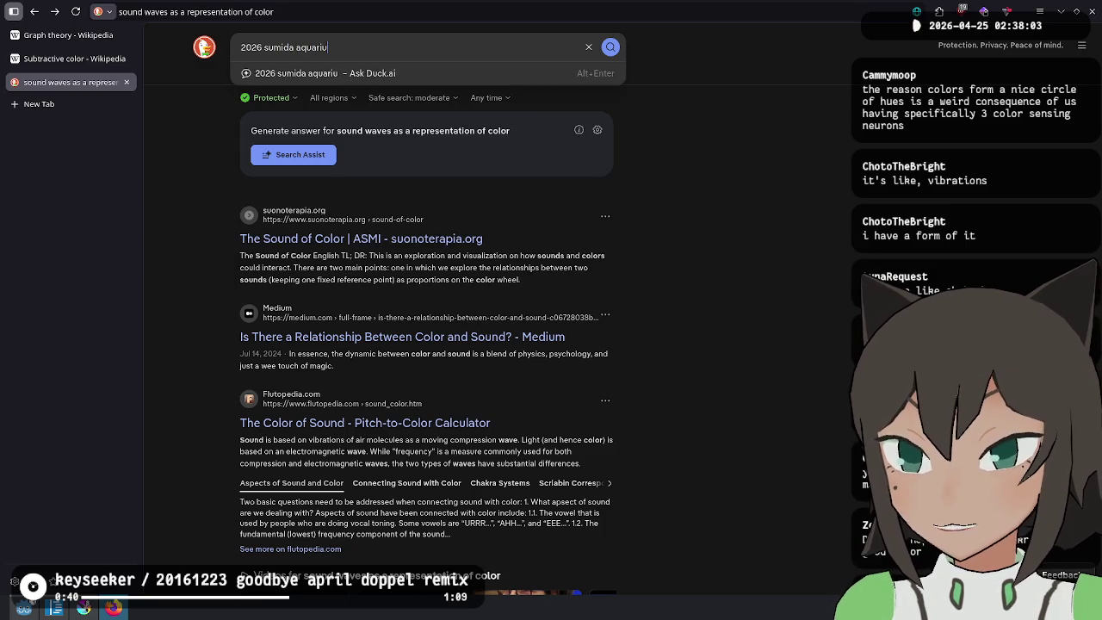
{"action": "type", "text": "m penguin relationships"}
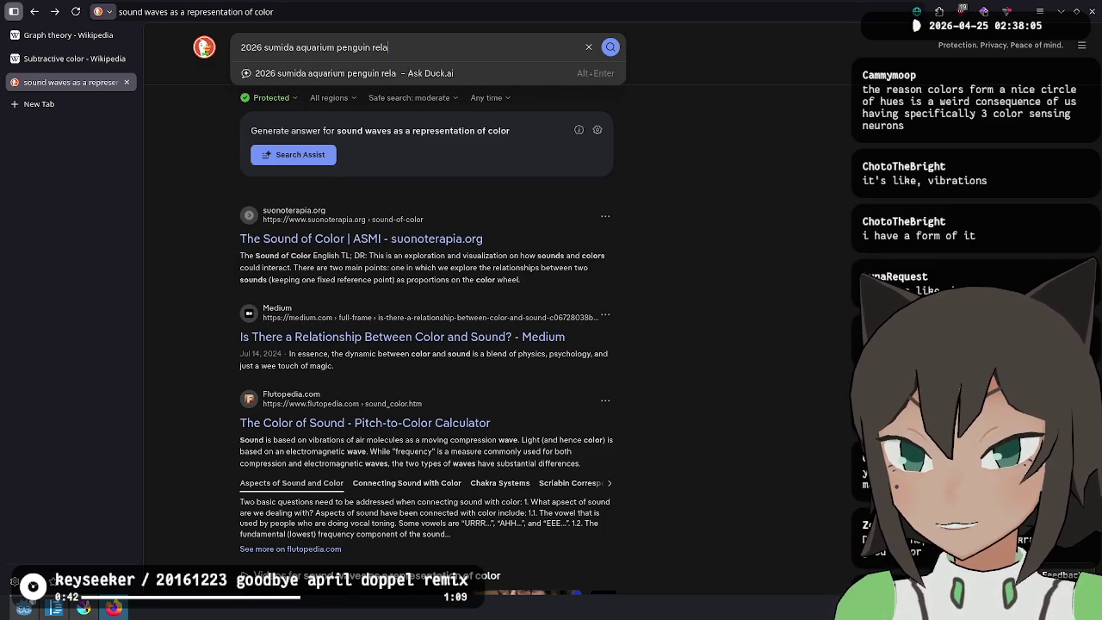
{"action": "key", "text": "Return"}
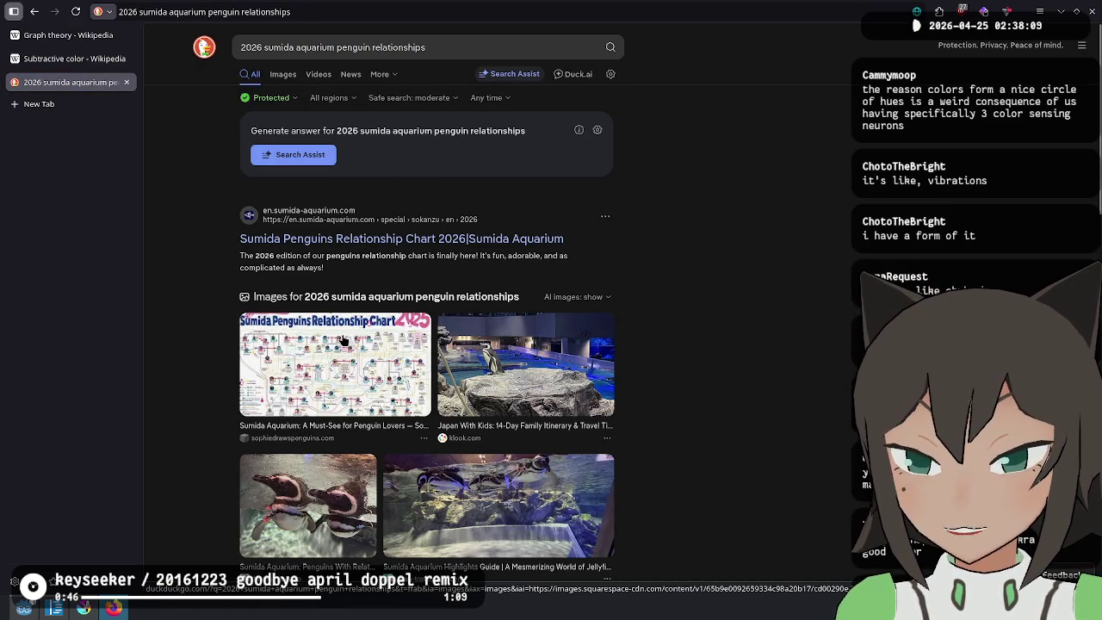
{"action": "left_click", "coordinate": [293, 327]}
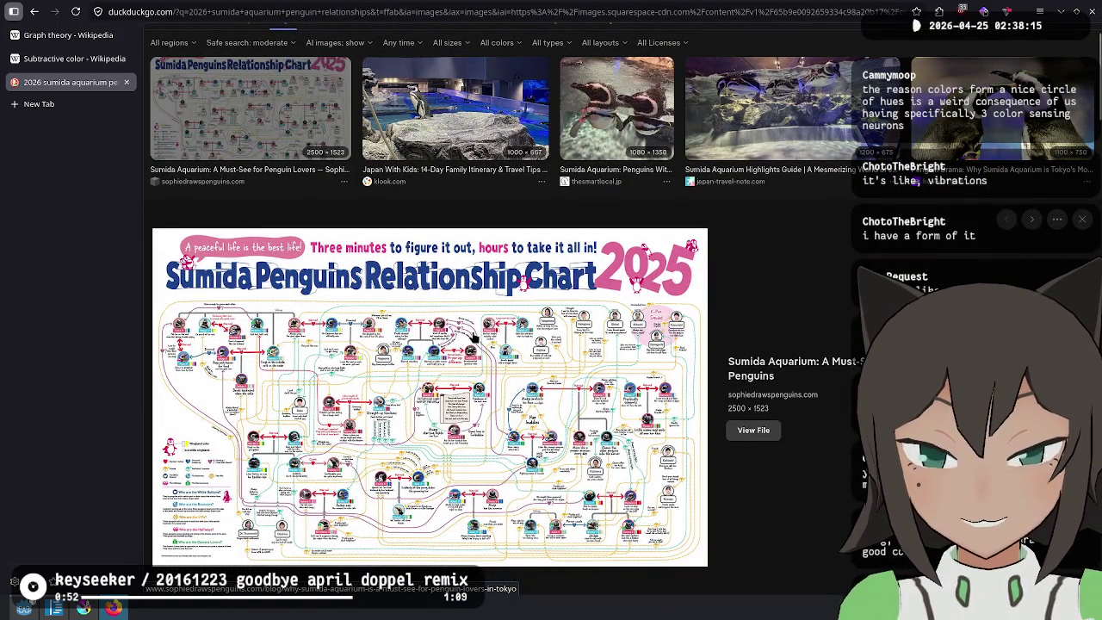
{"action": "left_click", "coordinate": [447, 303]}
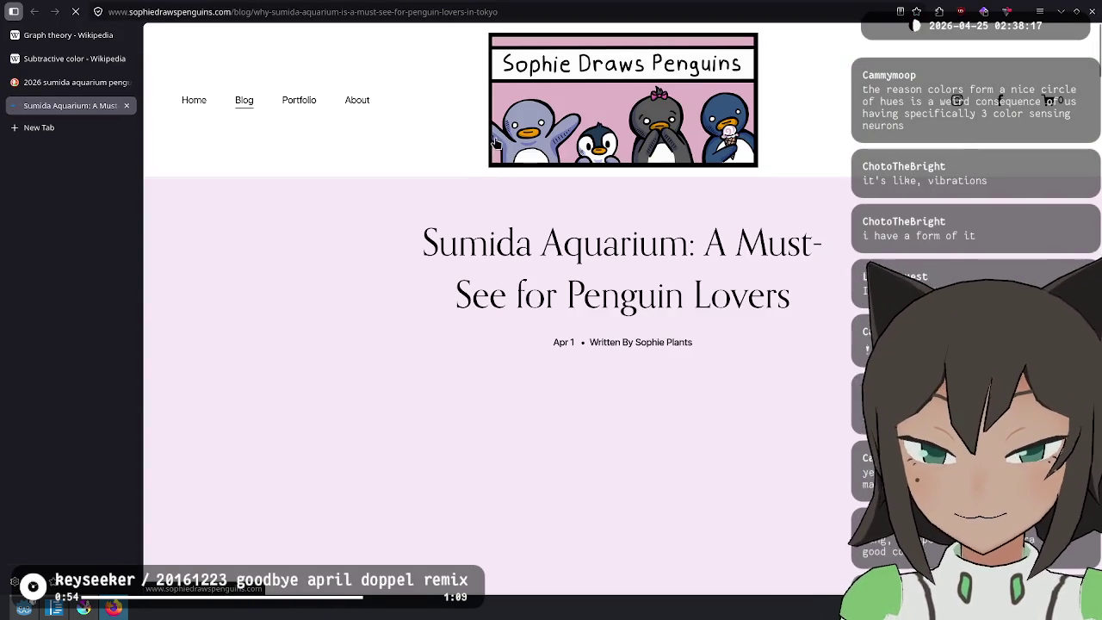
{"action": "scroll", "coordinate": [537, 366], "scroll_direction": "down", "scroll_amount": 5}
{"action": "scroll", "coordinate": [537, 367], "scroll_direction": "down", "scroll_amount": 10}
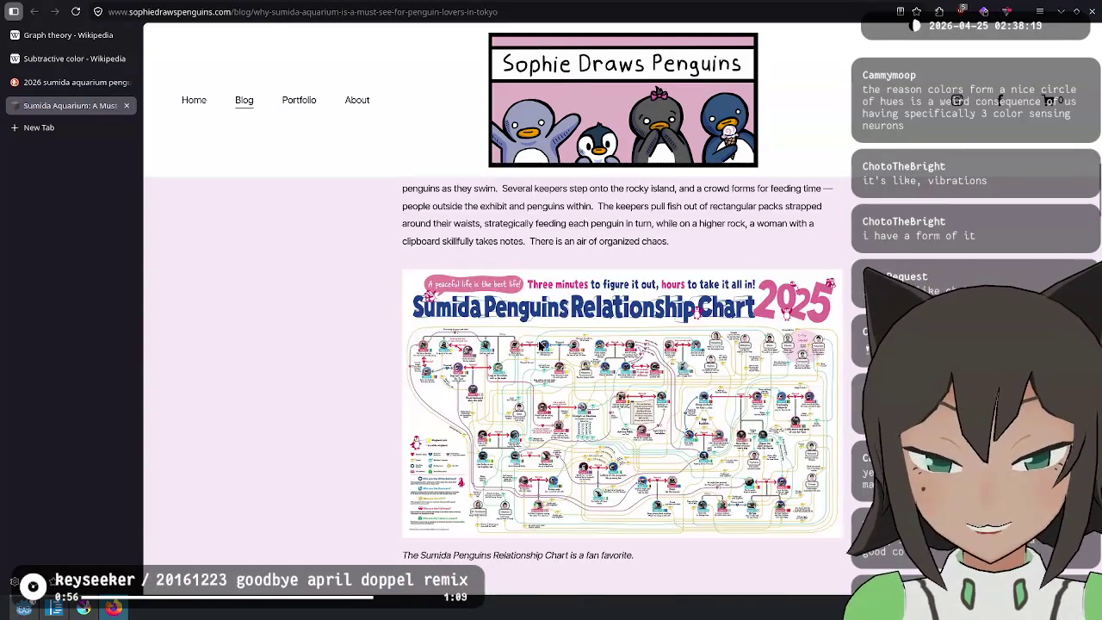
Inspect the chart image's markup and open the image file in a new tab
{"action": "right_click", "coordinate": [548, 271]}
{"action": "key", "text": "Escape"}
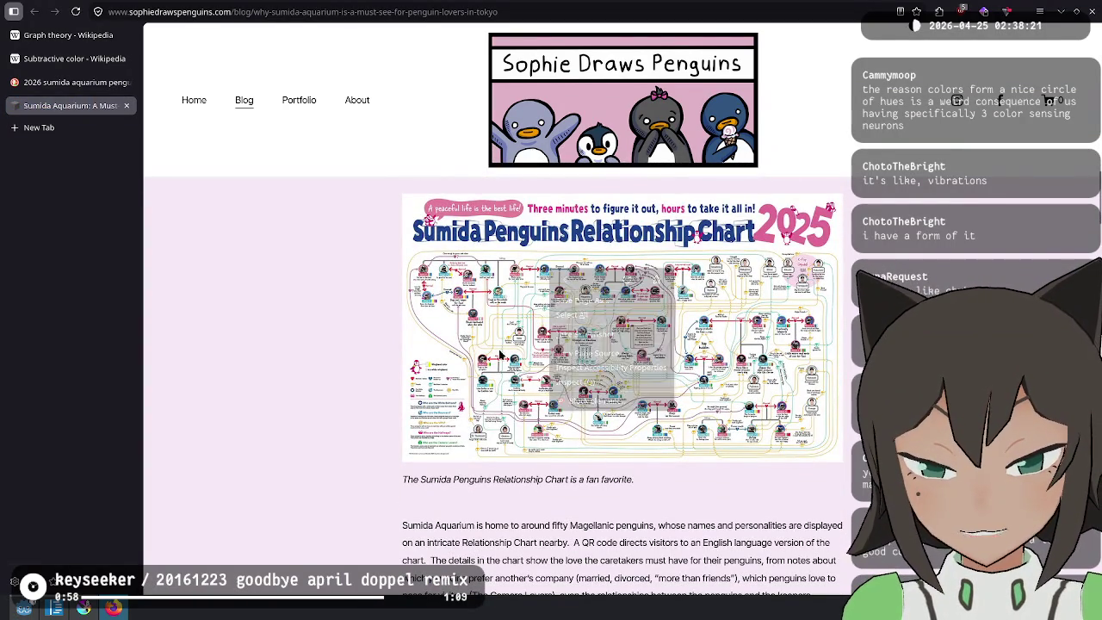
{"action": "right_click", "coordinate": [626, 324]}
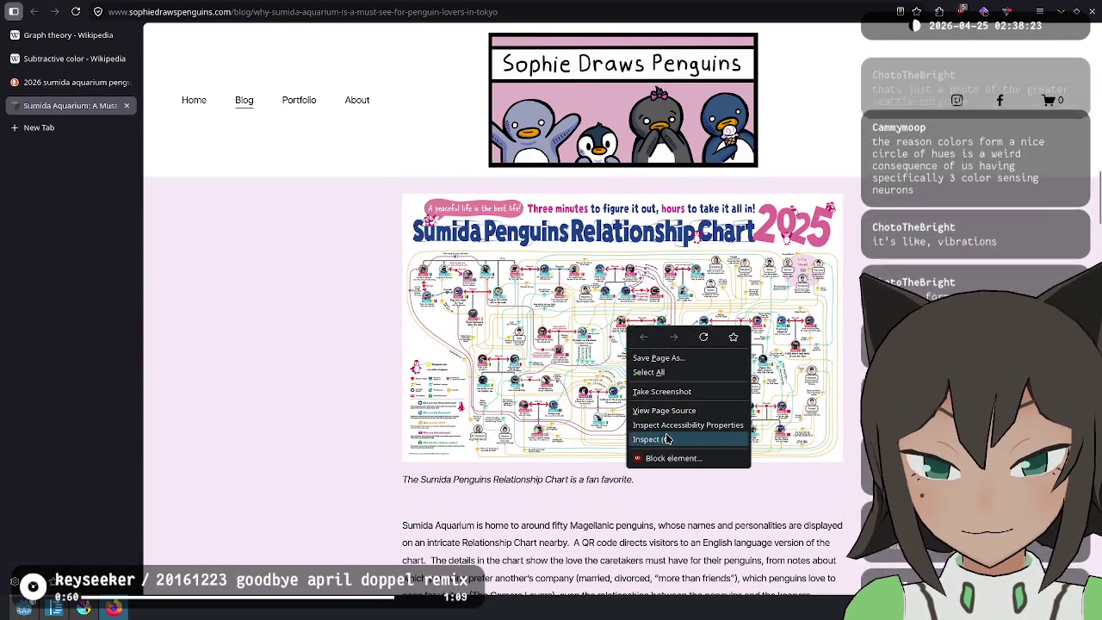
{"action": "left_click", "coordinate": [641, 440]}
{"action": "scroll", "coordinate": [987, 125], "scroll_direction": "down", "scroll_amount": 3}
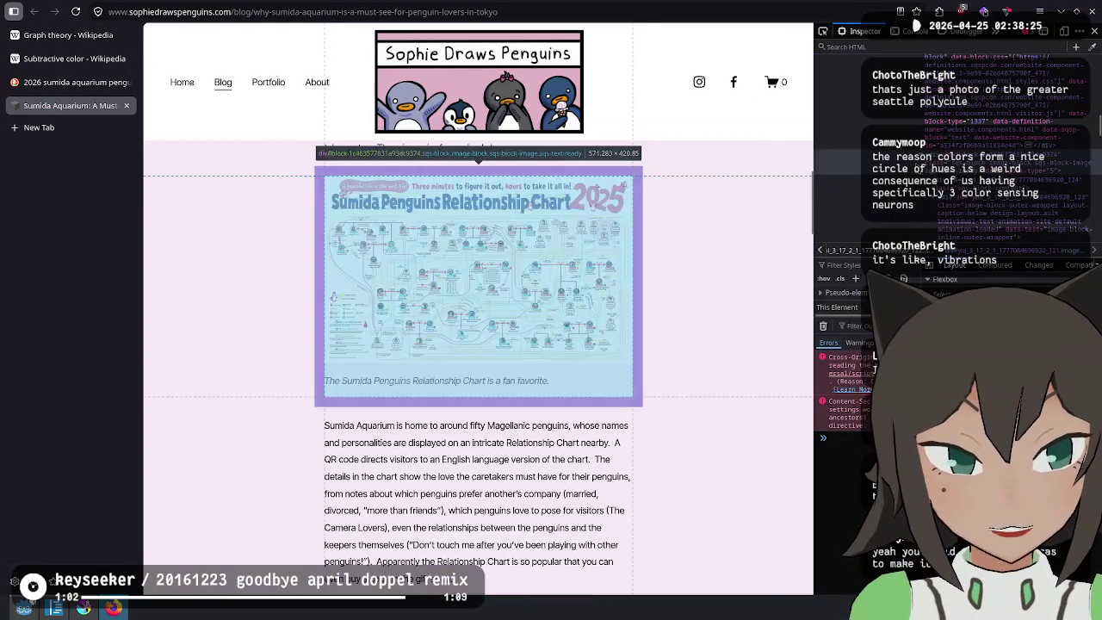
{"action": "left_click", "coordinate": [1029, 130]}
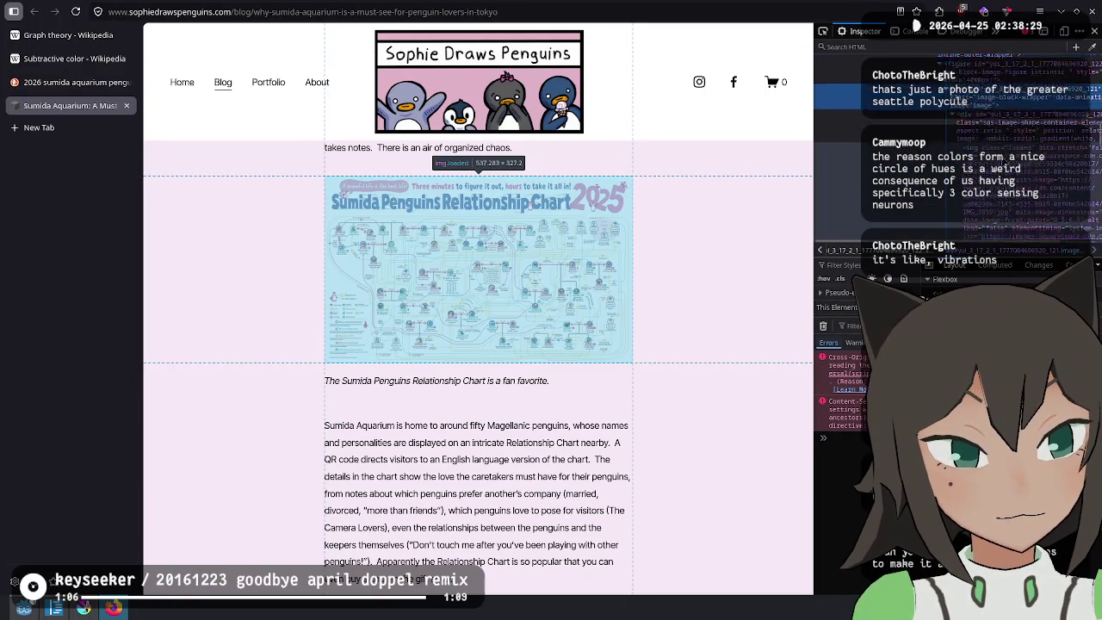
{"action": "left_click", "coordinate": [1008, 152], "text": "ctrl"}
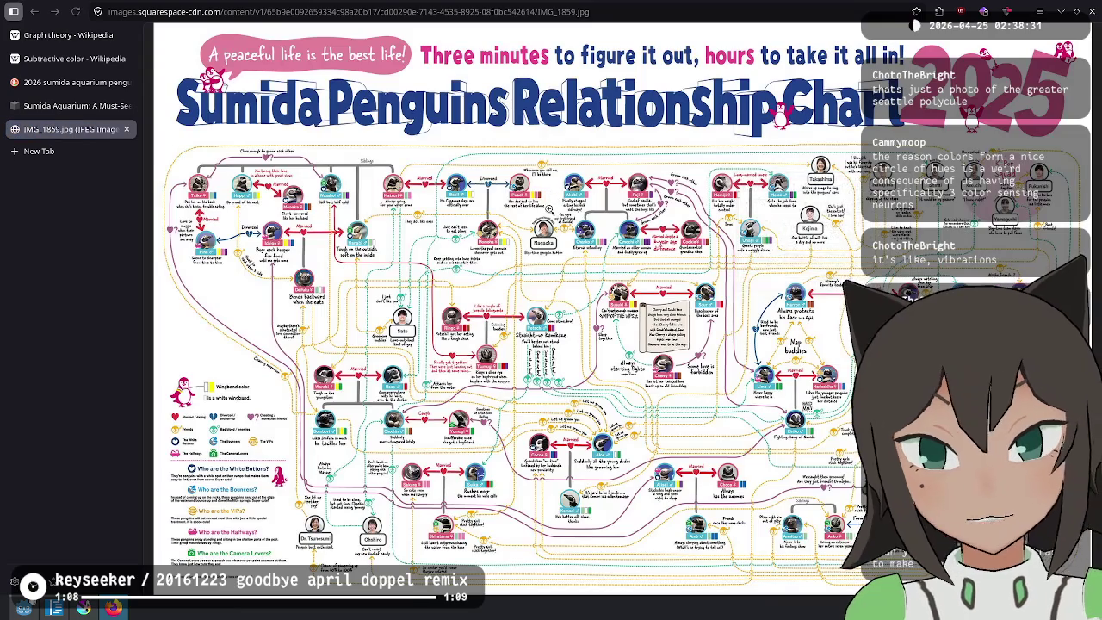
View the penguin chart at 200% and scroll from the top-left penguins down toward the wingband legend
{"action": "left_click", "coordinate": [547, 210]}
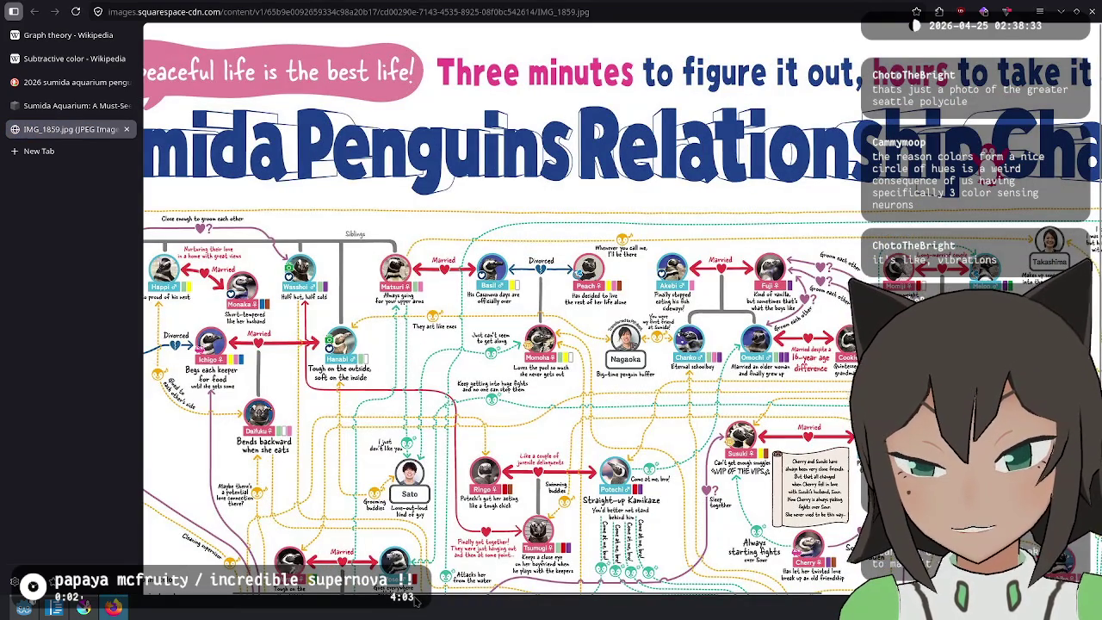
{"action": "scroll", "coordinate": [285, 93], "scroll_direction": "left", "scroll_amount": 3}
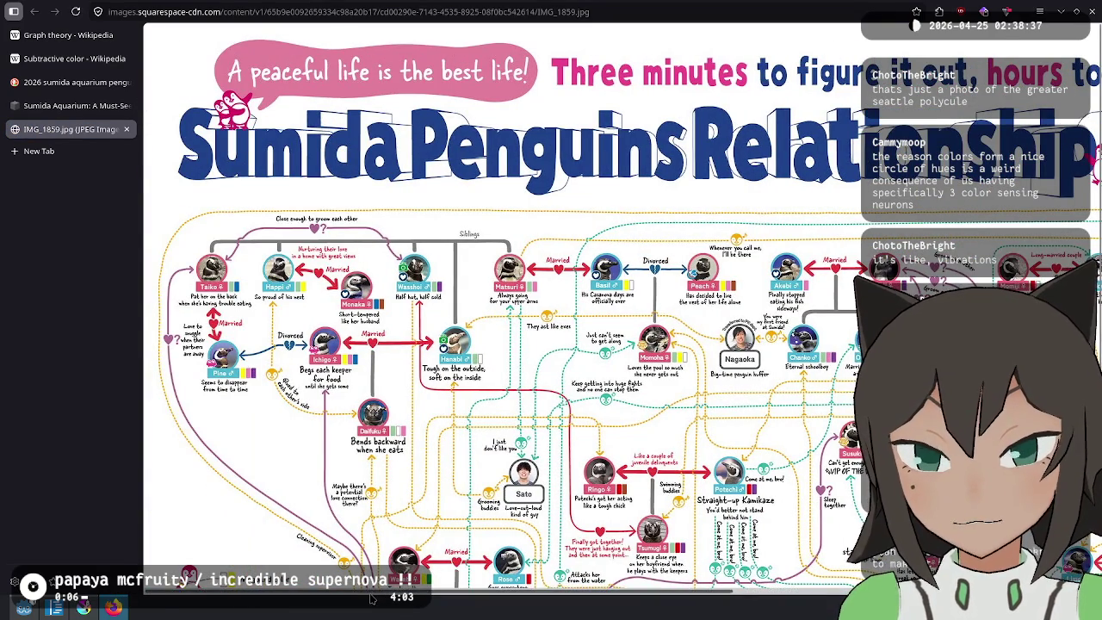
{"action": "scroll", "coordinate": [625, 588], "scroll_direction": "right", "scroll_amount": 8}
{"action": "scroll", "coordinate": [624, 588], "scroll_direction": "right", "scroll_amount": 4}
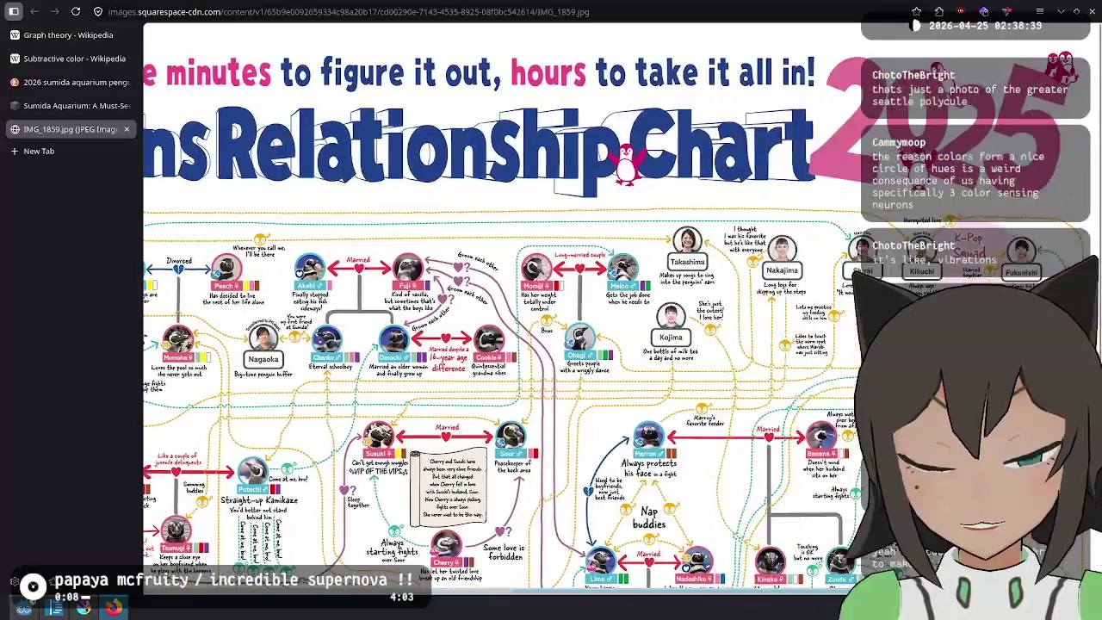
{"action": "scroll", "coordinate": [802, 605], "scroll_direction": "left", "scroll_amount": 10}
{"action": "scroll", "coordinate": [524, 608], "scroll_direction": "right", "scroll_amount": 10}
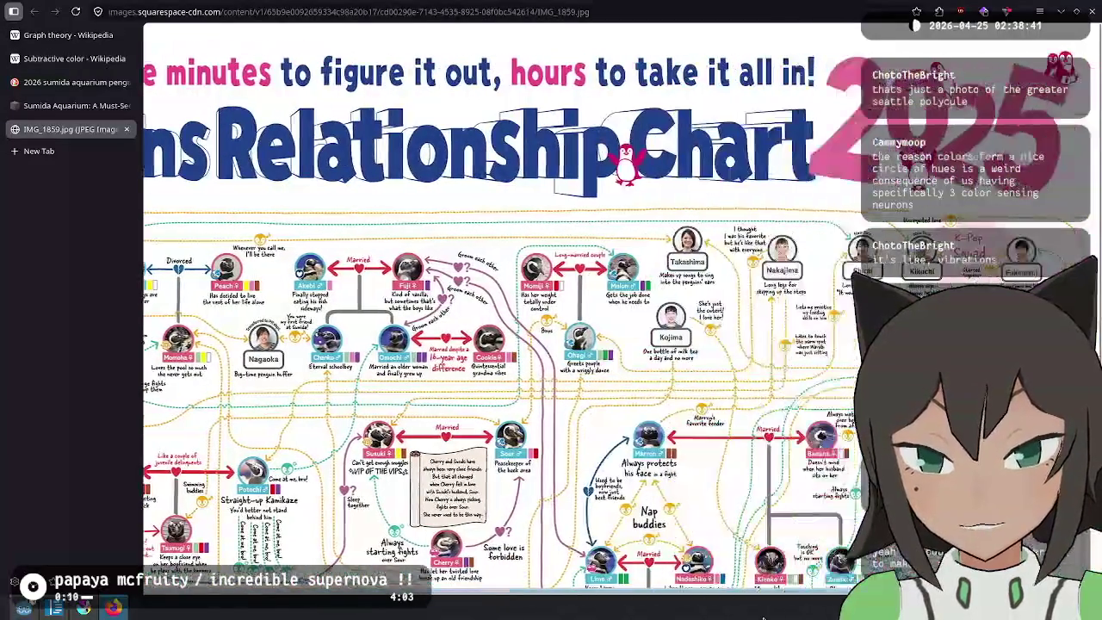
{"action": "scroll", "coordinate": [459, 392], "scroll_direction": "down", "scroll_amount": 2}
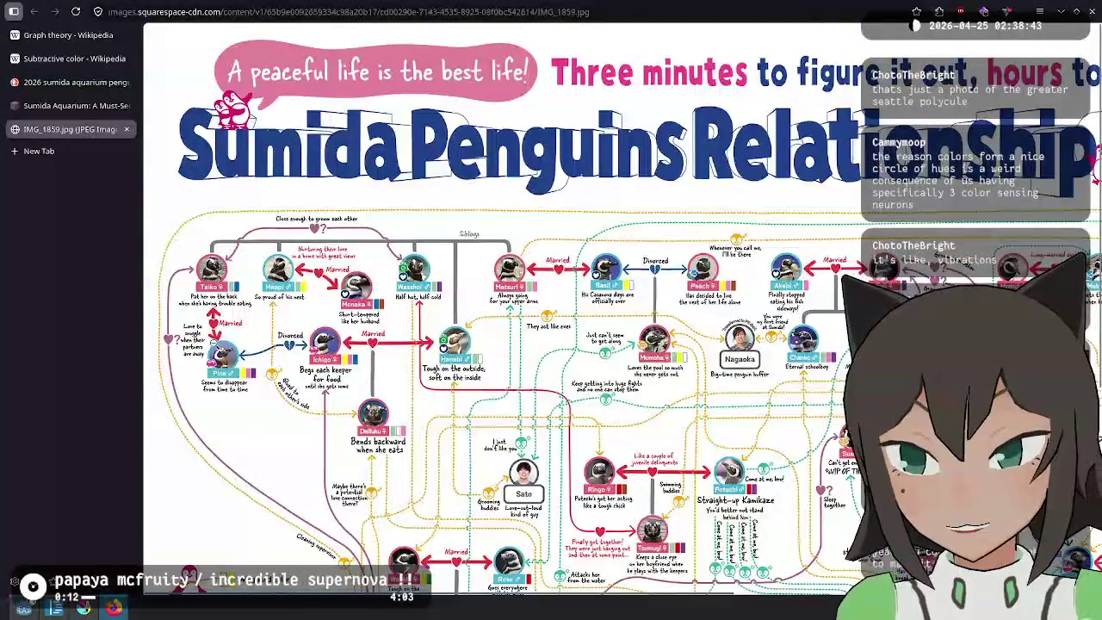
{"action": "scroll", "coordinate": [459, 392], "scroll_direction": "up", "scroll_amount": 8}
{"action": "scroll", "coordinate": [638, 277], "scroll_direction": "up", "scroll_amount": 2}
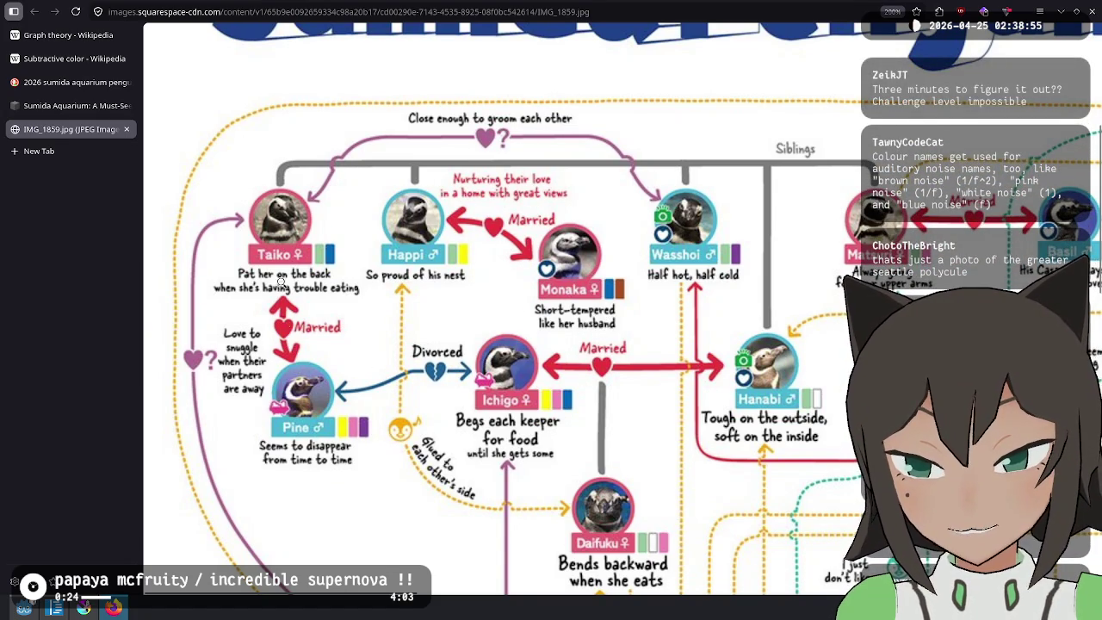
{"action": "scroll", "coordinate": [275, 338], "scroll_direction": "down", "scroll_amount": 2}
{"action": "scroll", "coordinate": [258, 276], "scroll_direction": "down", "scroll_amount": 1}
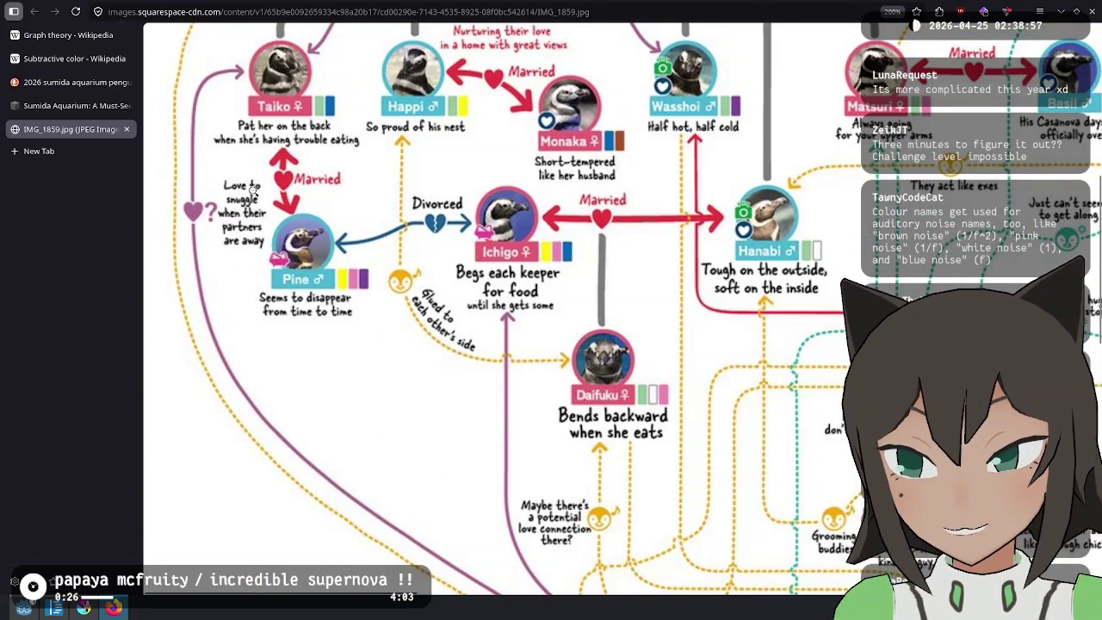
{"action": "scroll", "coordinate": [241, 249], "scroll_direction": "down", "scroll_amount": 2}
{"action": "scroll", "coordinate": [256, 270], "scroll_direction": "down", "scroll_amount": 6}
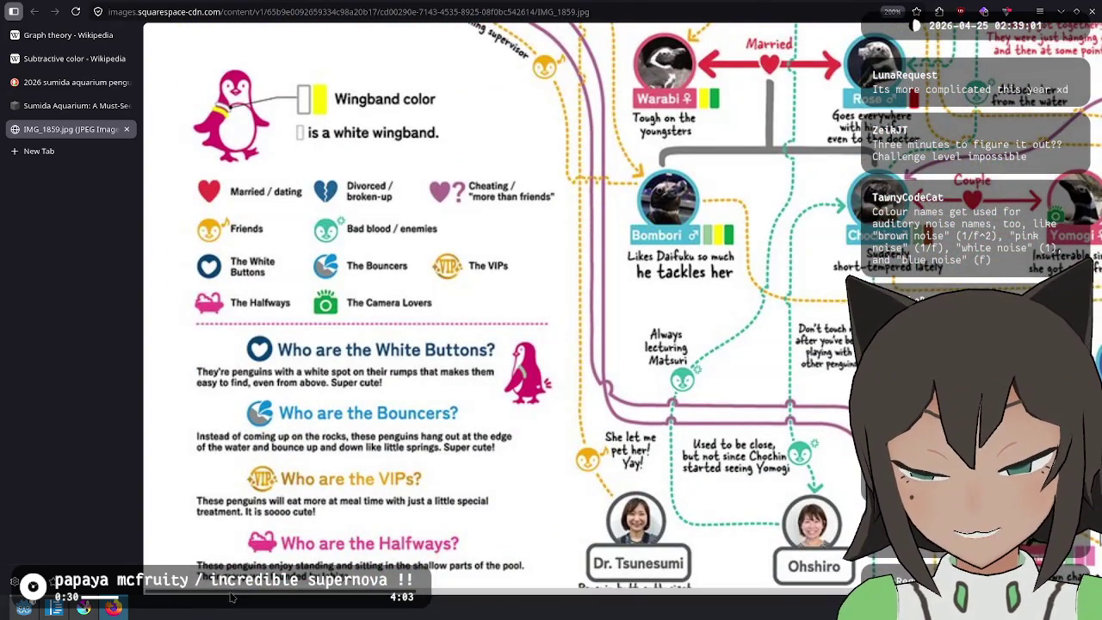
Read the chart's legend and 'Who are the…' group sections, then zoom out to about 120%
{"action": "scroll", "coordinate": [241, 586], "scroll_direction": "down", "scroll_amount": 1}
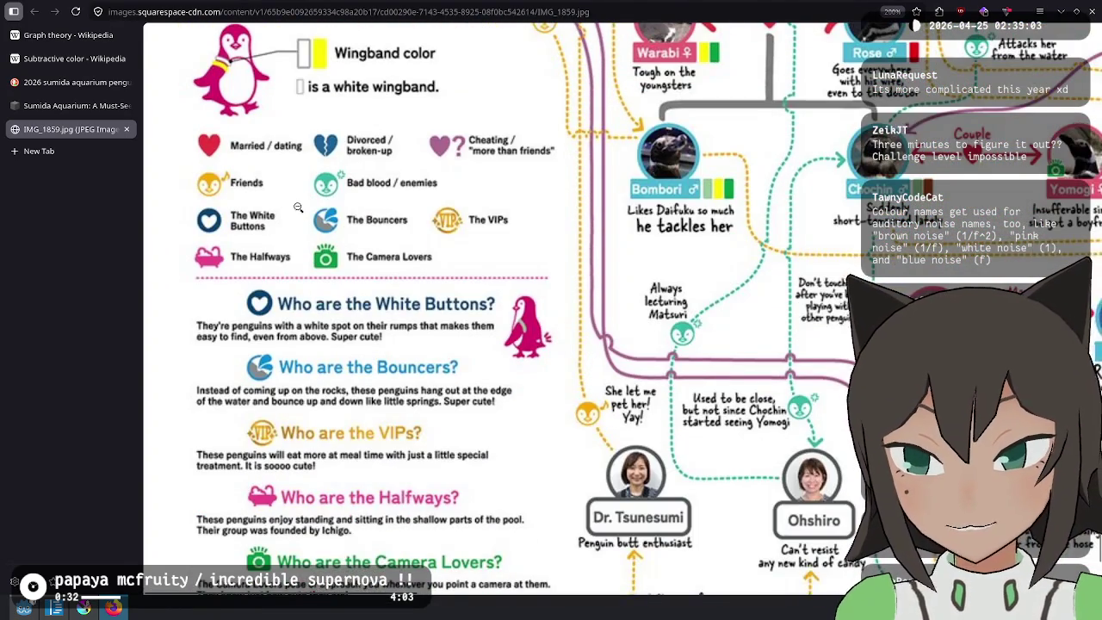
{"action": "scroll", "coordinate": [241, 362], "scroll_direction": "up", "scroll_amount": 2}
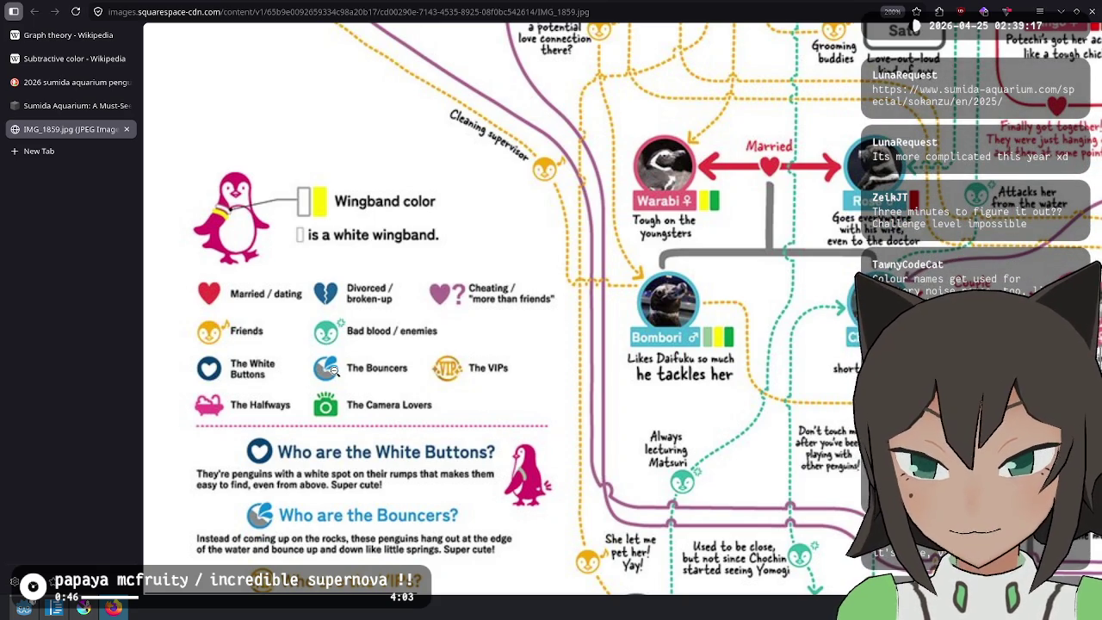
{"action": "scroll", "coordinate": [336, 370], "scroll_direction": "down", "scroll_amount": 3}
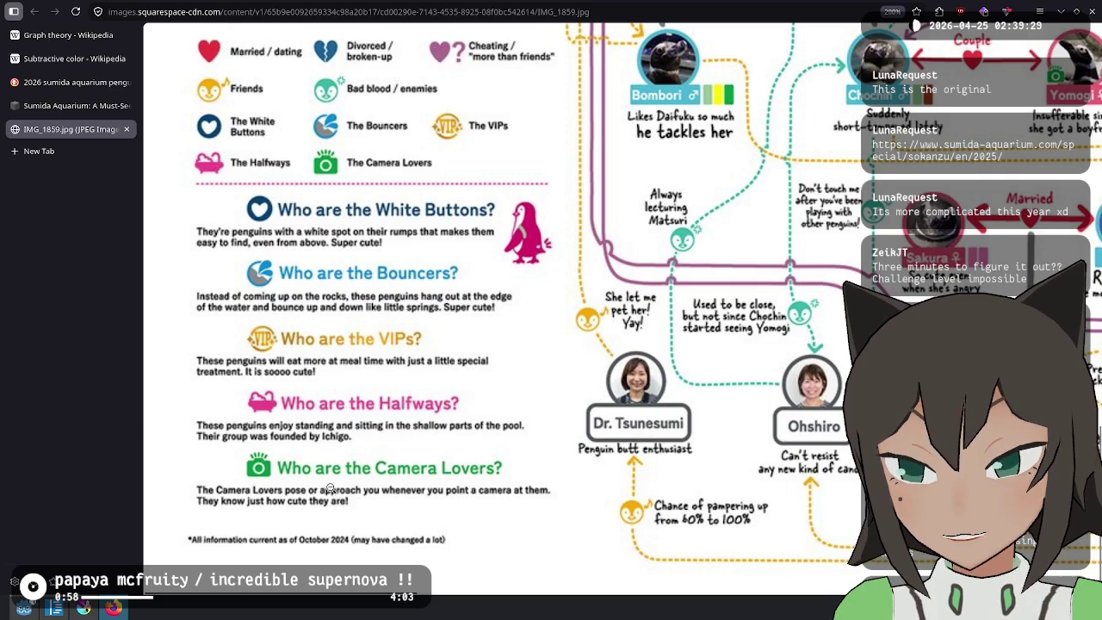
{"action": "scroll", "coordinate": [331, 464], "scroll_direction": "up", "scroll_amount": 3}
{"action": "scroll", "coordinate": [331, 465], "scroll_direction": "down", "scroll_amount": 4}
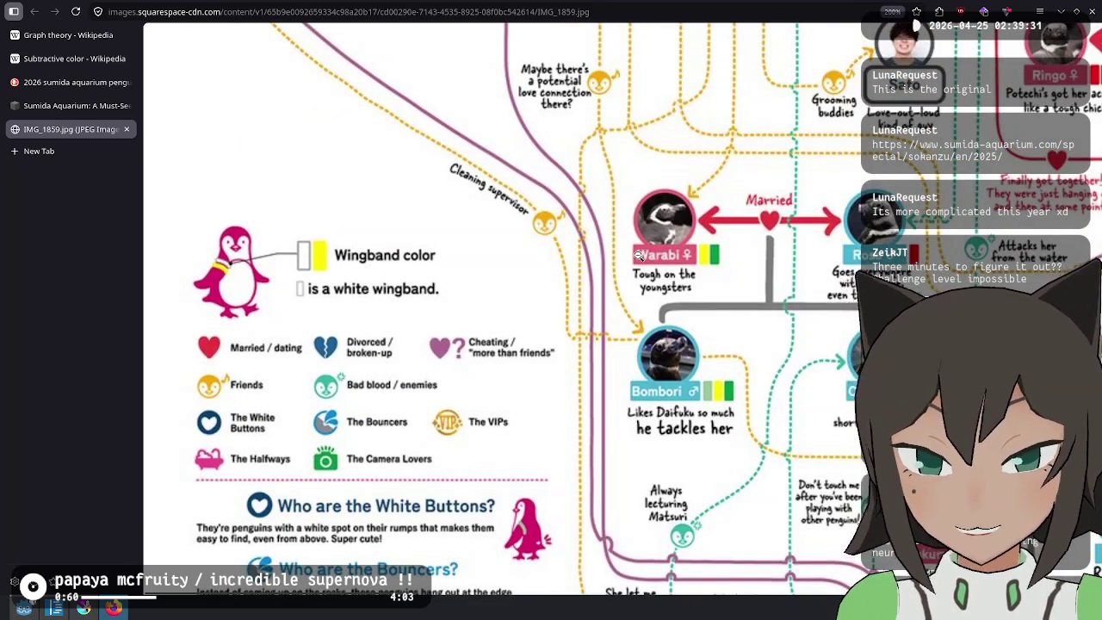
{"action": "scroll", "coordinate": [848, 203], "scroll_direction": "up", "scroll_amount": 2}
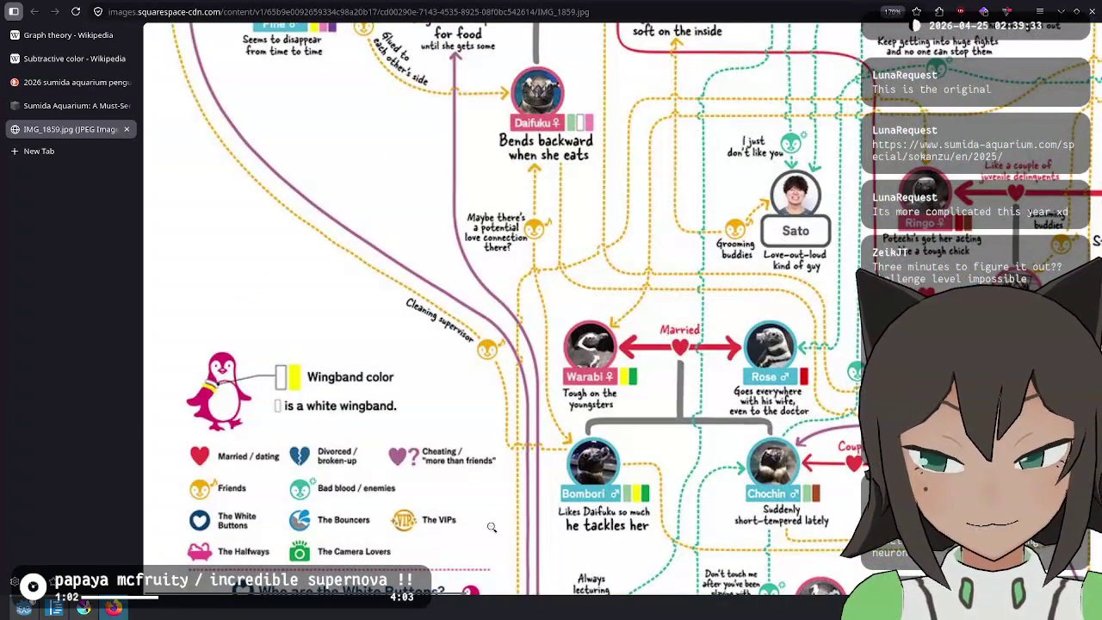
Pan right to Potechi and Susuki, then up to the Basil, Peach, Akebi and Fuji row
{"action": "scroll", "coordinate": [511, 239], "scroll_direction": "right", "scroll_amount": 7}
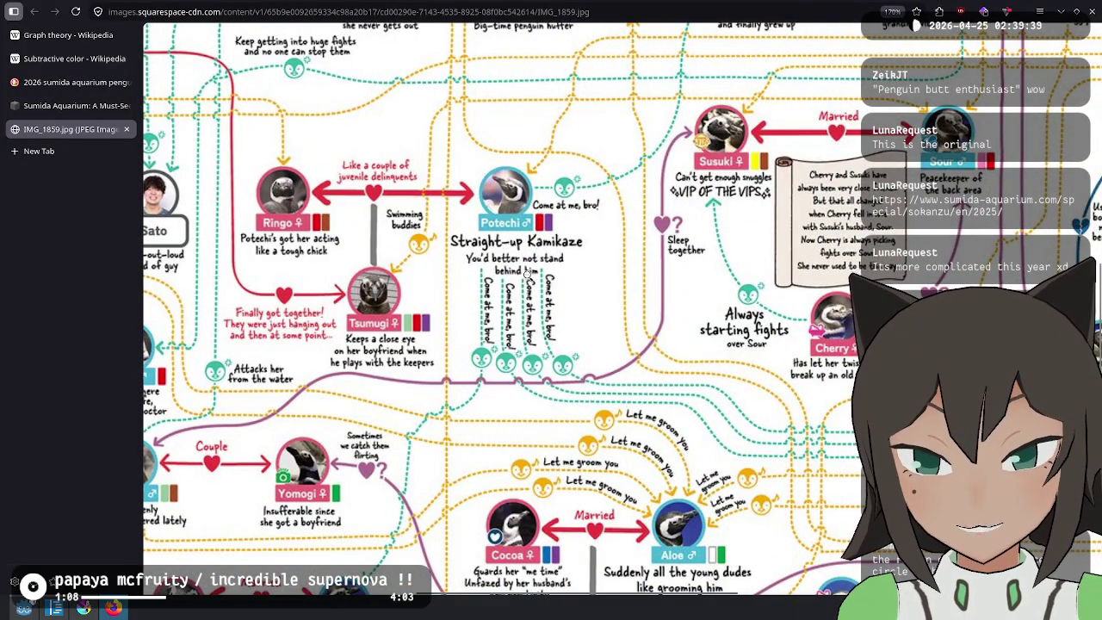
{"action": "scroll", "coordinate": [529, 278], "scroll_direction": "up", "scroll_amount": 2}
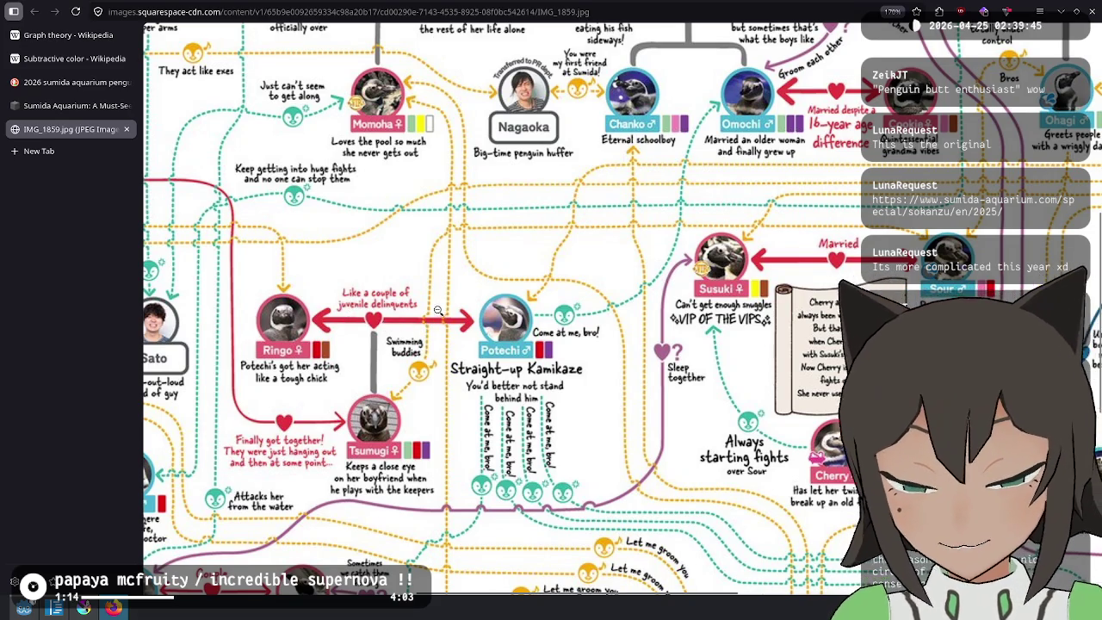
{"action": "scroll", "coordinate": [671, 457], "scroll_direction": "up", "scroll_amount": 3}
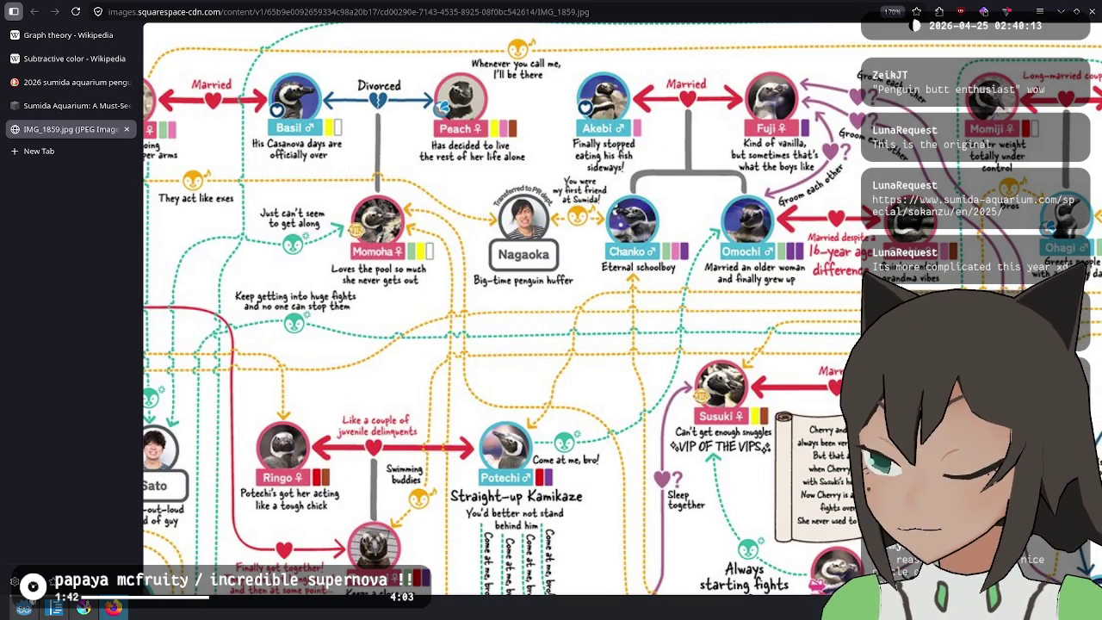
Move the chart view right to the keepers' staff portraits
{"action": "scroll", "coordinate": [747, 344], "scroll_direction": "up", "scroll_amount": 3}
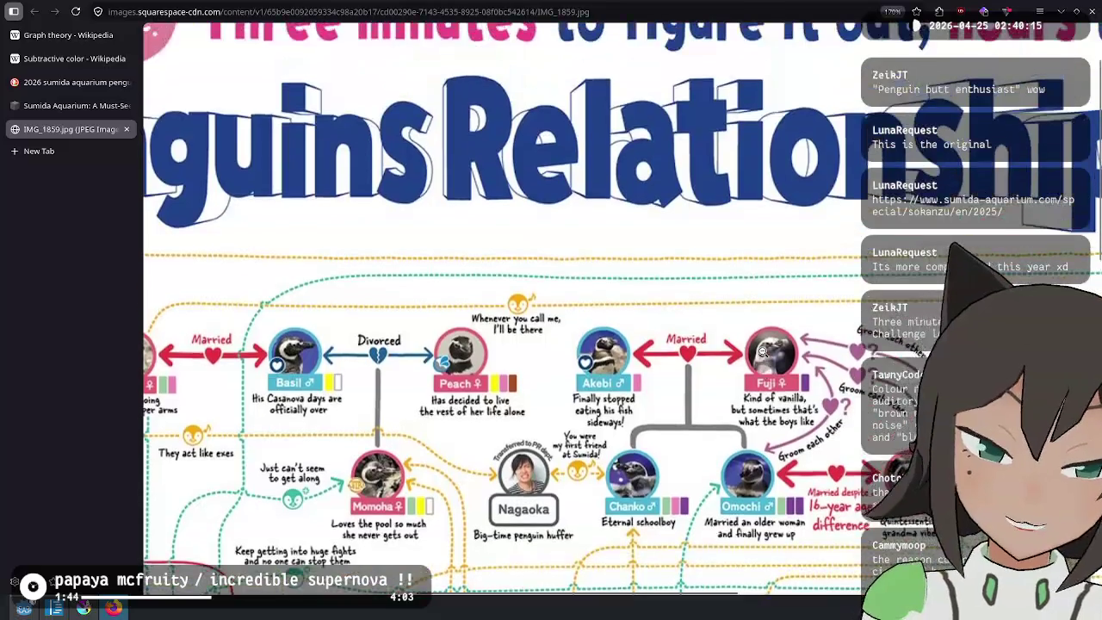
{"action": "scroll", "coordinate": [747, 343], "scroll_direction": "down", "scroll_amount": 2}
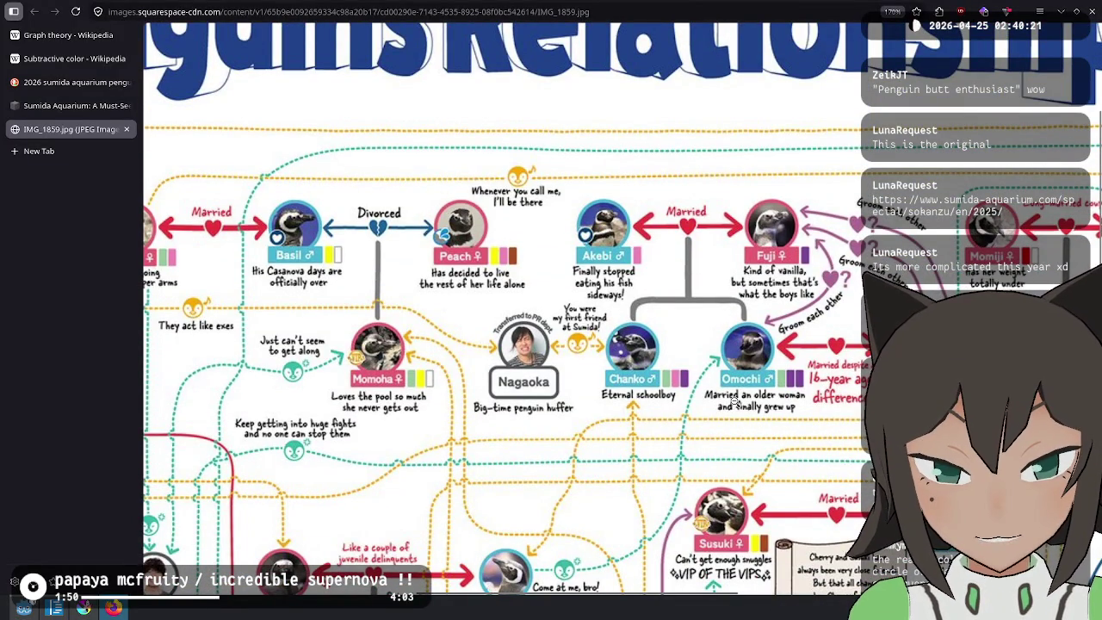
{"action": "scroll", "coordinate": [781, 409], "scroll_direction": "down", "scroll_amount": 2}
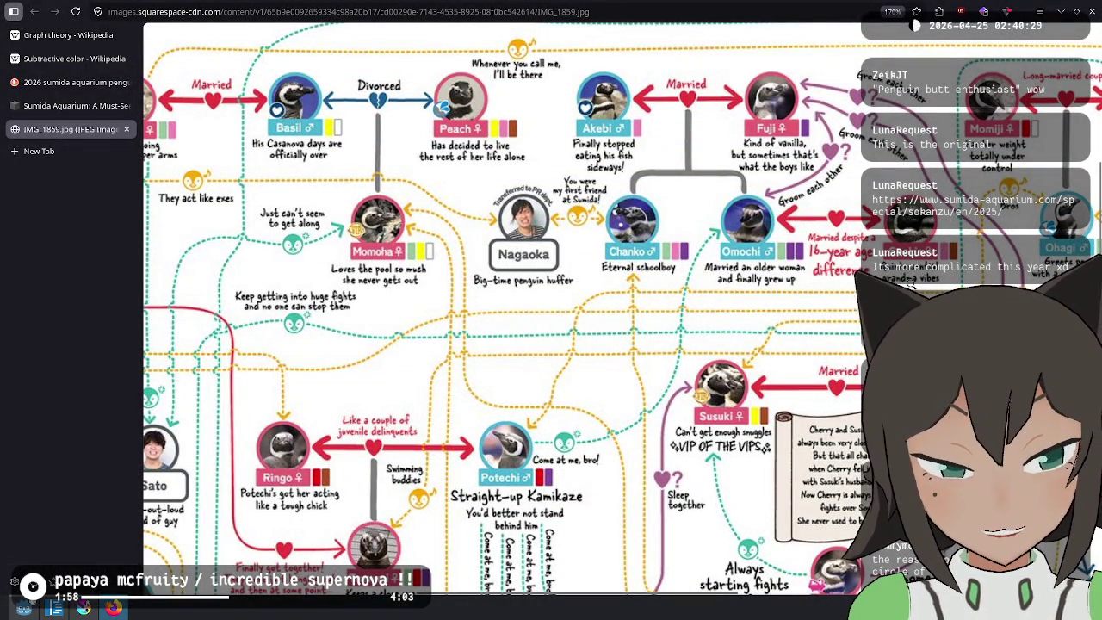
{"action": "scroll", "coordinate": [963, 234], "scroll_direction": "up", "scroll_amount": 2}
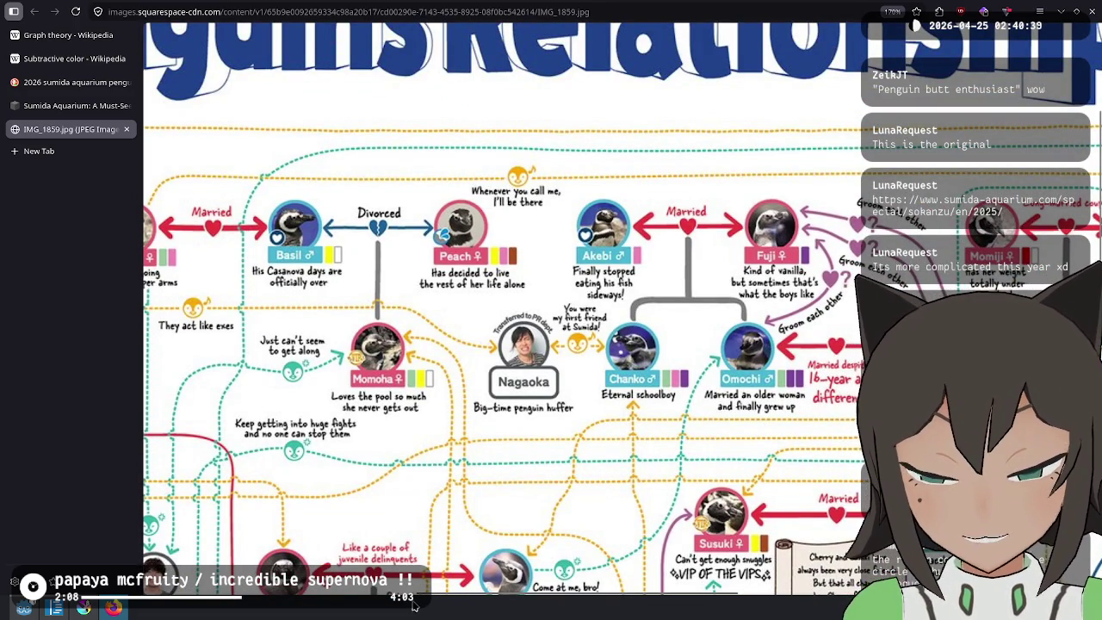
{"action": "mouse_move", "coordinate": [413, 607]}
{"action": "left_mouse_down"}
{"action": "mouse_move", "coordinate": [635, 576]}
{"action": "mouse_move", "coordinate": [691, 581]}
{"action": "mouse_move", "coordinate": [779, 551]}
{"action": "mouse_move", "coordinate": [809, 512]}
{"action": "left_mouse_up"}
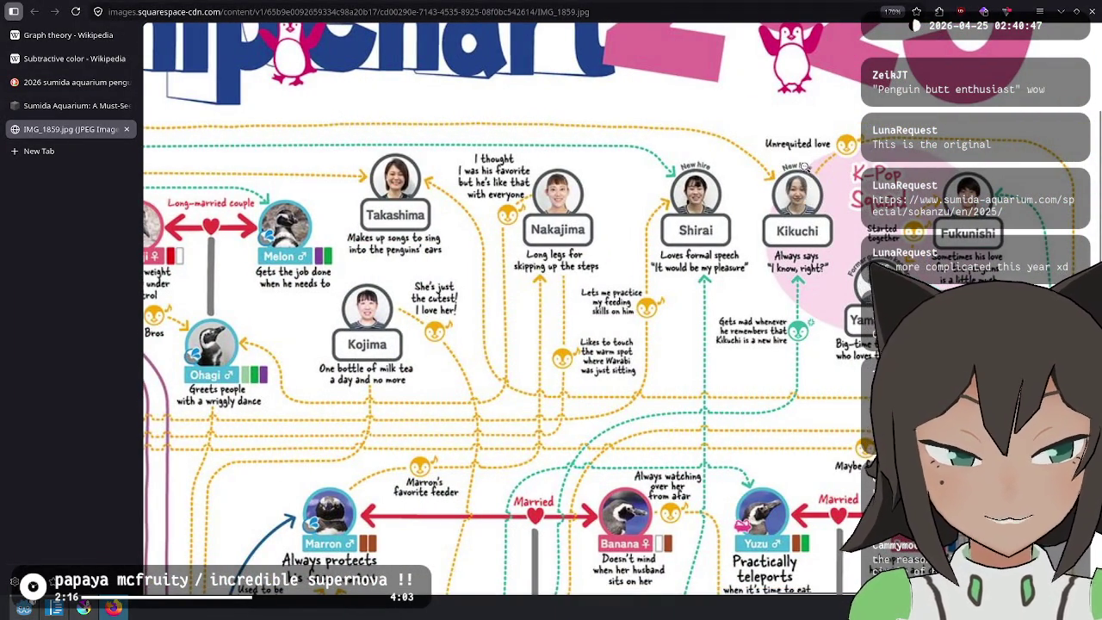
Look at the Anzu and Macaron family, then return to the legend and Dr. Tsunesumi
{"action": "scroll", "coordinate": [1027, 131], "scroll_direction": "down", "scroll_amount": 5}
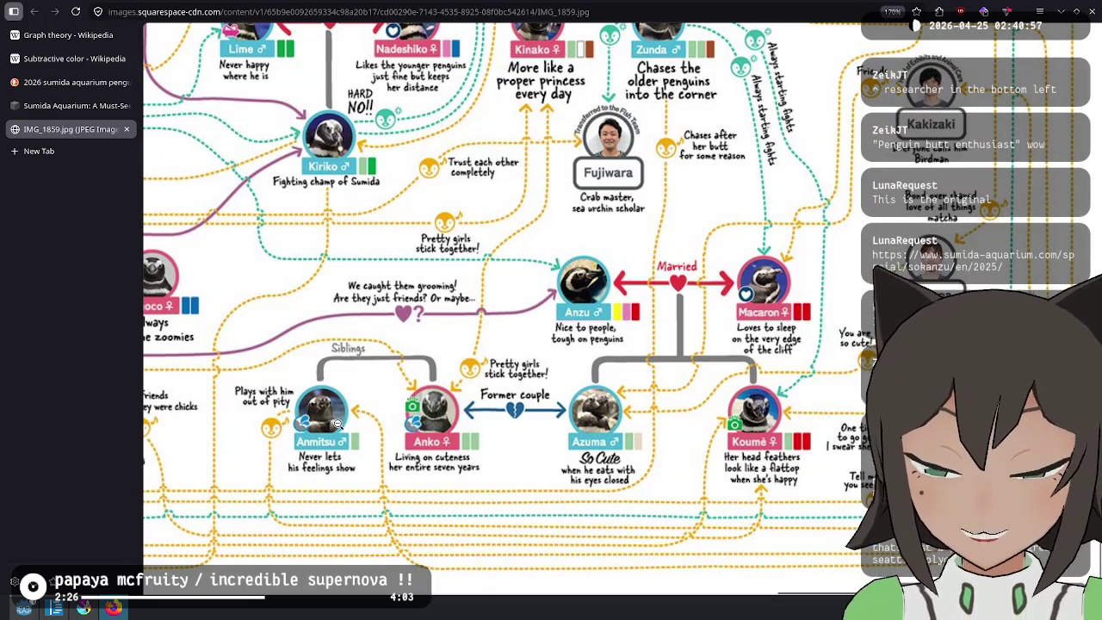
{"action": "scroll", "coordinate": [506, 453], "scroll_direction": "up", "scroll_amount": 2}
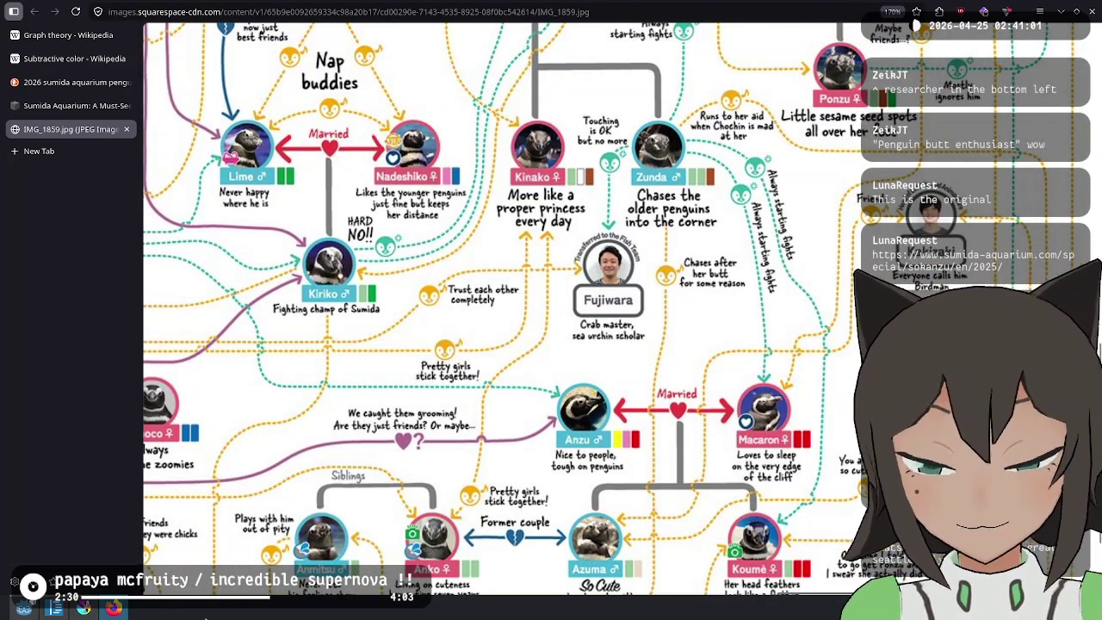
{"action": "scroll", "coordinate": [474, 502], "scroll_direction": "down", "scroll_amount": 2}
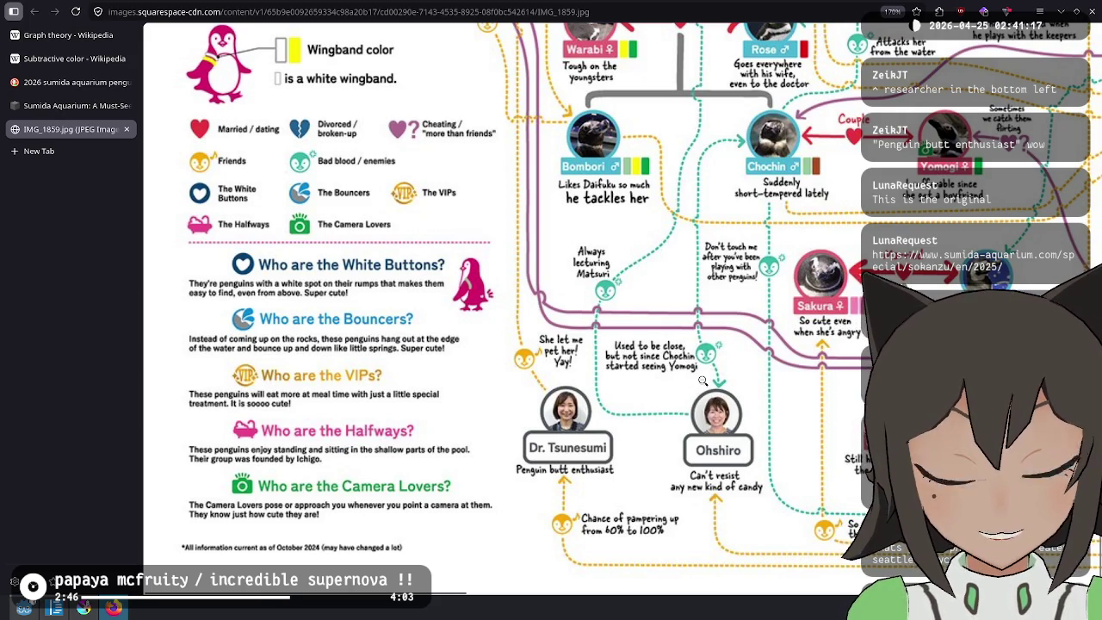
{"action": "scroll", "coordinate": [697, 382], "scroll_direction": "up", "scroll_amount": 3}
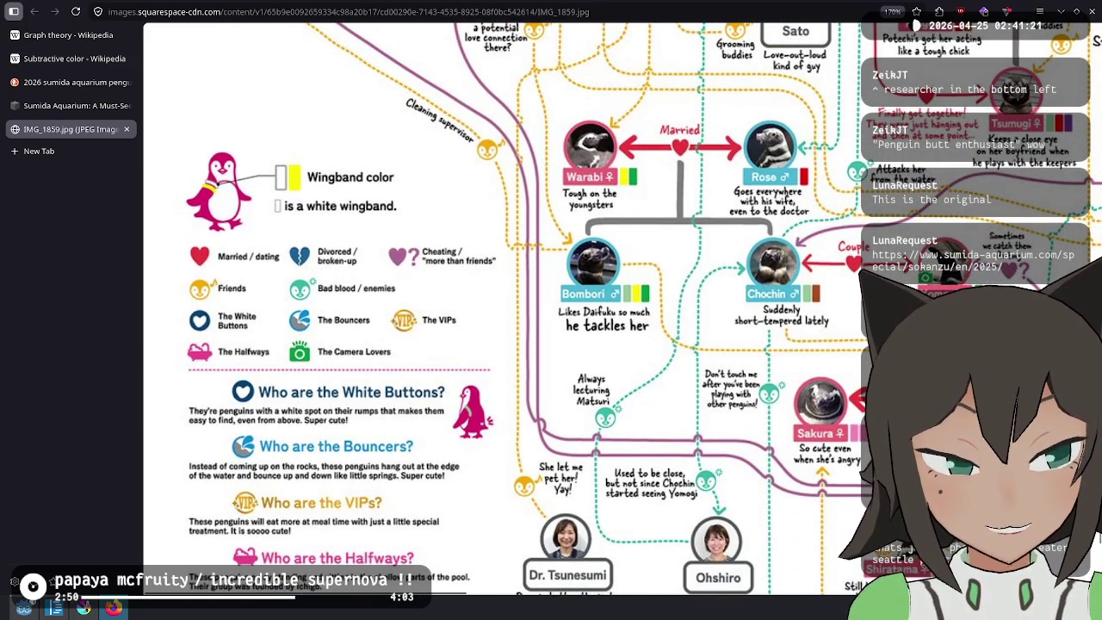
{"action": "left_click_drag", "start_coordinate": [441, 594], "coordinate": [670, 594]}
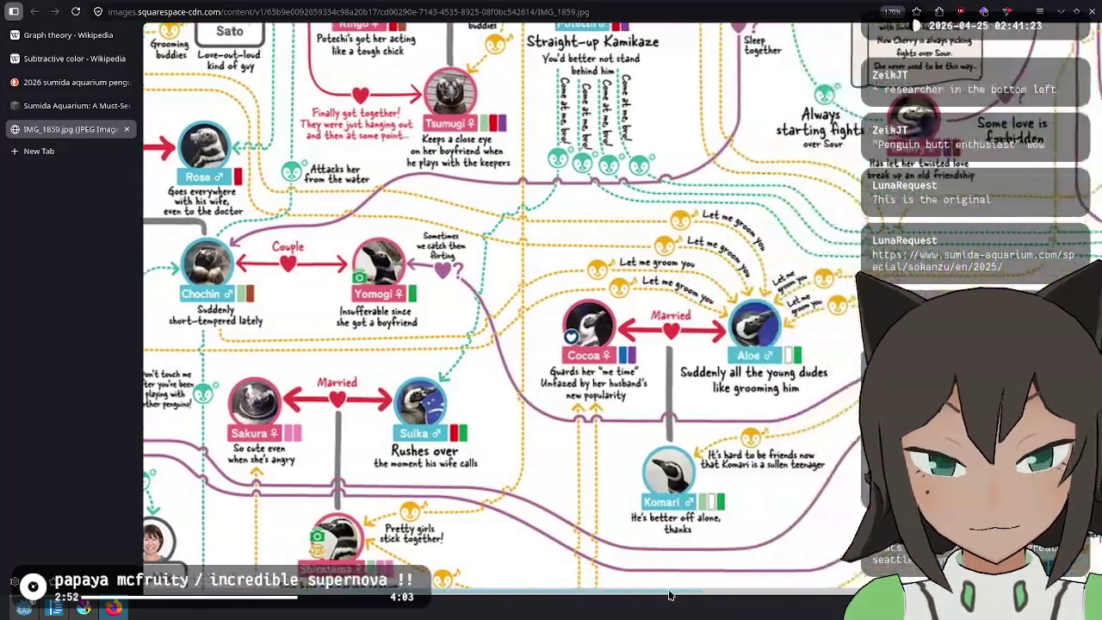
{"action": "mouse_move", "coordinate": [453, 596]}
{"action": "left_mouse_down"}
{"action": "mouse_move", "coordinate": [722, 596]}
{"action": "mouse_move", "coordinate": [820, 263]}
{"action": "left_mouse_up"}
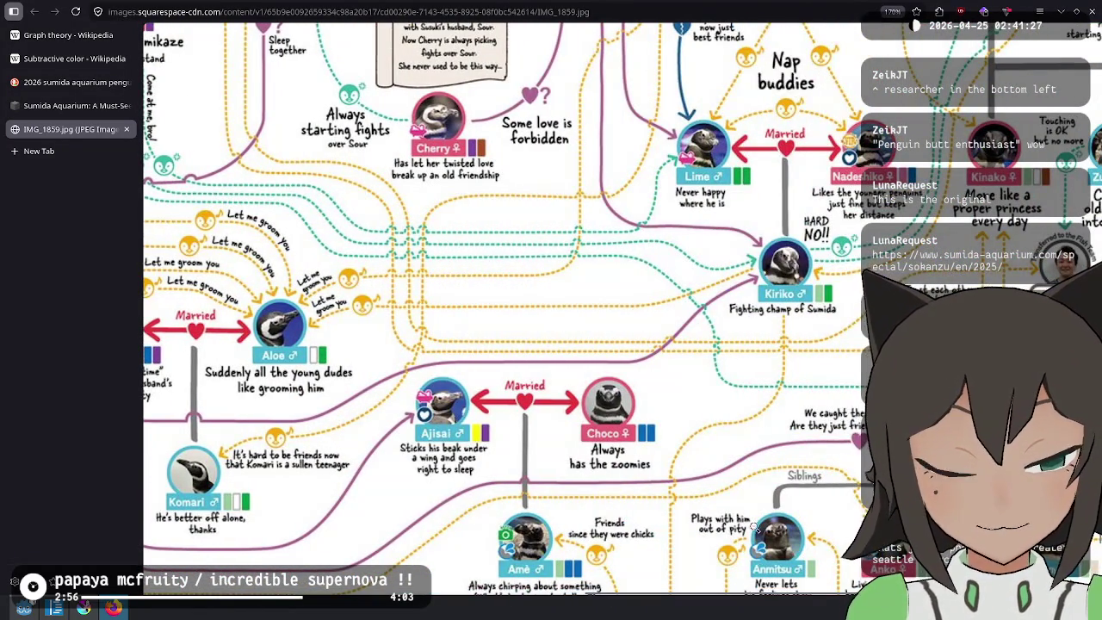
{"action": "left_click_drag", "start_coordinate": [758, 595], "coordinate": [477, 603]}
{"action": "scroll", "coordinate": [745, 413], "scroll_direction": "left", "scroll_amount": 3}
{"action": "scroll", "coordinate": [745, 413], "scroll_direction": "up", "scroll_amount": 5}
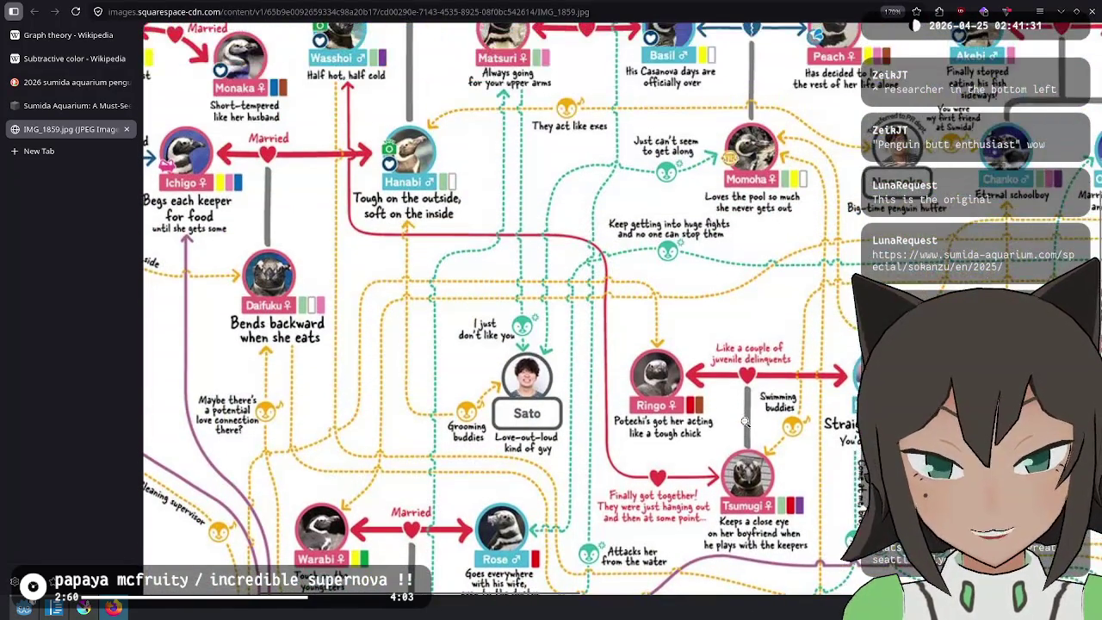
{"action": "scroll", "coordinate": [766, 402], "scroll_direction": "up", "scroll_amount": 3}
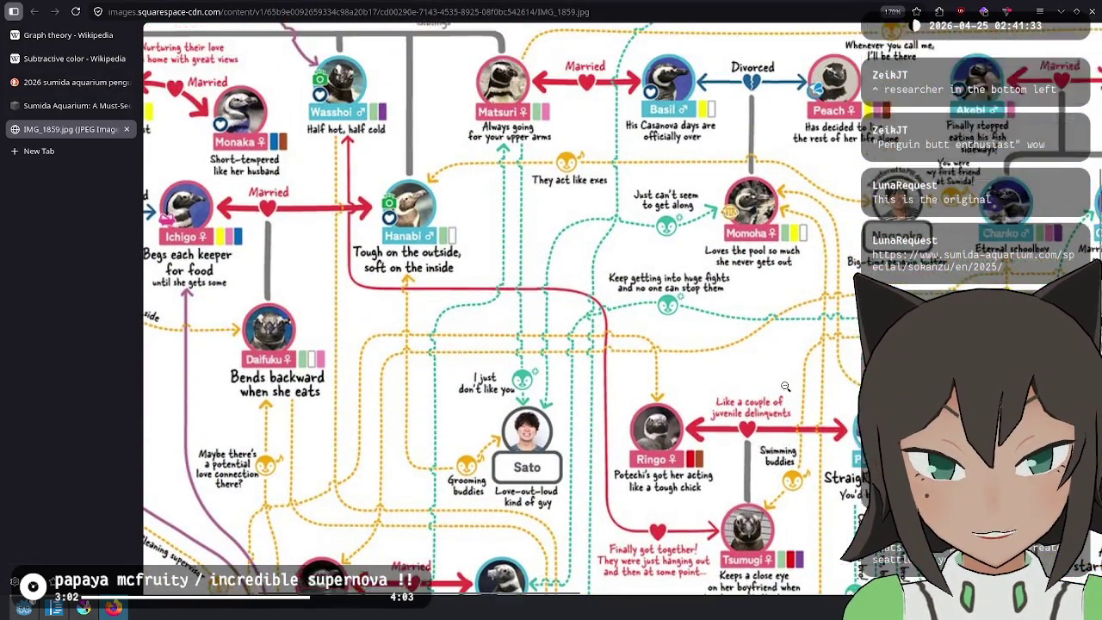
{"action": "scroll", "coordinate": [566, 465], "scroll_direction": "down", "scroll_amount": 3}
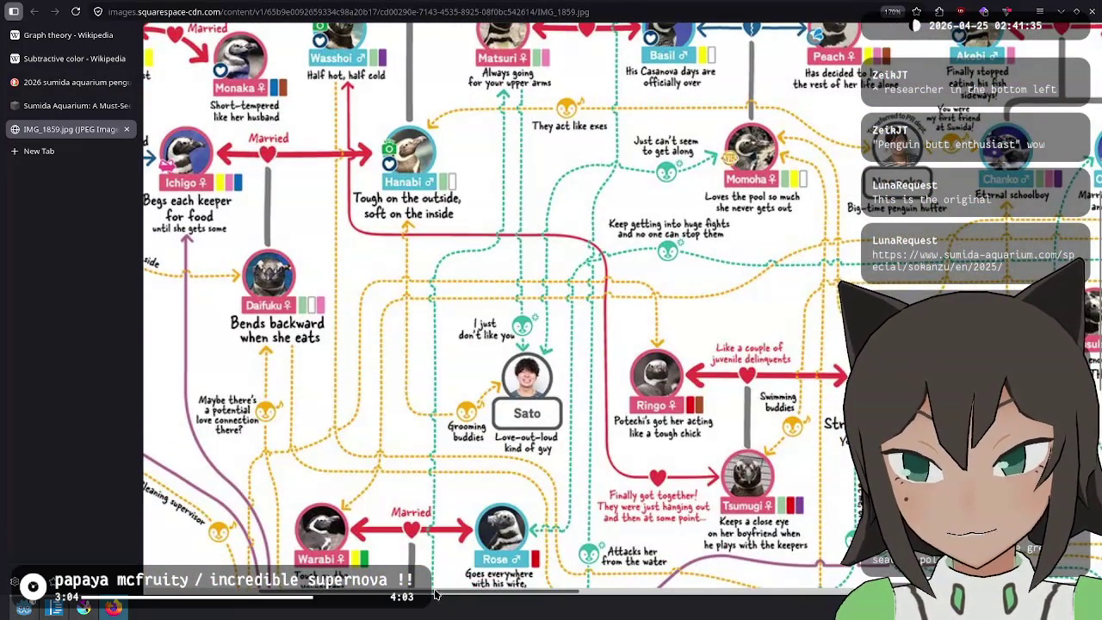
{"action": "scroll", "coordinate": [424, 362], "scroll_direction": "left", "scroll_amount": 3}
{"action": "scroll", "coordinate": [424, 362], "scroll_direction": "up", "scroll_amount": 2}
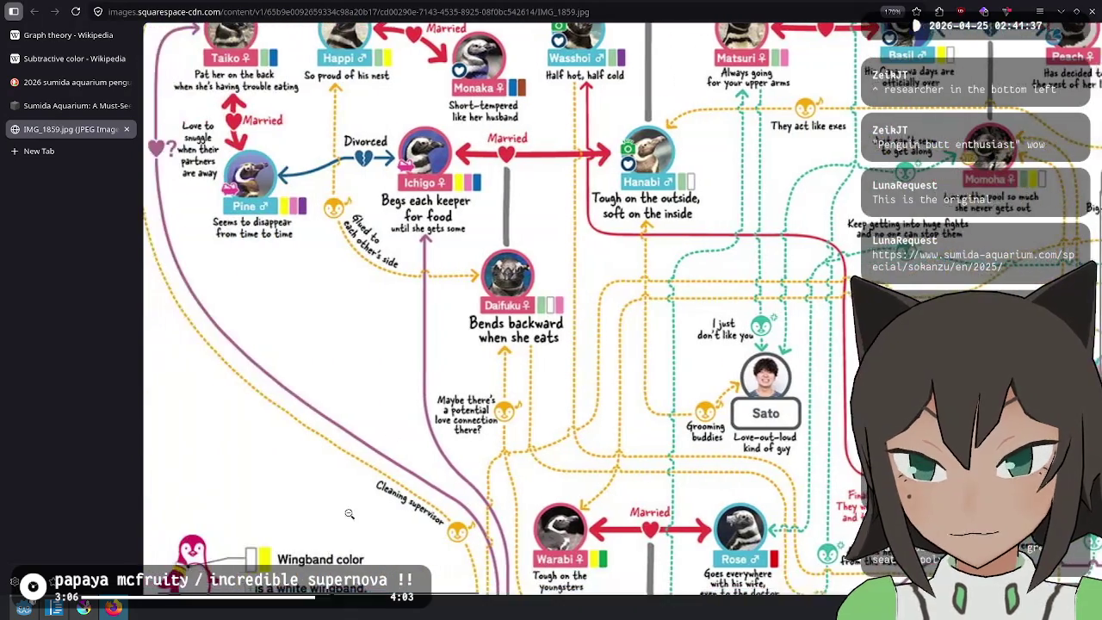
{"action": "scroll", "coordinate": [423, 359], "scroll_direction": "up", "scroll_amount": 1}
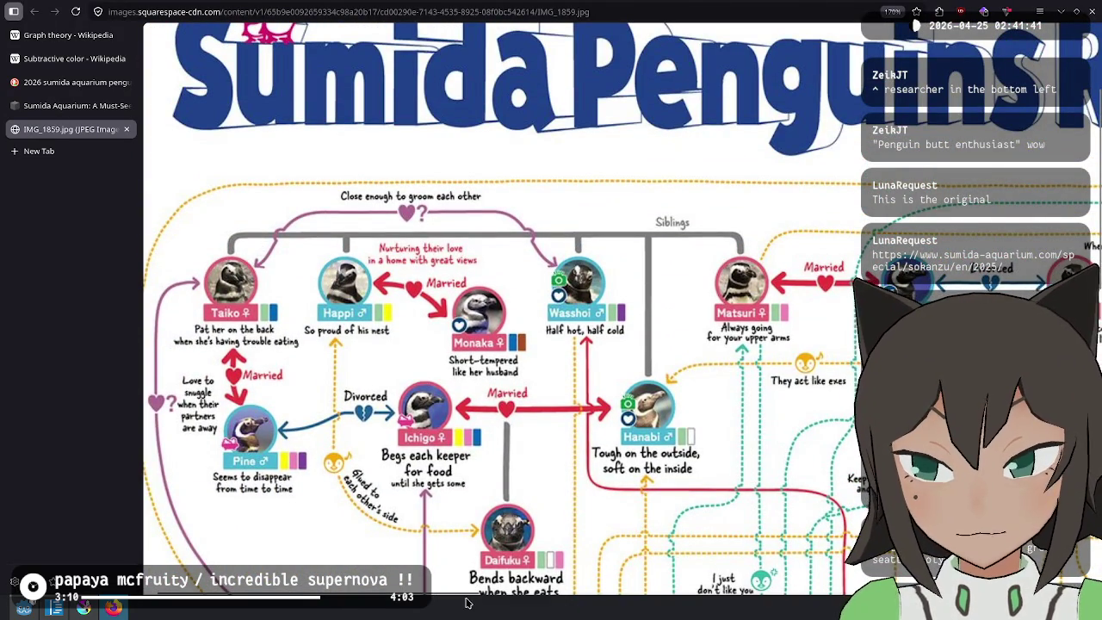
{"action": "left_click_drag", "start_coordinate": [405, 600], "coordinate": [956, 607]}
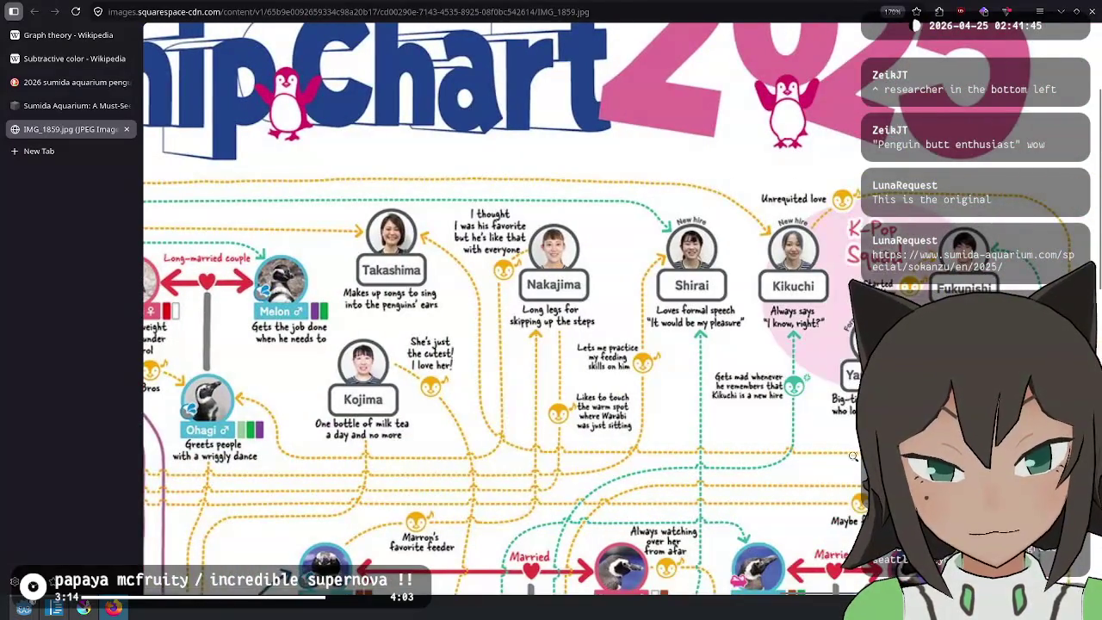
{"action": "scroll", "coordinate": [746, 368], "scroll_direction": "down", "scroll_amount": 3}
{"action": "scroll", "coordinate": [746, 369], "scroll_direction": "down", "scroll_amount": 5}
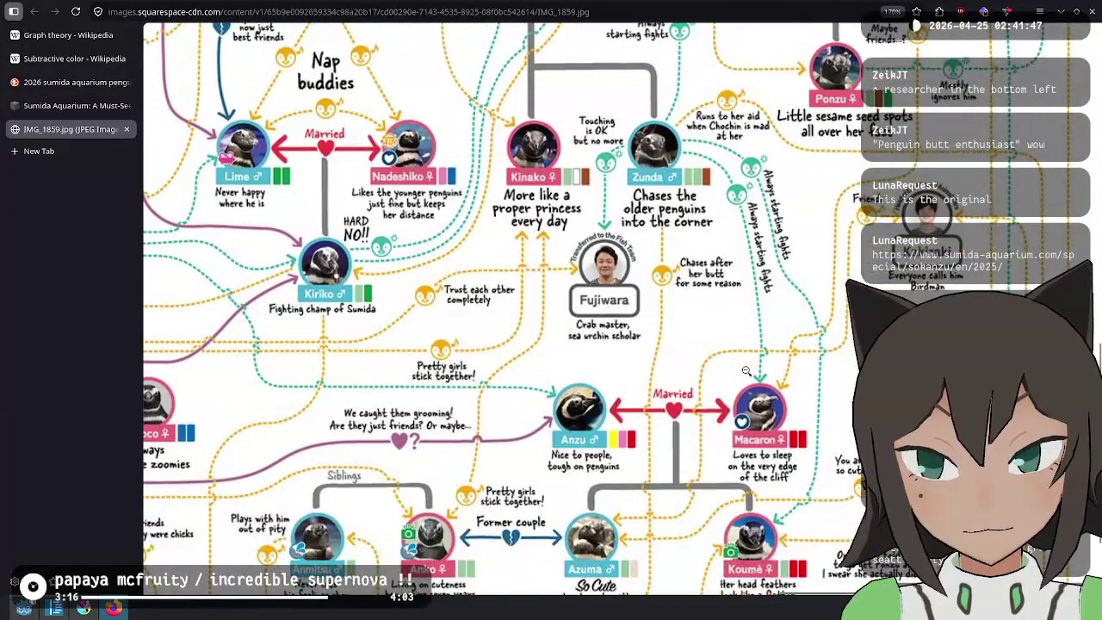
{"action": "scroll", "coordinate": [746, 370], "scroll_direction": "down", "scroll_amount": 2}
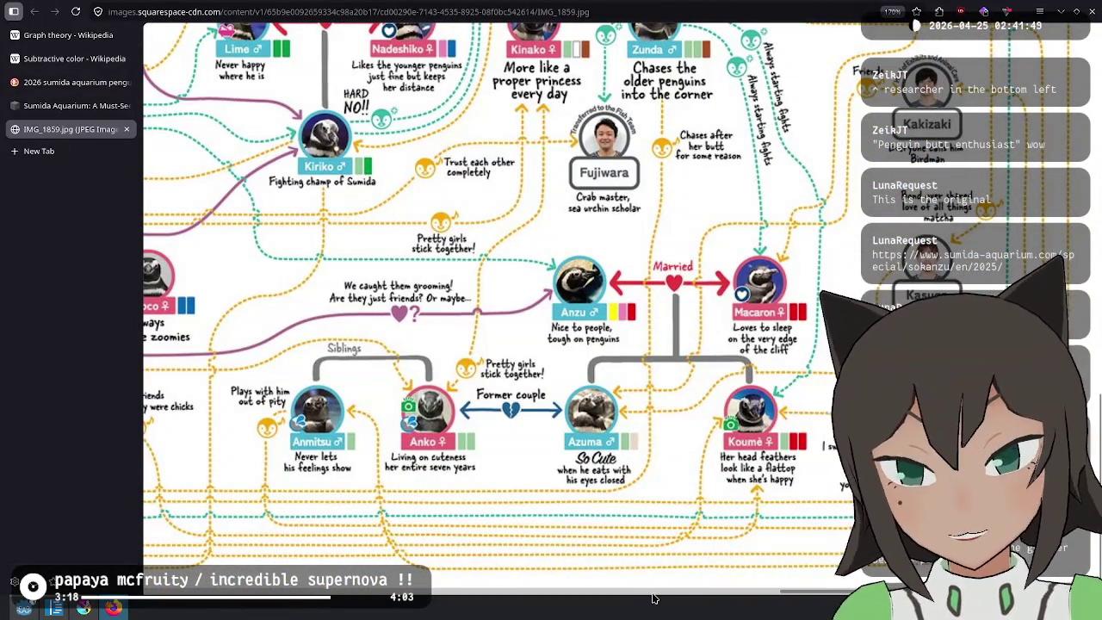
{"action": "mouse_move", "coordinate": [836, 600]}
{"action": "left_mouse_down"}
{"action": "mouse_move", "coordinate": [480, 575]}
{"action": "mouse_move", "coordinate": [242, 575]}
{"action": "left_mouse_up"}
{"action": "scroll", "coordinate": [645, 328], "scroll_direction": "up", "scroll_amount": 1}
{"action": "scroll", "coordinate": [646, 327], "scroll_direction": "up", "scroll_amount": 3}
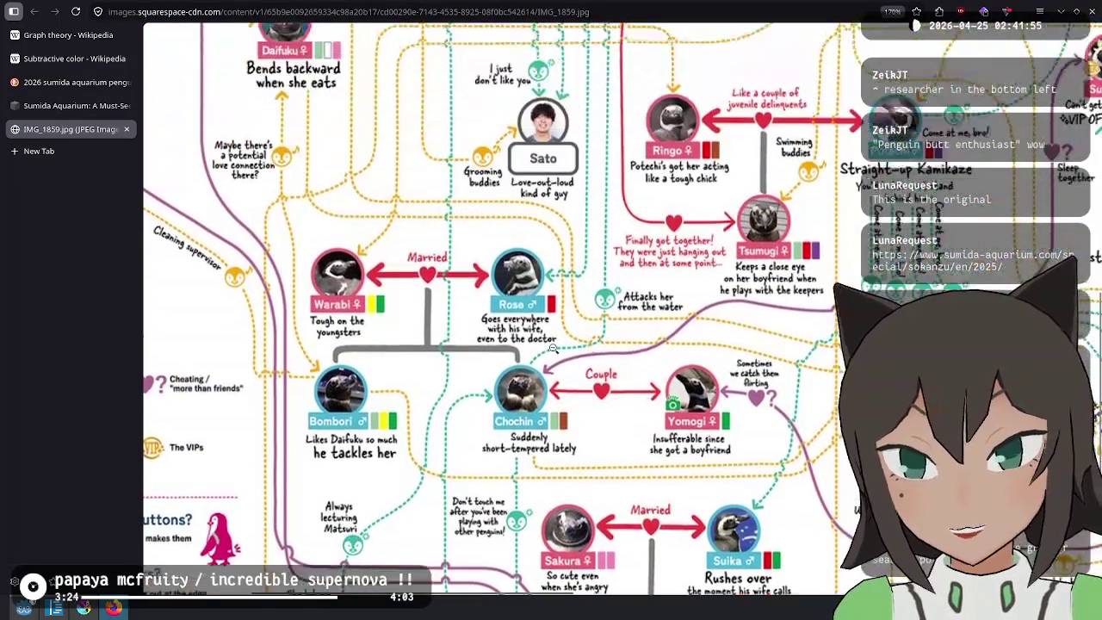
{"action": "scroll", "coordinate": [544, 348], "scroll_direction": "up", "scroll_amount": 3}
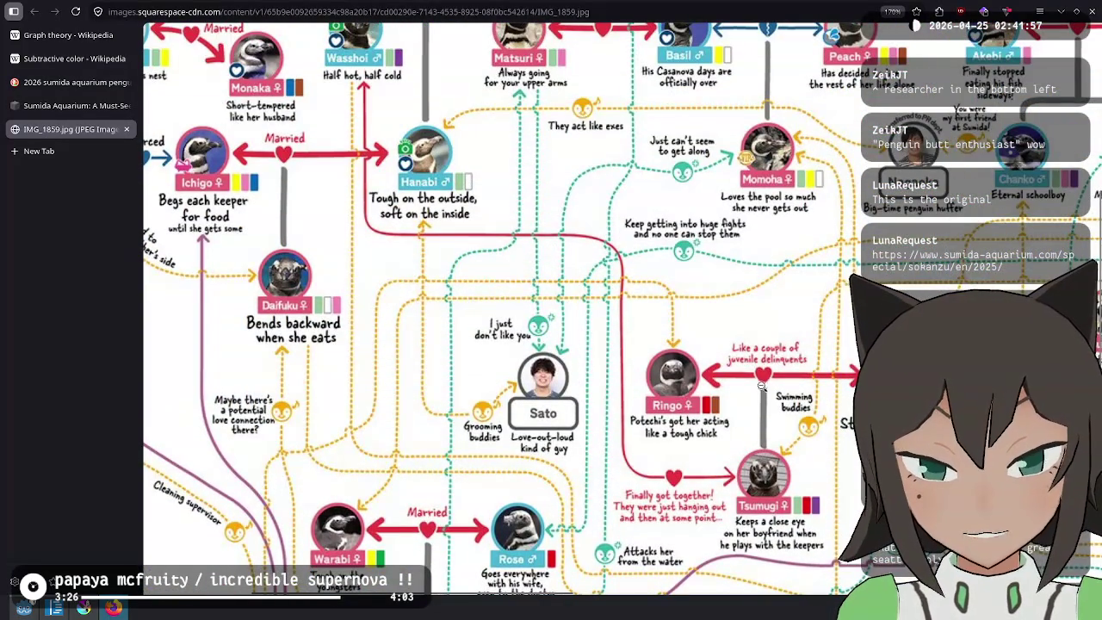
{"action": "scroll", "coordinate": [761, 385], "scroll_direction": "up", "scroll_amount": 2}
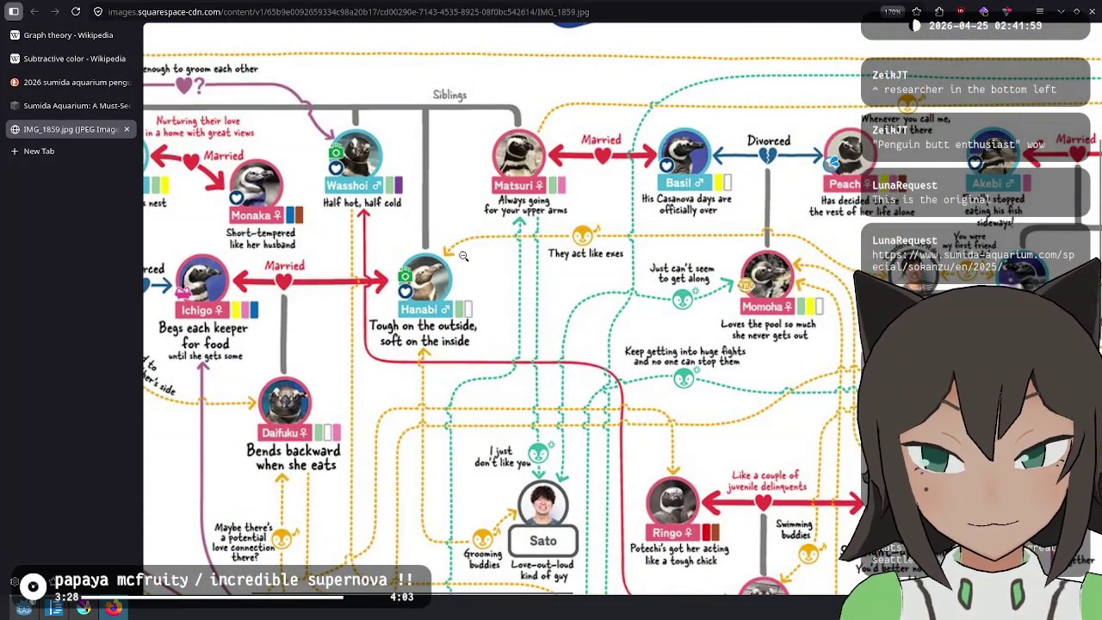
{"action": "scroll", "coordinate": [551, 327], "scroll_direction": "left", "scroll_amount": 4}
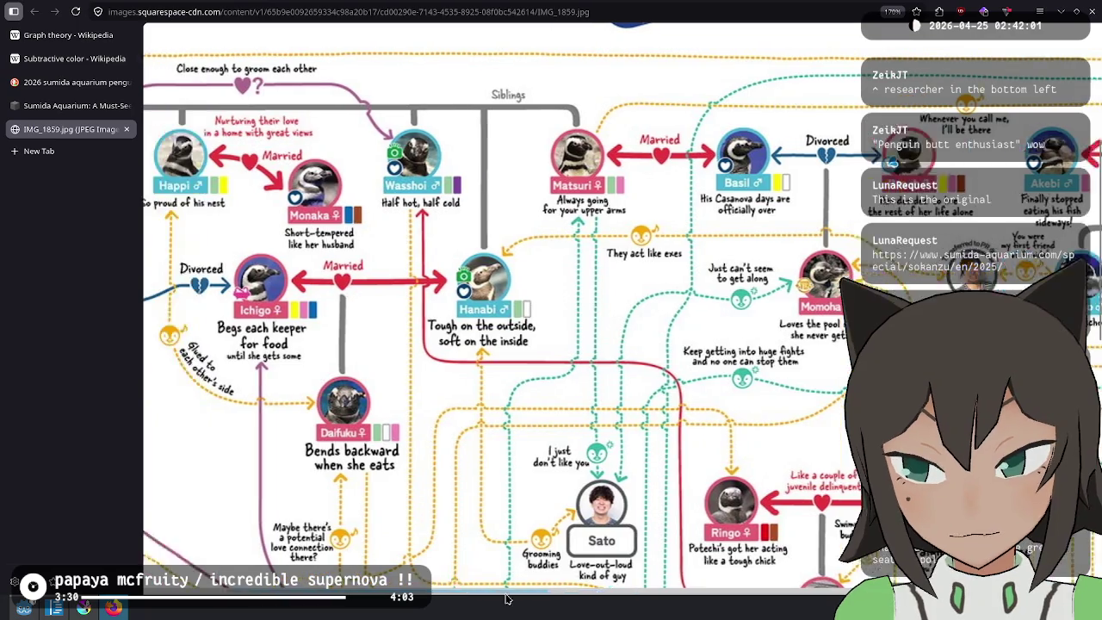
{"action": "scroll", "coordinate": [551, 327], "scroll_direction": "down", "scroll_amount": 6}
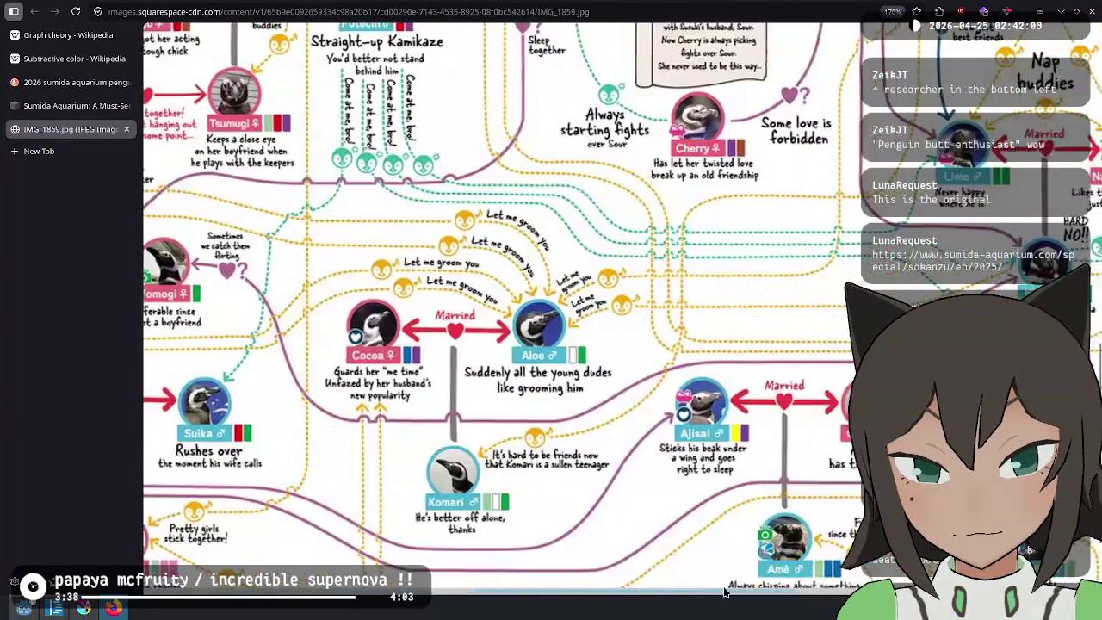
{"action": "scroll", "coordinate": [422, 474], "scroll_direction": "up", "scroll_amount": 6}
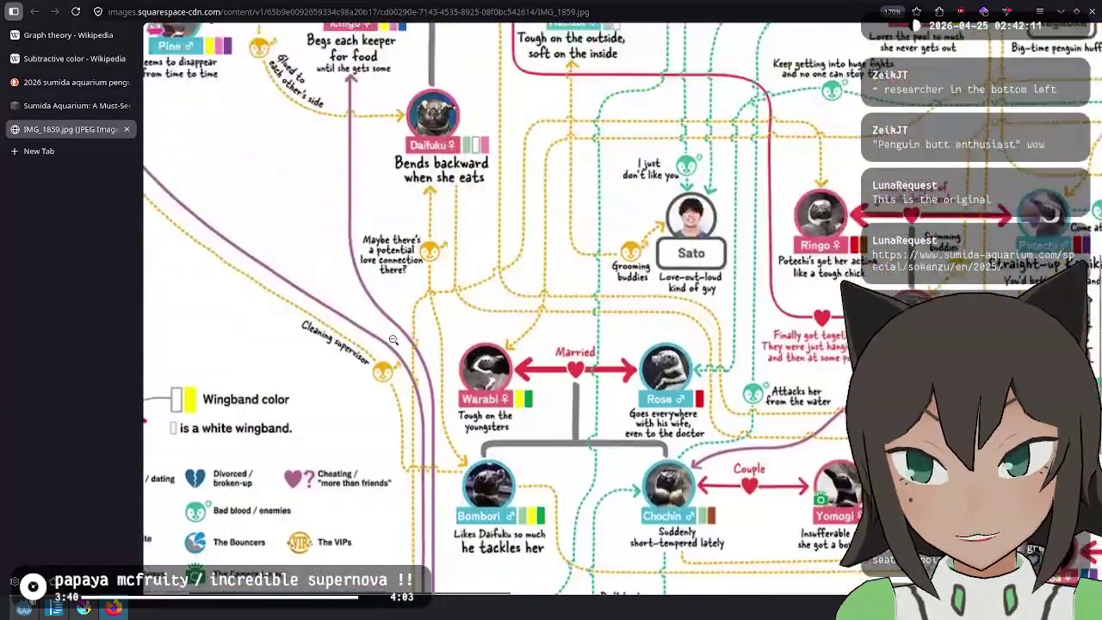
{"action": "scroll", "coordinate": [413, 577], "scroll_direction": "left", "scroll_amount": 2}
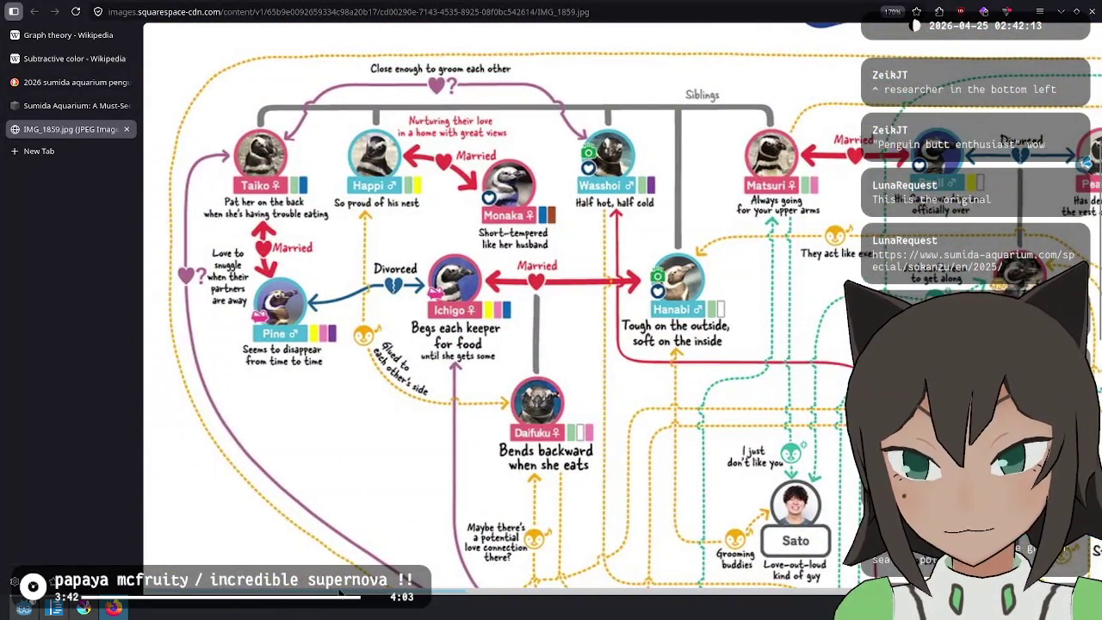
{"action": "scroll", "coordinate": [439, 584], "scroll_direction": "right", "scroll_amount": 4}
{"action": "scroll", "coordinate": [482, 581], "scroll_direction": "right", "scroll_amount": 4}
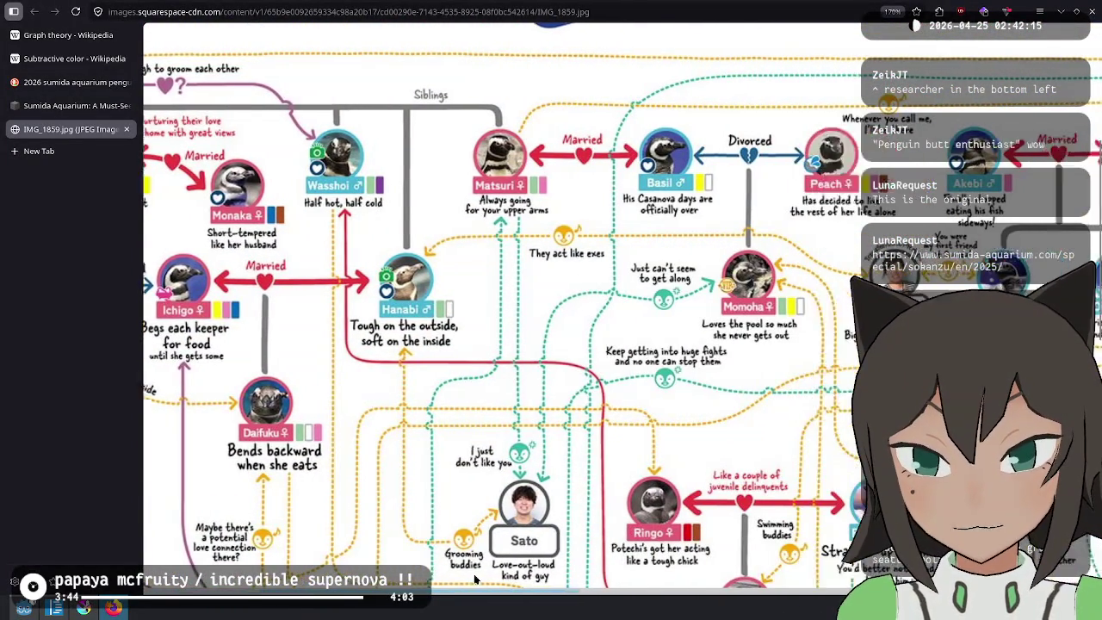
{"action": "scroll", "coordinate": [534, 576], "scroll_direction": "right", "scroll_amount": 1}
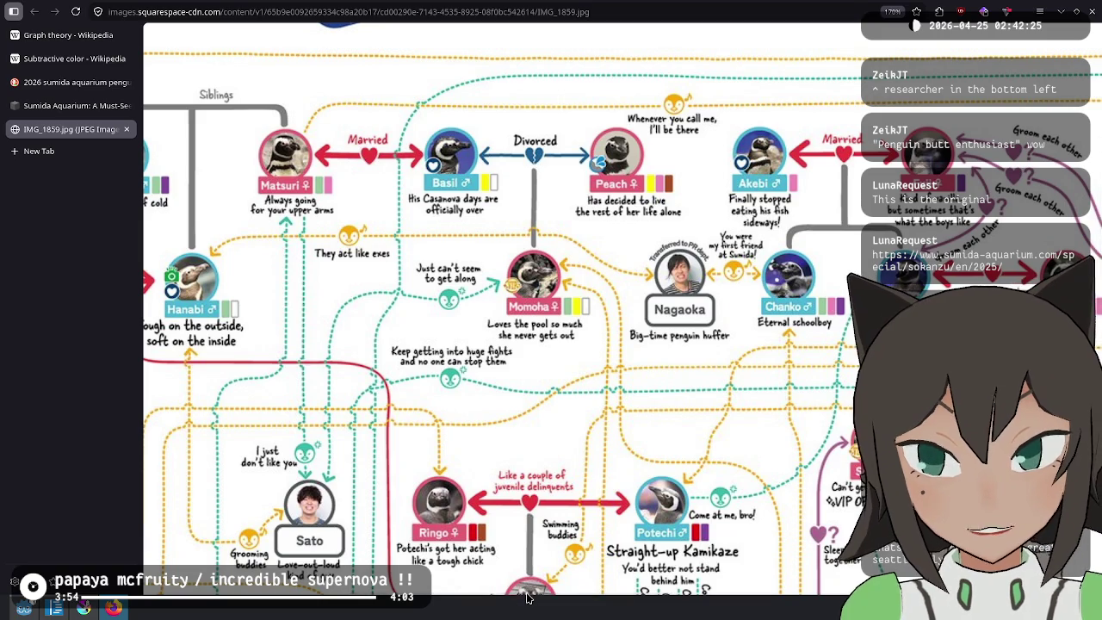
{"action": "left_click_drag", "start_coordinate": [528, 598], "coordinate": [677, 591]}
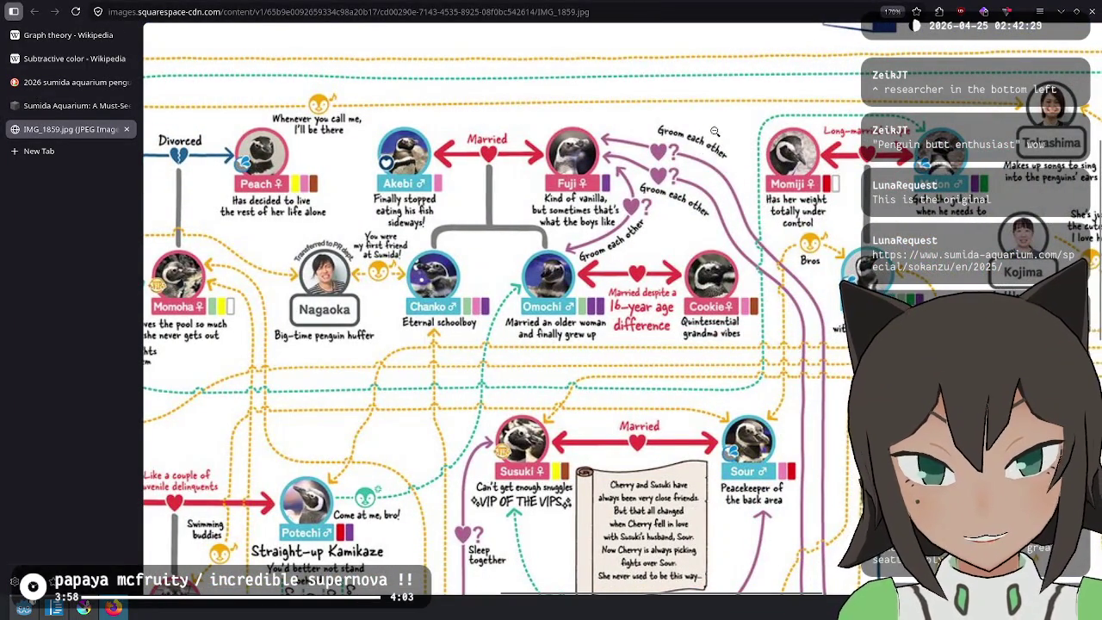
{"action": "scroll", "coordinate": [751, 170], "scroll_direction": "down", "scroll_amount": 1}
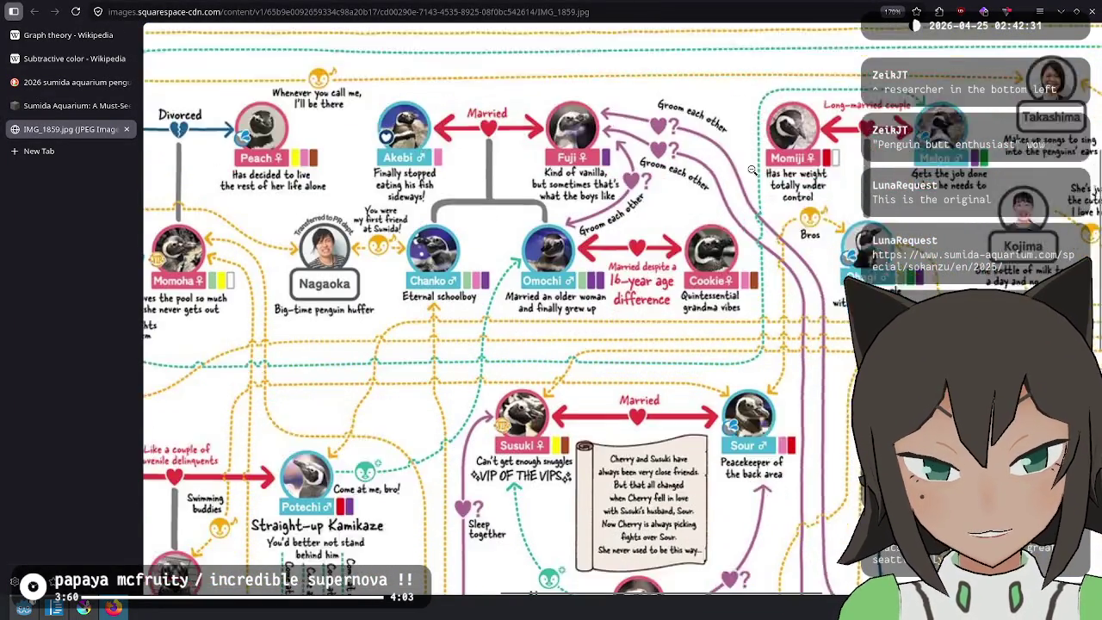
{"action": "scroll", "coordinate": [778, 203], "scroll_direction": "up", "scroll_amount": 1}
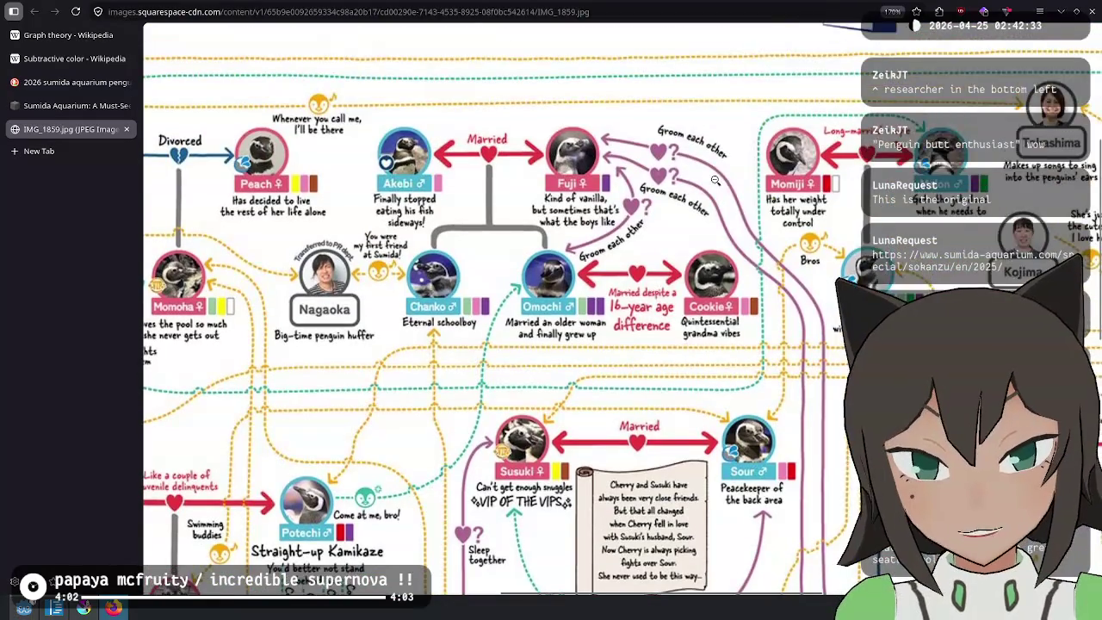
{"action": "scroll", "coordinate": [714, 178], "scroll_direction": "down", "scroll_amount": 2}
{"action": "scroll", "coordinate": [496, 334], "scroll_direction": "down", "scroll_amount": 2}
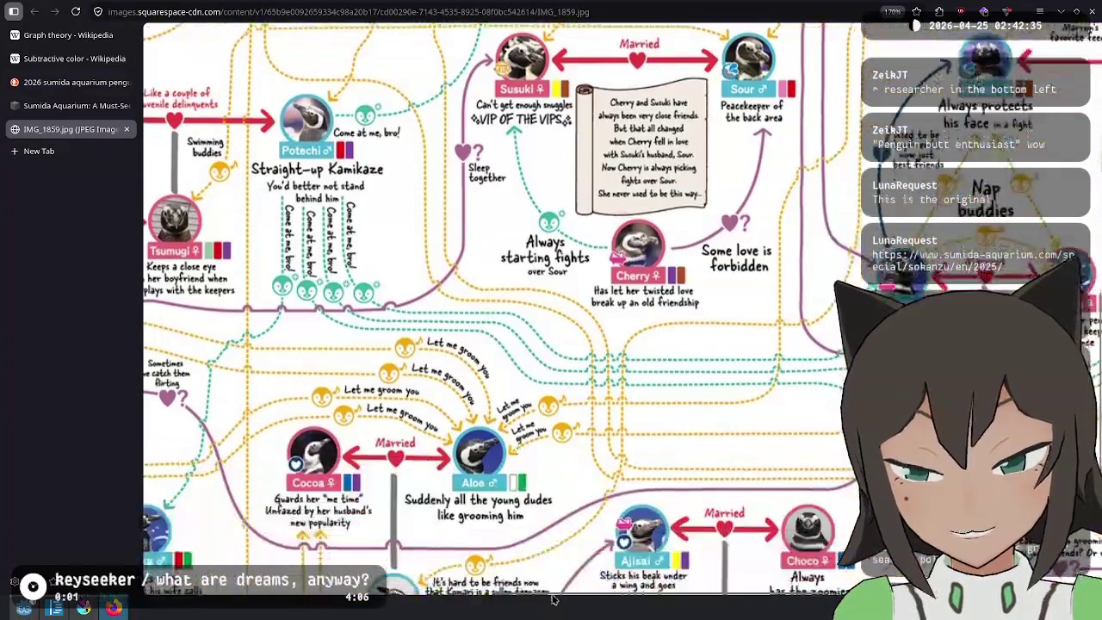
{"action": "scroll", "coordinate": [622, 587], "scroll_direction": "up", "scroll_amount": 1}
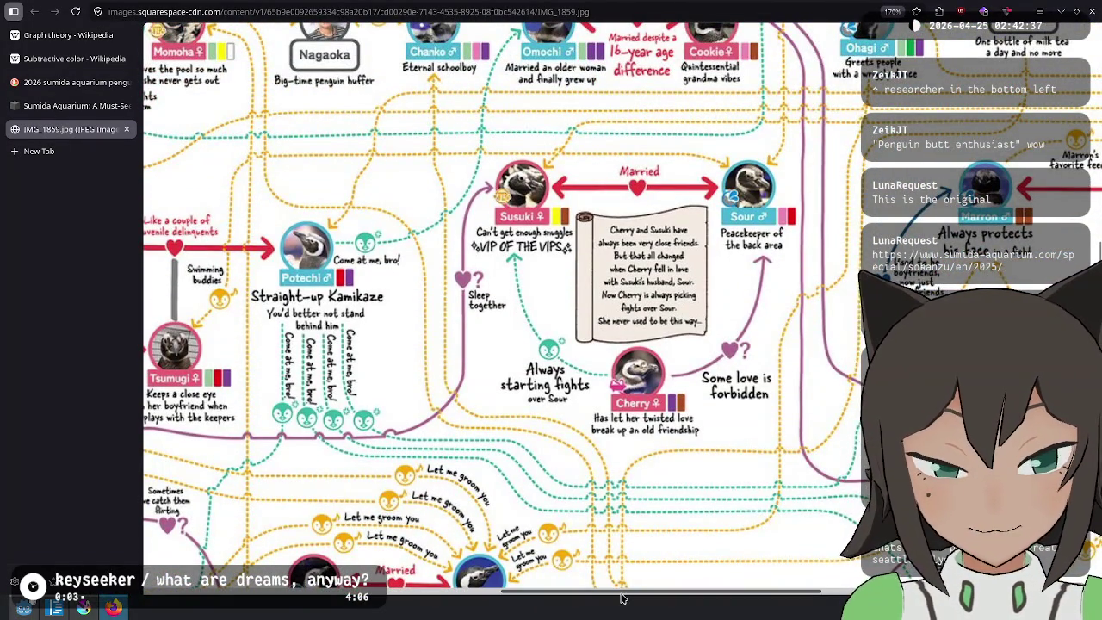
{"action": "left_click_drag", "start_coordinate": [621, 597], "coordinate": [615, 595]}
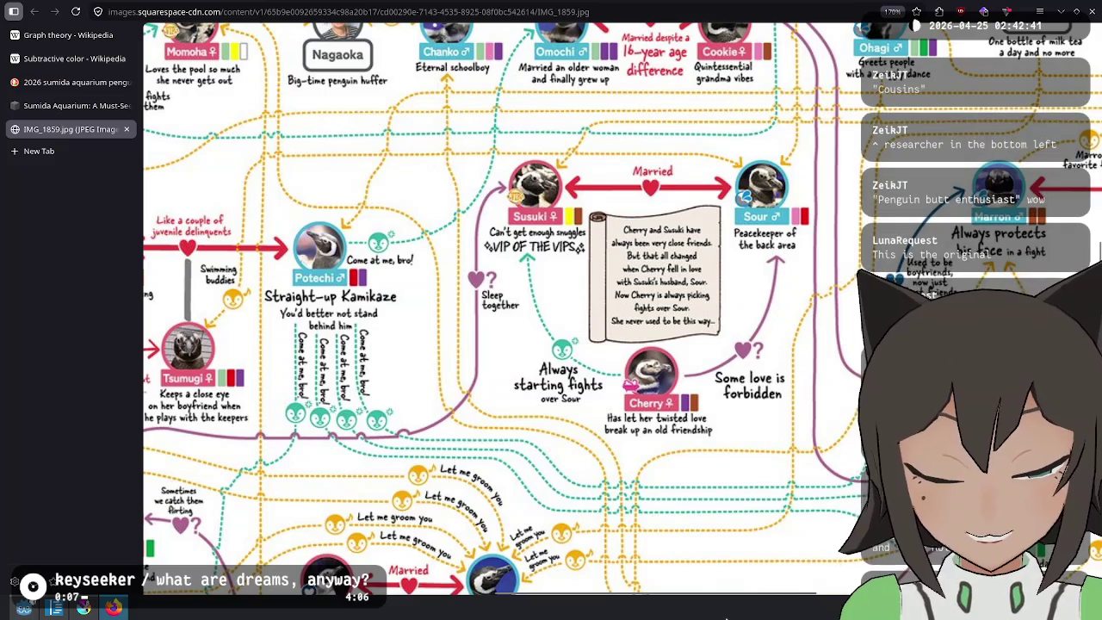
{"action": "left_click_drag", "start_coordinate": [723, 603], "coordinate": [534, 610]}
{"action": "scroll", "coordinate": [575, 452], "scroll_direction": "down", "scroll_amount": 5}
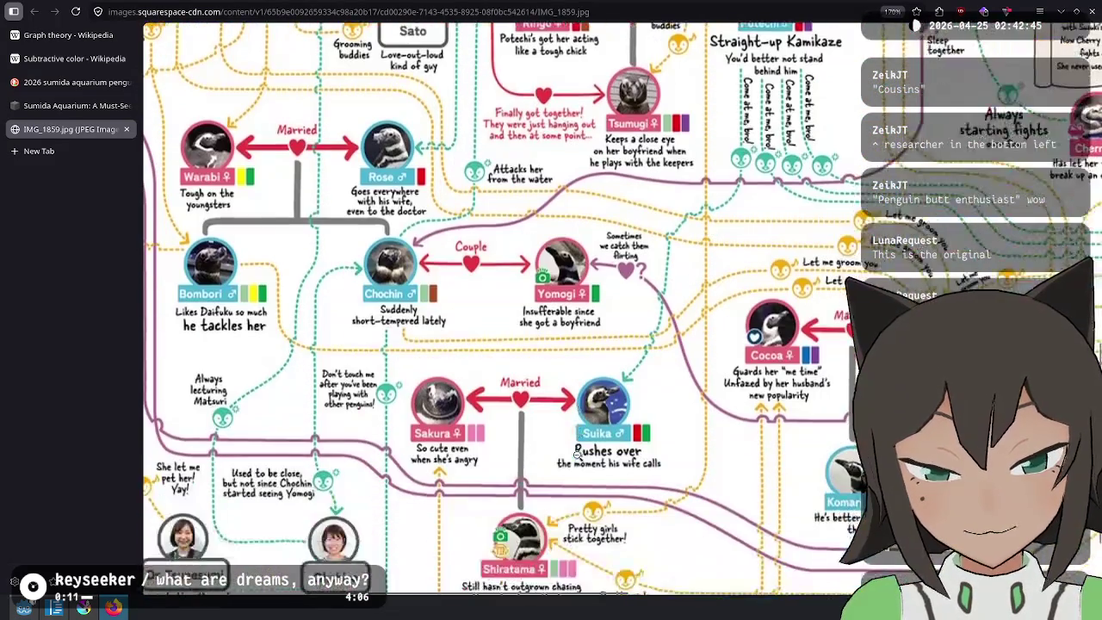
{"action": "left_click_drag", "start_coordinate": [510, 597], "coordinate": [959, 594]}
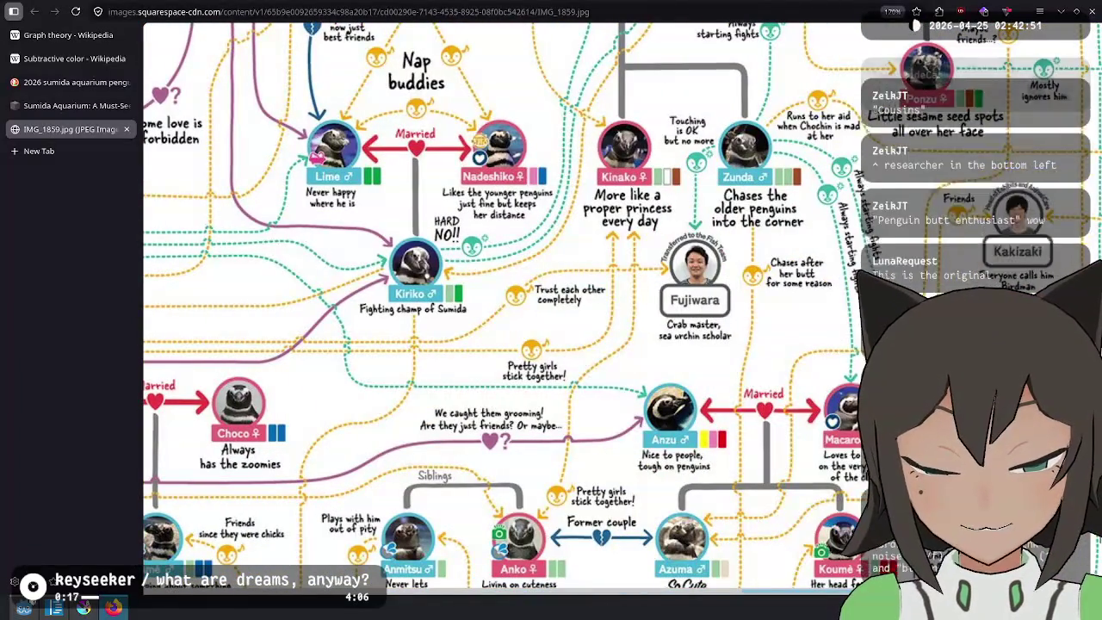
{"action": "scroll", "coordinate": [1098, 312], "scroll_direction": "up", "scroll_amount": 3}
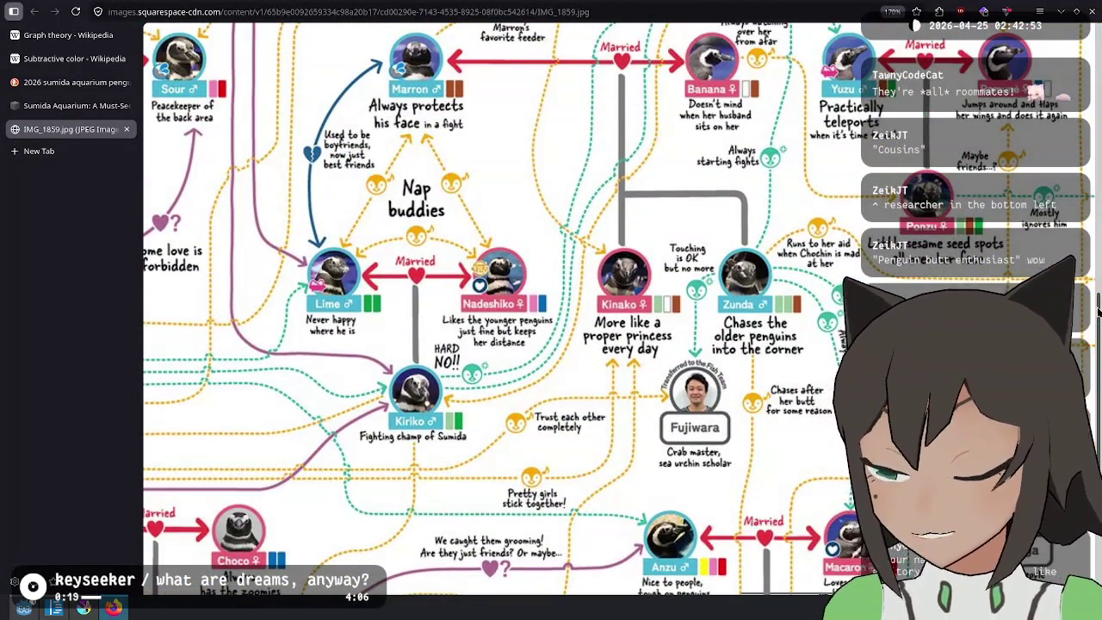
{"action": "scroll", "coordinate": [1098, 311], "scroll_direction": "up", "scroll_amount": 6}
{"action": "scroll", "coordinate": [803, 308], "scroll_direction": "up", "scroll_amount": 3}
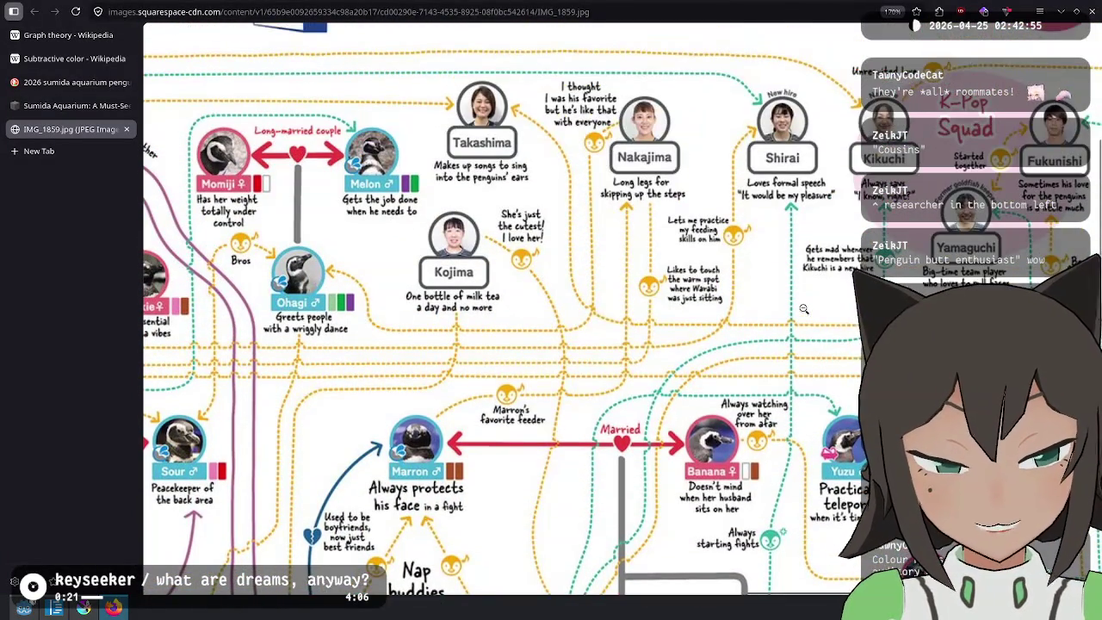
{"action": "key", "text": "ctrl+0"}
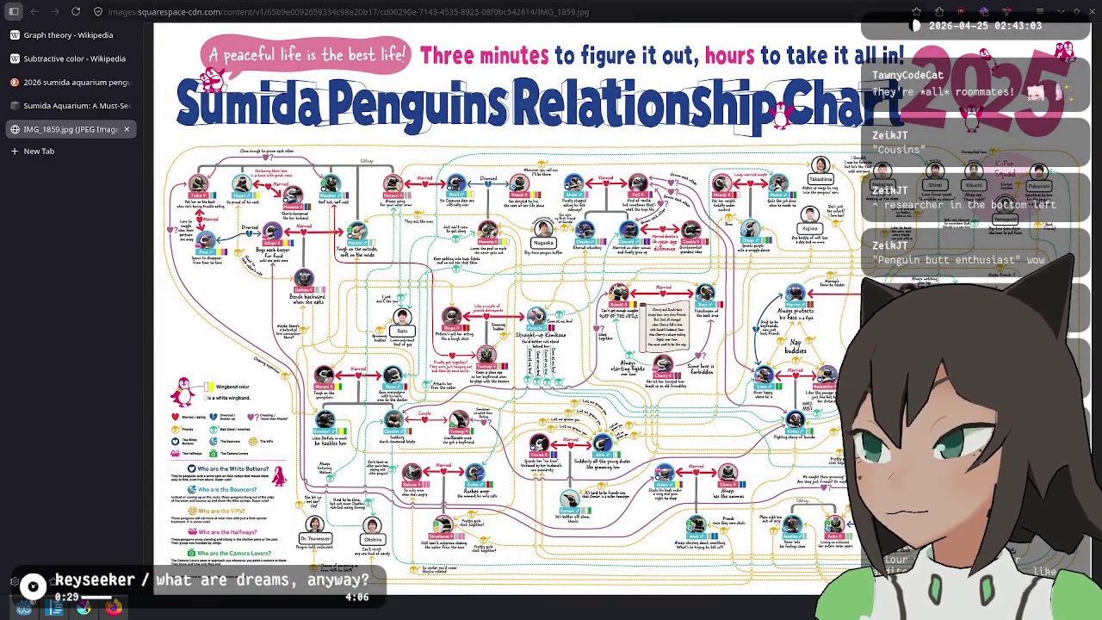
Close the IMG_1859.jpg chart tab and open the Sumida Aquarium homepage in English
{"action": "left_click", "coordinate": [78, 154]}
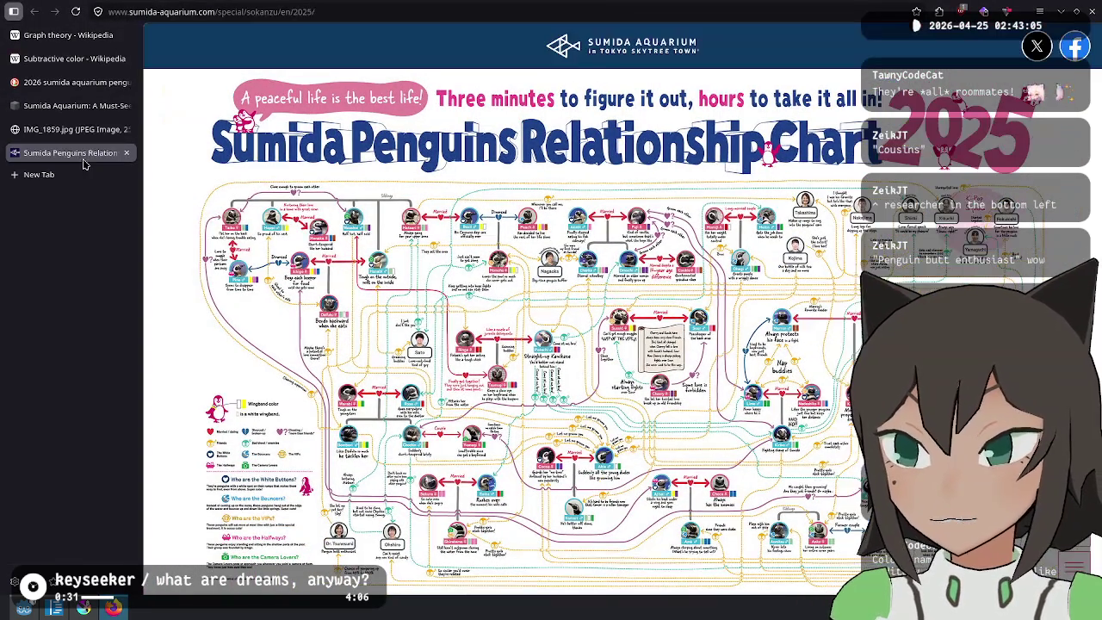
{"action": "left_click", "coordinate": [126, 129]}
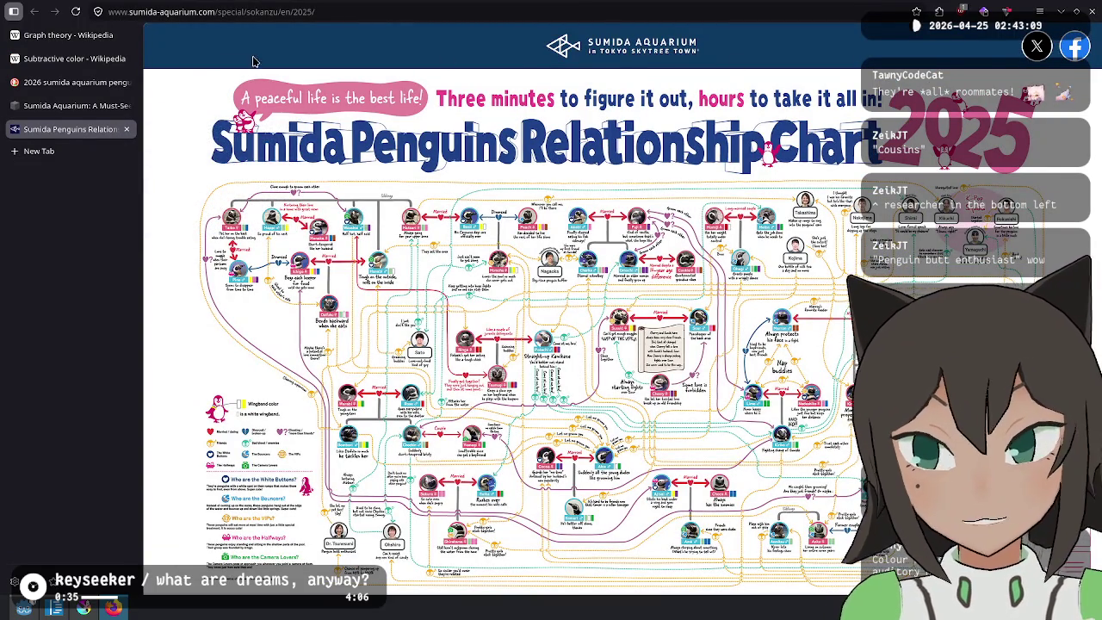
{"action": "left_click", "coordinate": [566, 50]}
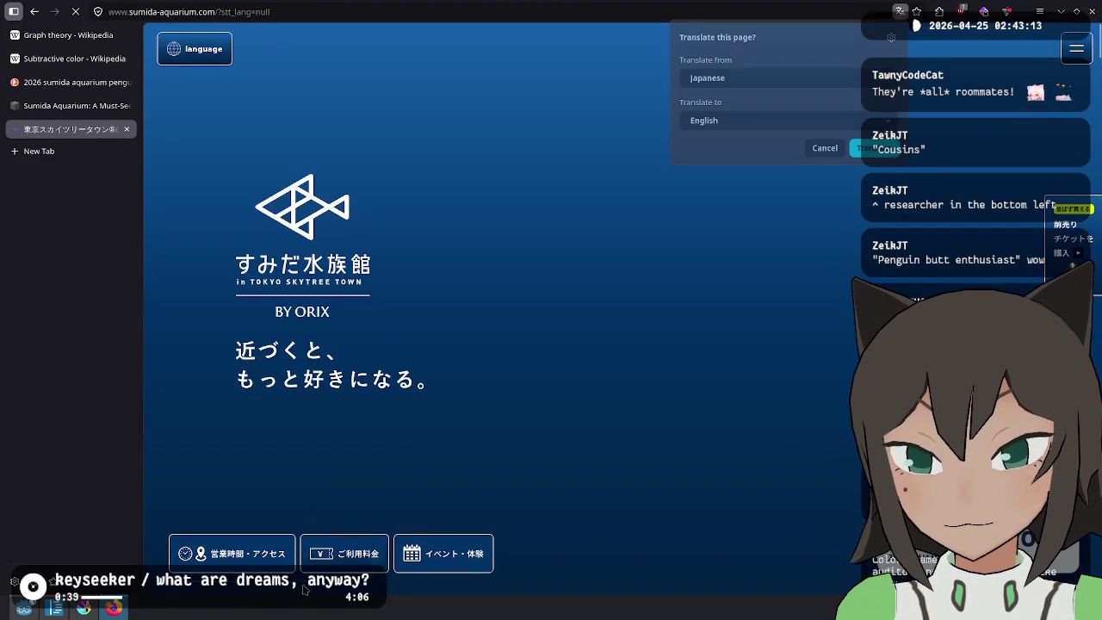
{"action": "left_click", "coordinate": [823, 148]}
Browse down through the Sumida Aquarium homepage sections
{"action": "scroll", "coordinate": [587, 275], "scroll_direction": "down", "scroll_amount": 5}
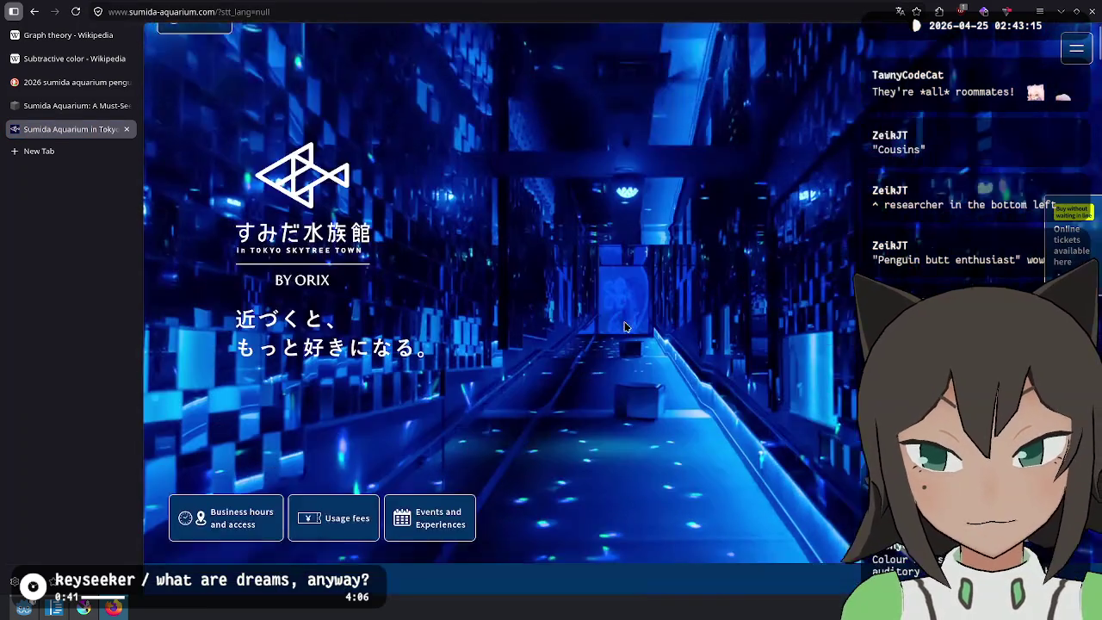
{"action": "scroll", "coordinate": [585, 272], "scroll_direction": "down", "scroll_amount": 5}
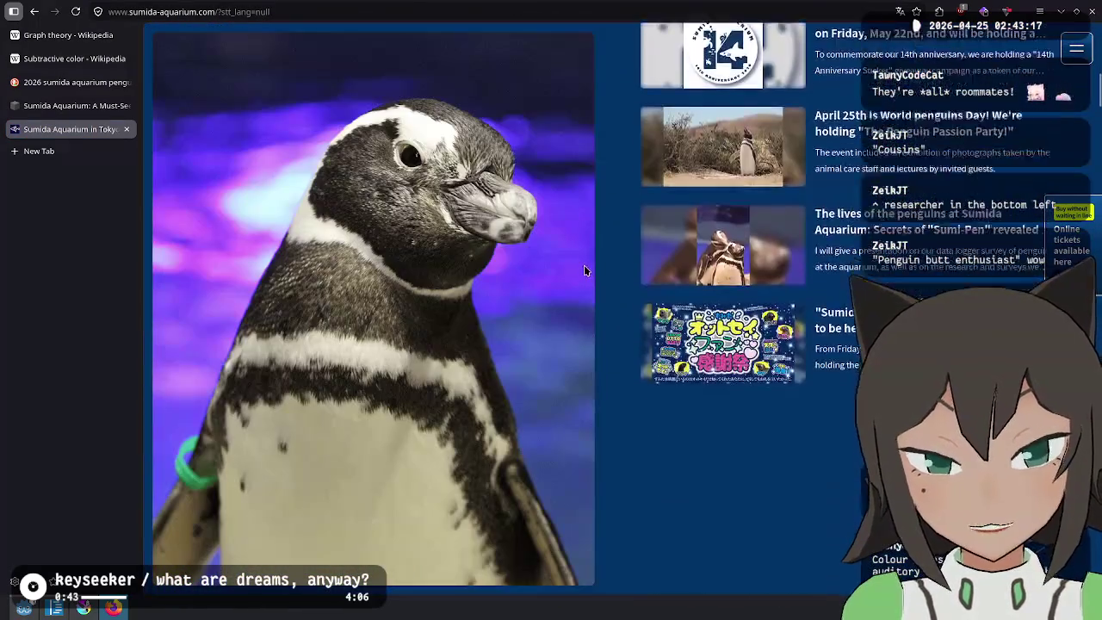
{"action": "scroll", "coordinate": [584, 270], "scroll_direction": "up", "scroll_amount": 6}
{"action": "scroll", "coordinate": [583, 269], "scroll_direction": "down", "scroll_amount": 15}
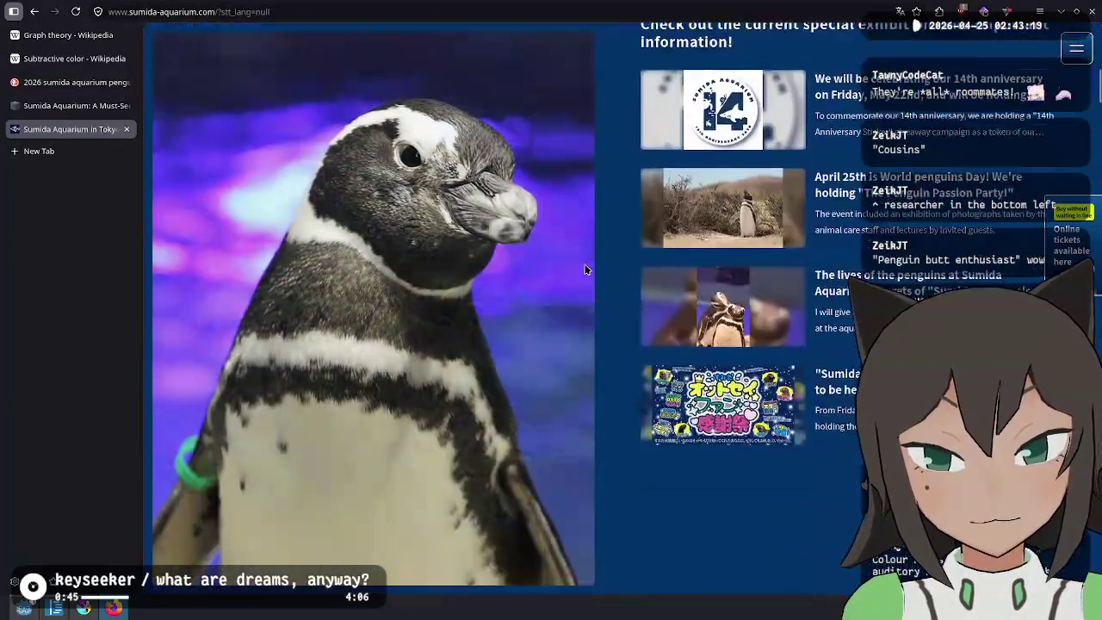
{"action": "scroll", "coordinate": [585, 270], "scroll_direction": "up", "scroll_amount": 2}
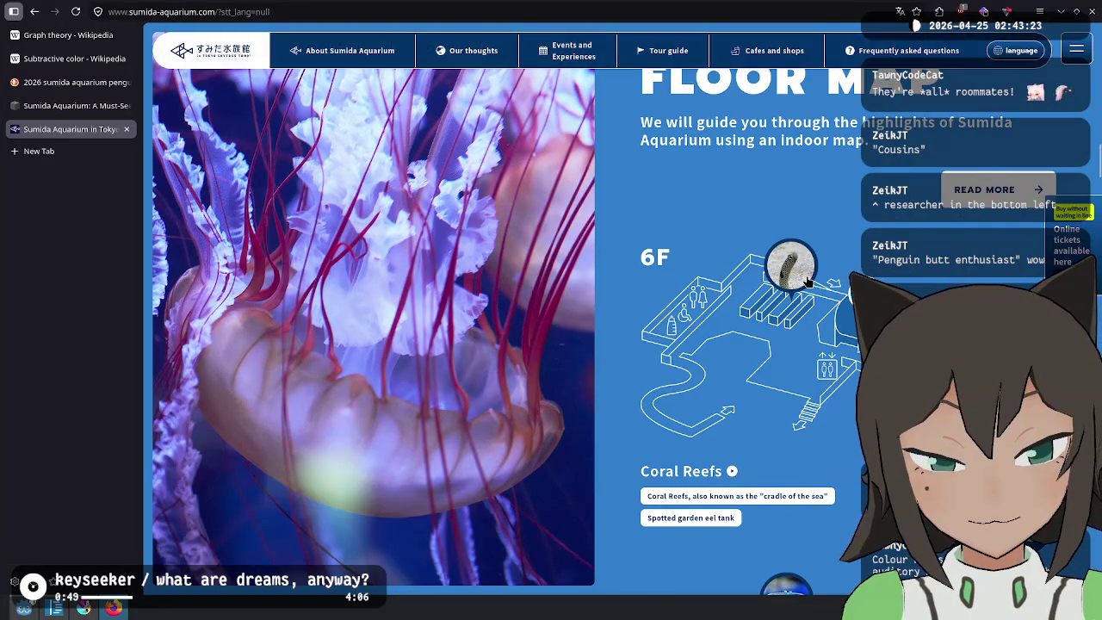
{"action": "scroll", "coordinate": [585, 270], "scroll_direction": "down", "scroll_amount": 2}
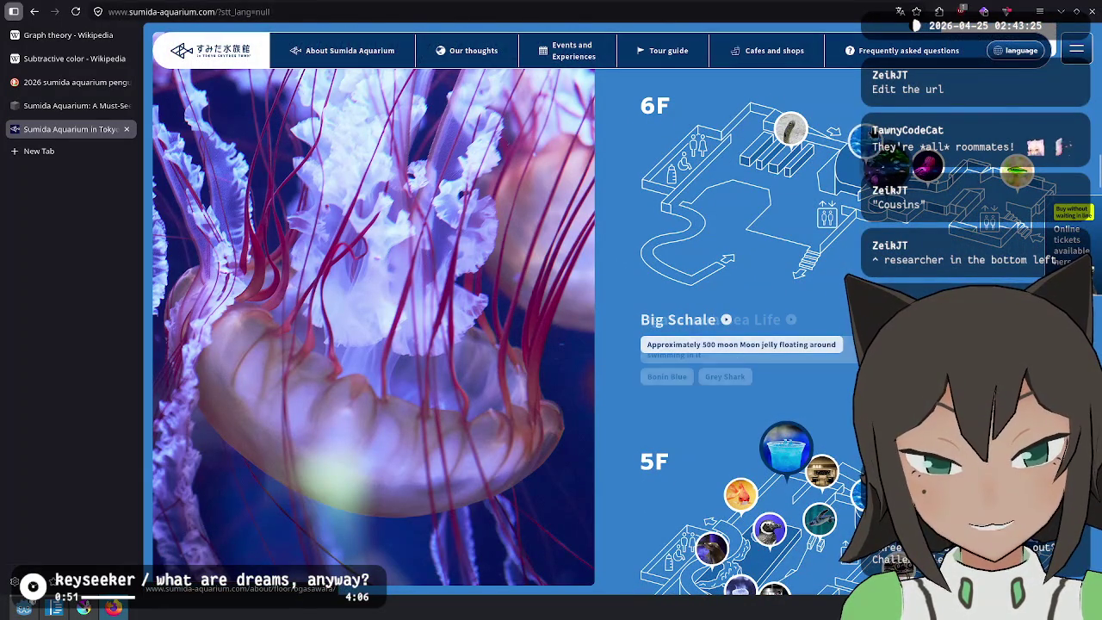
{"action": "scroll", "coordinate": [585, 269], "scroll_direction": "down", "scroll_amount": 3}
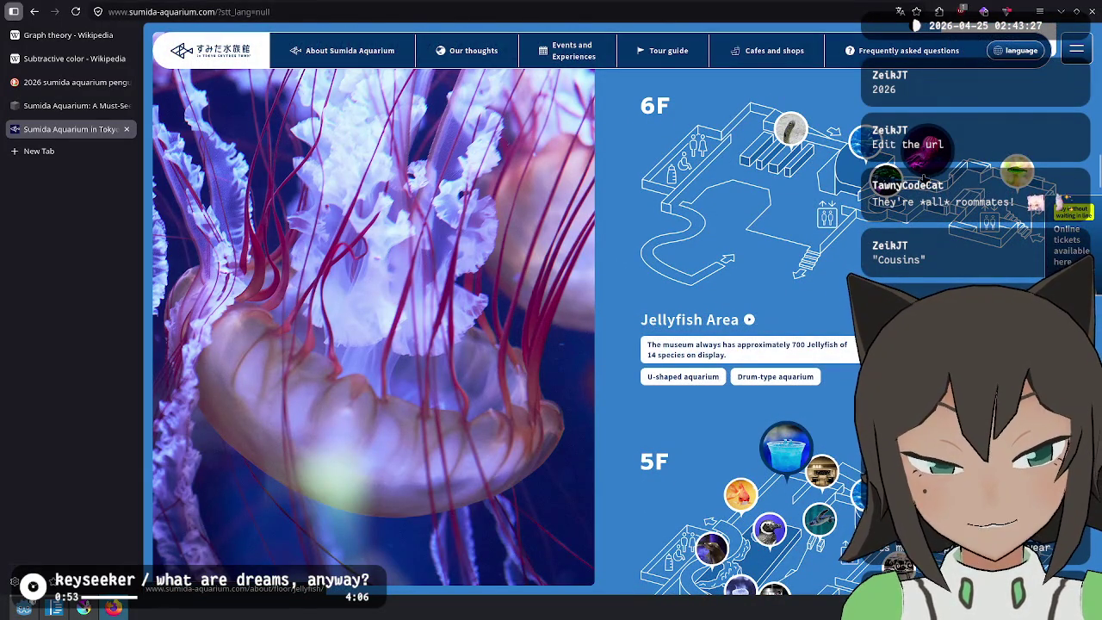
{"action": "scroll", "coordinate": [586, 269], "scroll_direction": "down", "scroll_amount": 1}
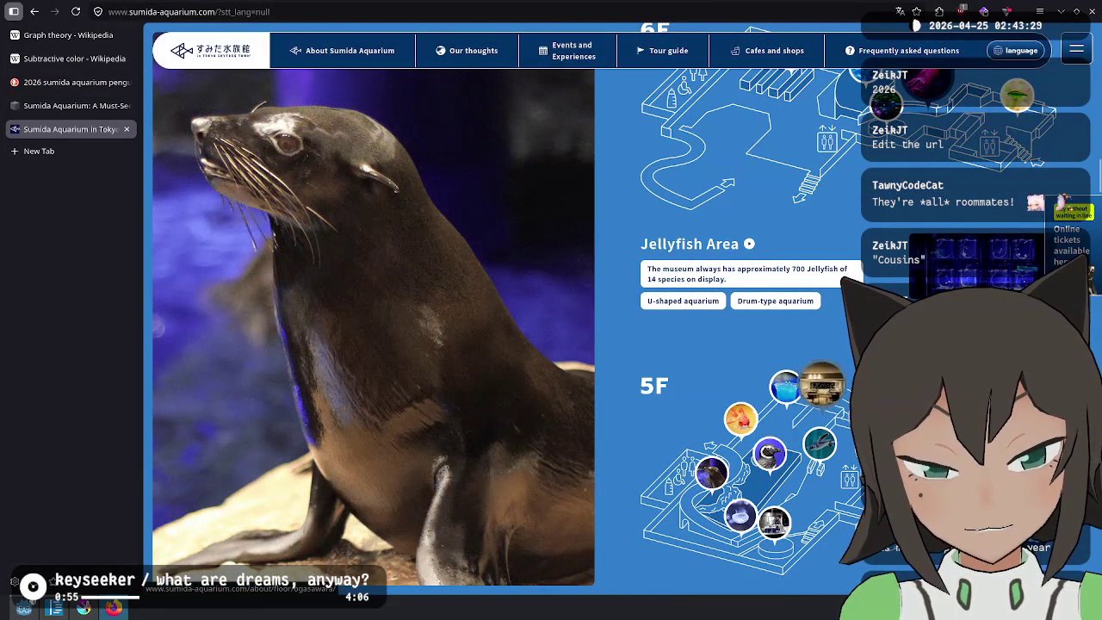
{"action": "scroll", "coordinate": [756, 311], "scroll_direction": "down", "scroll_amount": 2}
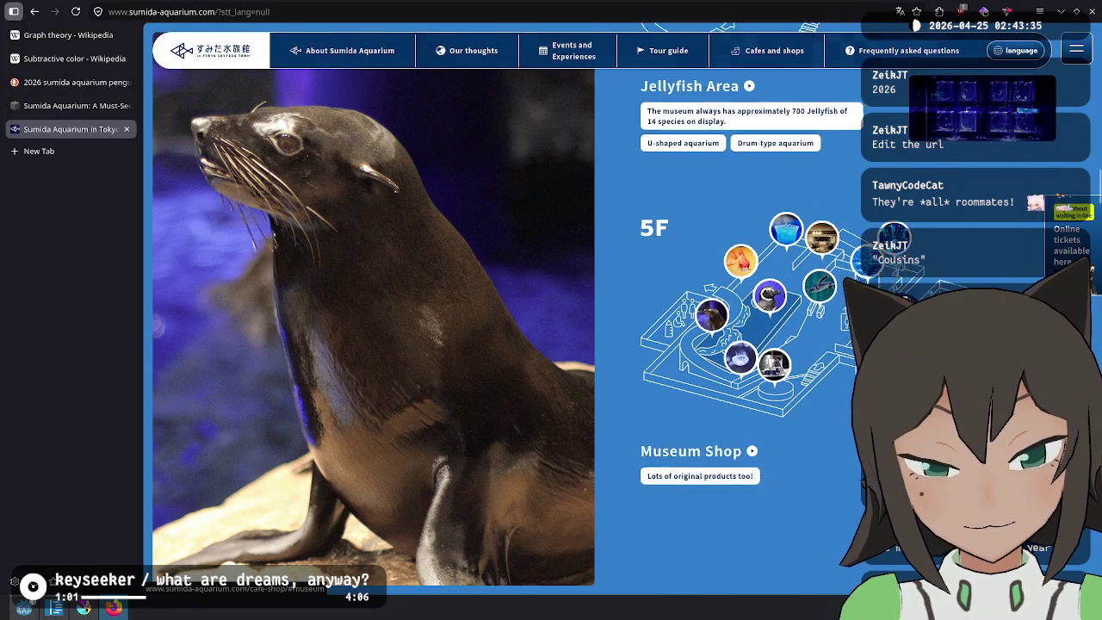
{"action": "scroll", "coordinate": [749, 310], "scroll_direction": "down", "scroll_amount": 2}
{"action": "scroll", "coordinate": [749, 310], "scroll_direction": "up", "scroll_amount": 2}
{"action": "scroll", "coordinate": [749, 310], "scroll_direction": "down", "scroll_amount": 5}
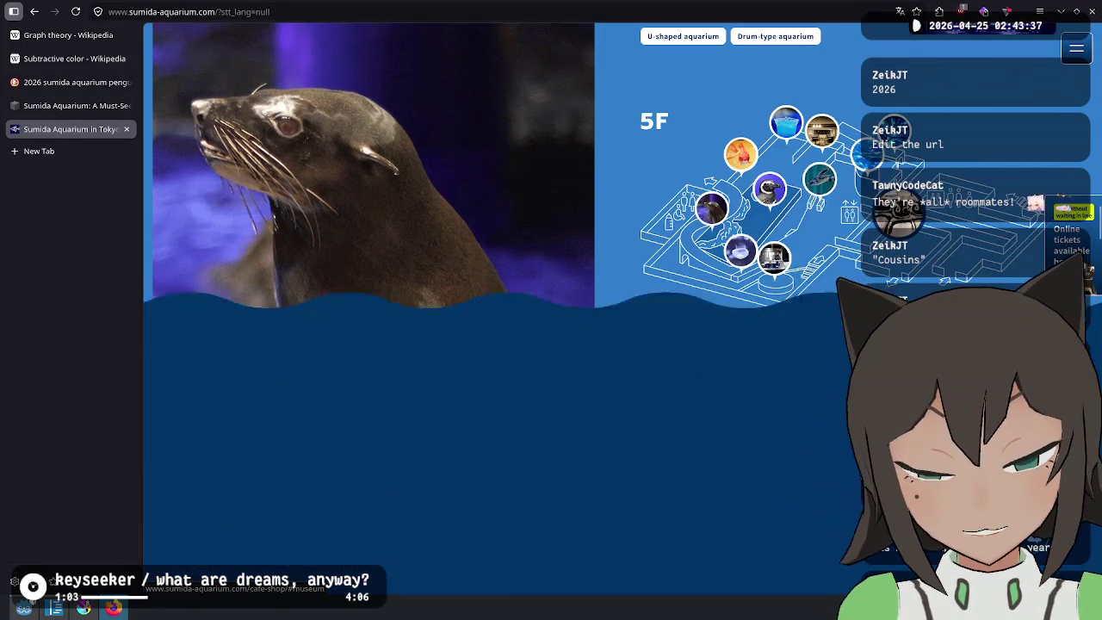
{"action": "scroll", "coordinate": [885, 163], "scroll_direction": "up", "scroll_amount": 1}
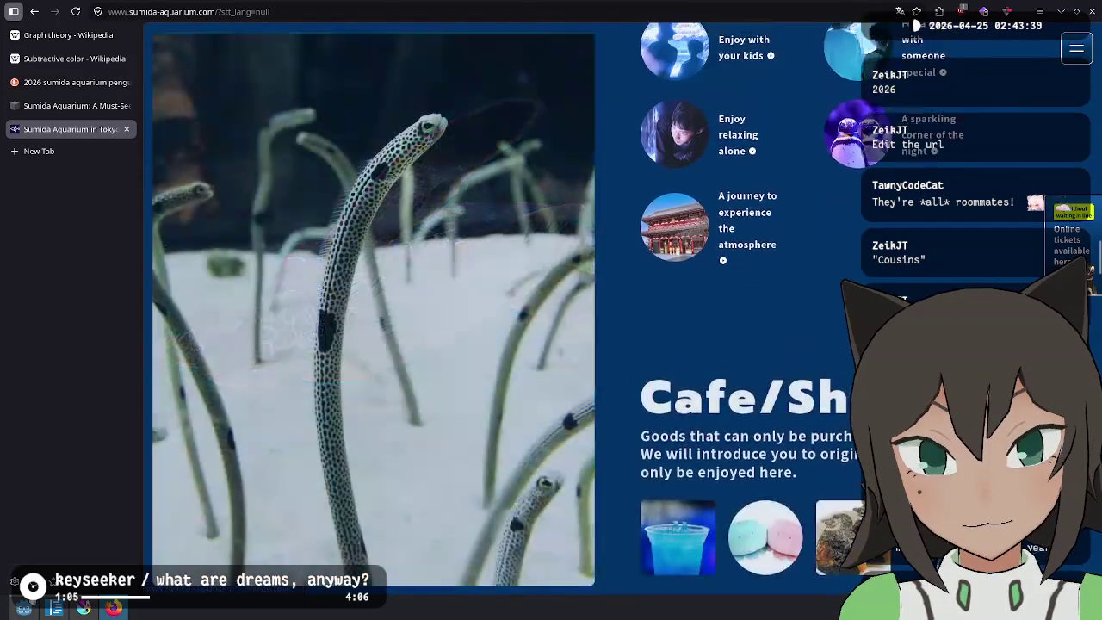
{"action": "scroll", "coordinate": [885, 163], "scroll_direction": "down", "scroll_amount": 3}
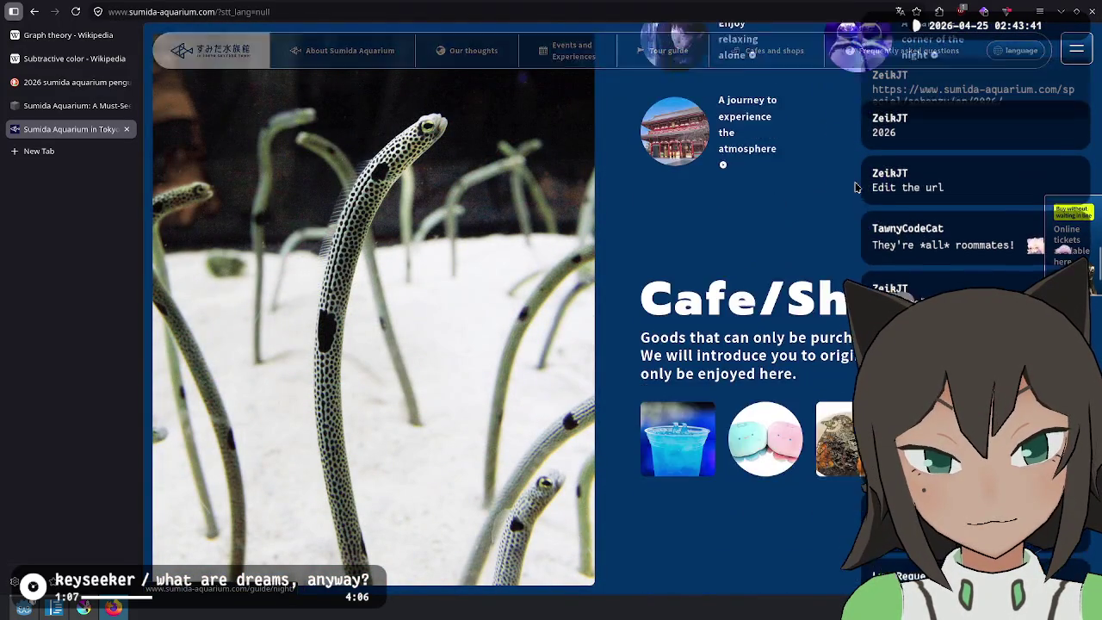
{"action": "scroll", "coordinate": [638, 253], "scroll_direction": "down", "scroll_amount": 10}
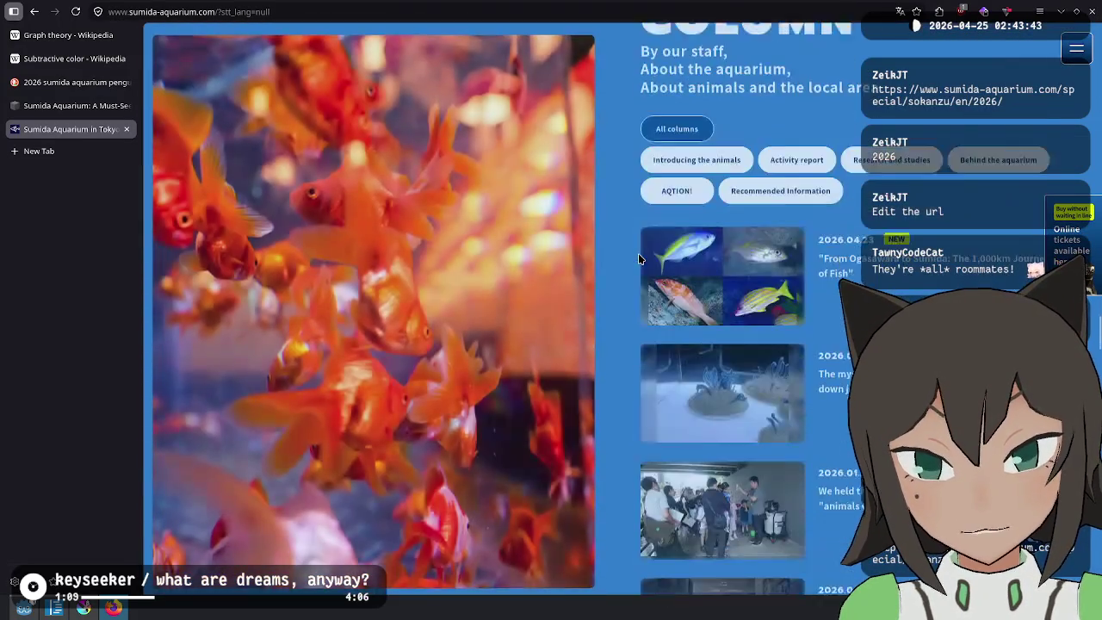
{"action": "scroll", "coordinate": [638, 255], "scroll_direction": "up", "scroll_amount": 3}
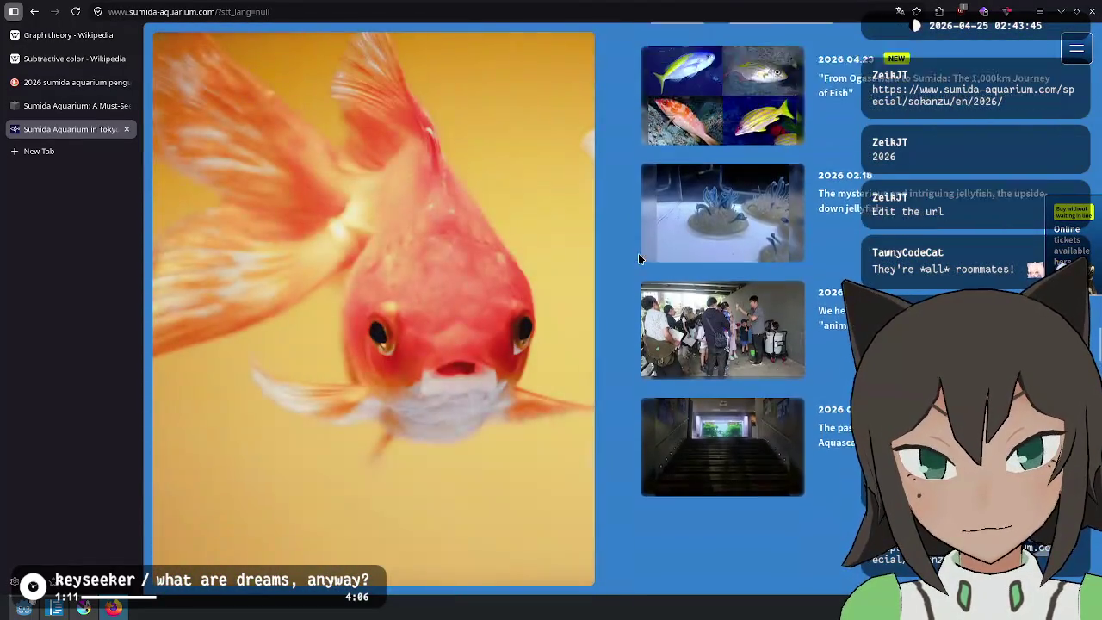
Open the Penguins Relationship Chart link in a new tab and close the Sumida Aquarium in Tokyo tab
{"action": "scroll", "coordinate": [634, 258], "scroll_direction": "down", "scroll_amount": 4}
{"action": "scroll", "coordinate": [632, 261], "scroll_direction": "down", "scroll_amount": 5}
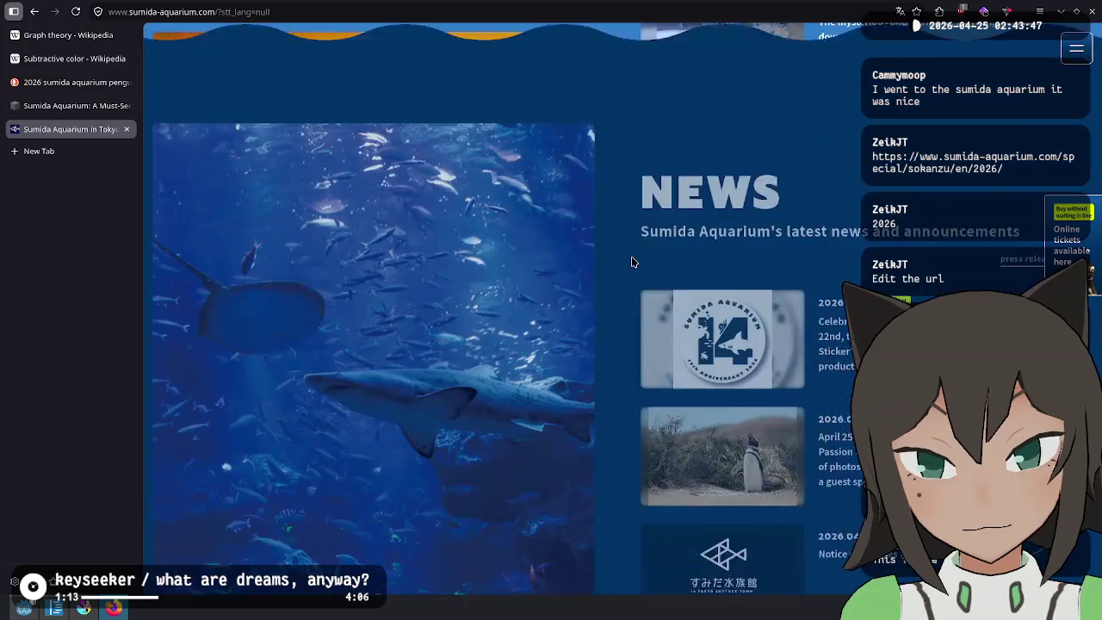
{"action": "scroll", "coordinate": [631, 255], "scroll_direction": "down", "scroll_amount": 1}
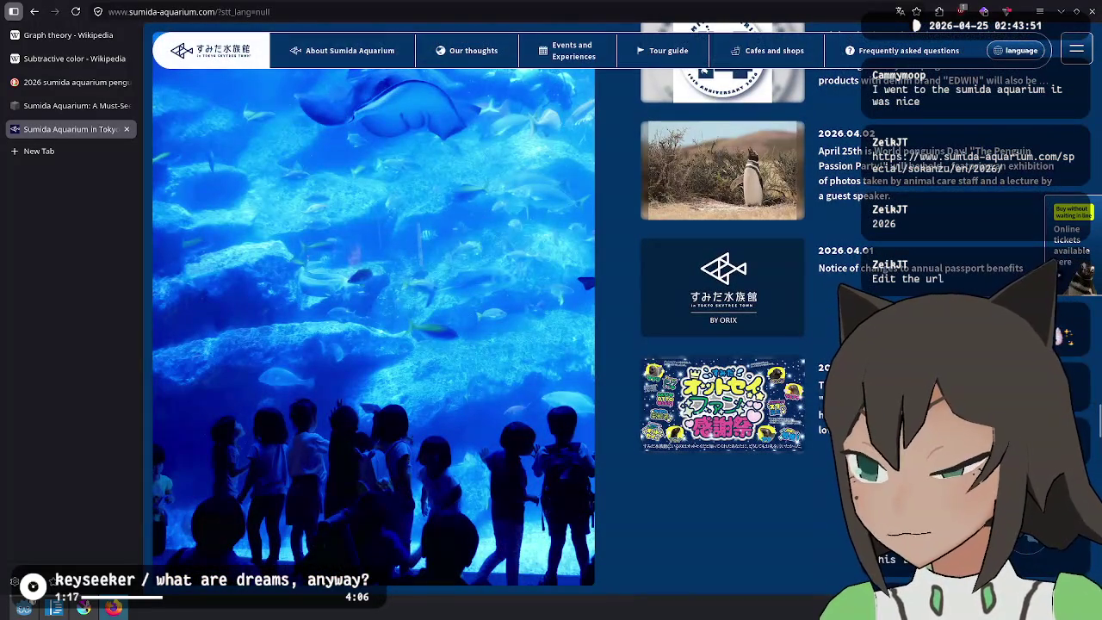
{"action": "mouse_move", "coordinate": [163, 82]}
{"action": "left_mouse_down"}
{"action": "mouse_move", "coordinate": [107, 82]}
{"action": "mouse_move", "coordinate": [73, 198]}
{"action": "left_mouse_up"}
{"action": "middle_click", "coordinate": [81, 131]}
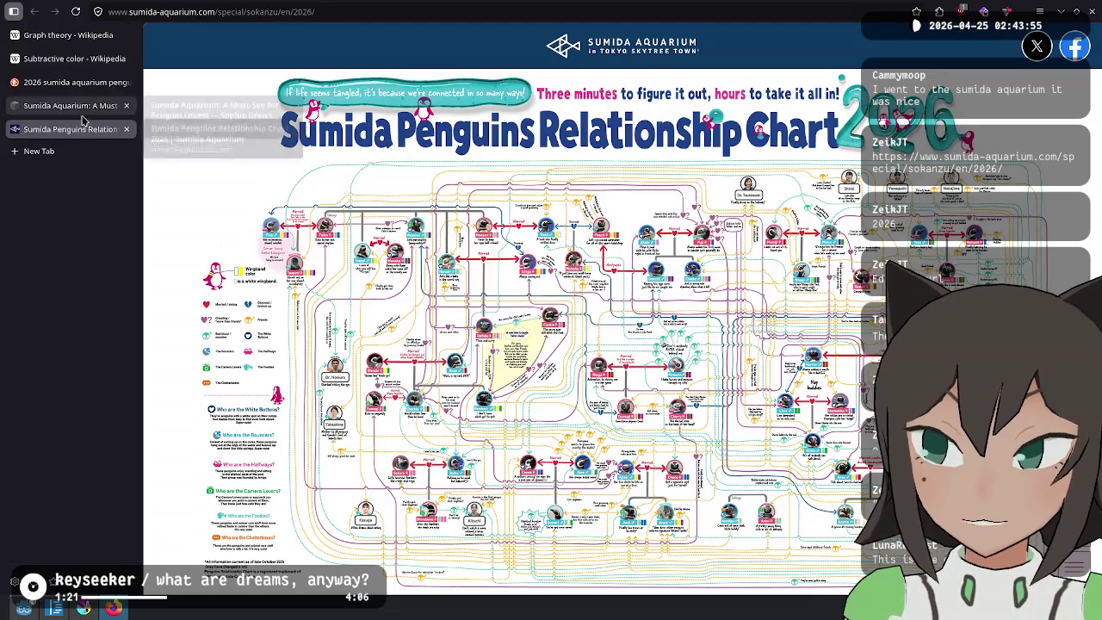
Close the remaining article tab and zoom the chart in on Cookie, Daifuku and the love-triangle note
{"action": "middle_click", "coordinate": [86, 107]}
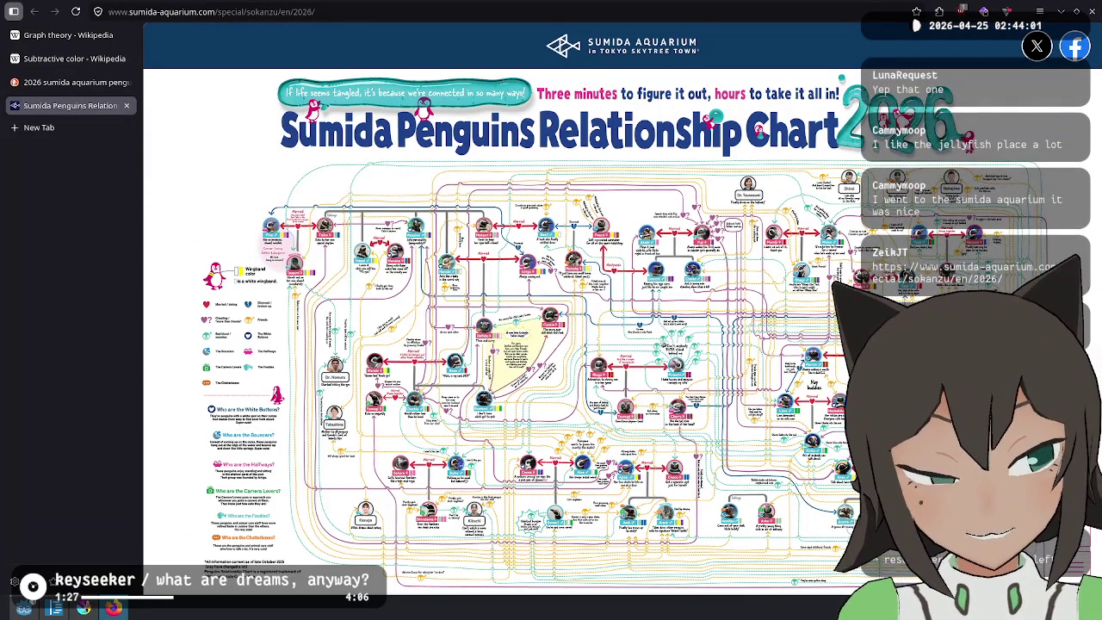
{"action": "scroll", "coordinate": [625, 335], "scroll_direction": "up", "scroll_amount": 5}
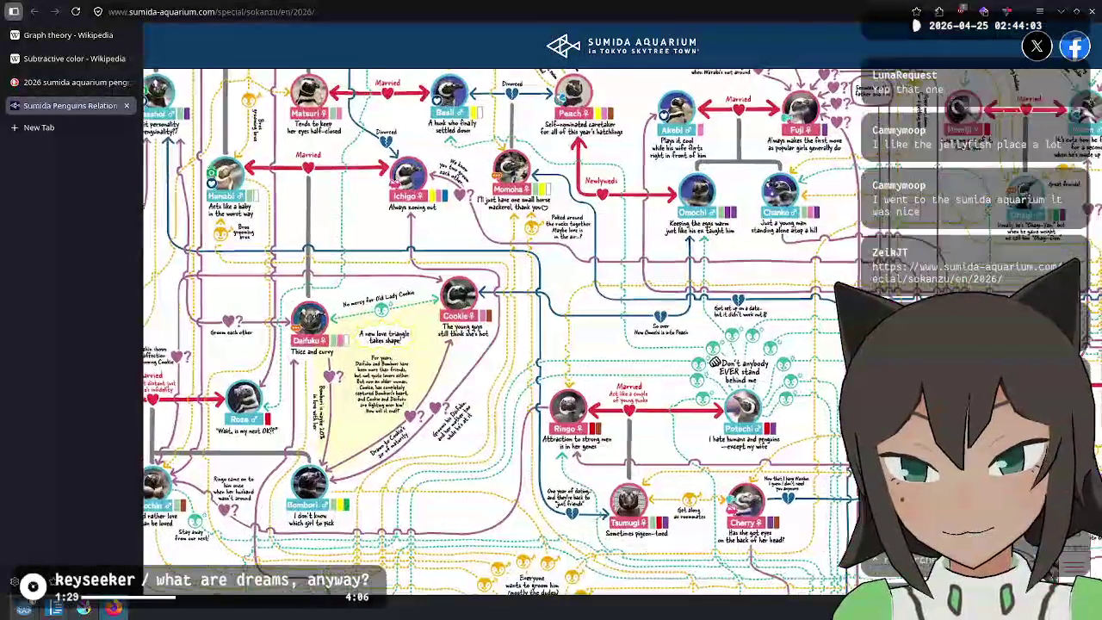
{"action": "scroll", "coordinate": [714, 362], "scroll_direction": "up", "scroll_amount": 3}
{"action": "scroll", "coordinate": [487, 385], "scroll_direction": "up", "scroll_amount": 2}
{"action": "mouse_move", "coordinate": [486, 385]}
{"action": "left_mouse_down"}
{"action": "mouse_move", "coordinate": [554, 377]}
{"action": "mouse_move", "coordinate": [561, 344]}
{"action": "left_mouse_up"}
{"action": "scroll", "coordinate": [568, 332], "scroll_direction": "up", "scroll_amount": 3}
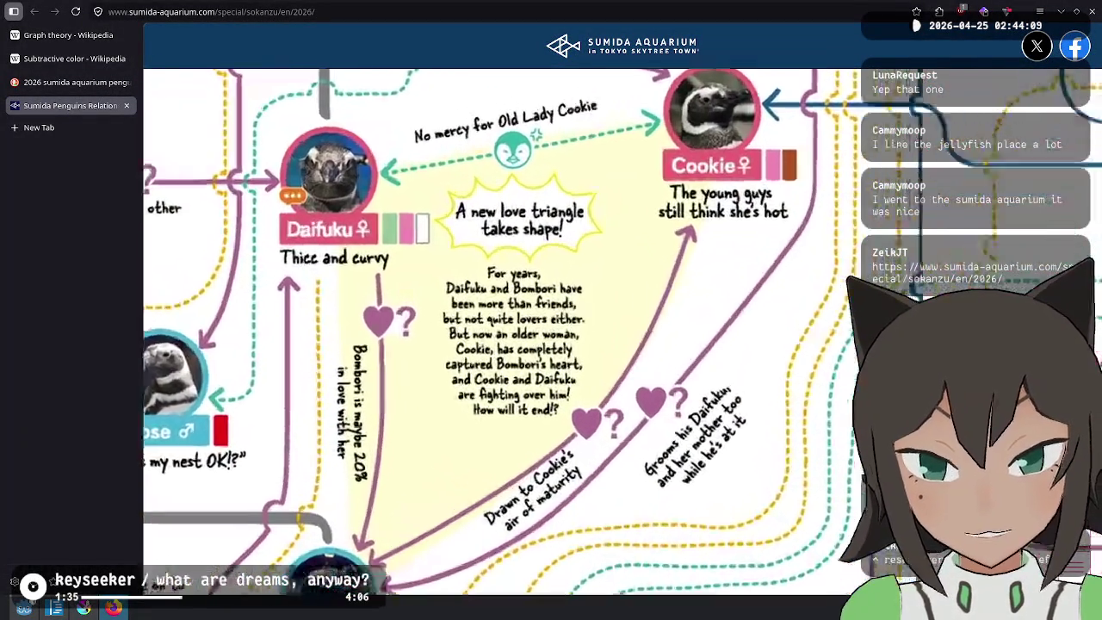
{"action": "left_click_drag", "start_coordinate": [694, 307], "coordinate": [723, 353]}
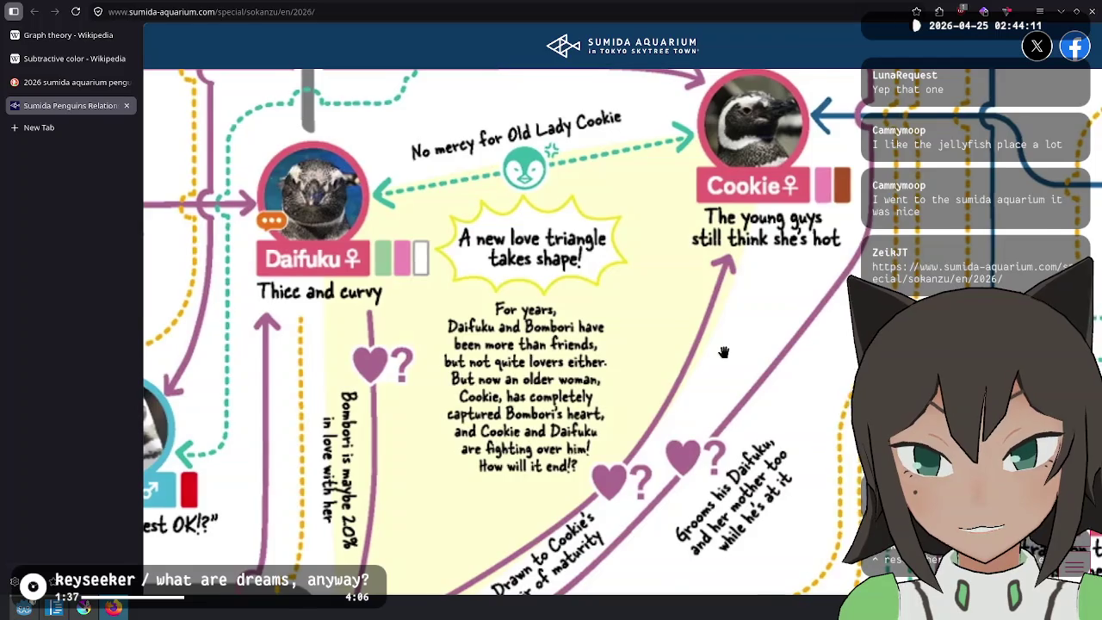
Pan down to Bombori, up to Ichigo and Momoha, then back to Cookie and Daifuku
{"action": "mouse_move", "coordinate": [617, 350]}
{"action": "left_mouse_down"}
{"action": "mouse_move", "coordinate": [647, 233]}
{"action": "mouse_move", "coordinate": [686, 244]}
{"action": "mouse_move", "coordinate": [689, 267]}
{"action": "mouse_move", "coordinate": [663, 303]}
{"action": "mouse_move", "coordinate": [681, 241]}
{"action": "left_mouse_up"}
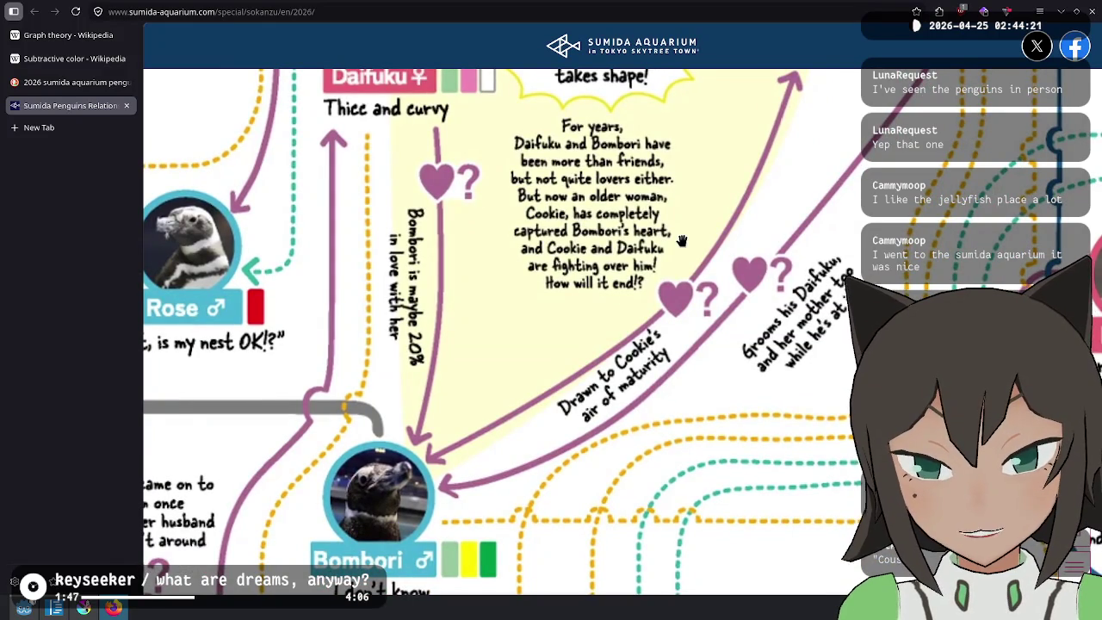
{"action": "left_click_drag", "start_coordinate": [681, 242], "coordinate": [721, 156]}
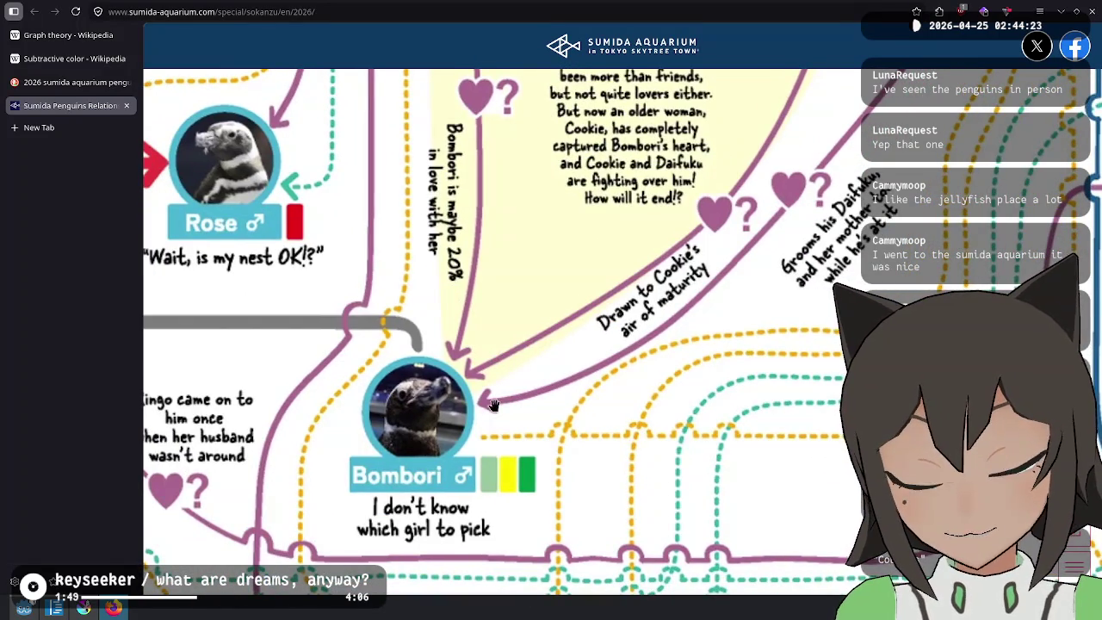
{"action": "mouse_move", "coordinate": [703, 198]}
{"action": "left_mouse_down"}
{"action": "mouse_move", "coordinate": [602, 362]}
{"action": "mouse_move", "coordinate": [689, 258]}
{"action": "mouse_move", "coordinate": [705, 286]}
{"action": "mouse_move", "coordinate": [668, 359]}
{"action": "left_mouse_up"}
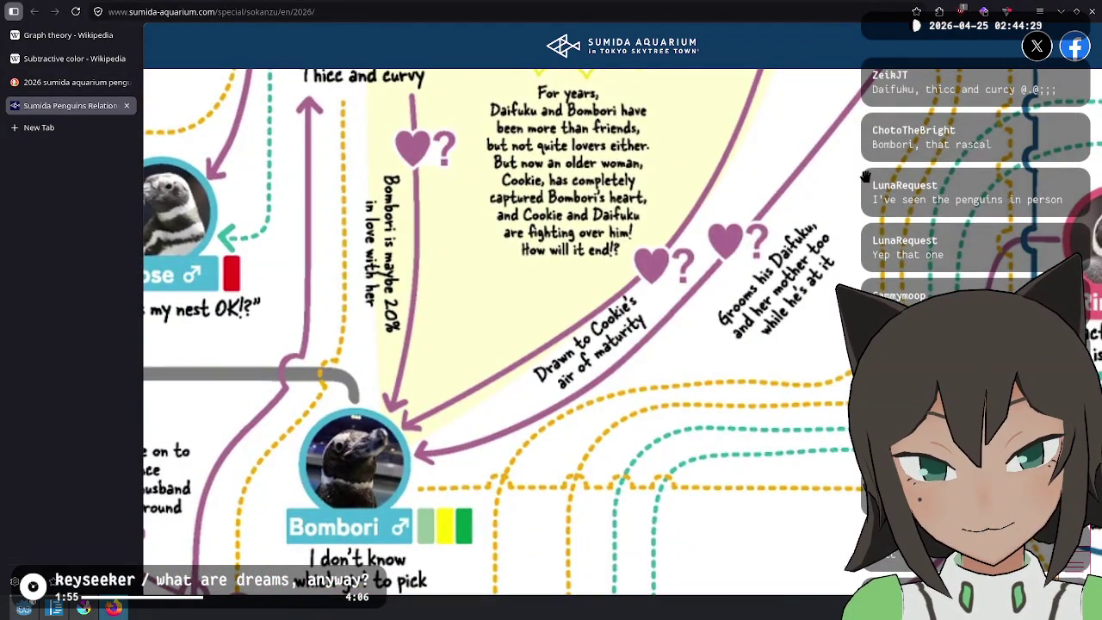
{"action": "left_click_drag", "start_coordinate": [865, 177], "coordinate": [629, 468]}
{"action": "mouse_move", "coordinate": [603, 78]}
{"action": "left_mouse_down"}
{"action": "mouse_move", "coordinate": [613, 193]}
{"action": "mouse_move", "coordinate": [662, 291]}
{"action": "mouse_move", "coordinate": [702, 217]}
{"action": "mouse_move", "coordinate": [824, 77]}
{"action": "mouse_move", "coordinate": [651, 277]}
{"action": "mouse_move", "coordinate": [613, 349]}
{"action": "left_mouse_up"}
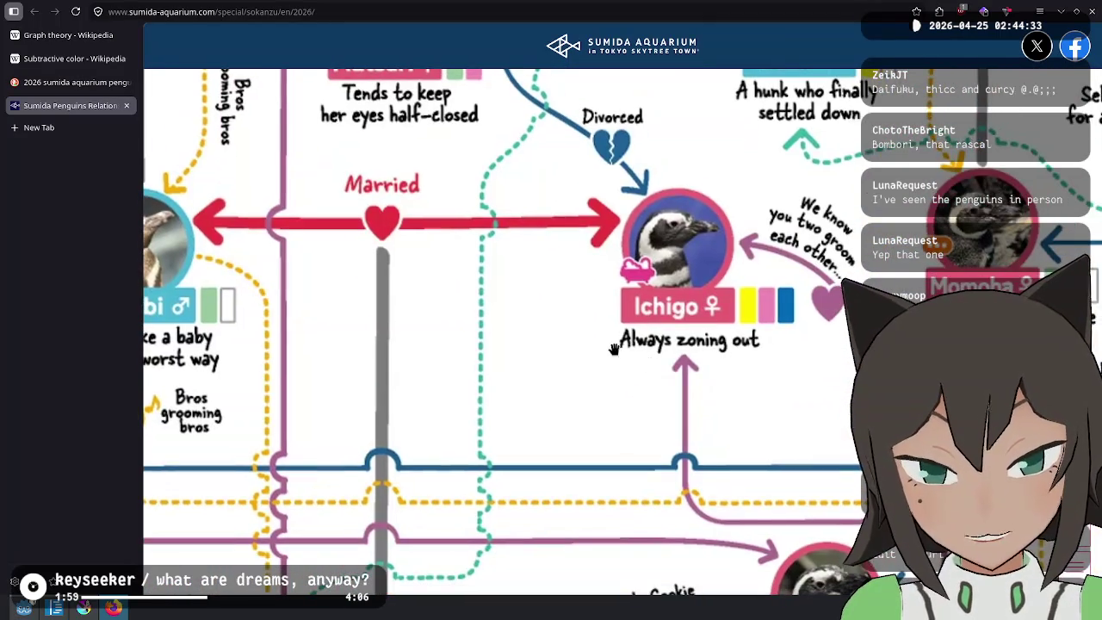
{"action": "mouse_move", "coordinate": [751, 345]}
{"action": "left_mouse_down"}
{"action": "mouse_move", "coordinate": [694, 216]}
{"action": "mouse_move", "coordinate": [602, 483]}
{"action": "mouse_move", "coordinate": [586, 431]}
{"action": "mouse_move", "coordinate": [600, 422]}
{"action": "left_mouse_up"}
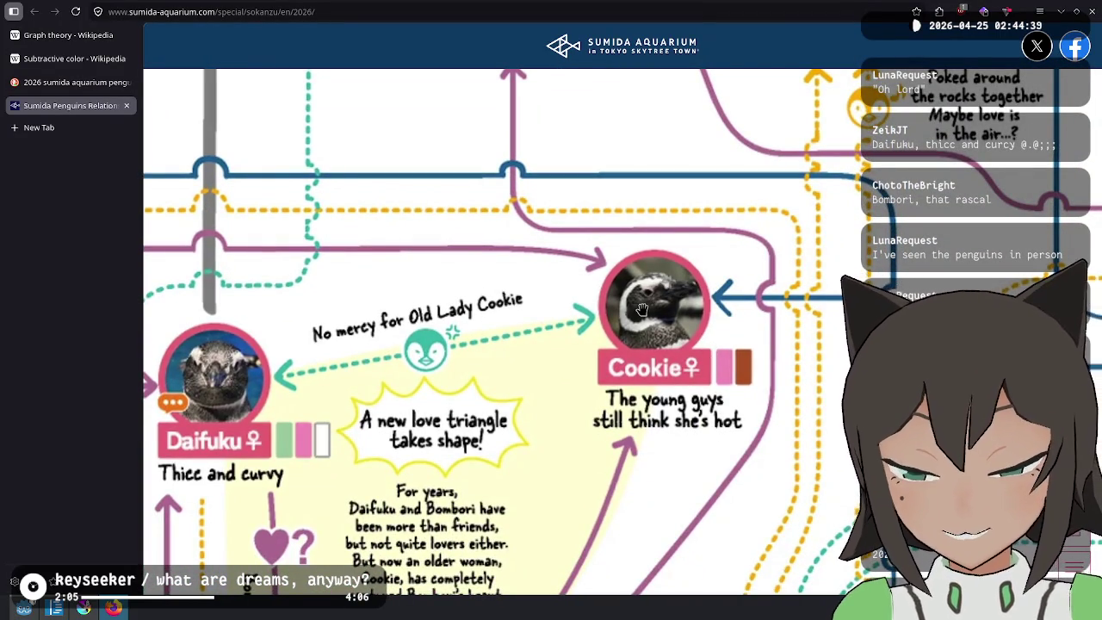
Scroll across the chart to Happi and Monaka, and Taiko with 2025-born Tsuzumi
{"action": "scroll", "coordinate": [622, 339], "scroll_direction": "down", "scroll_amount": 2}
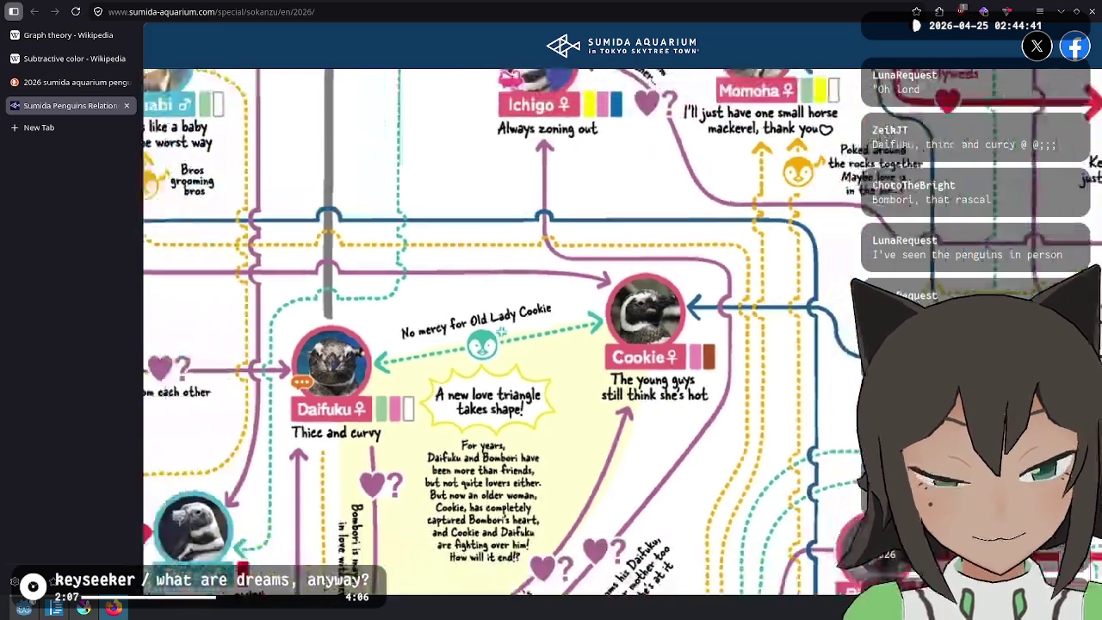
{"action": "scroll", "coordinate": [594, 373], "scroll_direction": "down", "scroll_amount": 2}
{"action": "scroll", "coordinate": [651, 482], "scroll_direction": "up", "scroll_amount": 2}
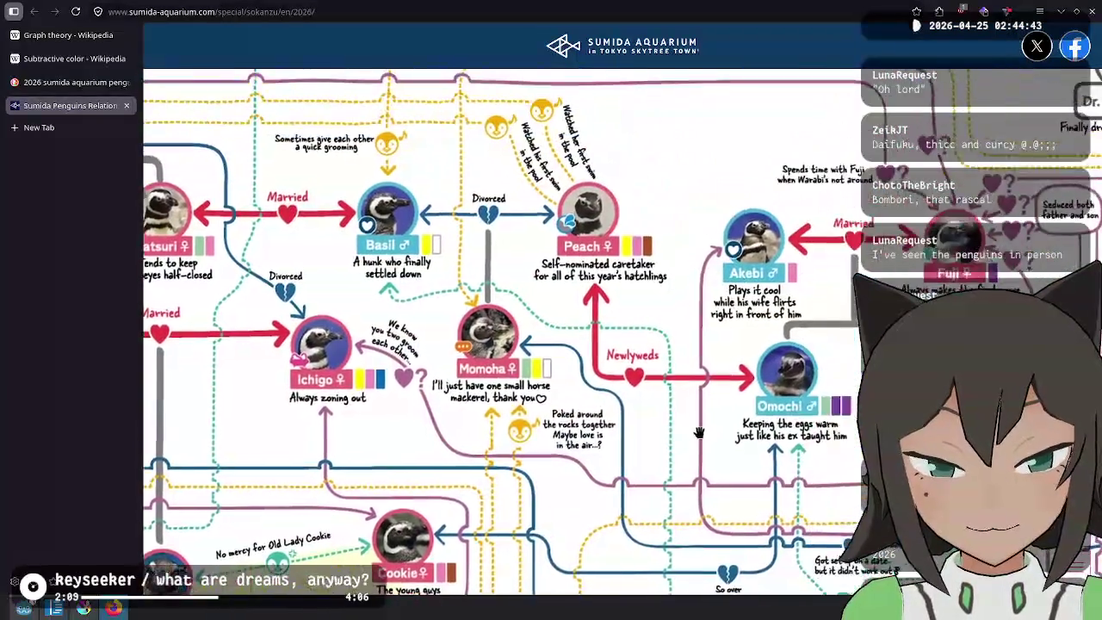
{"action": "scroll", "coordinate": [783, 401], "scroll_direction": "right", "scroll_amount": 2}
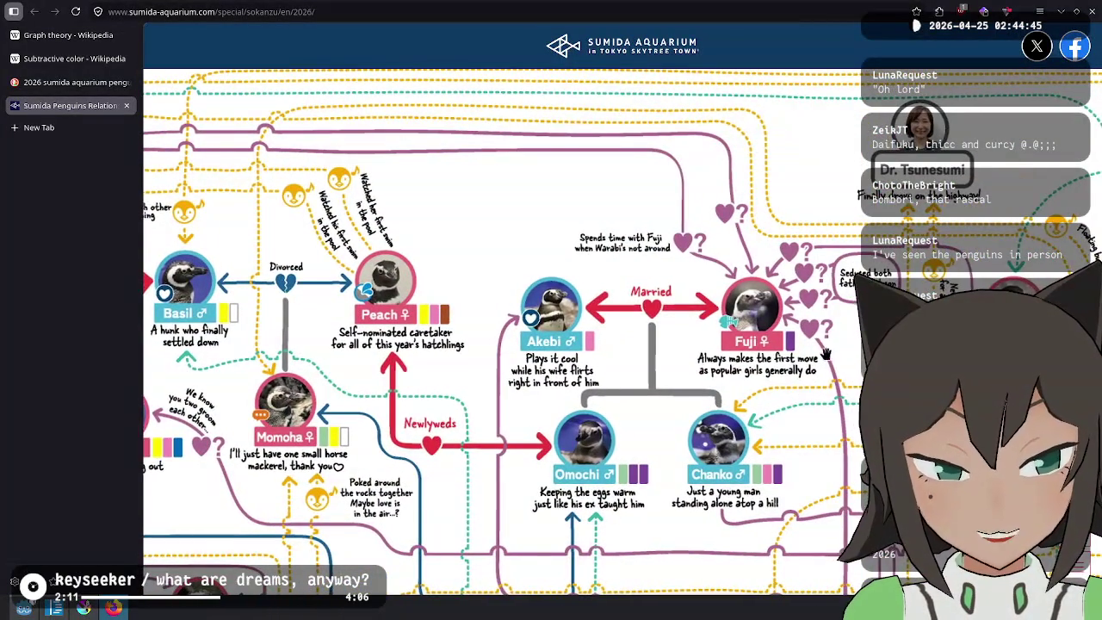
{"action": "scroll", "coordinate": [804, 355], "scroll_direction": "right", "scroll_amount": 1}
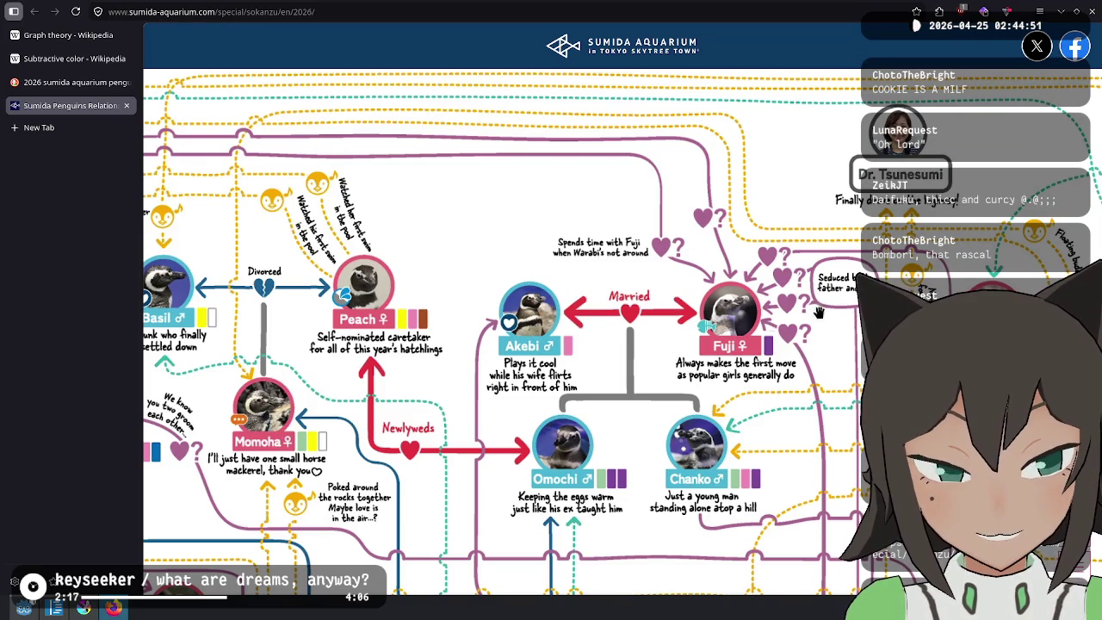
{"action": "scroll", "coordinate": [749, 279], "scroll_direction": "right", "scroll_amount": 2}
{"action": "scroll", "coordinate": [749, 280], "scroll_direction": "down", "scroll_amount": 1}
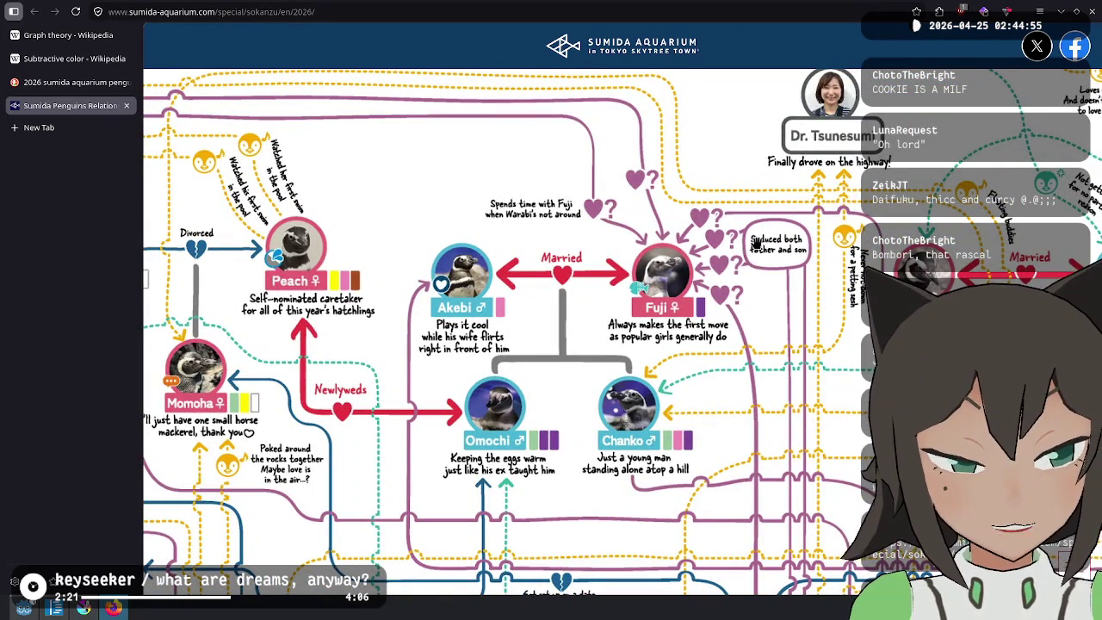
{"action": "scroll", "coordinate": [775, 250], "scroll_direction": "down", "scroll_amount": 10}
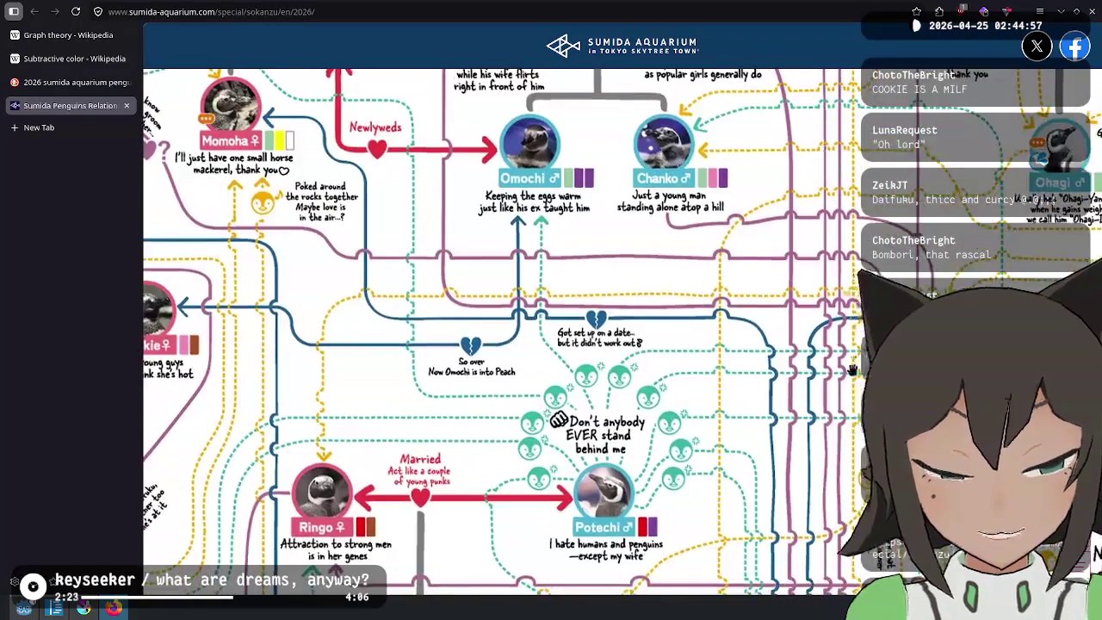
{"action": "scroll", "coordinate": [603, 276], "scroll_direction": "right", "scroll_amount": 5}
{"action": "scroll", "coordinate": [645, 276], "scroll_direction": "right", "scroll_amount": 2}
{"action": "scroll", "coordinate": [645, 276], "scroll_direction": "down", "scroll_amount": 1}
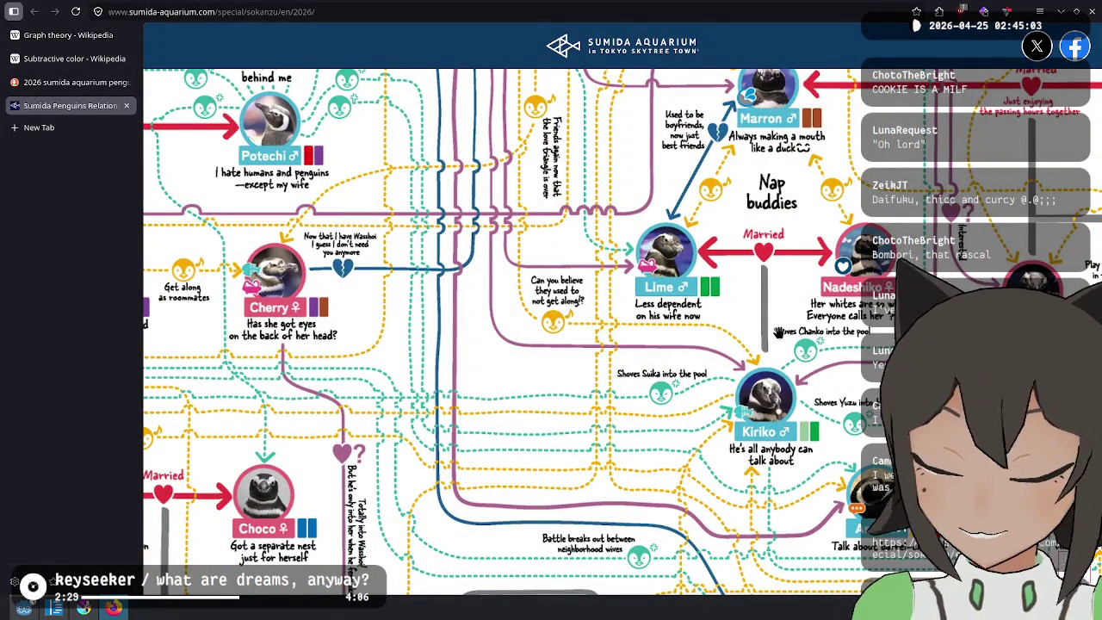
{"action": "scroll", "coordinate": [775, 332], "scroll_direction": "up", "scroll_amount": 5}
{"action": "scroll", "coordinate": [775, 332], "scroll_direction": "left", "scroll_amount": 15}
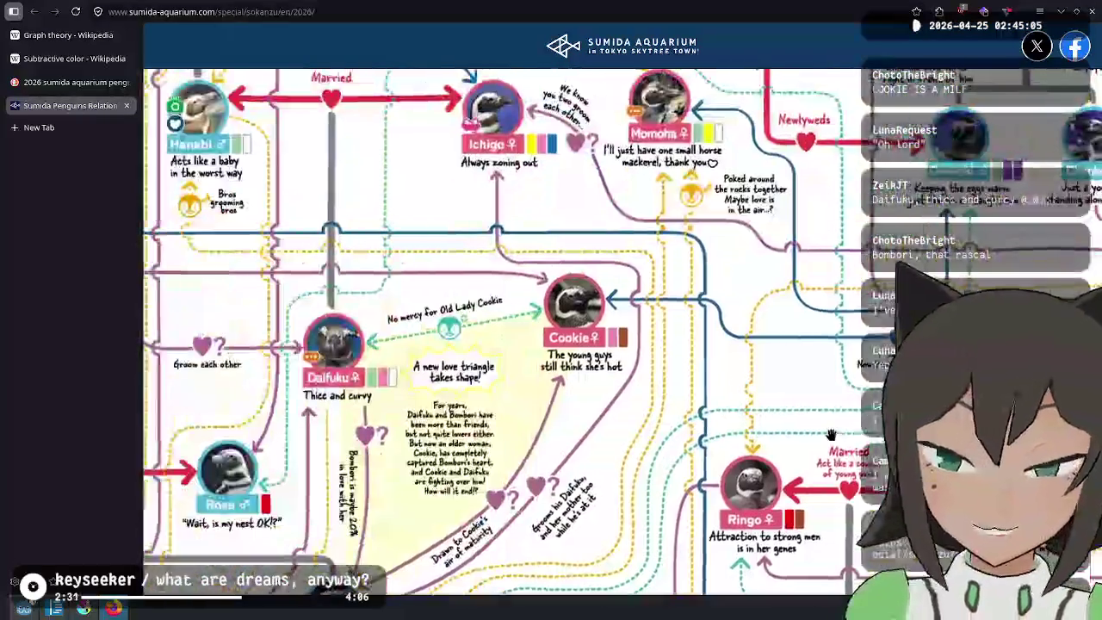
{"action": "scroll", "coordinate": [594, 340], "scroll_direction": "left", "scroll_amount": 12}
{"action": "scroll", "coordinate": [595, 341], "scroll_direction": "up", "scroll_amount": 5}
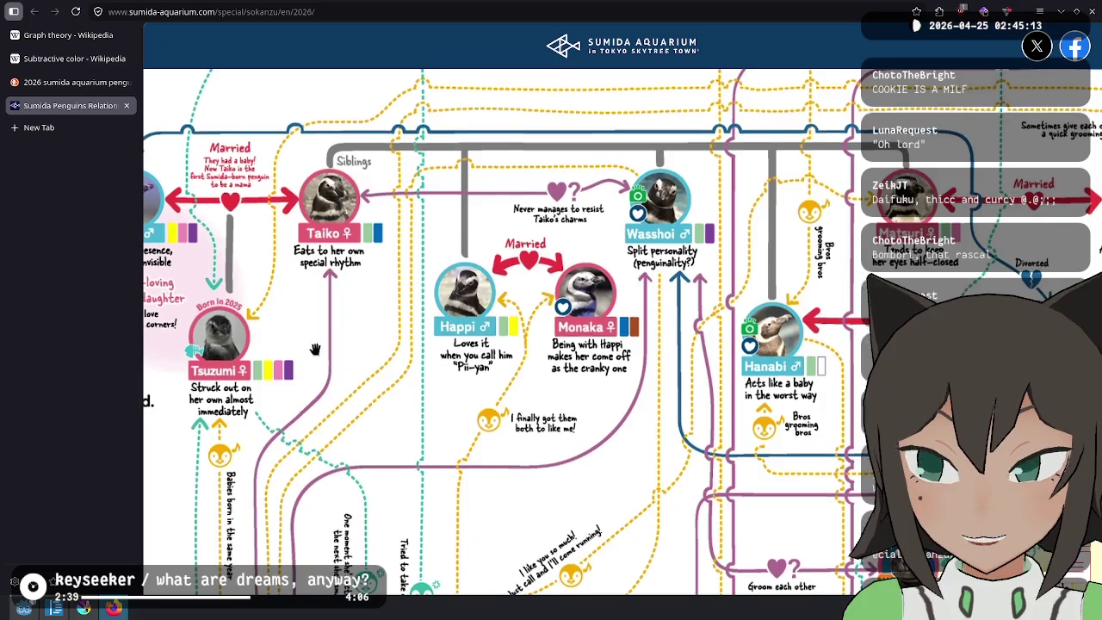
{"action": "scroll", "coordinate": [374, 334], "scroll_direction": "left", "scroll_amount": 3}
{"action": "scroll", "coordinate": [373, 334], "scroll_direction": "up", "scroll_amount": 1}
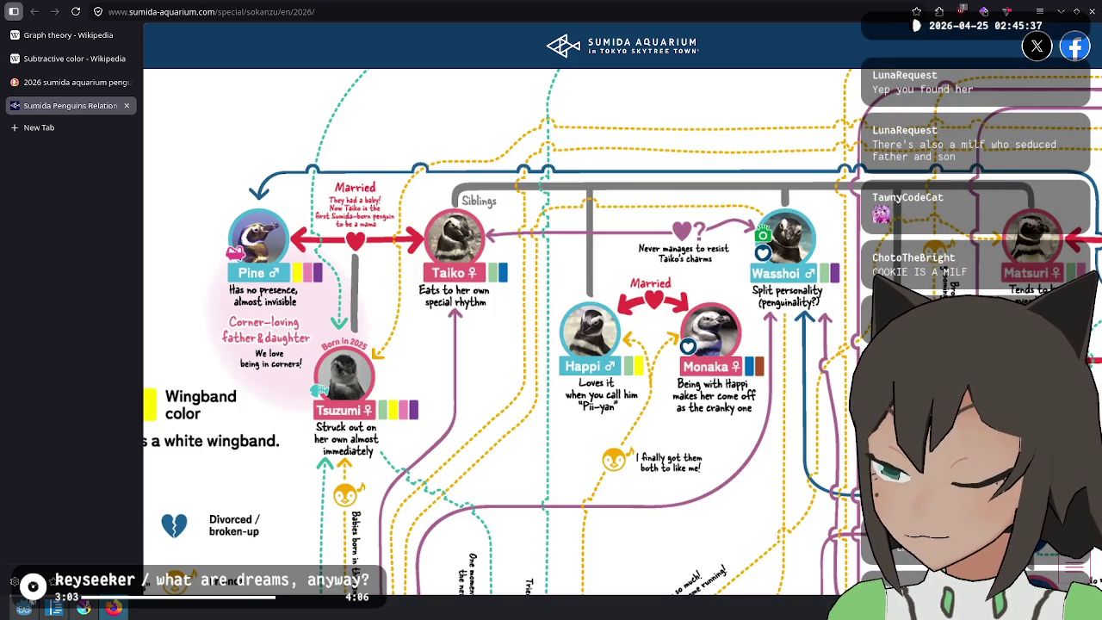
{"action": "left_click_drag", "start_coordinate": [431, 458], "coordinate": [528, 449]}
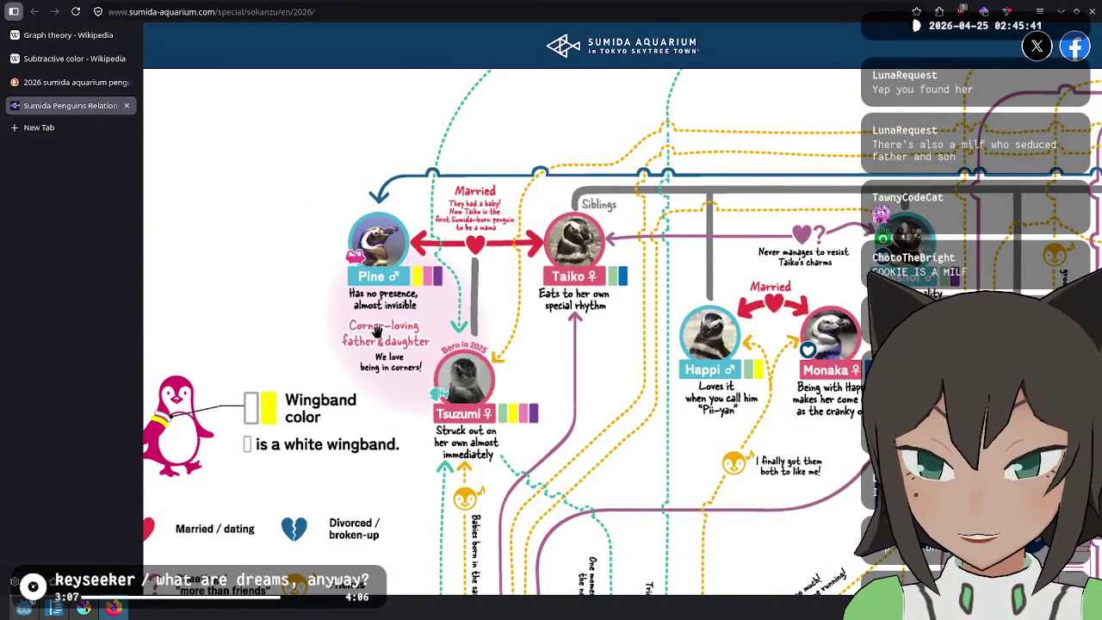
{"action": "scroll", "coordinate": [394, 396], "scroll_direction": "right", "scroll_amount": 3}
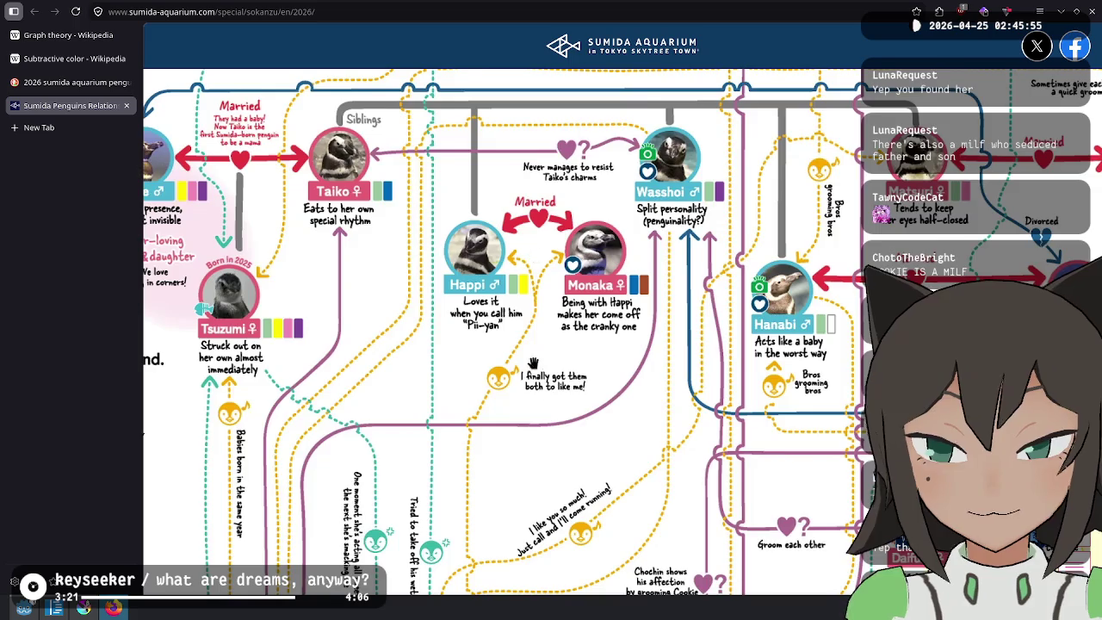
{"action": "scroll", "coordinate": [547, 418], "scroll_direction": "down", "scroll_amount": 5}
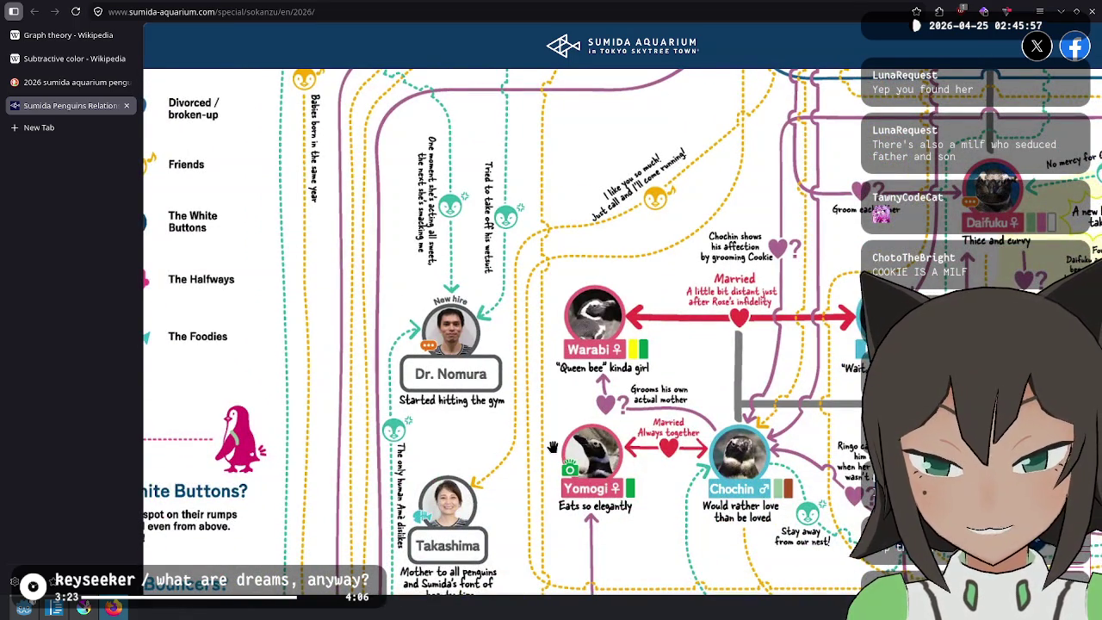
Pan past Takashima's caption to Sakura, Suika, Shiratama and Kikuchi
{"action": "left_click_drag", "start_coordinate": [552, 447], "coordinate": [555, 252]}
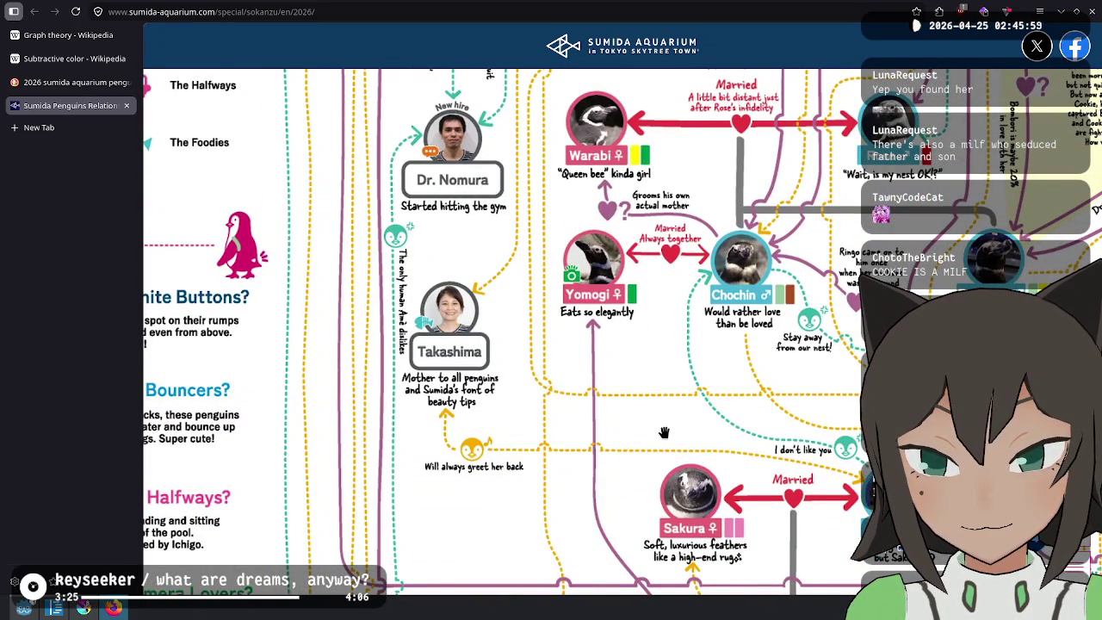
{"action": "left_click_drag", "start_coordinate": [665, 432], "coordinate": [422, 251]}
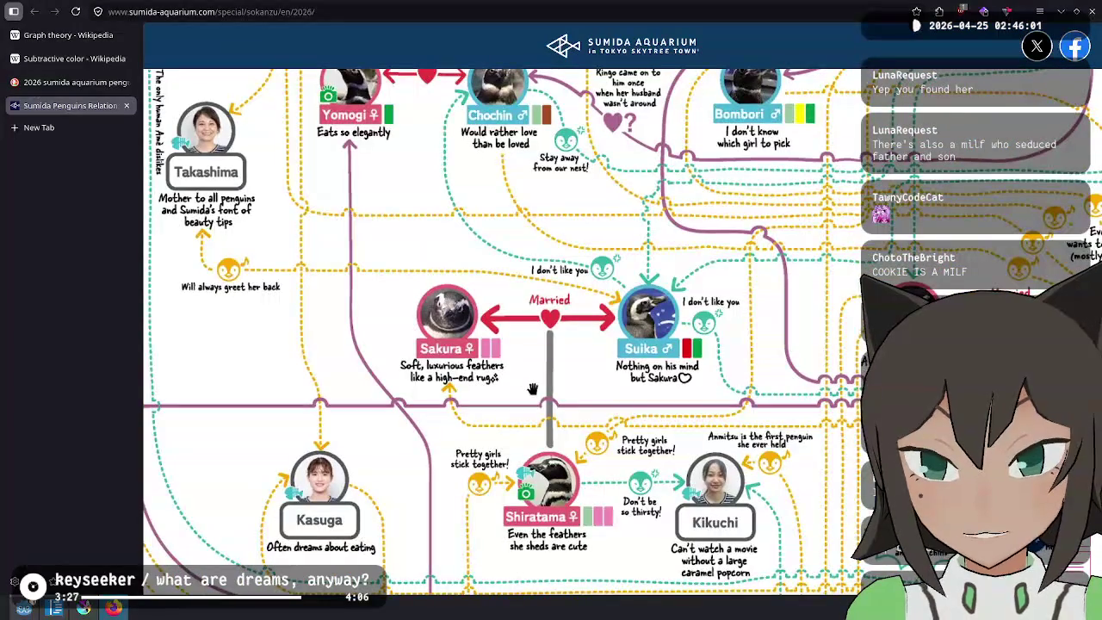
{"action": "left_click_drag", "start_coordinate": [575, 445], "coordinate": [547, 383]}
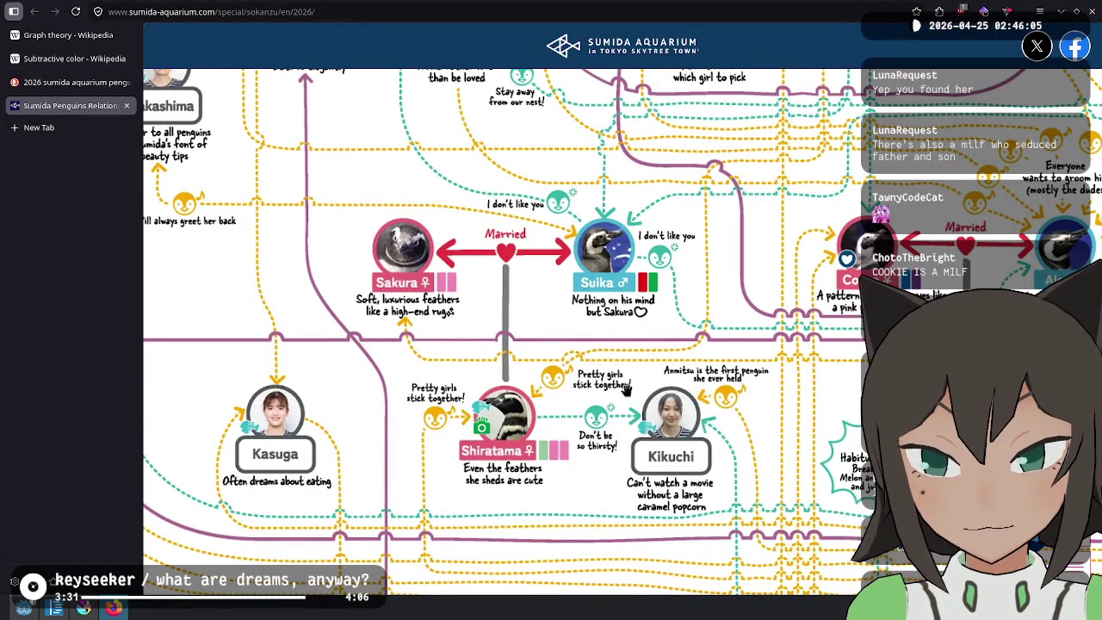
{"action": "scroll", "coordinate": [574, 341], "scroll_direction": "left", "scroll_amount": 5}
{"action": "scroll", "coordinate": [575, 342], "scroll_direction": "up", "scroll_amount": 10}
{"action": "scroll", "coordinate": [863, 422], "scroll_direction": "right", "scroll_amount": 3}
Scroll around the map until Cocoa and Aloe appear beside Ajisai
{"action": "scroll", "coordinate": [863, 422], "scroll_direction": "right", "scroll_amount": 10}
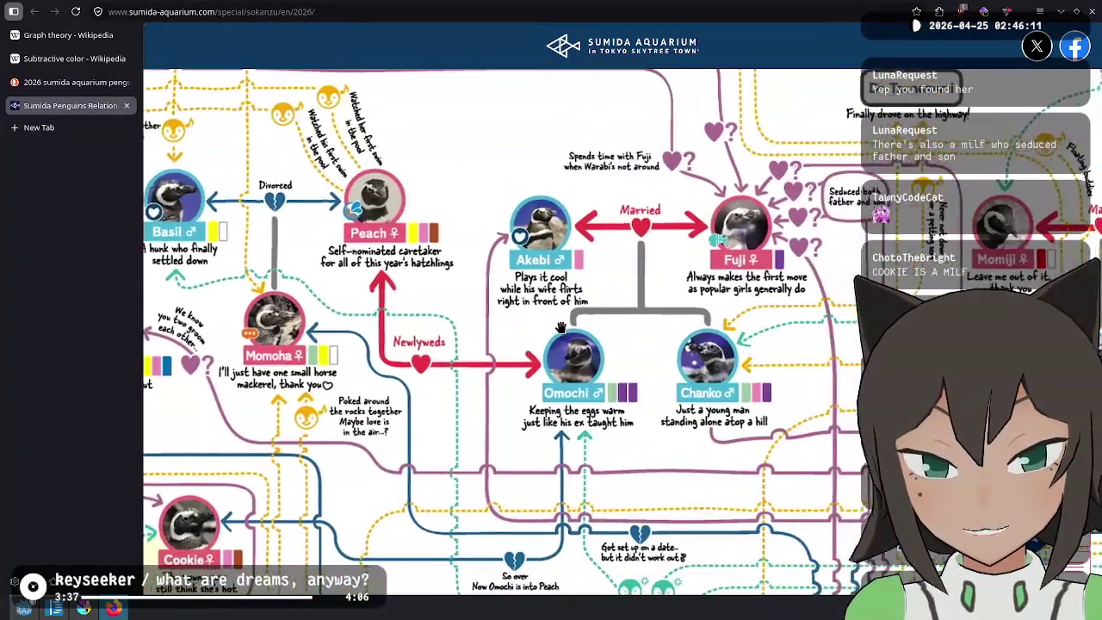
{"action": "scroll", "coordinate": [561, 327], "scroll_direction": "up", "scroll_amount": 3}
{"action": "scroll", "coordinate": [561, 327], "scroll_direction": "left", "scroll_amount": 4}
{"action": "scroll", "coordinate": [561, 327], "scroll_direction": "up", "scroll_amount": 2}
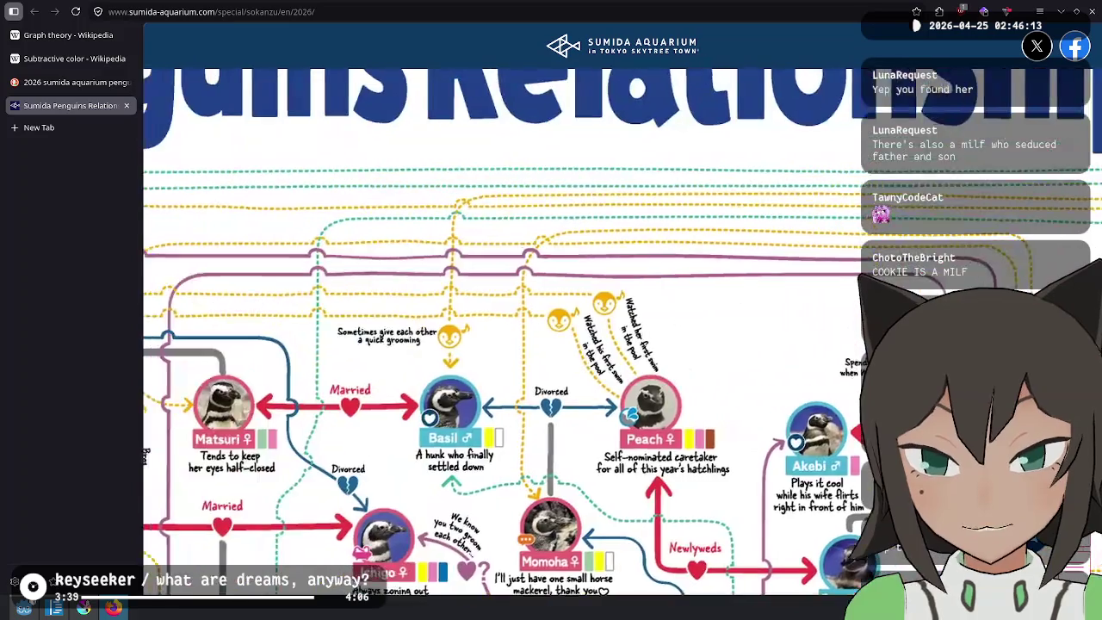
{"action": "scroll", "coordinate": [553, 288], "scroll_direction": "left", "scroll_amount": 5}
{"action": "scroll", "coordinate": [681, 243], "scroll_direction": "down", "scroll_amount": 5}
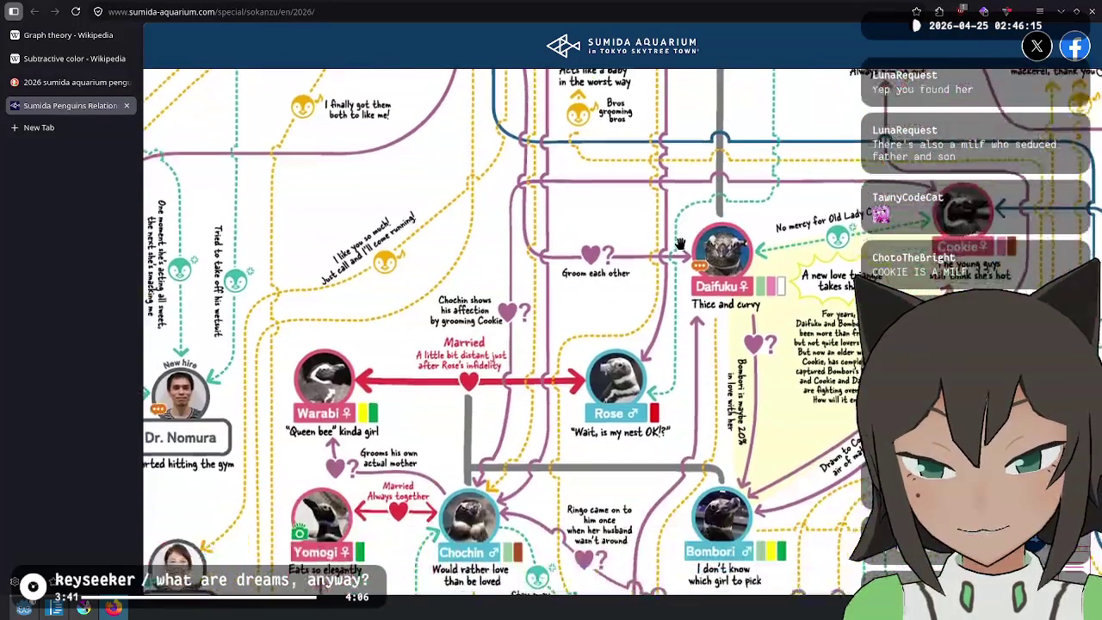
{"action": "scroll", "coordinate": [681, 243], "scroll_direction": "down", "scroll_amount": 4}
{"action": "scroll", "coordinate": [682, 243], "scroll_direction": "right", "scroll_amount": 2}
{"action": "scroll", "coordinate": [677, 283], "scroll_direction": "right", "scroll_amount": 3}
{"action": "scroll", "coordinate": [677, 283], "scroll_direction": "down", "scroll_amount": 2}
{"action": "scroll", "coordinate": [652, 263], "scroll_direction": "down", "scroll_amount": 3}
{"action": "scroll", "coordinate": [652, 262], "scroll_direction": "right", "scroll_amount": 1}
{"action": "scroll", "coordinate": [652, 262], "scroll_direction": "up", "scroll_amount": 3}
{"action": "scroll", "coordinate": [632, 315], "scroll_direction": "right", "scroll_amount": 1}
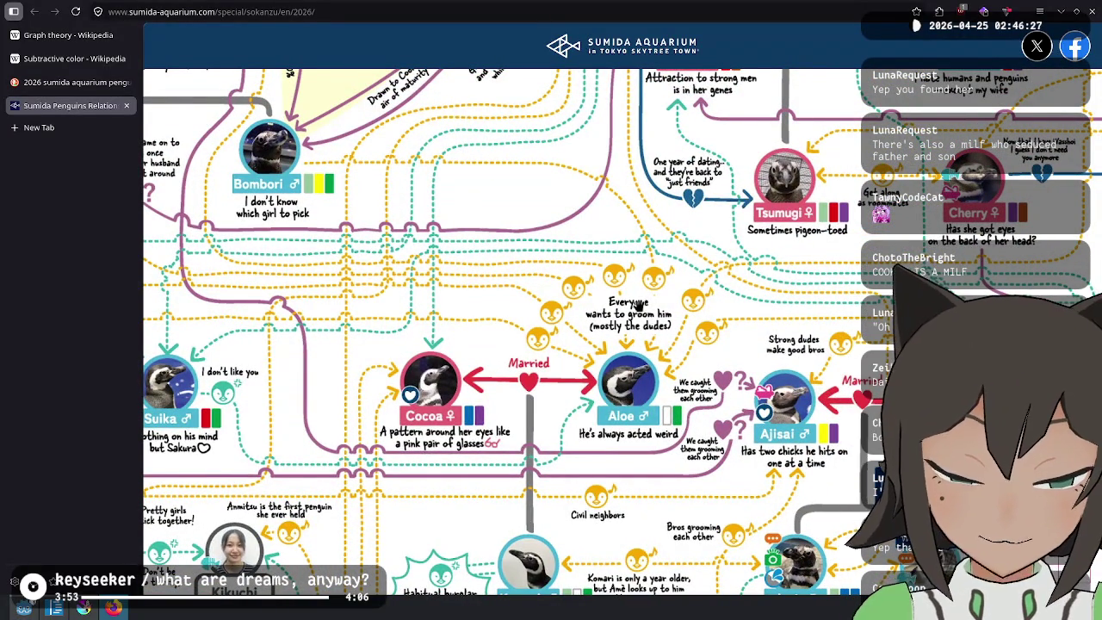
{"action": "scroll", "coordinate": [639, 304], "scroll_direction": "up", "scroll_amount": 5}
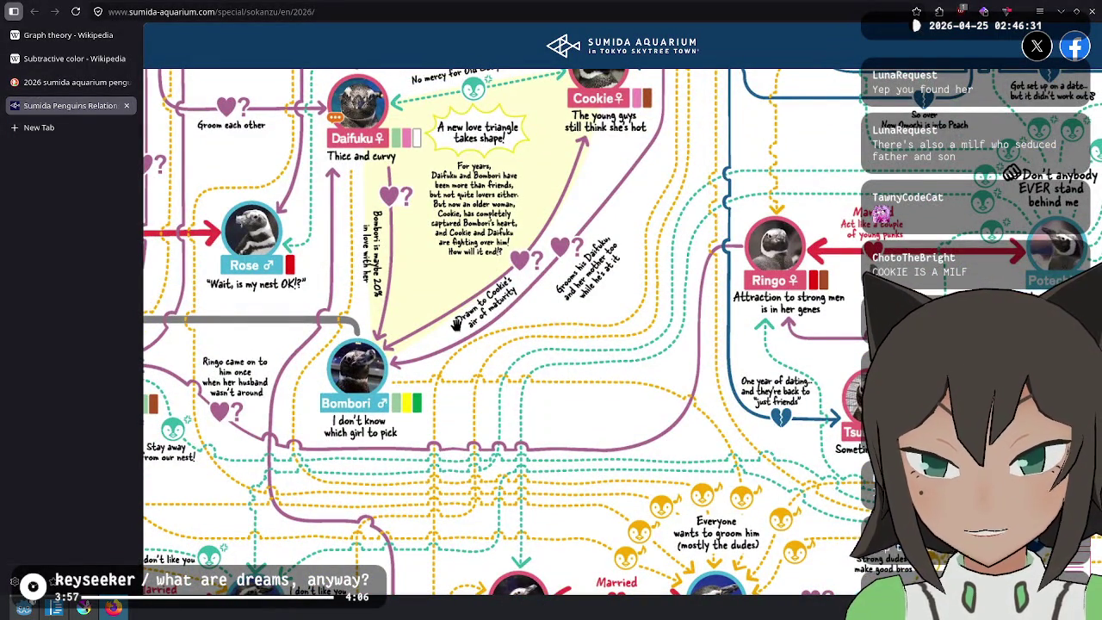
{"action": "scroll", "coordinate": [508, 297], "scroll_direction": "up", "scroll_amount": 5}
{"action": "scroll", "coordinate": [551, 275], "scroll_direction": "down", "scroll_amount": 3}
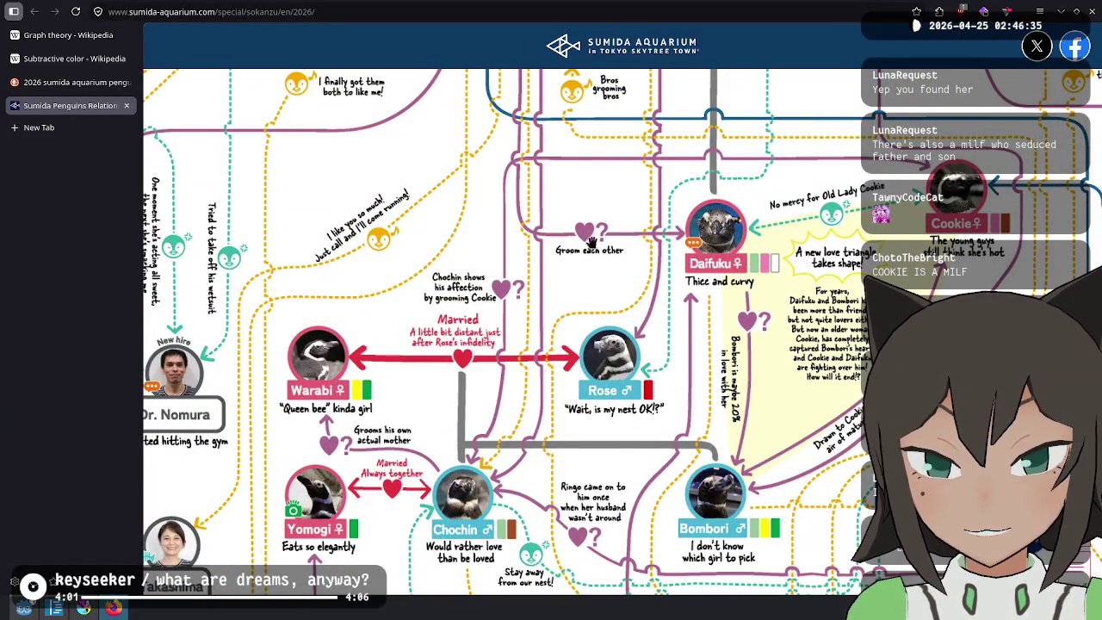
{"action": "scroll", "coordinate": [577, 258], "scroll_direction": "down", "scroll_amount": 4}
{"action": "scroll", "coordinate": [577, 259], "scroll_direction": "right", "scroll_amount": 5}
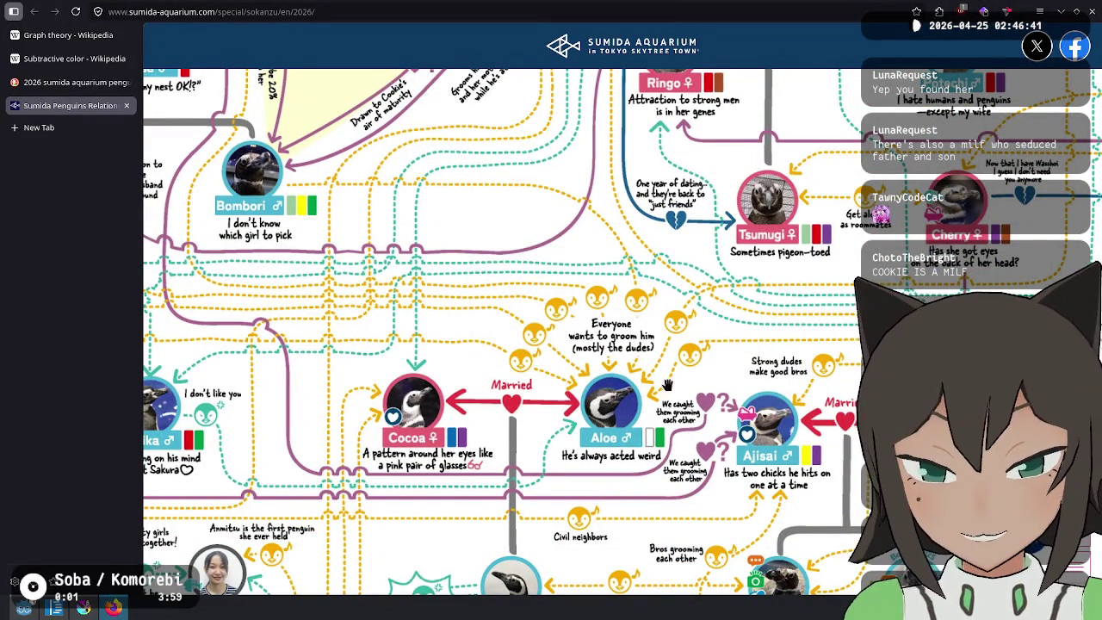
Pan from Choco beside Ajisai over to Akebi, Fuji, Omochi and Chanko
{"action": "left_click_drag", "start_coordinate": [681, 340], "coordinate": [550, 339]}
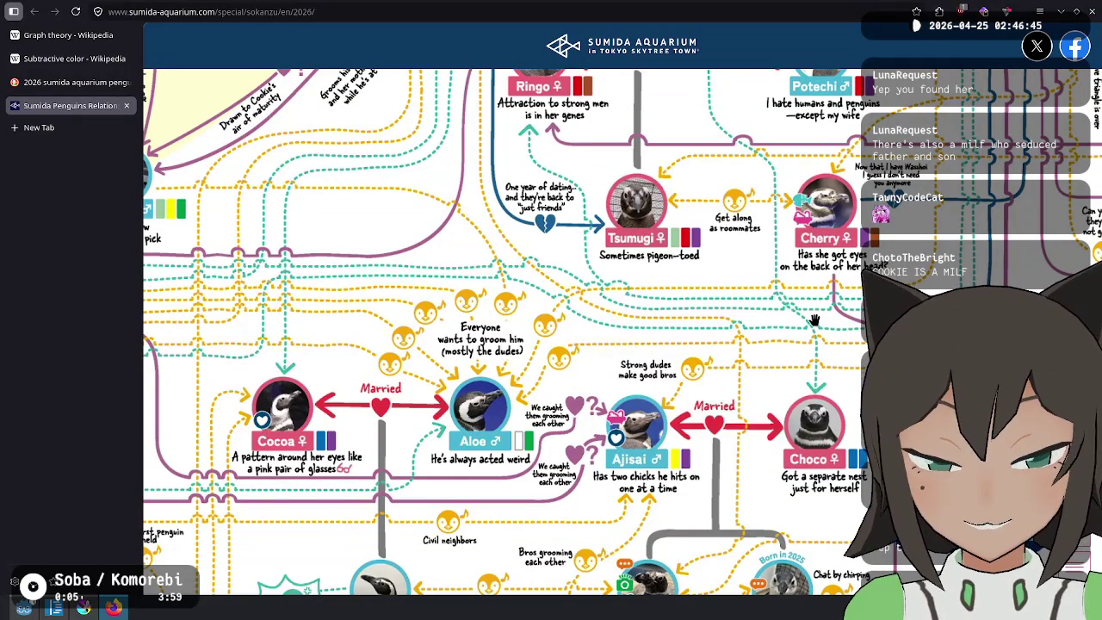
{"action": "mouse_move", "coordinate": [928, 277]}
{"action": "left_mouse_down"}
{"action": "mouse_move", "coordinate": [775, 305]}
{"action": "mouse_move", "coordinate": [753, 516]}
{"action": "mouse_move", "coordinate": [517, 551]}
{"action": "left_mouse_up"}
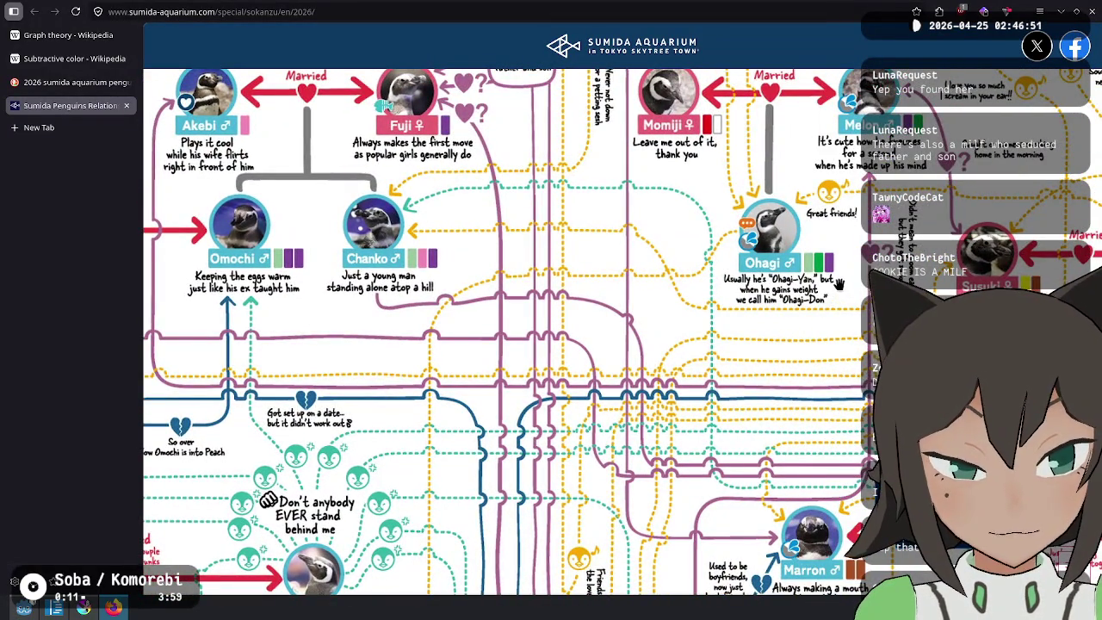
{"action": "scroll", "coordinate": [839, 284], "scroll_direction": "right", "scroll_amount": 5}
{"action": "scroll", "coordinate": [839, 284], "scroll_direction": "up", "scroll_amount": 2}
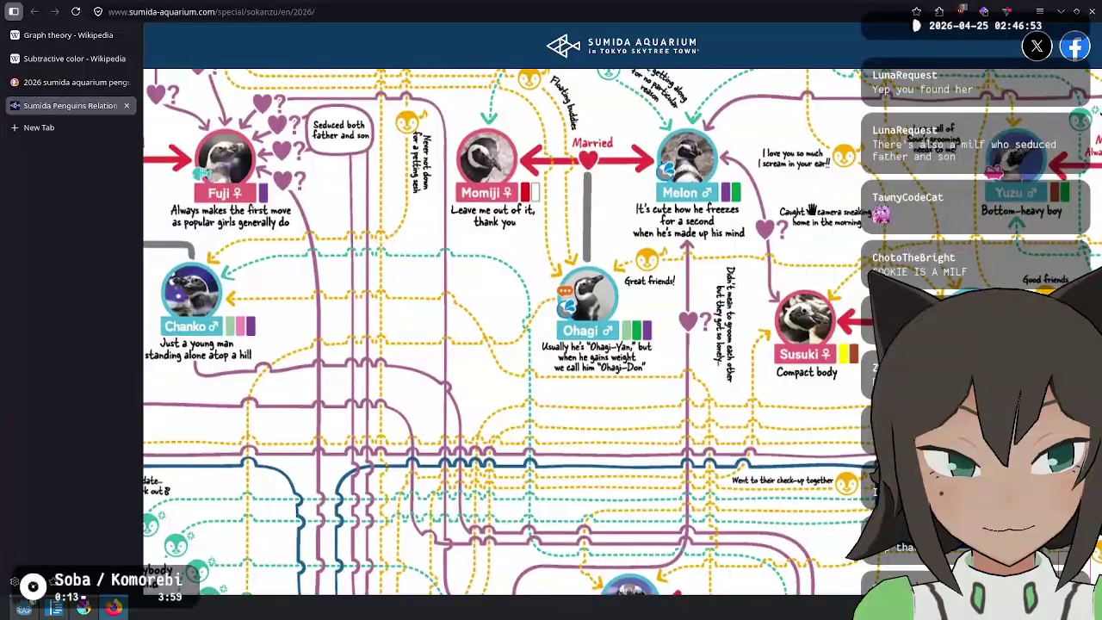
{"action": "scroll", "coordinate": [811, 211], "scroll_direction": "right", "scroll_amount": 5}
{"action": "scroll", "coordinate": [811, 211], "scroll_direction": "up", "scroll_amount": 4}
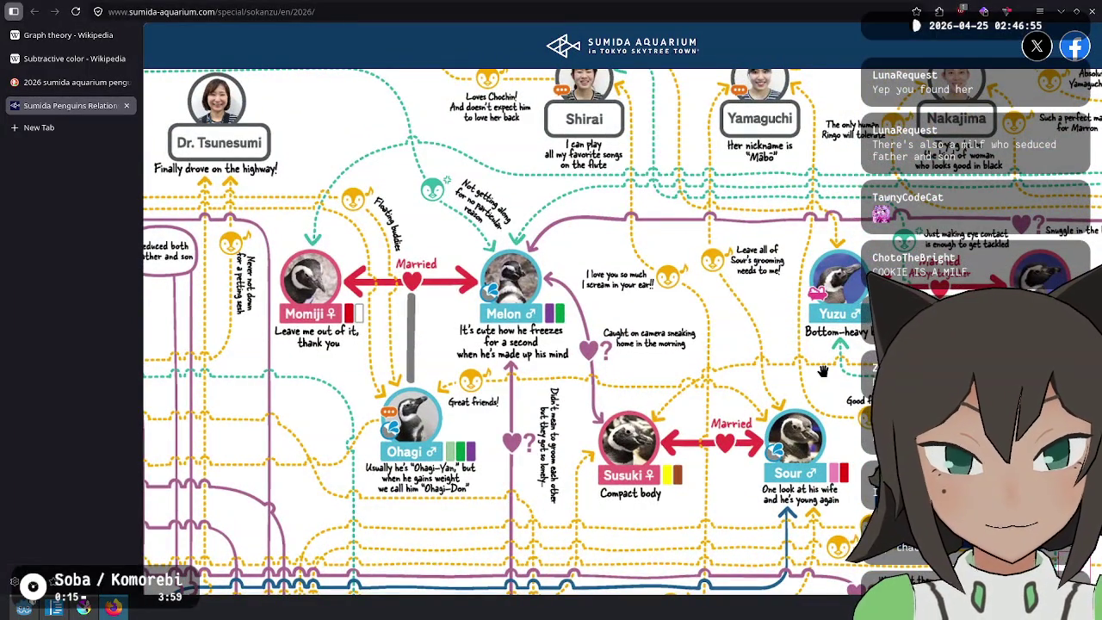
{"action": "scroll", "coordinate": [794, 364], "scroll_direction": "up", "scroll_amount": 1}
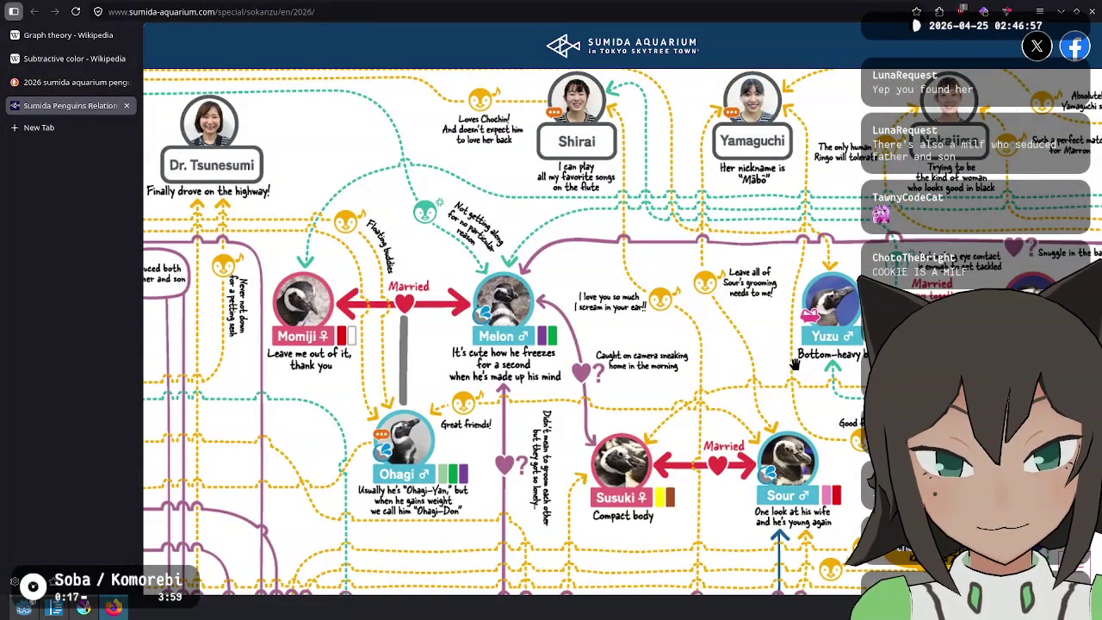
{"action": "scroll", "coordinate": [722, 422], "scroll_direction": "down", "scroll_amount": 5}
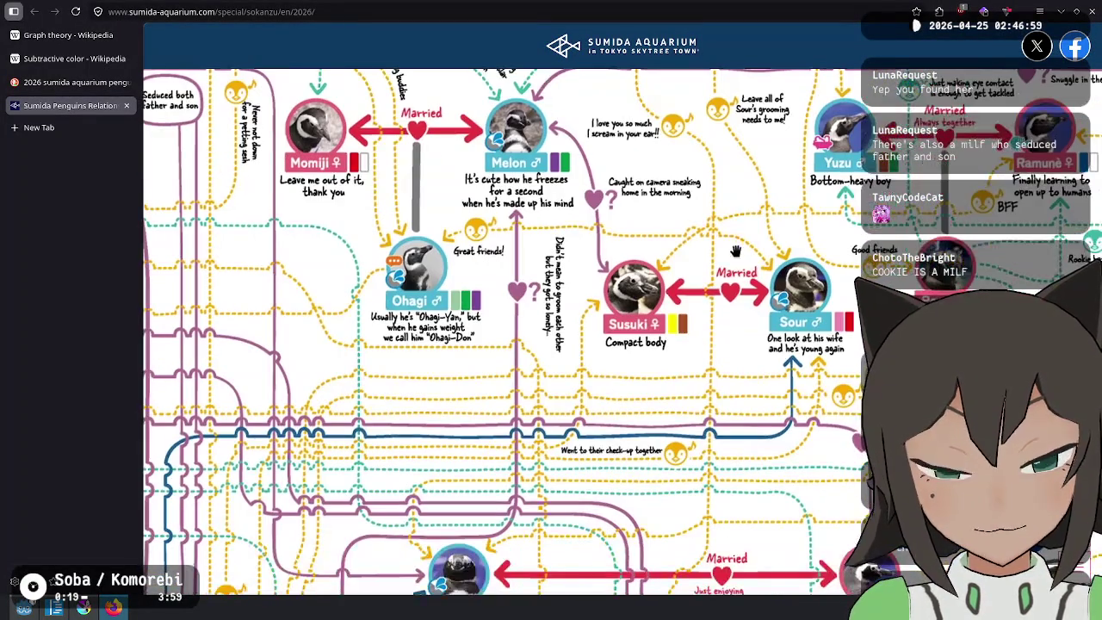
Move past Marron, Banana and the Melon, Yuzu, Ramune row down to Kinako, Zunda, Anzu and Macaron
{"action": "left_click_drag", "start_coordinate": [724, 362], "coordinate": [533, 215]}
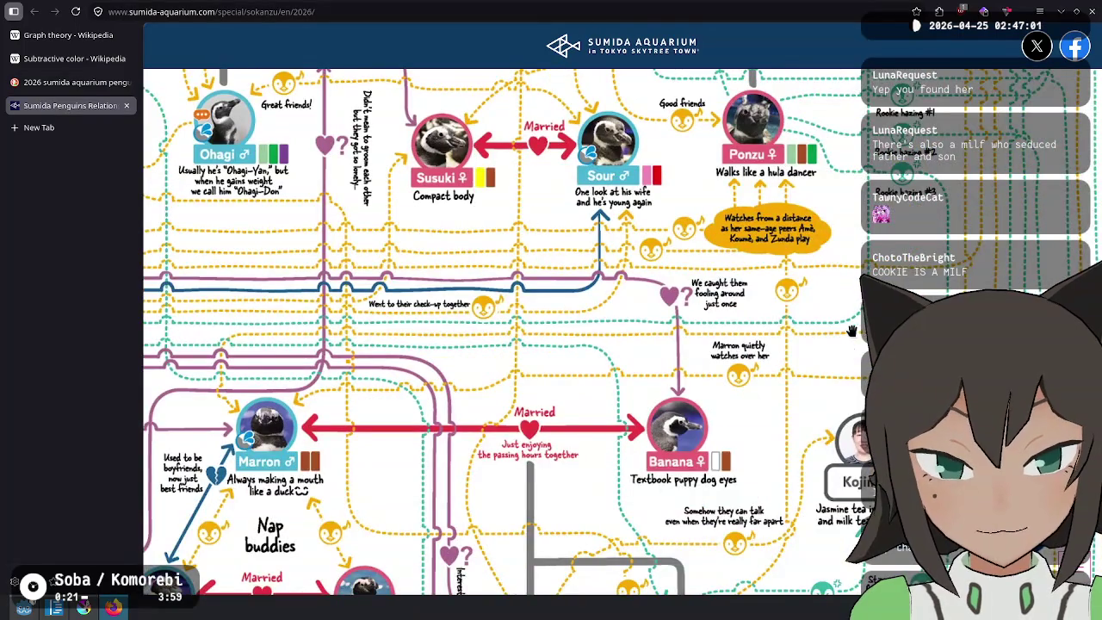
{"action": "left_click_drag", "start_coordinate": [852, 331], "coordinate": [703, 317]}
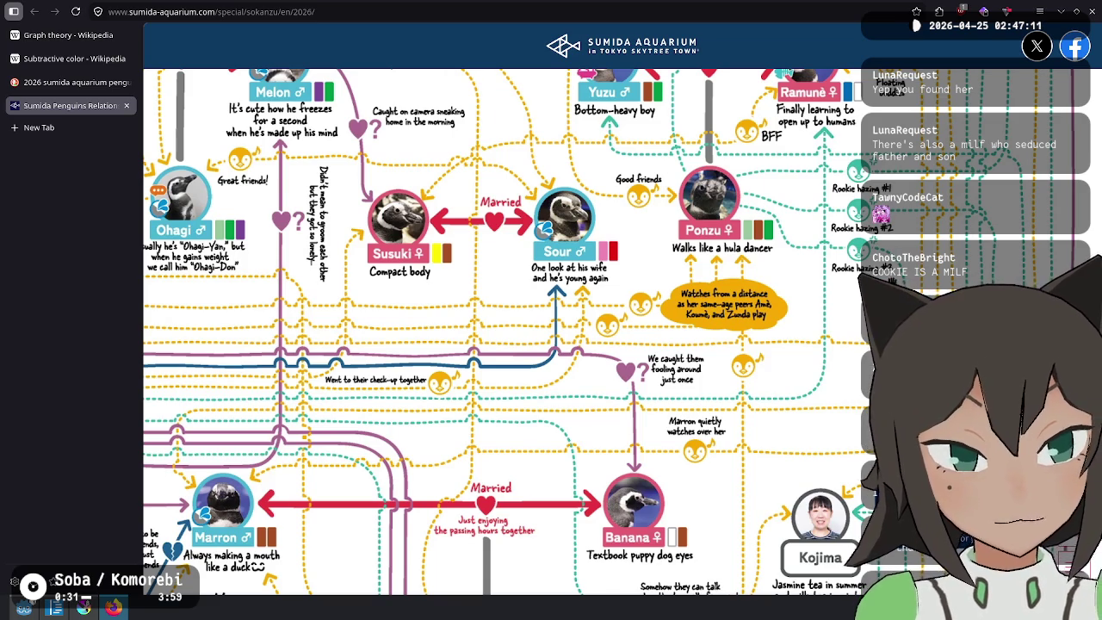
{"action": "scroll", "coordinate": [777, 327], "scroll_direction": "down", "scroll_amount": 4}
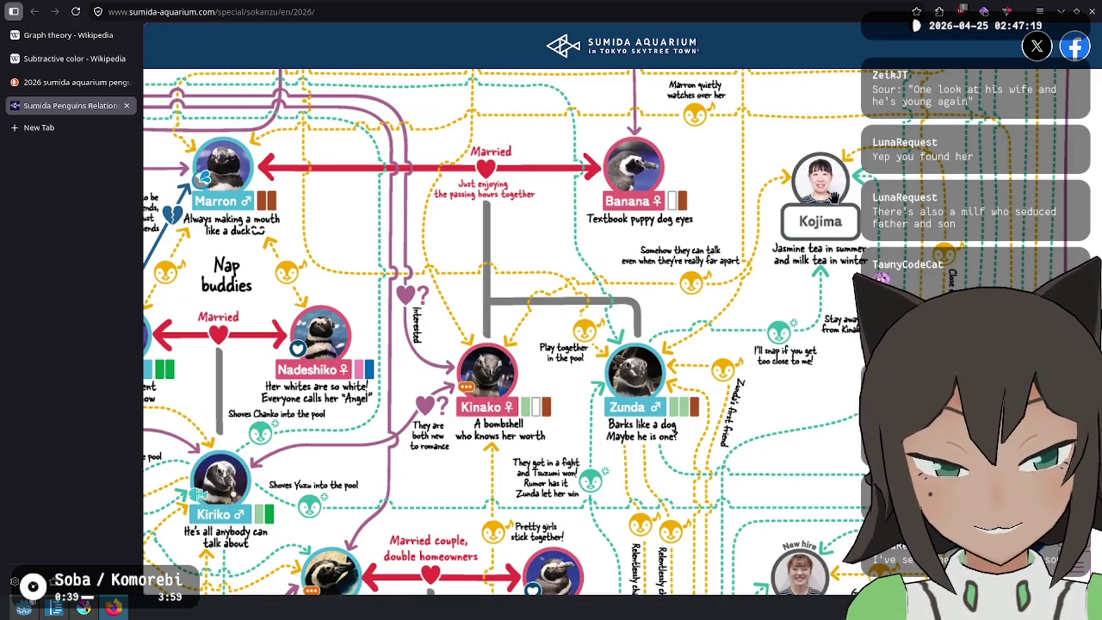
{"action": "scroll", "coordinate": [877, 233], "scroll_direction": "down", "scroll_amount": 1}
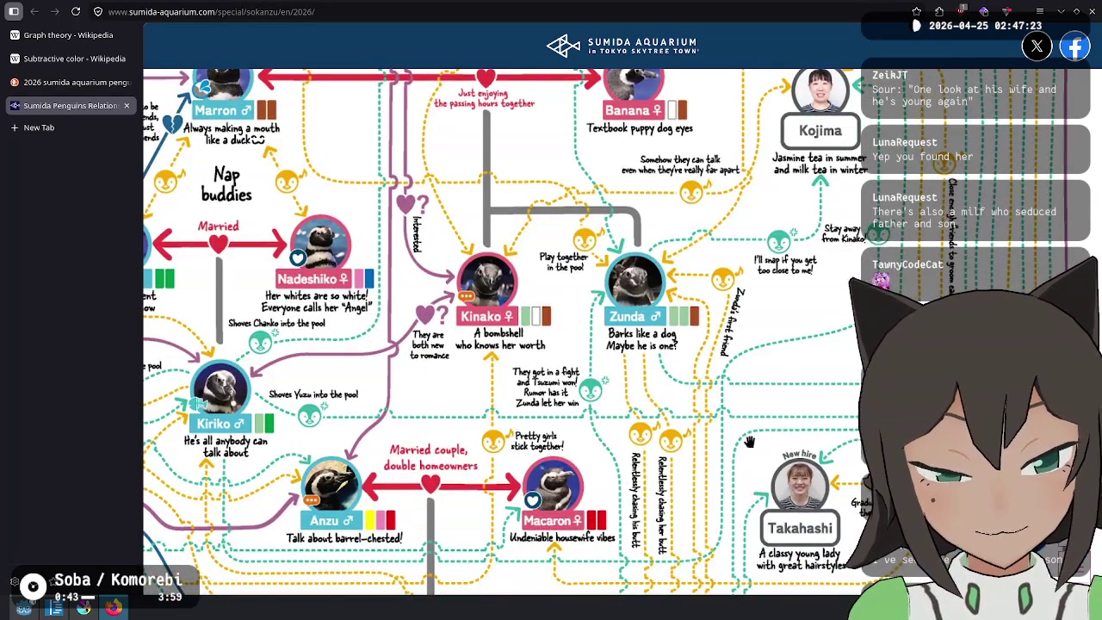
{"action": "scroll", "coordinate": [749, 441], "scroll_direction": "down", "scroll_amount": 3}
{"action": "scroll", "coordinate": [710, 384], "scroll_direction": "down", "scroll_amount": 1}
{"action": "mouse_move", "coordinate": [291, 411]}
{"action": "left_mouse_down"}
{"action": "mouse_move", "coordinate": [642, 352]}
{"action": "mouse_move", "coordinate": [655, 332]}
{"action": "left_mouse_up"}
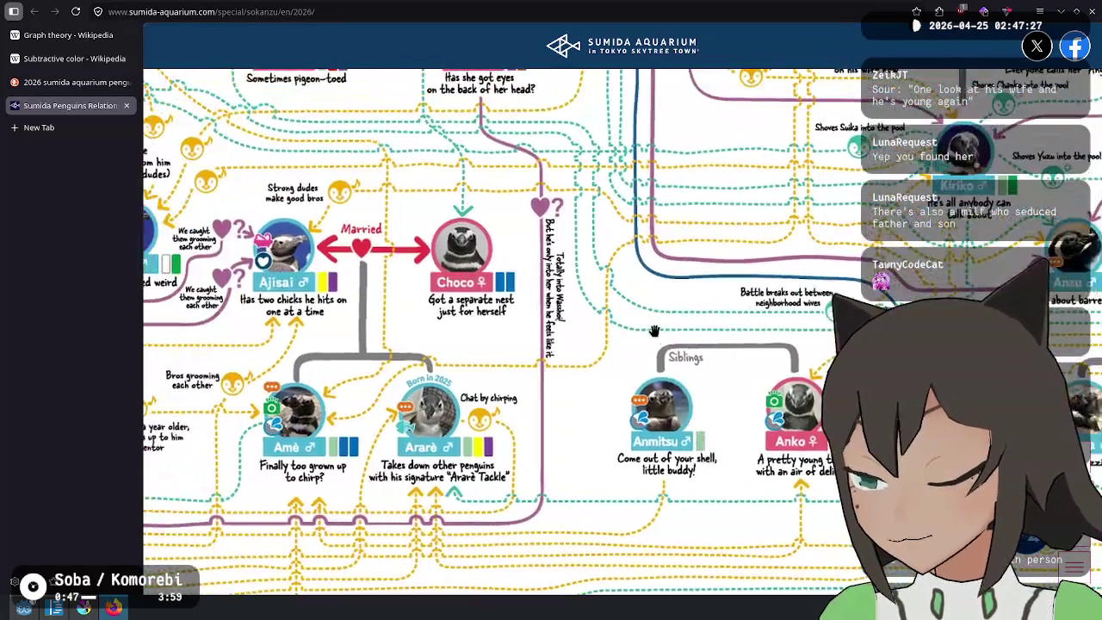
{"action": "mouse_move", "coordinate": [386, 328]}
{"action": "left_mouse_down"}
{"action": "mouse_move", "coordinate": [508, 258]}
{"action": "mouse_move", "coordinate": [689, 310]}
{"action": "mouse_move", "coordinate": [947, 244]}
{"action": "left_mouse_up"}
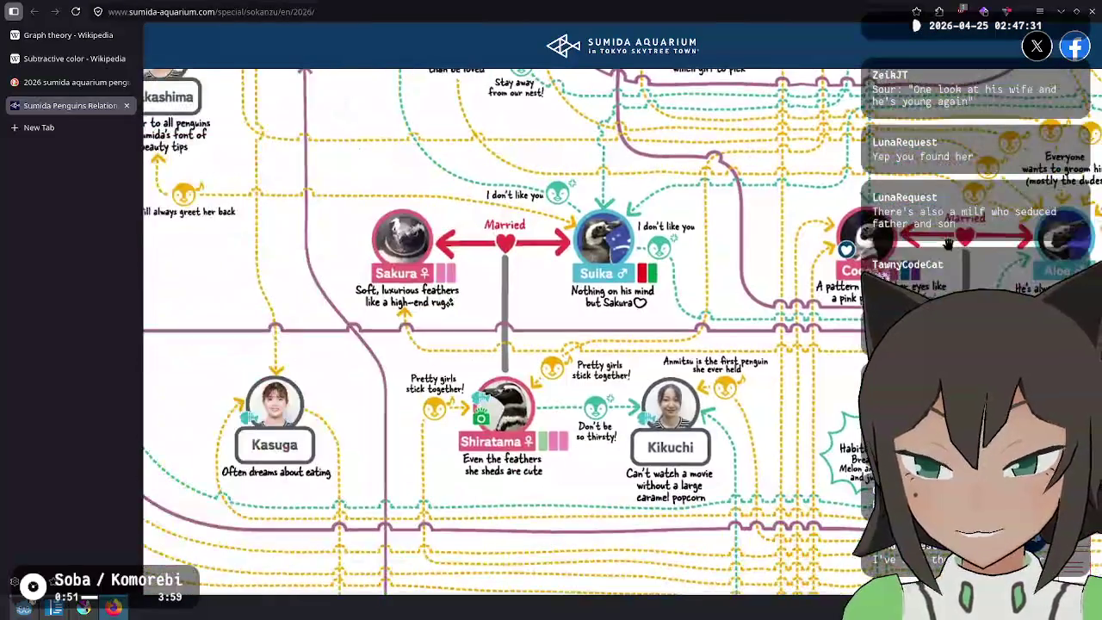
{"action": "left_click_drag", "start_coordinate": [808, 191], "coordinate": [842, 552]}
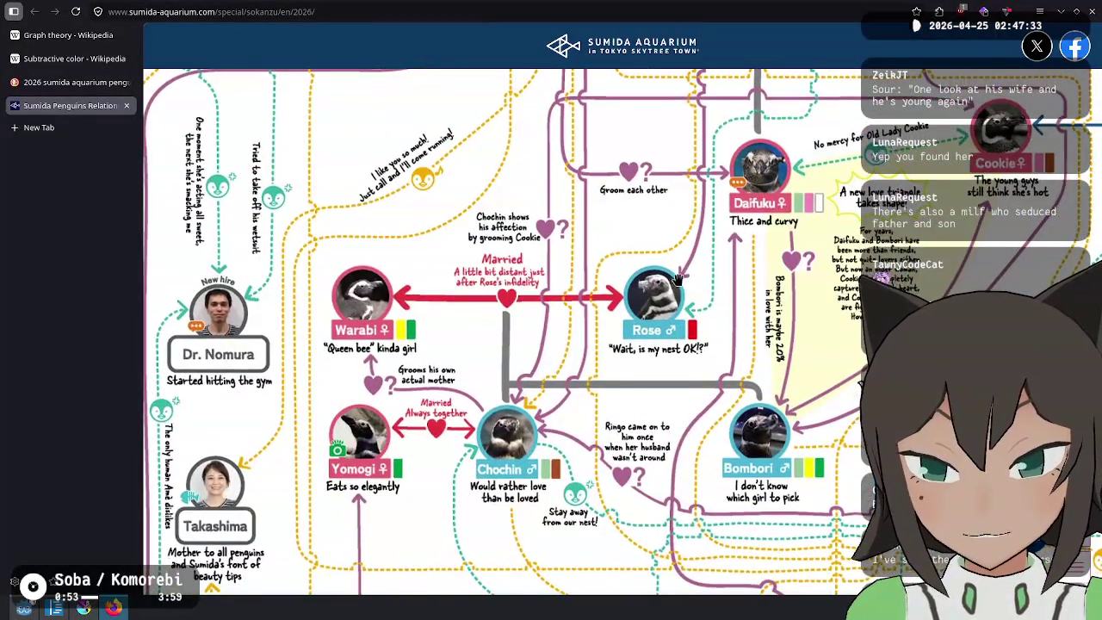
{"action": "left_click_drag", "start_coordinate": [739, 187], "coordinate": [710, 312]}
{"action": "mouse_move", "coordinate": [586, 112]}
{"action": "left_mouse_down"}
{"action": "mouse_move", "coordinate": [693, 322]}
{"action": "mouse_move", "coordinate": [972, 370]}
{"action": "mouse_move", "coordinate": [866, 370]}
{"action": "mouse_move", "coordinate": [749, 414]}
{"action": "mouse_move", "coordinate": [488, 442]}
{"action": "left_mouse_up"}
{"action": "left_click_drag", "start_coordinate": [707, 388], "coordinate": [497, 330]}
{"action": "left_click_drag", "start_coordinate": [723, 405], "coordinate": [539, 296]}
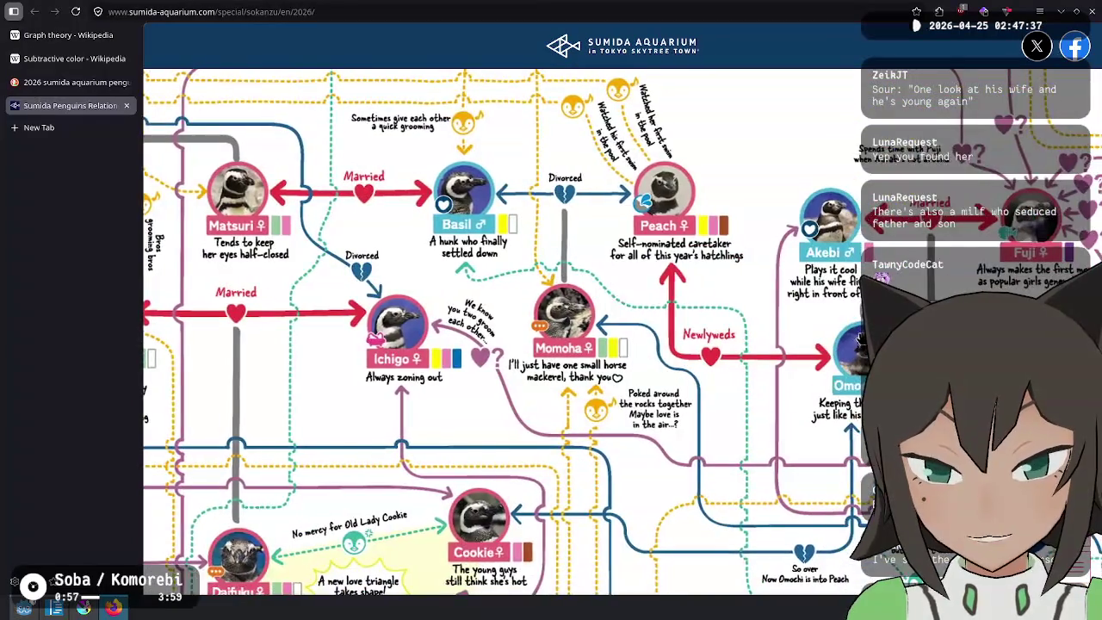
{"action": "left_click_drag", "start_coordinate": [860, 340], "coordinate": [645, 340]}
{"action": "left_click_drag", "start_coordinate": [844, 362], "coordinate": [350, 318]}
{"action": "mouse_move", "coordinate": [870, 236]}
{"action": "left_mouse_down"}
{"action": "mouse_move", "coordinate": [632, 378]}
{"action": "mouse_move", "coordinate": [331, 334]}
{"action": "left_mouse_up"}
{"action": "mouse_move", "coordinate": [506, 467]}
{"action": "left_mouse_down"}
{"action": "mouse_move", "coordinate": [523, 408]}
{"action": "mouse_move", "coordinate": [606, 319]}
{"action": "left_mouse_up"}
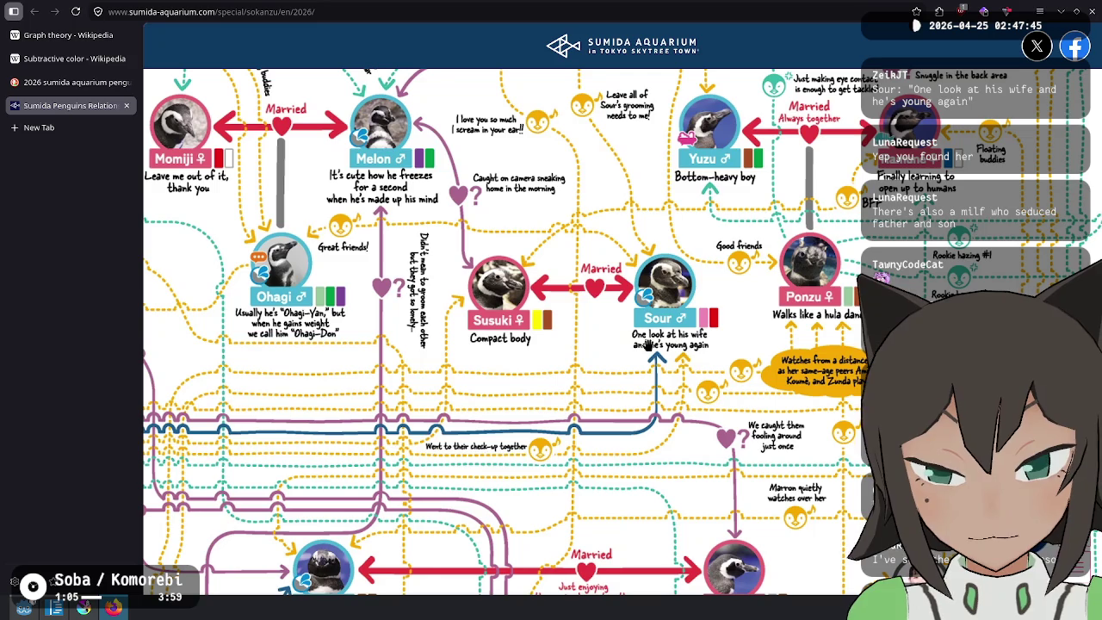
{"action": "mouse_move", "coordinate": [363, 436]}
{"action": "left_mouse_down"}
{"action": "mouse_move", "coordinate": [606, 451]}
{"action": "mouse_move", "coordinate": [684, 238]}
{"action": "mouse_move", "coordinate": [640, 258]}
{"action": "mouse_move", "coordinate": [616, 422]}
{"action": "left_mouse_up"}
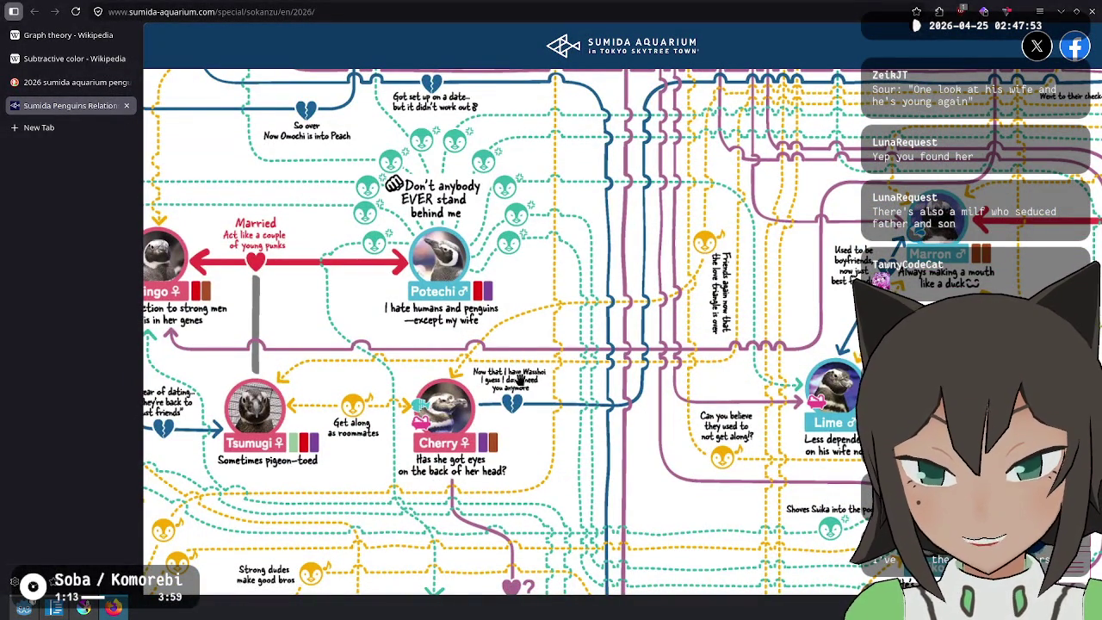
{"action": "mouse_move", "coordinate": [499, 440]}
{"action": "left_mouse_down"}
{"action": "mouse_move", "coordinate": [543, 336]}
{"action": "mouse_move", "coordinate": [744, 224]}
{"action": "left_mouse_up"}
{"action": "scroll", "coordinate": [558, 325], "scroll_direction": "down", "scroll_amount": 3}
{"action": "scroll", "coordinate": [744, 224], "scroll_direction": "left", "scroll_amount": 10}
{"action": "scroll", "coordinate": [525, 293], "scroll_direction": "up", "scroll_amount": 7}
{"action": "scroll", "coordinate": [603, 314], "scroll_direction": "right", "scroll_amount": 2}
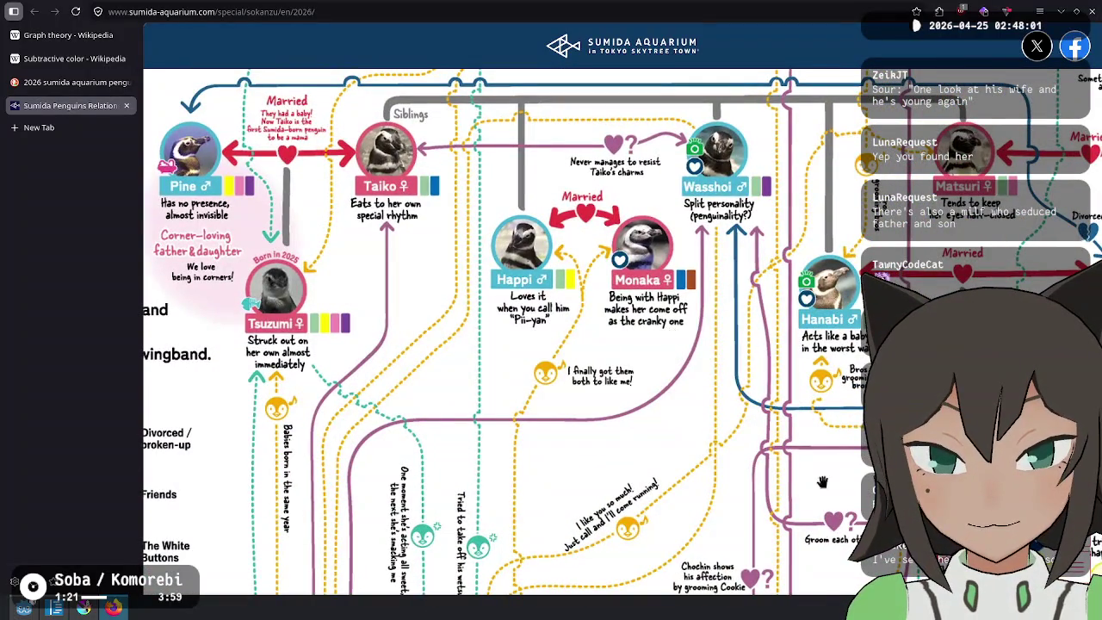
{"action": "scroll", "coordinate": [823, 482], "scroll_direction": "up", "scroll_amount": 1}
{"action": "scroll", "coordinate": [775, 388], "scroll_direction": "right", "scroll_amount": 2}
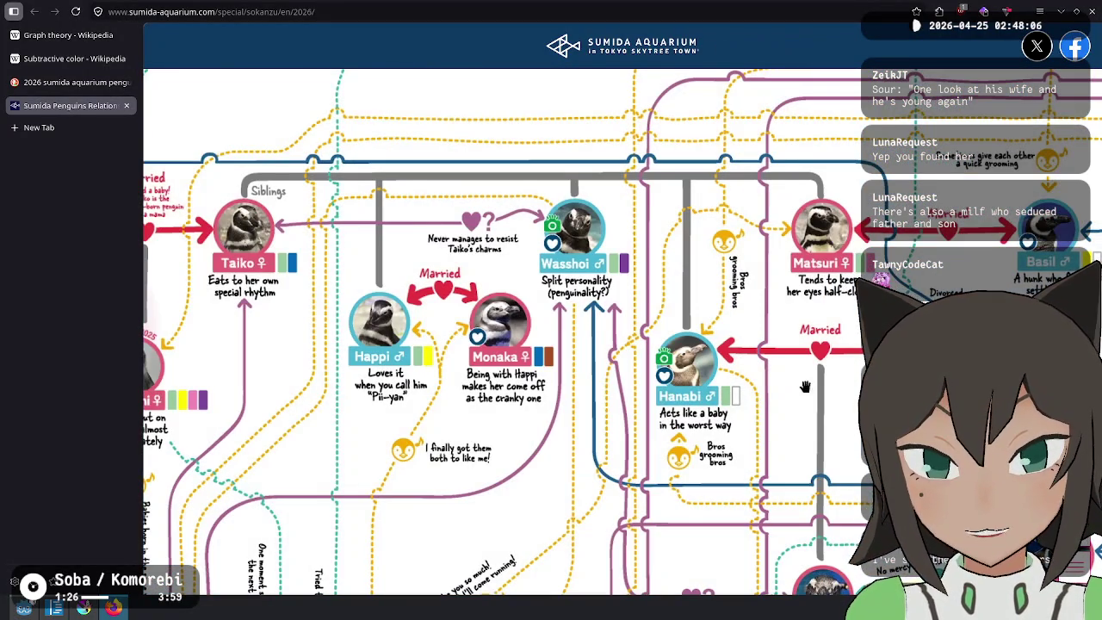
{"action": "left_click_drag", "start_coordinate": [805, 387], "coordinate": [754, 357]}
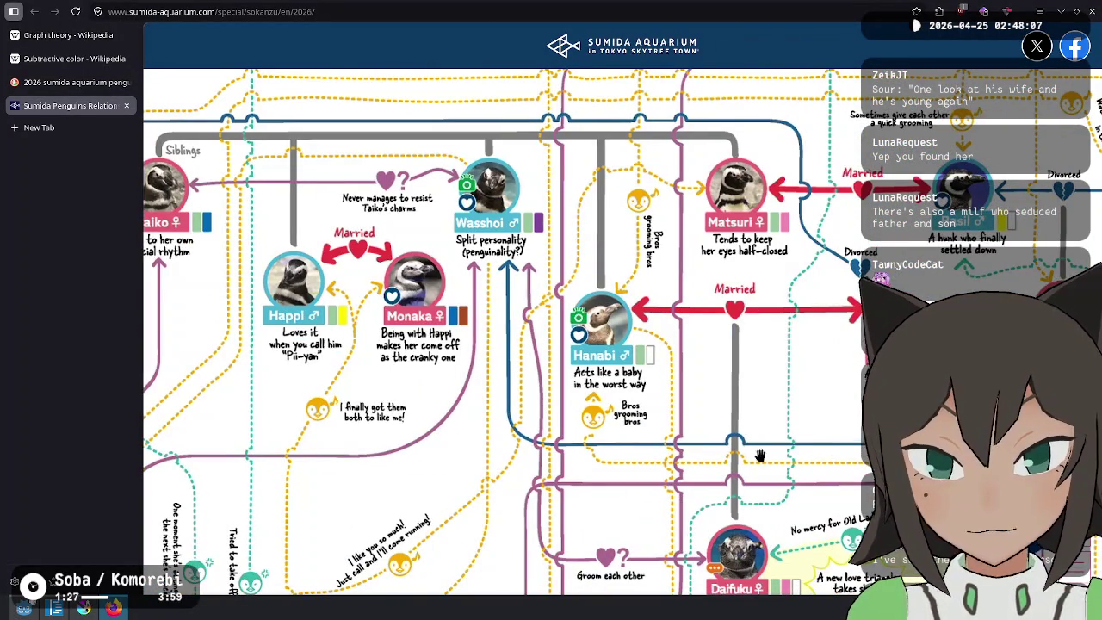
{"action": "left_click_drag", "start_coordinate": [817, 463], "coordinate": [374, 324]}
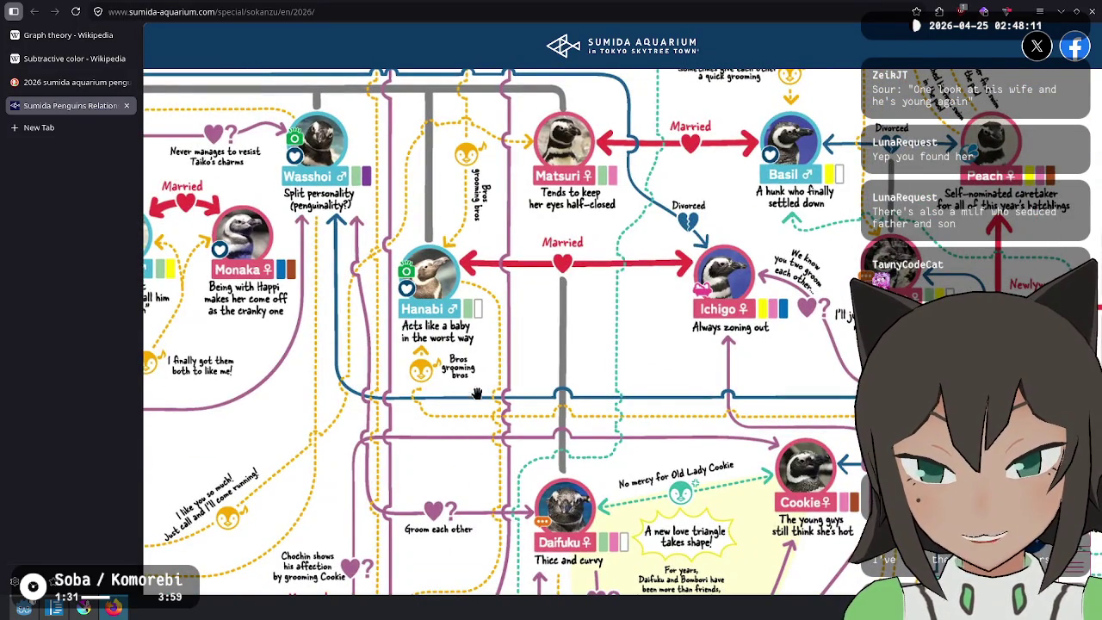
{"action": "mouse_move", "coordinate": [787, 373]}
{"action": "left_mouse_down"}
{"action": "mouse_move", "coordinate": [569, 315]}
{"action": "mouse_move", "coordinate": [583, 223]}
{"action": "left_mouse_up"}
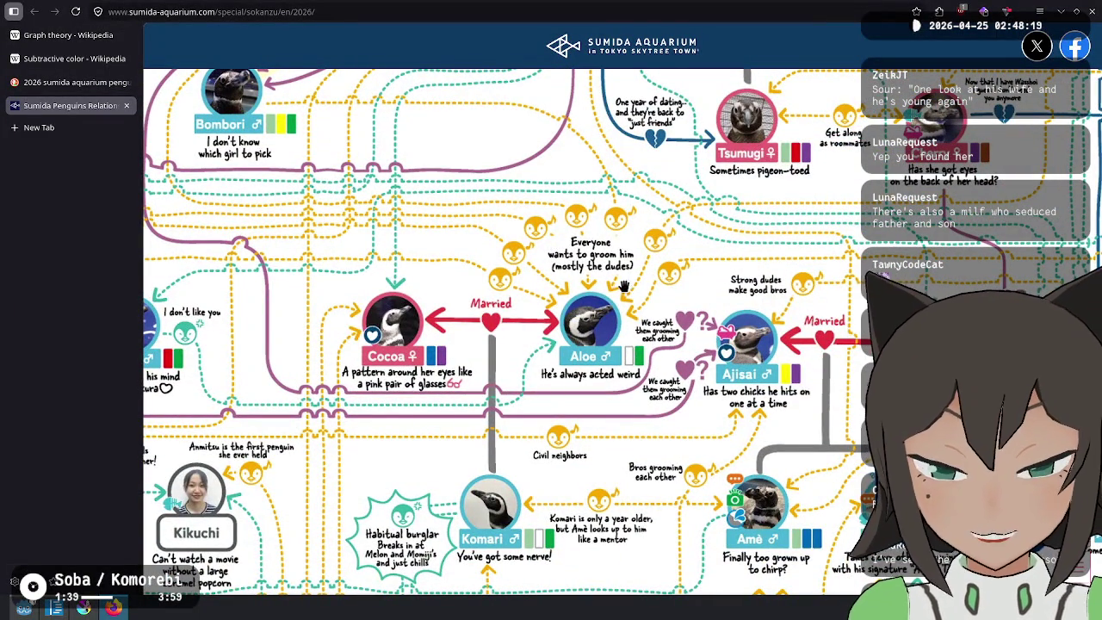
{"action": "left_click_drag", "start_coordinate": [639, 301], "coordinate": [614, 320]}
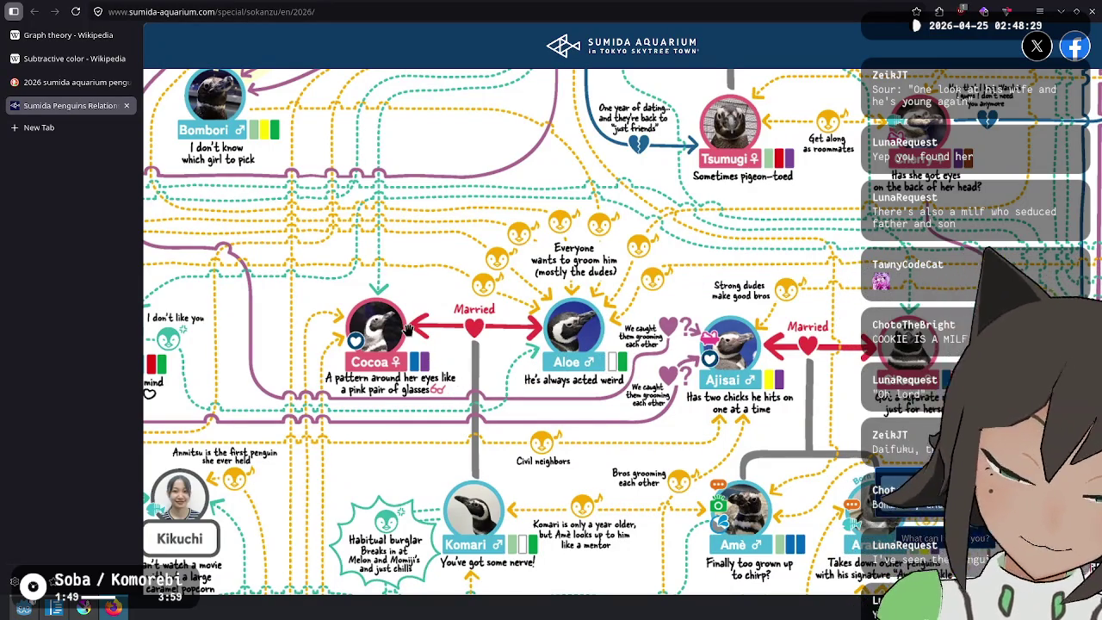
{"action": "mouse_move", "coordinate": [445, 344]}
{"action": "left_mouse_down"}
{"action": "mouse_move", "coordinate": [465, 362]}
{"action": "mouse_move", "coordinate": [490, 361]}
{"action": "left_mouse_up"}
{"action": "mouse_move", "coordinate": [484, 410]}
{"action": "left_mouse_down"}
{"action": "mouse_move", "coordinate": [404, 344]}
{"action": "mouse_move", "coordinate": [465, 338]}
{"action": "mouse_move", "coordinate": [479, 278]}
{"action": "mouse_move", "coordinate": [640, 317]}
{"action": "left_mouse_up"}
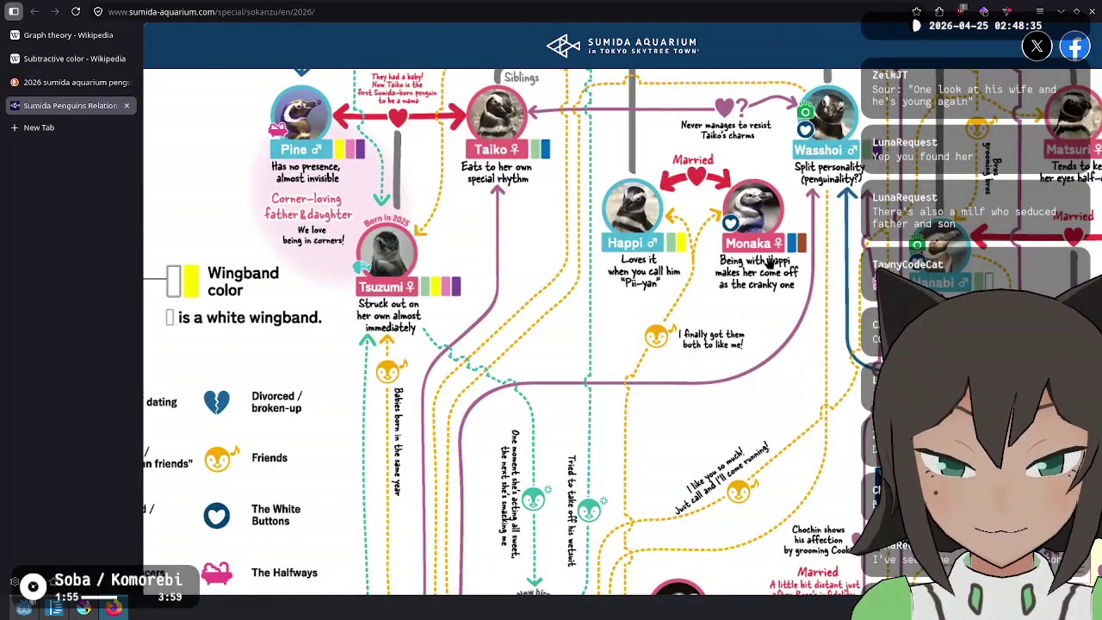
{"action": "mouse_move", "coordinate": [769, 272]}
{"action": "left_mouse_down"}
{"action": "mouse_move", "coordinate": [773, 416]}
{"action": "mouse_move", "coordinate": [799, 194]}
{"action": "left_mouse_up"}
{"action": "left_click_drag", "start_coordinate": [854, 232], "coordinate": [450, 319]}
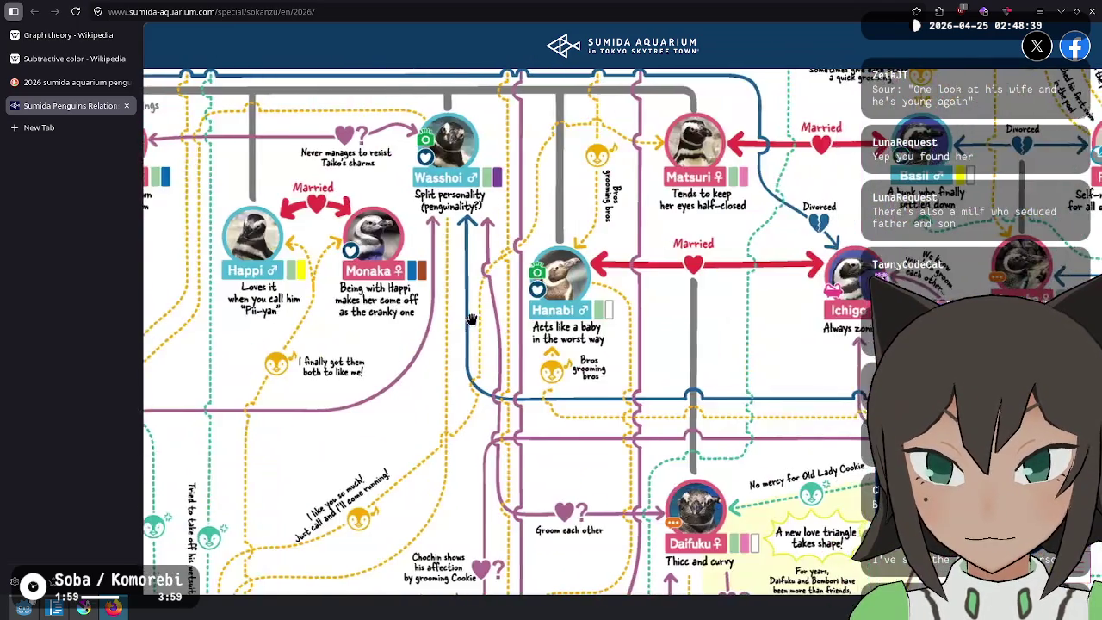
{"action": "left_click_drag", "start_coordinate": [1059, 138], "coordinate": [698, 267]}
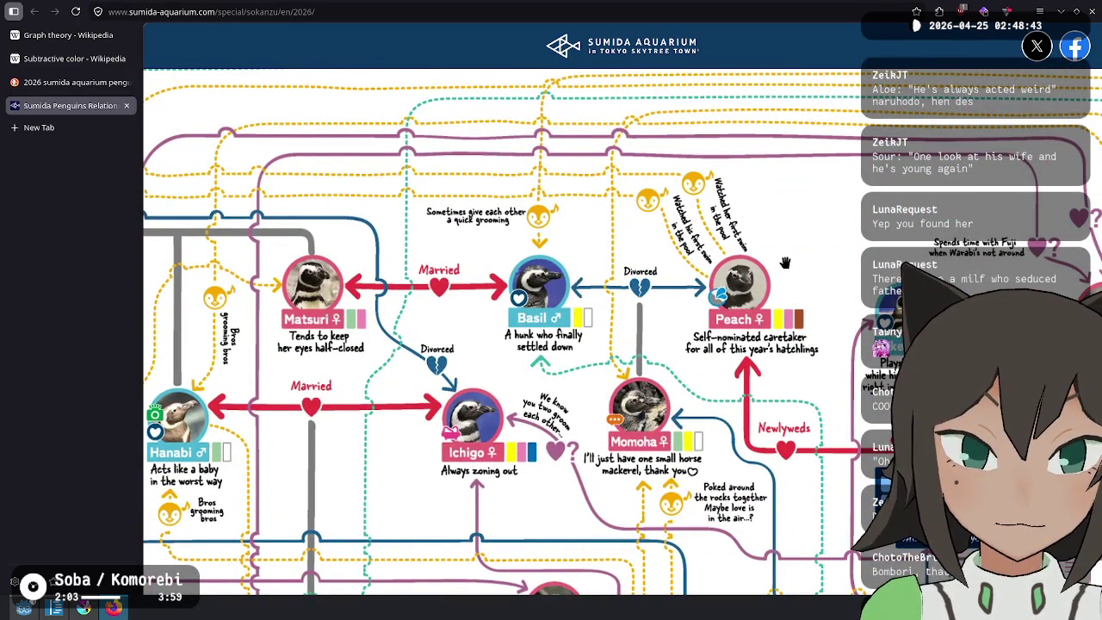
{"action": "left_click_drag", "start_coordinate": [786, 263], "coordinate": [313, 171]}
{"action": "mouse_move", "coordinate": [743, 328]}
{"action": "left_mouse_down"}
{"action": "mouse_move", "coordinate": [541, 353]}
{"action": "mouse_move", "coordinate": [252, 267]}
{"action": "left_mouse_up"}
{"action": "mouse_move", "coordinate": [870, 387]}
{"action": "left_mouse_down"}
{"action": "mouse_move", "coordinate": [596, 388]}
{"action": "mouse_move", "coordinate": [609, 445]}
{"action": "mouse_move", "coordinate": [620, 181]}
{"action": "left_mouse_up"}
{"action": "scroll", "coordinate": [730, 428], "scroll_direction": "down", "scroll_amount": 3}
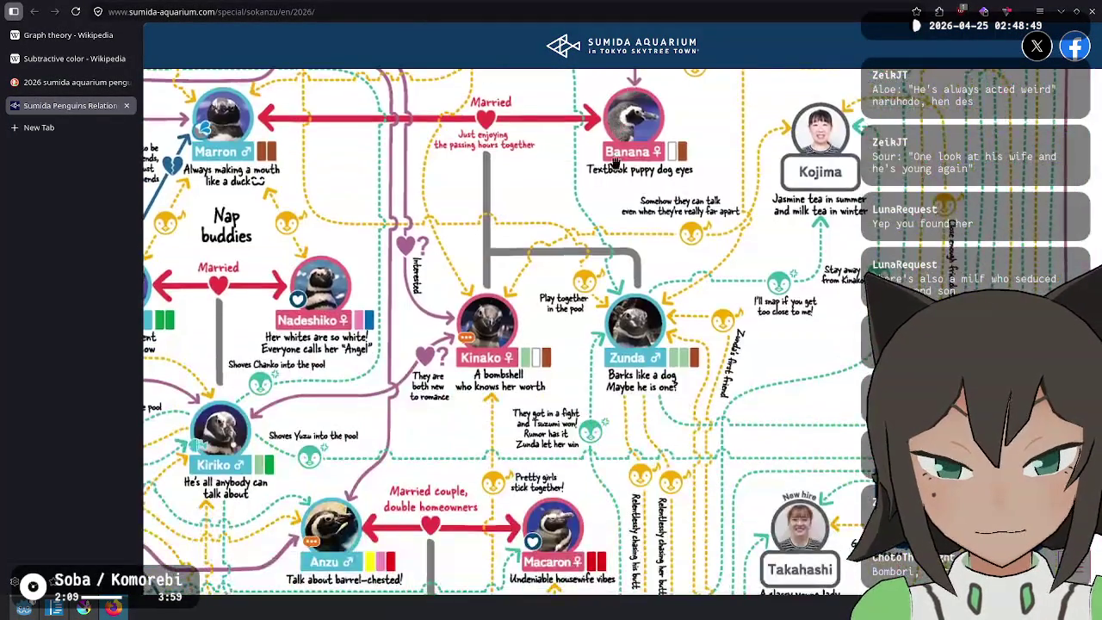
{"action": "scroll", "coordinate": [730, 427], "scroll_direction": "down", "scroll_amount": 3}
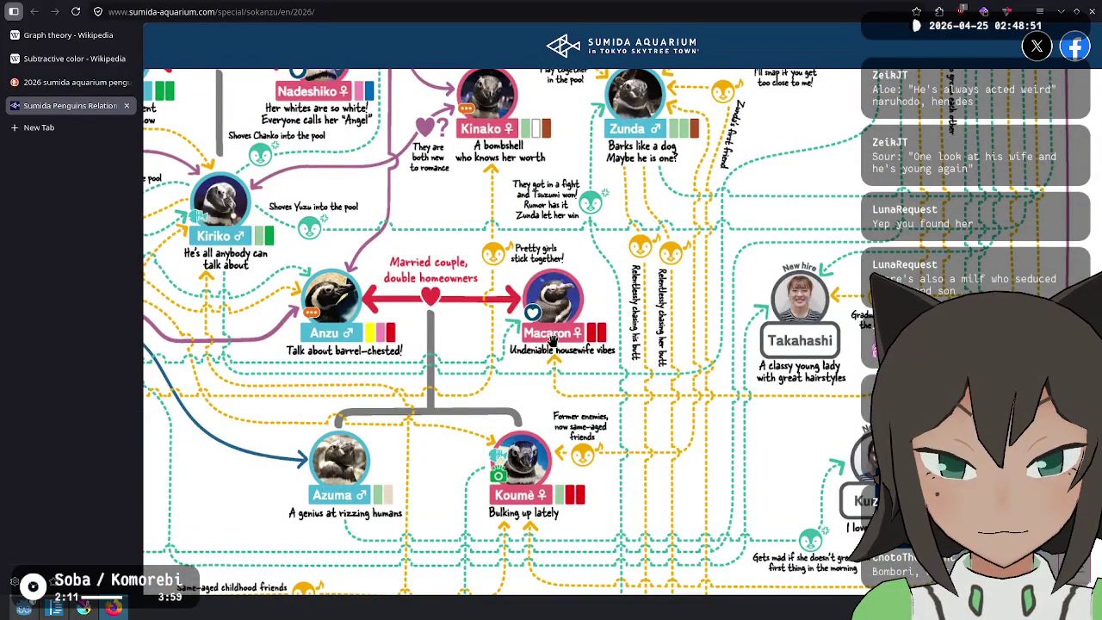
{"action": "scroll", "coordinate": [551, 340], "scroll_direction": "left", "scroll_amount": 4}
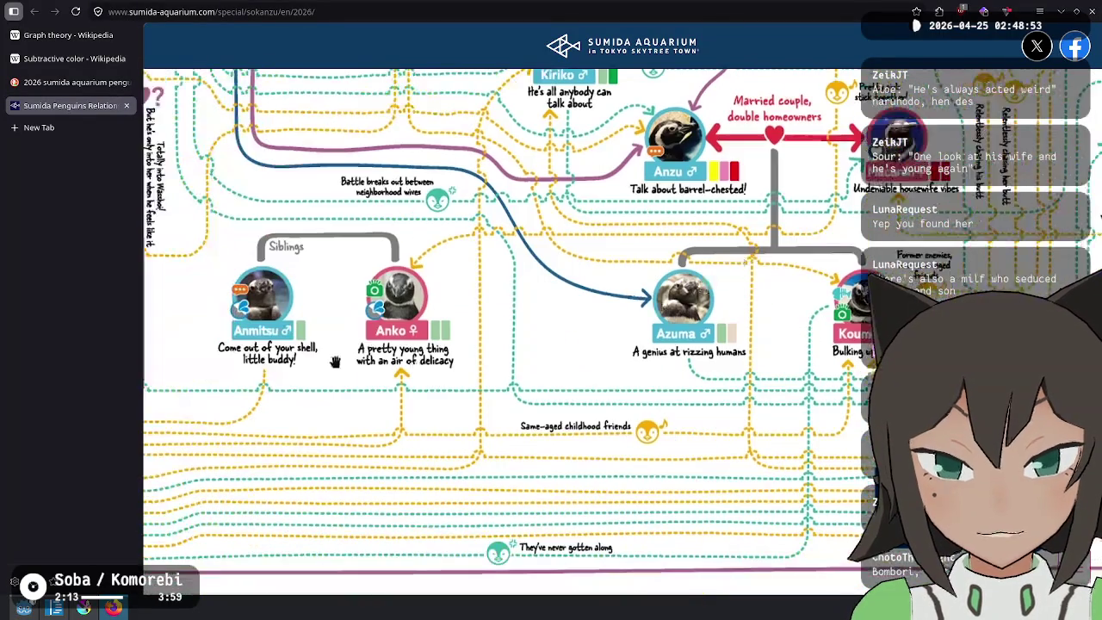
{"action": "scroll", "coordinate": [738, 400], "scroll_direction": "left", "scroll_amount": 4}
{"action": "scroll", "coordinate": [738, 401], "scroll_direction": "up", "scroll_amount": 4}
{"action": "scroll", "coordinate": [738, 400], "scroll_direction": "left", "scroll_amount": 2}
{"action": "scroll", "coordinate": [738, 400], "scroll_direction": "up", "scroll_amount": 3}
{"action": "scroll", "coordinate": [738, 400], "scroll_direction": "down", "scroll_amount": 2}
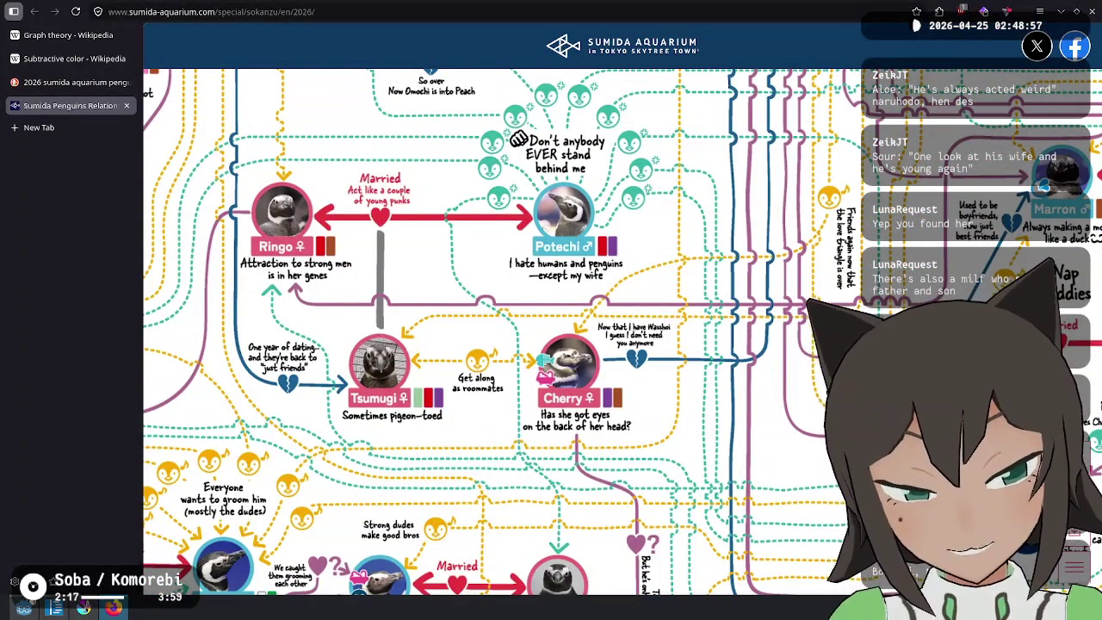
{"action": "scroll", "coordinate": [730, 396], "scroll_direction": "down", "scroll_amount": 5}
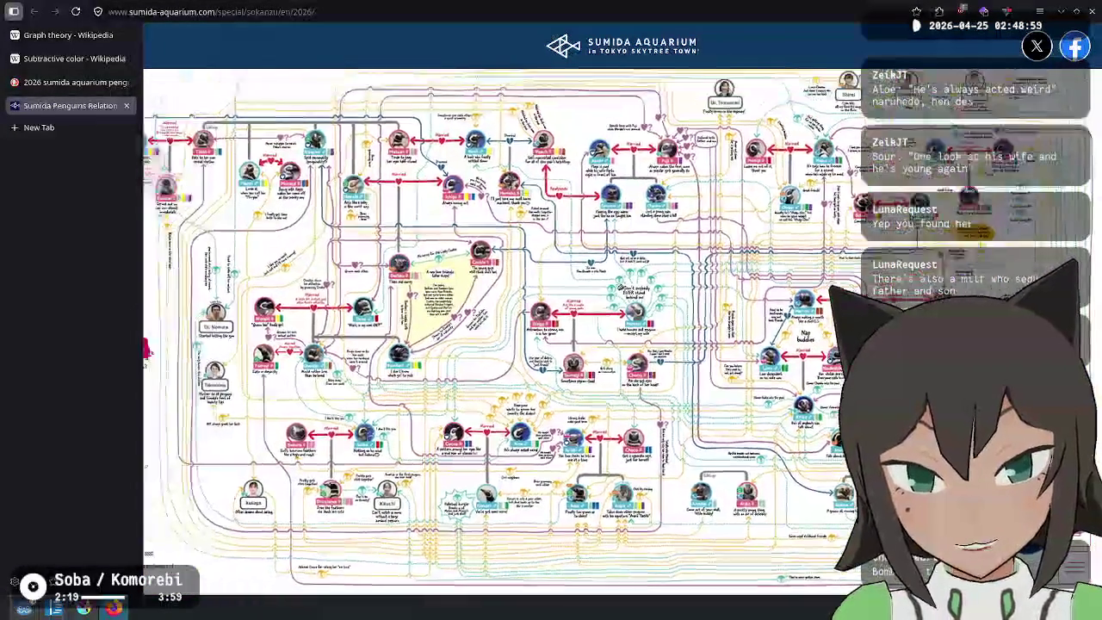
Close the penguin chart and remaining Firefox tabs, then quit Krita discarding the unsaved drawing
{"action": "scroll", "coordinate": [627, 314], "scroll_direction": "down", "scroll_amount": 2}
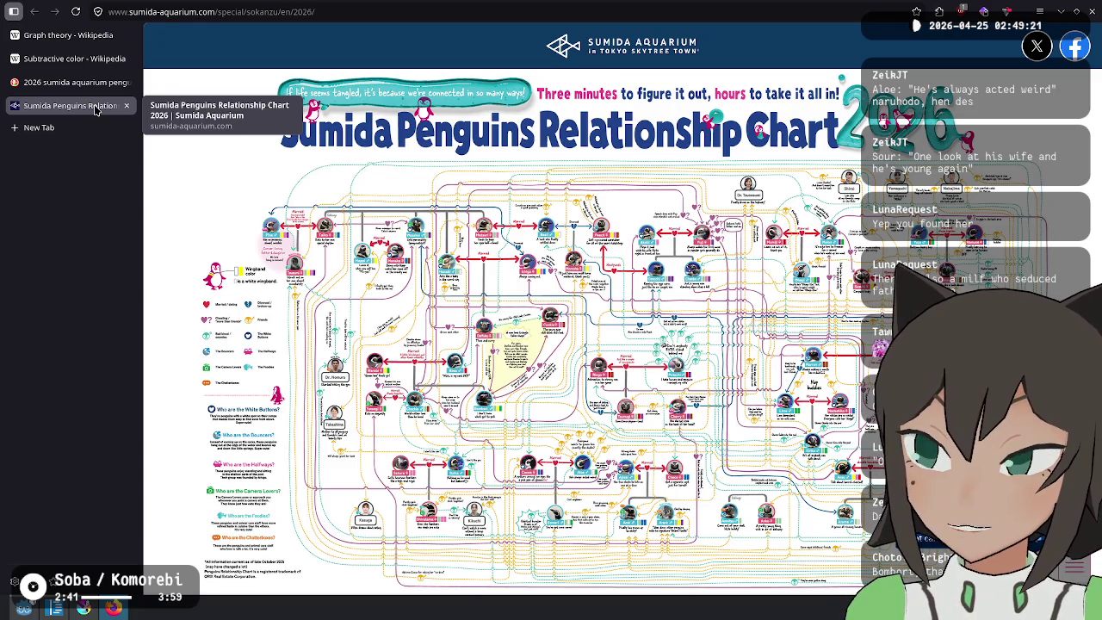
{"action": "left_click", "coordinate": [126, 105]}
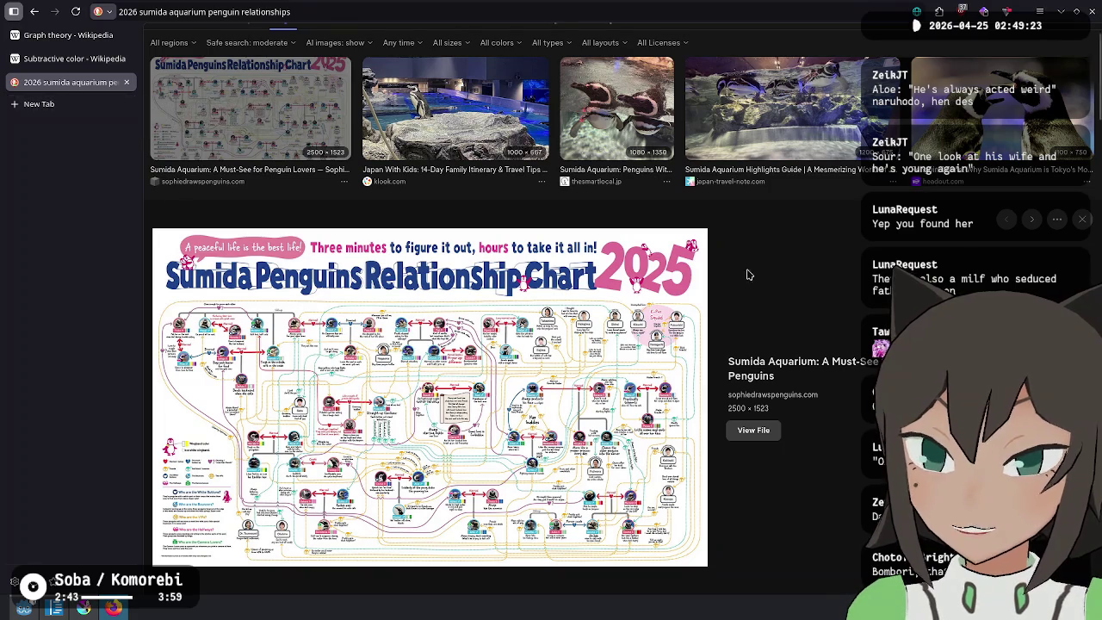
{"action": "key", "text": "ctrl+w"}
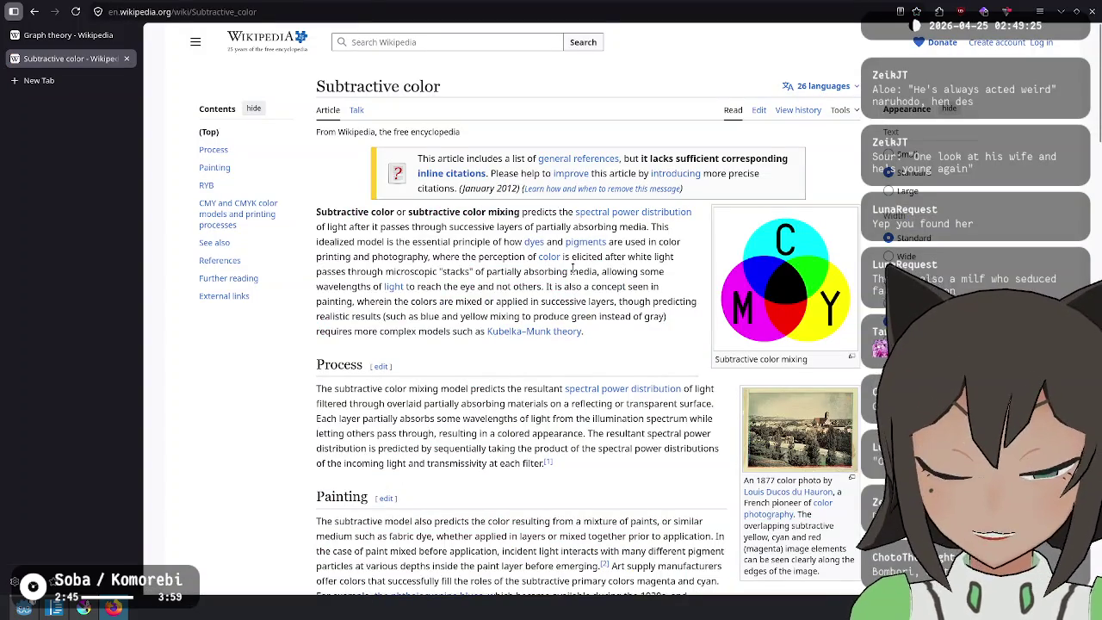
{"action": "key", "text": "ctrl+w"}
{"action": "key", "text": "ctrl+w"}
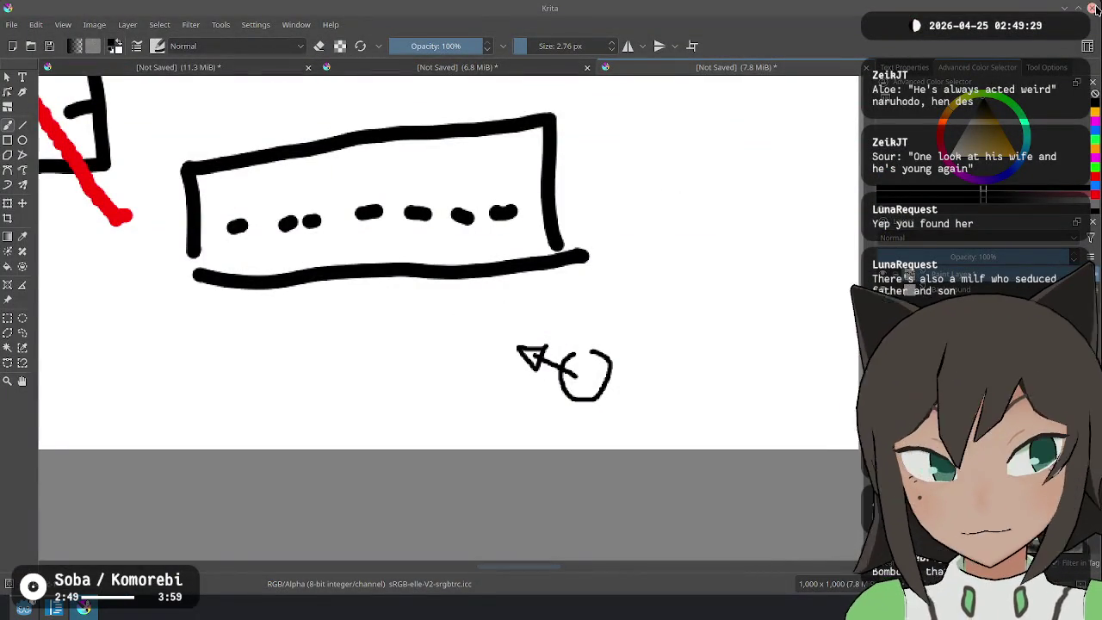
{"action": "key", "text": "ctrl+w"}
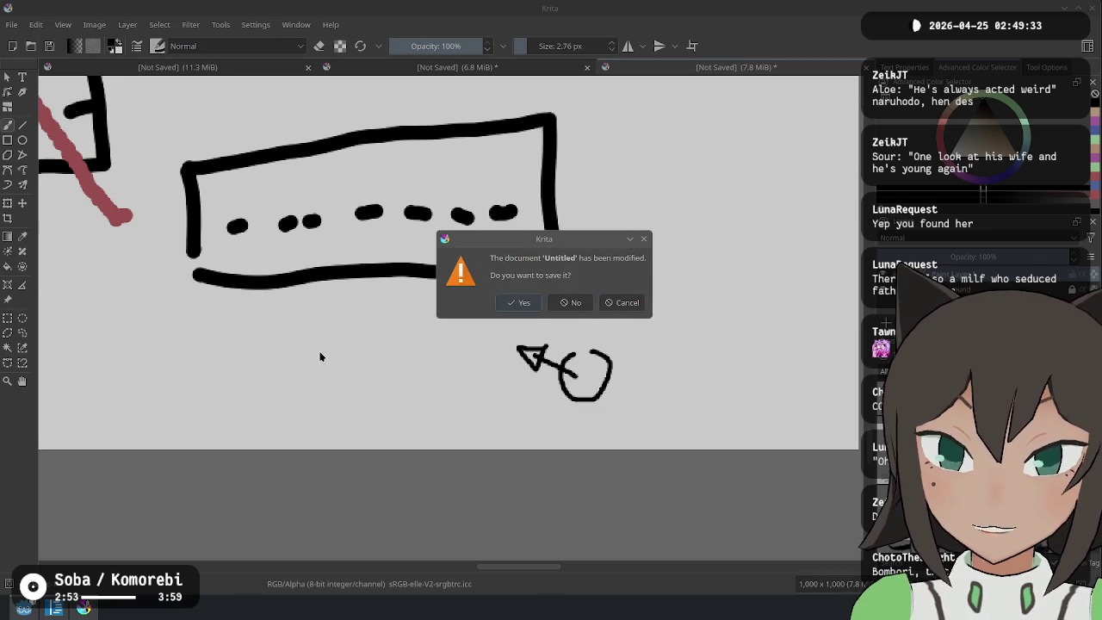
{"action": "left_click", "coordinate": [570, 302]}
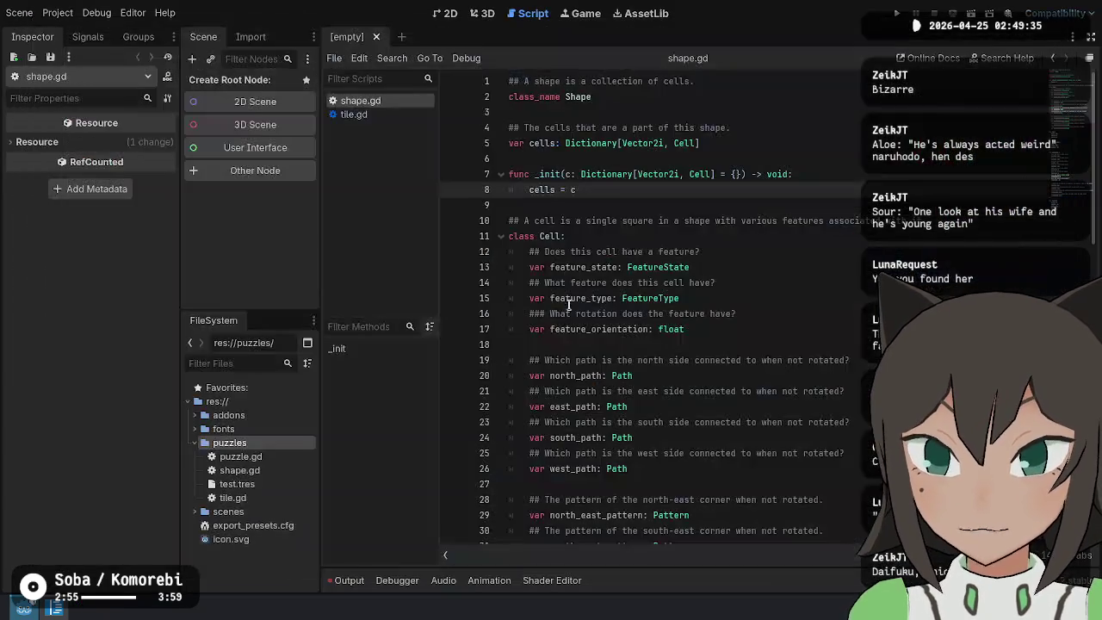
Place the cursor in shape.gd near the _init function
{"action": "left_click", "coordinate": [861, 252]}
{"action": "left_click", "coordinate": [861, 375]}
{"action": "left_click", "coordinate": [880, 268]}
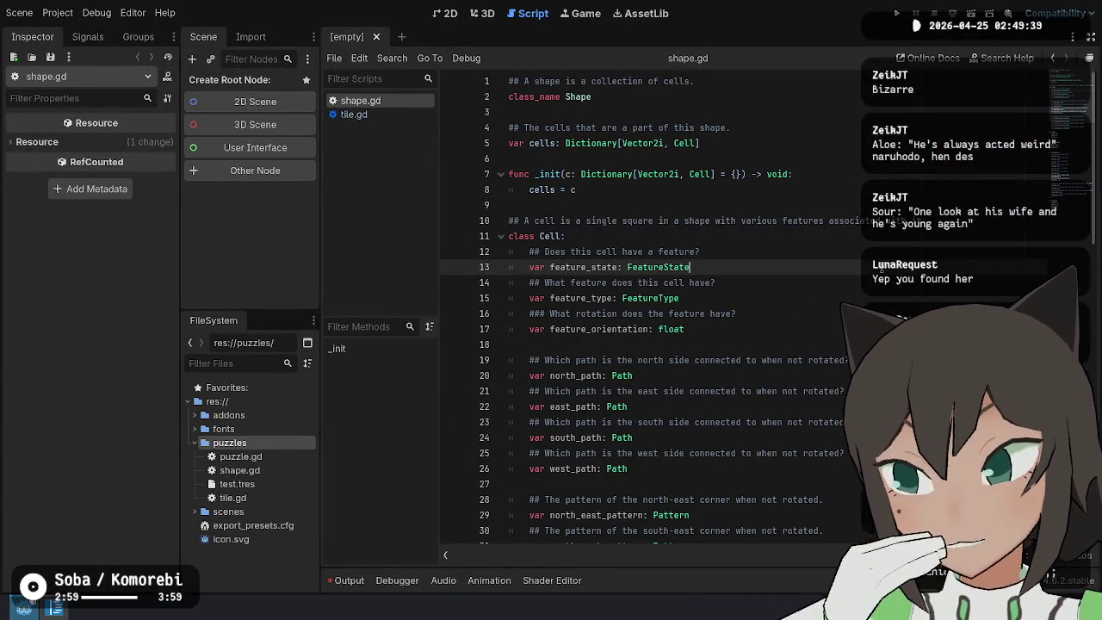
{"action": "left_click", "coordinate": [871, 189]}
{"action": "left_click", "coordinate": [840, 236]}
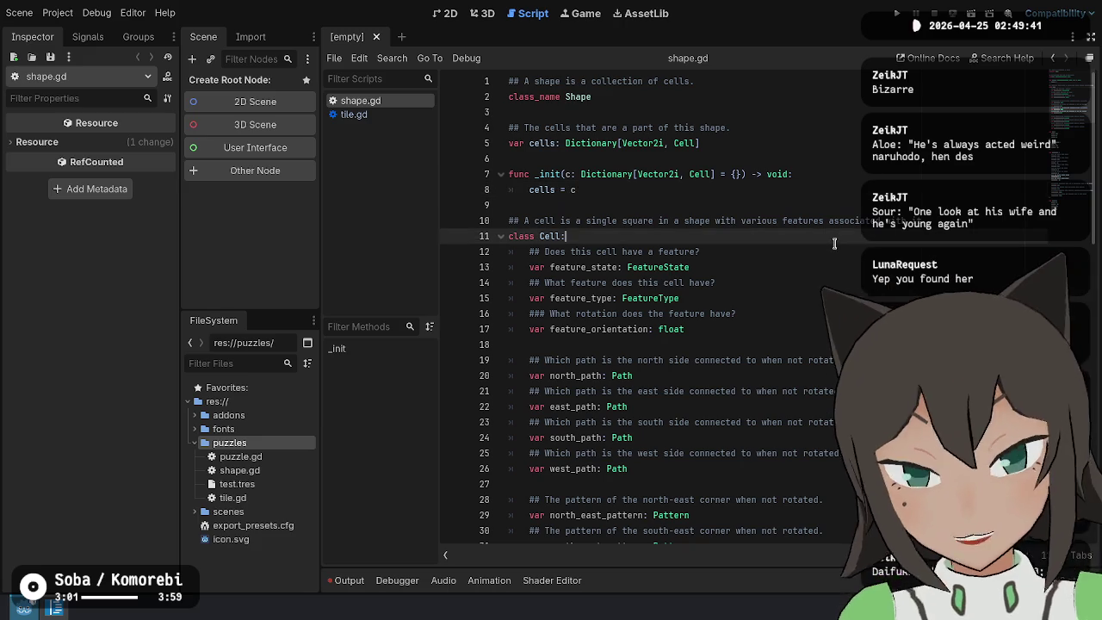
{"action": "left_click", "coordinate": [837, 174]}
{"action": "left_click", "coordinate": [858, 128]}
{"action": "left_click", "coordinate": [868, 96]}
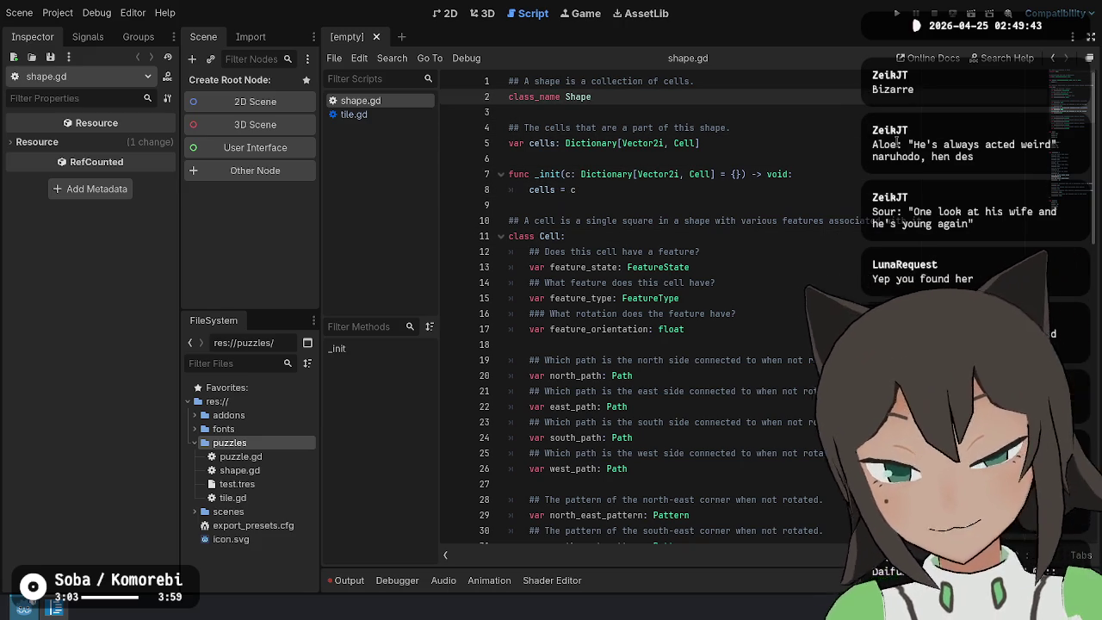
Add two blank lines below 'cells = c' on line 8
{"action": "key", "text": "Down"}
{"action": "key", "text": "Down"}
{"action": "key", "text": "Down"}
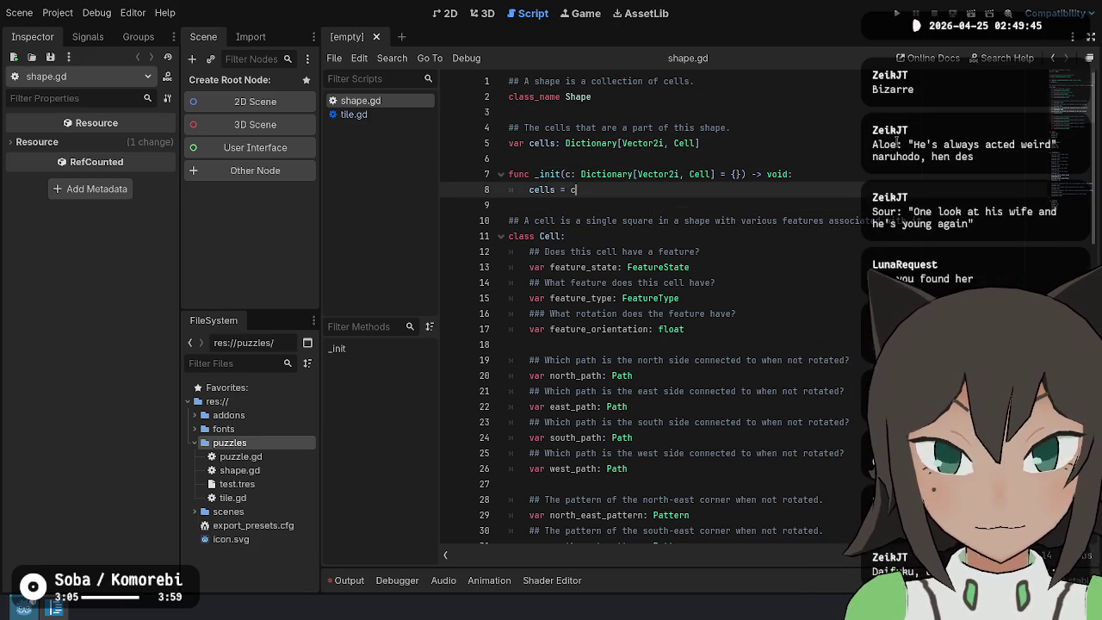
{"action": "key", "text": "Return"}
{"action": "key", "text": "Return"}
{"action": "key", "text": "BackSpace"}
{"action": "key", "text": "BackSpace"}
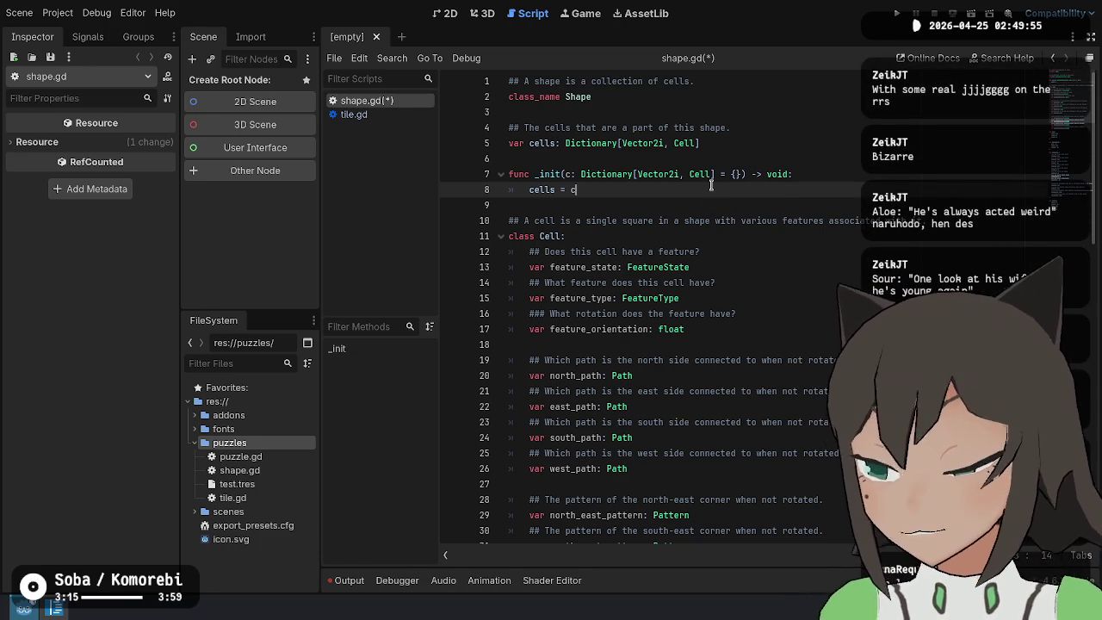
{"action": "key", "text": "Return"}
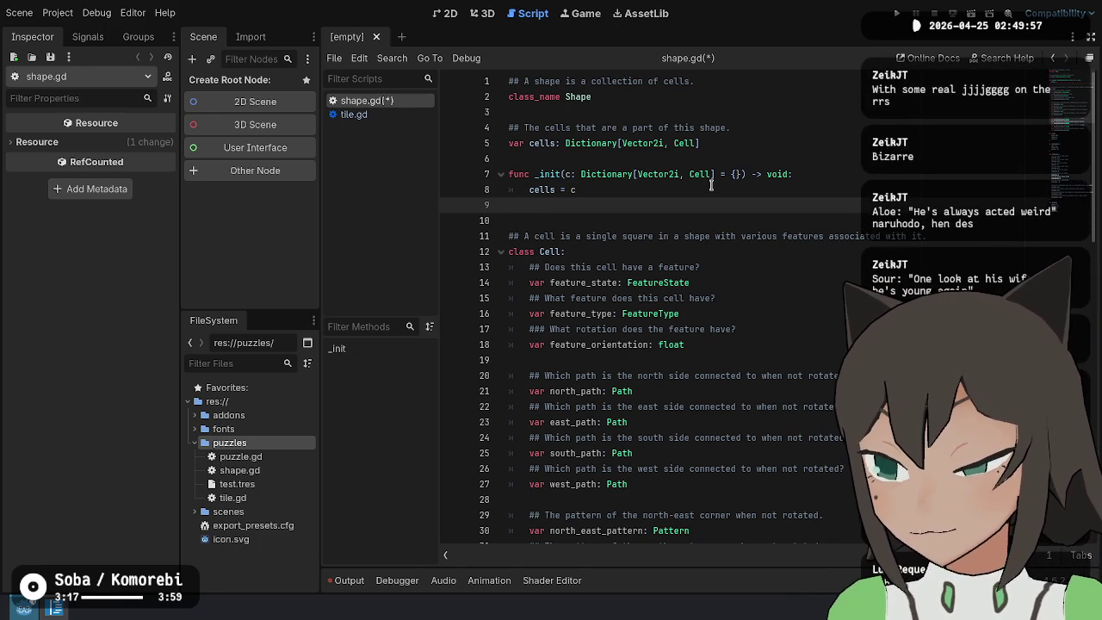
{"action": "key", "text": "Return"}
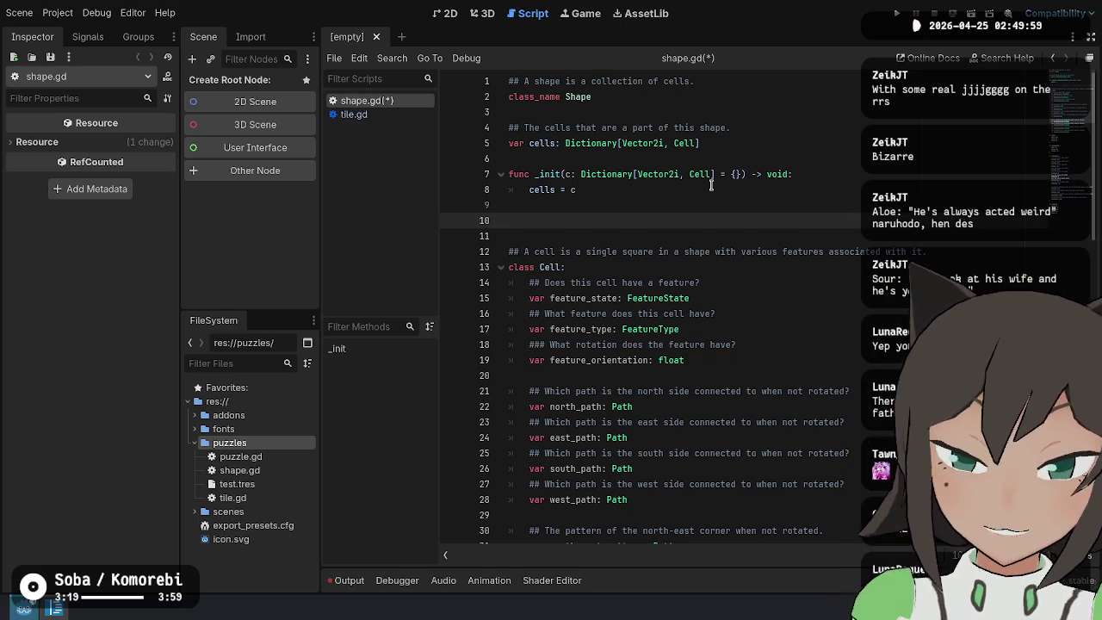
Declare the function signature overlaps(other: Shape) -> bool in shape.gd
{"action": "type", "text": "func d"}
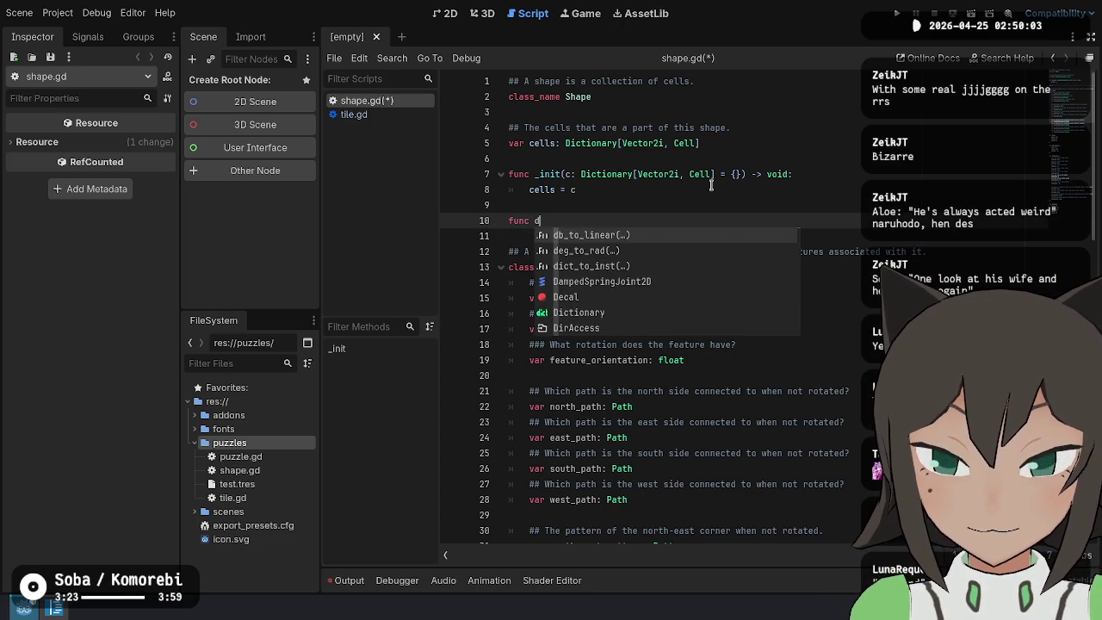
{"action": "type", "text": "cr"}
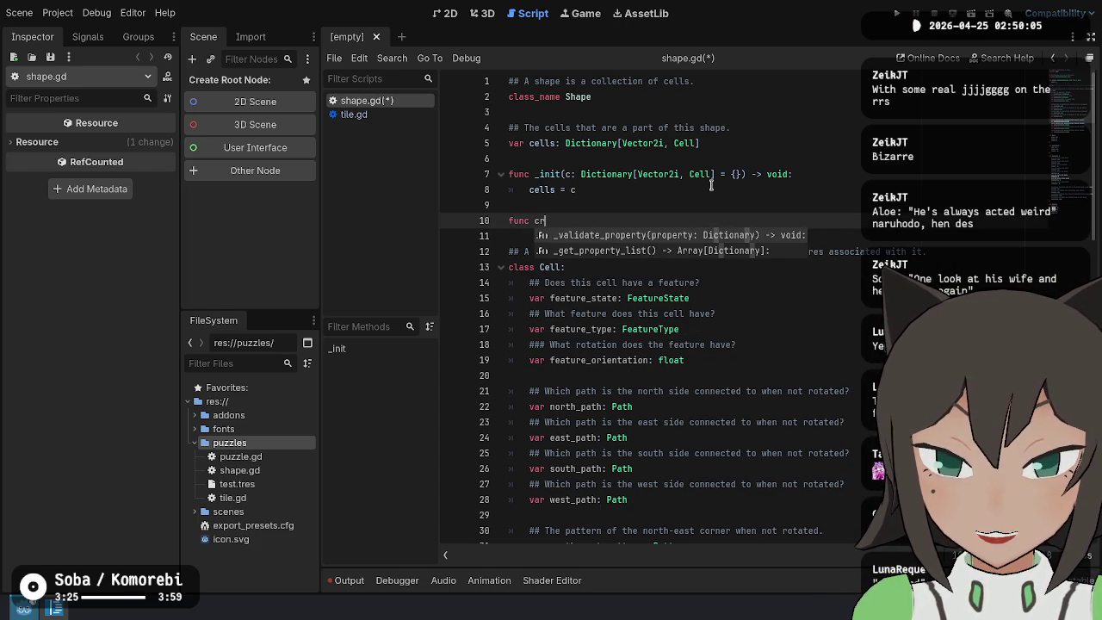
{"action": "key", "text": "BackSpace"}
{"action": "key", "text": "BackSpace"}
{"action": "type", "text": "overlaps() -> "}
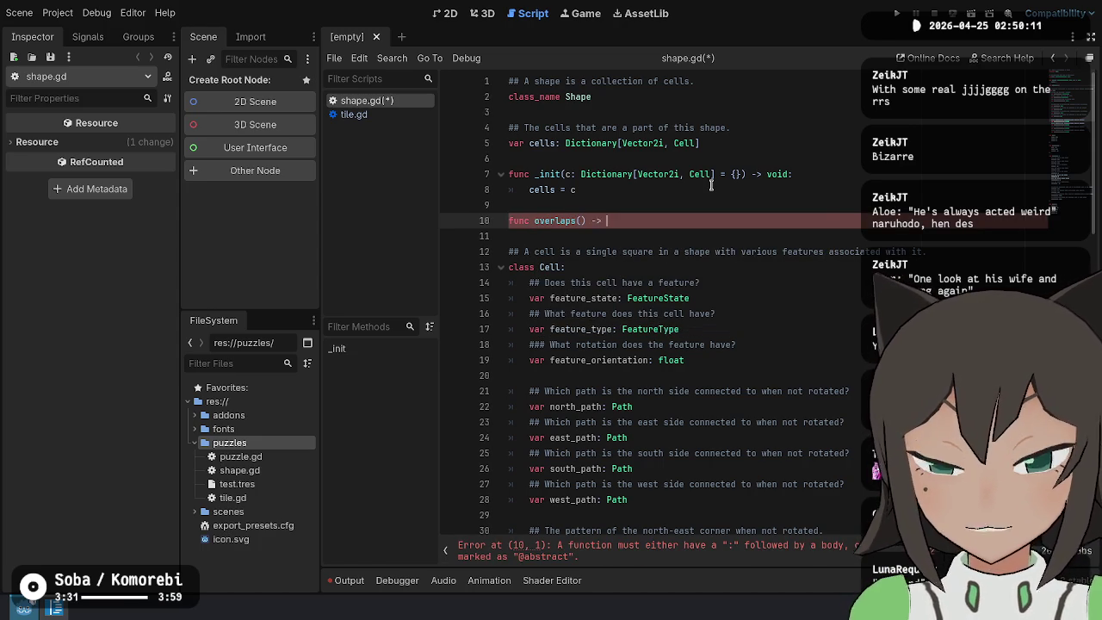
{"action": "type", "text": "v"}
{"action": "key", "text": "BackSpace"}
{"action": "type", "text": "bool:"}
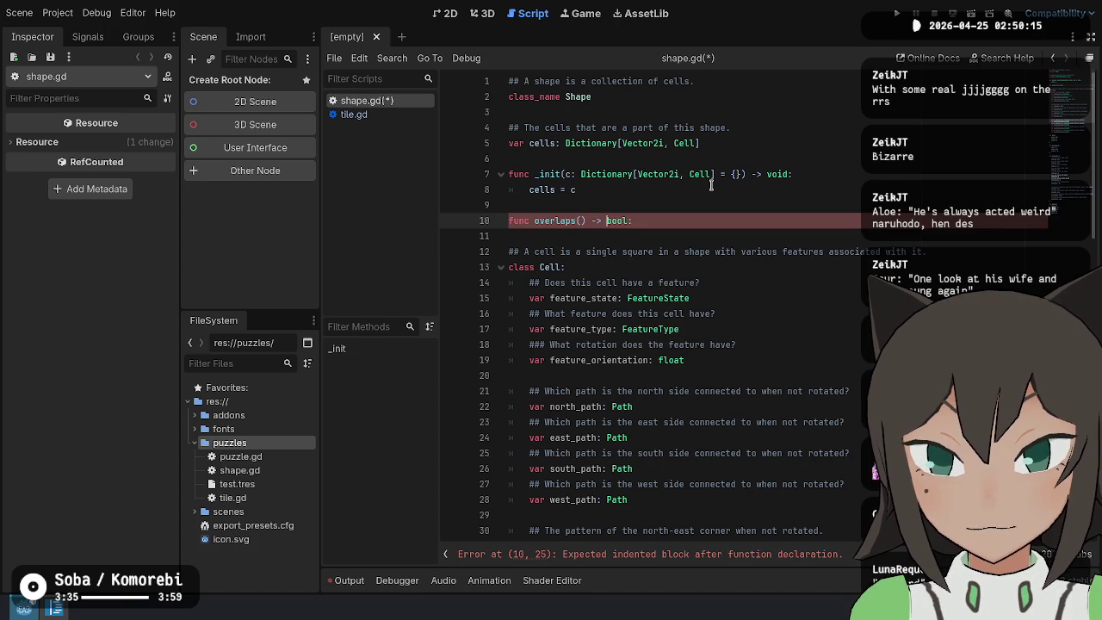
{"action": "key", "text": "End"}
{"action": "key", "text": "Return"}
{"action": "key", "text": "Up"}
{"action": "key", "text": "ctrl+Right"}
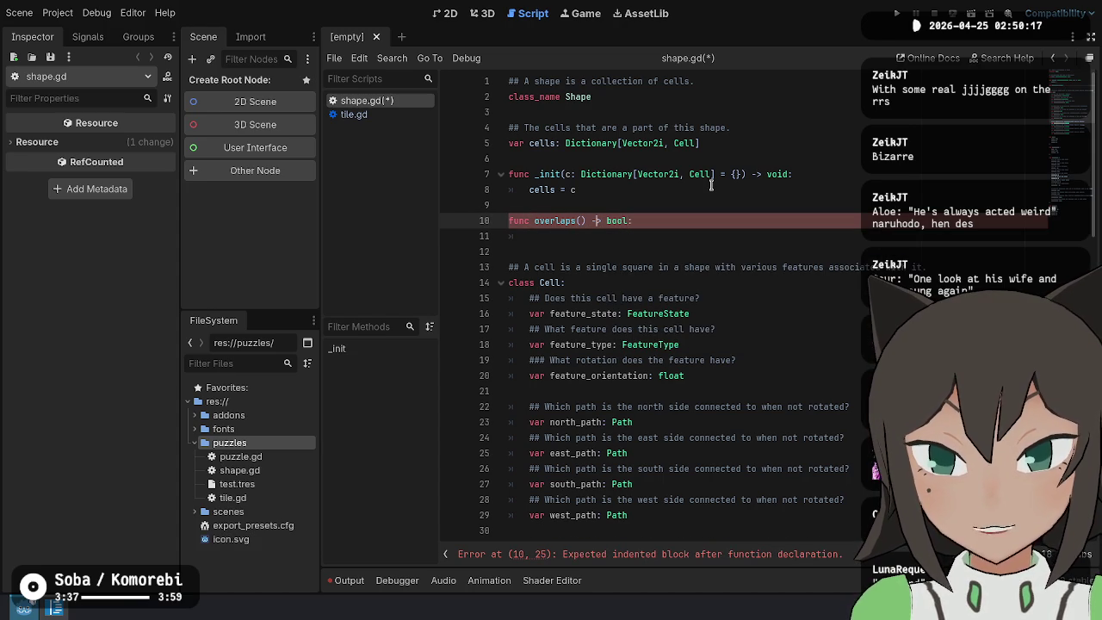
{"action": "type", "text": "other: "}
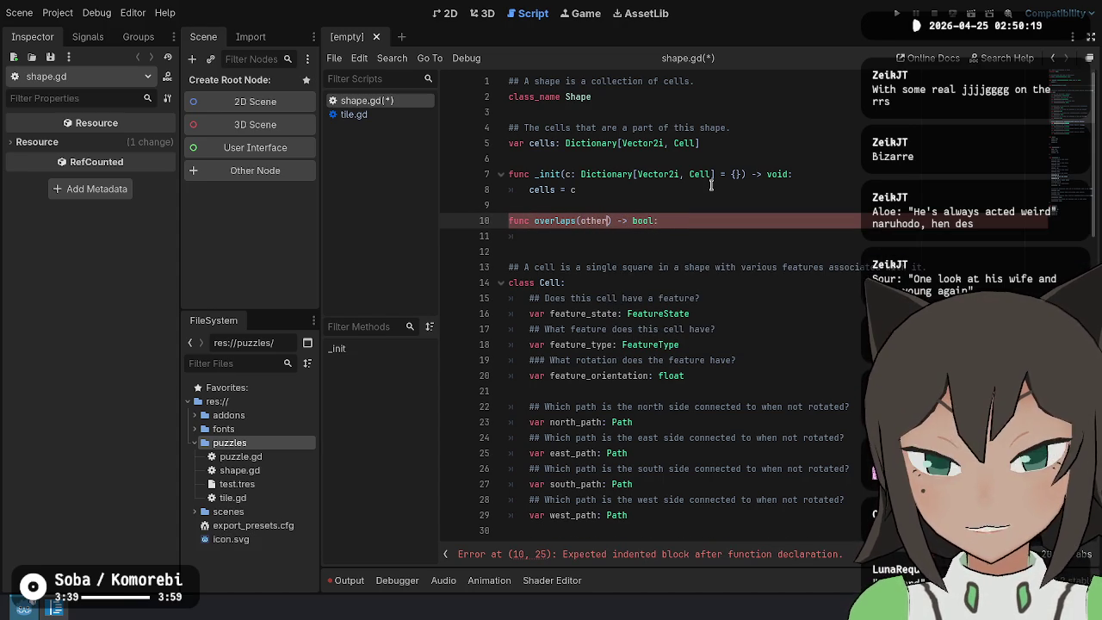
{"action": "type", "text": "Shape"}
{"action": "key", "text": "End"}
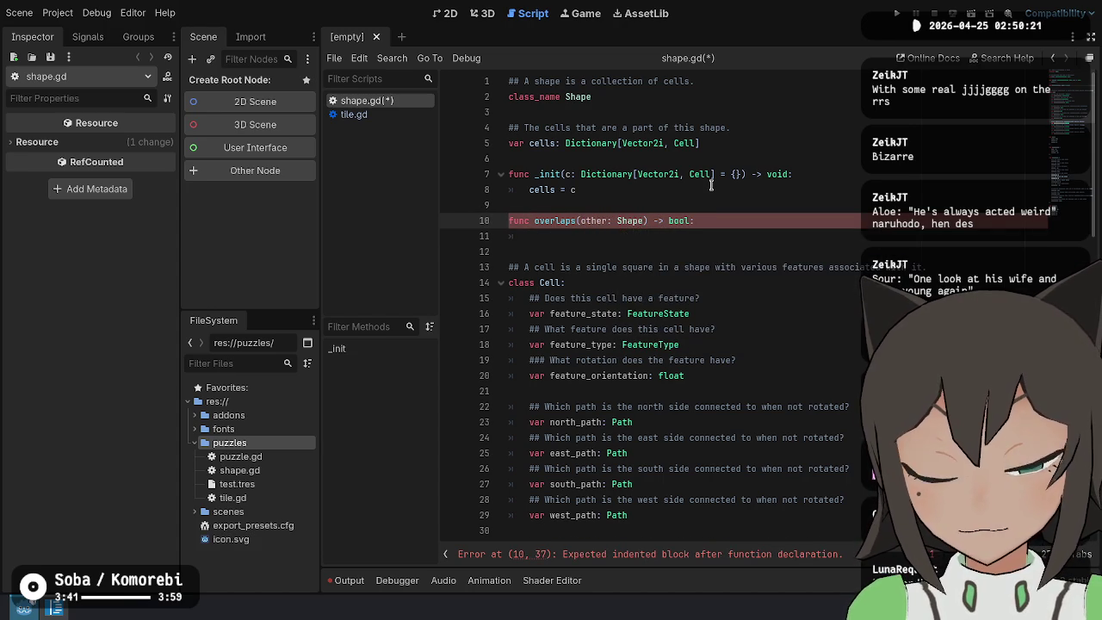
Write 'for c in other.cells.keys():' and begin 'if cells.has_all()', viewing its documentation
{"action": "key", "text": "Return"}
{"action": "type", "text": "for c in "}
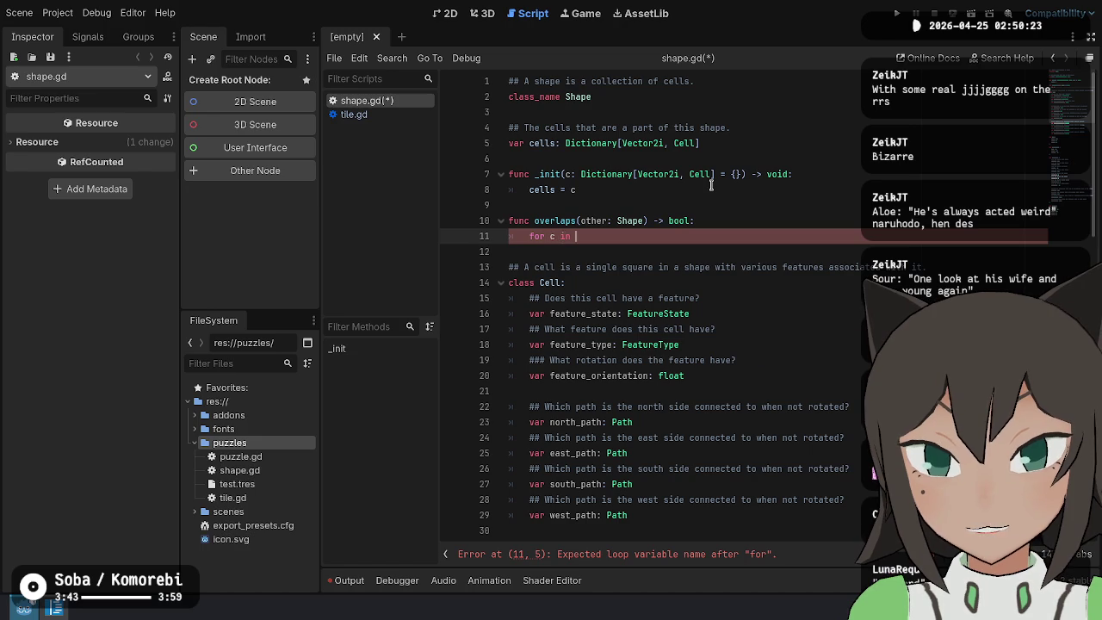
{"action": "type", "text": "other"}
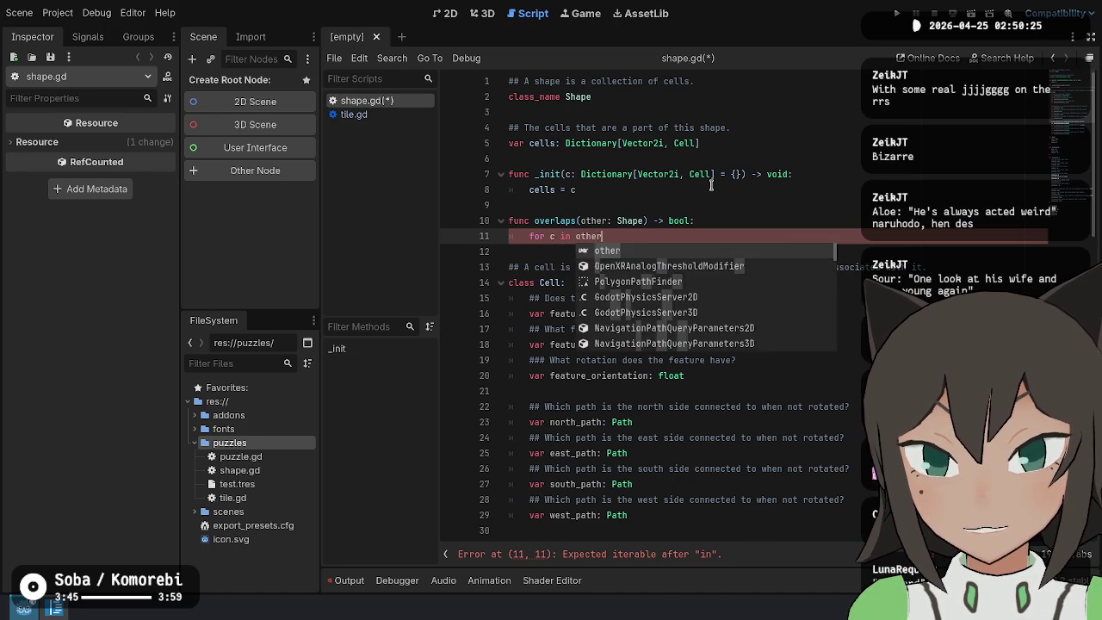
{"action": "type", "text": ".cells.ke"}
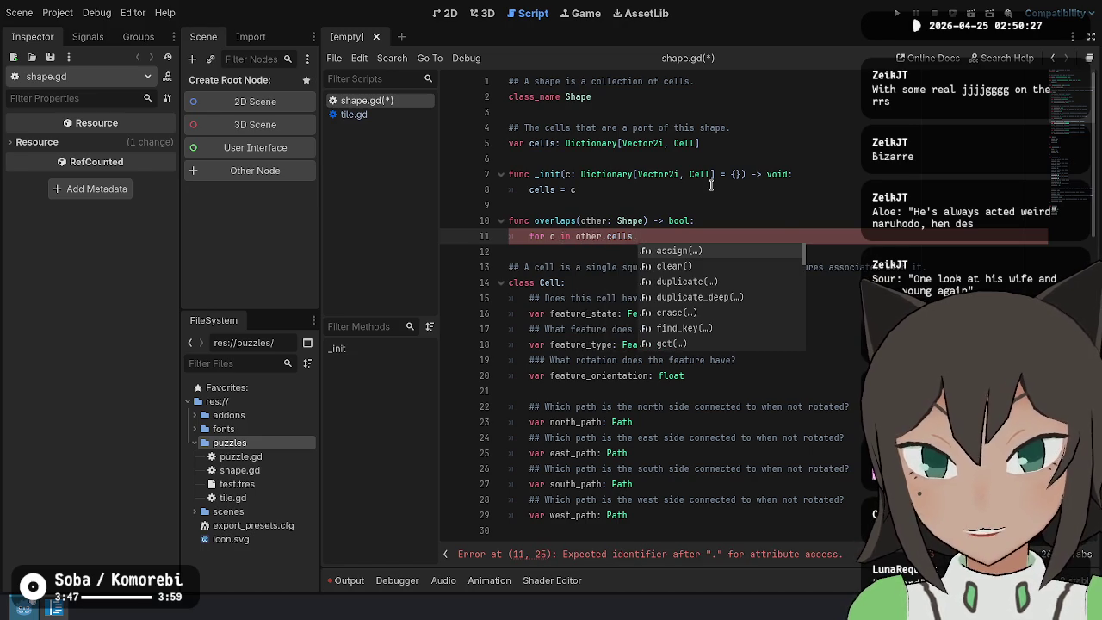
{"action": "key", "text": "Return"}
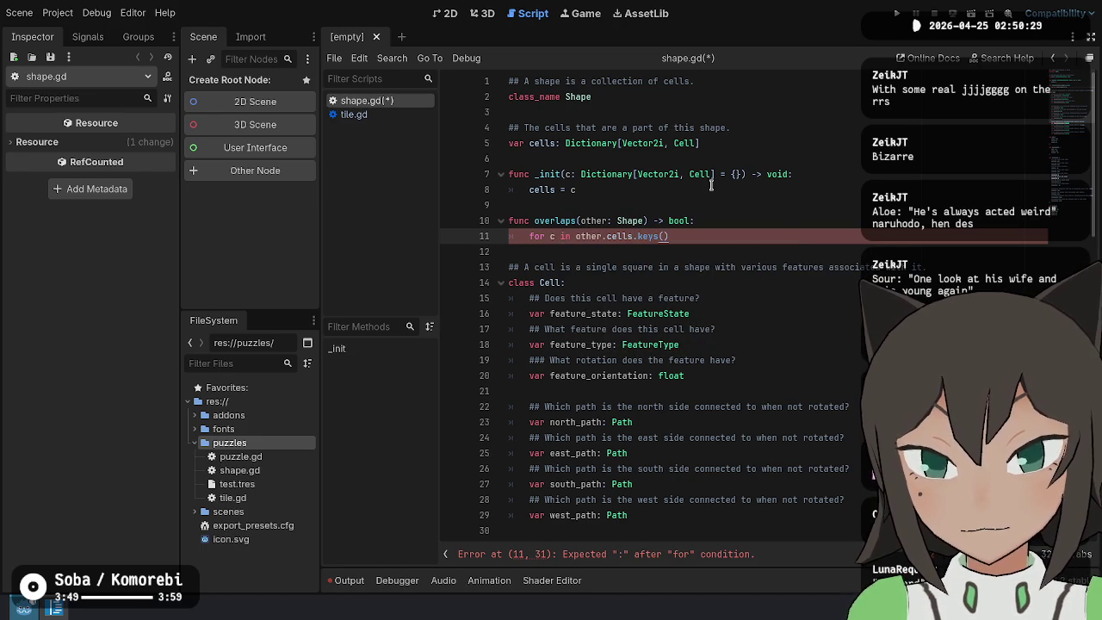
{"action": "type", "text": ":"}
{"action": "key", "text": "Return"}
{"action": "type", "text": "if"}
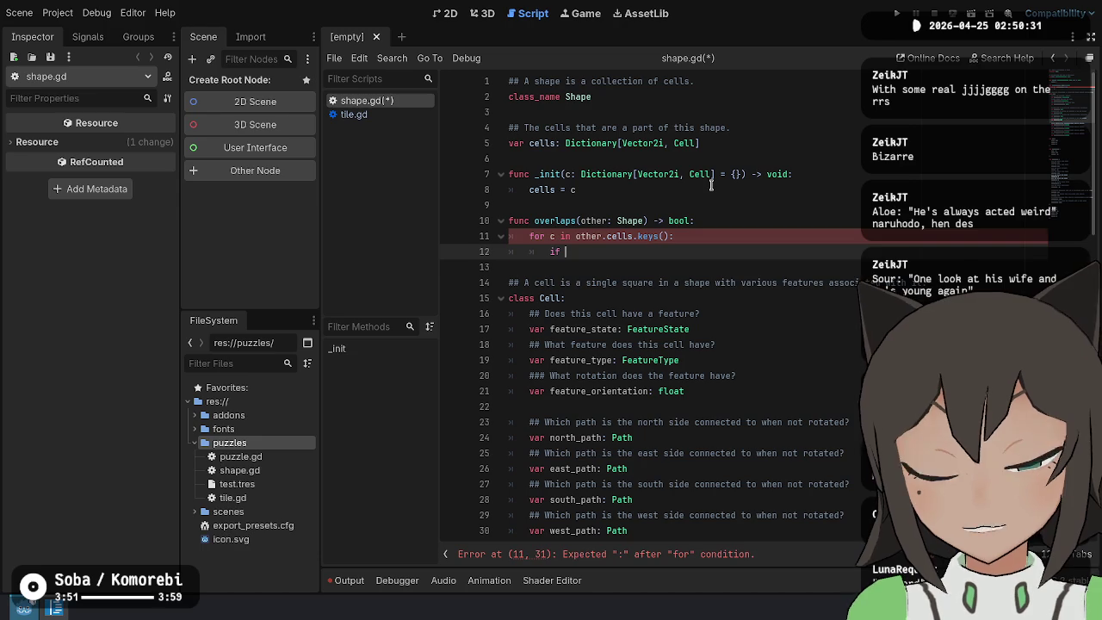
{"action": "type", "text": "ke"}
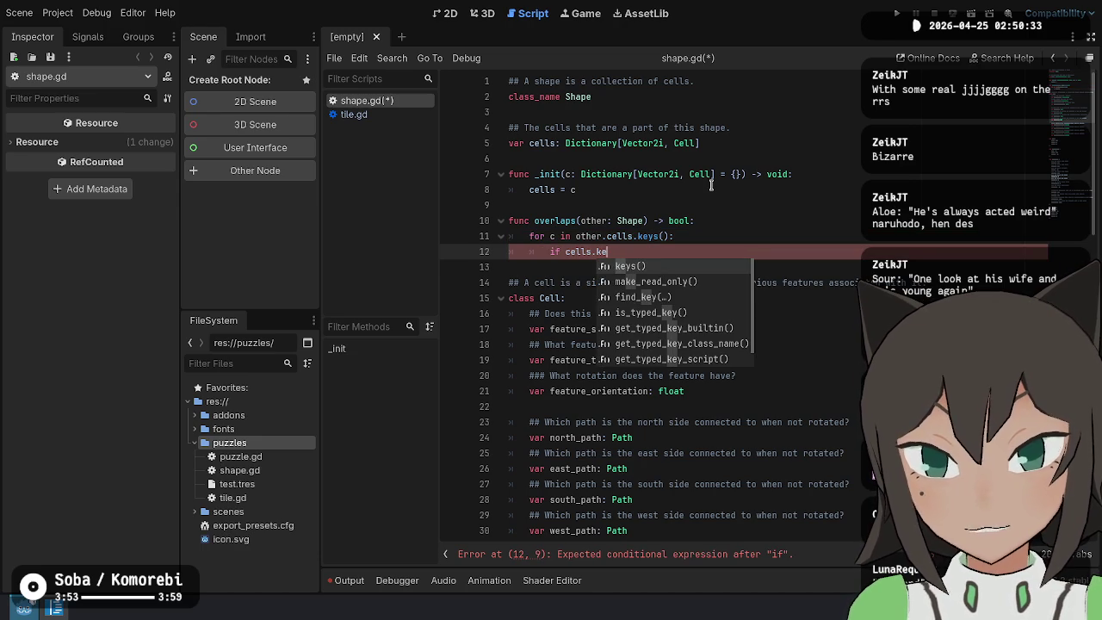
{"action": "key", "text": "Return"}
{"action": "type", "text": ".c"}
{"action": "key", "text": "BackSpace"}
{"action": "key", "text": "BackSpace"}
{"action": "key", "text": "BackSpace"}
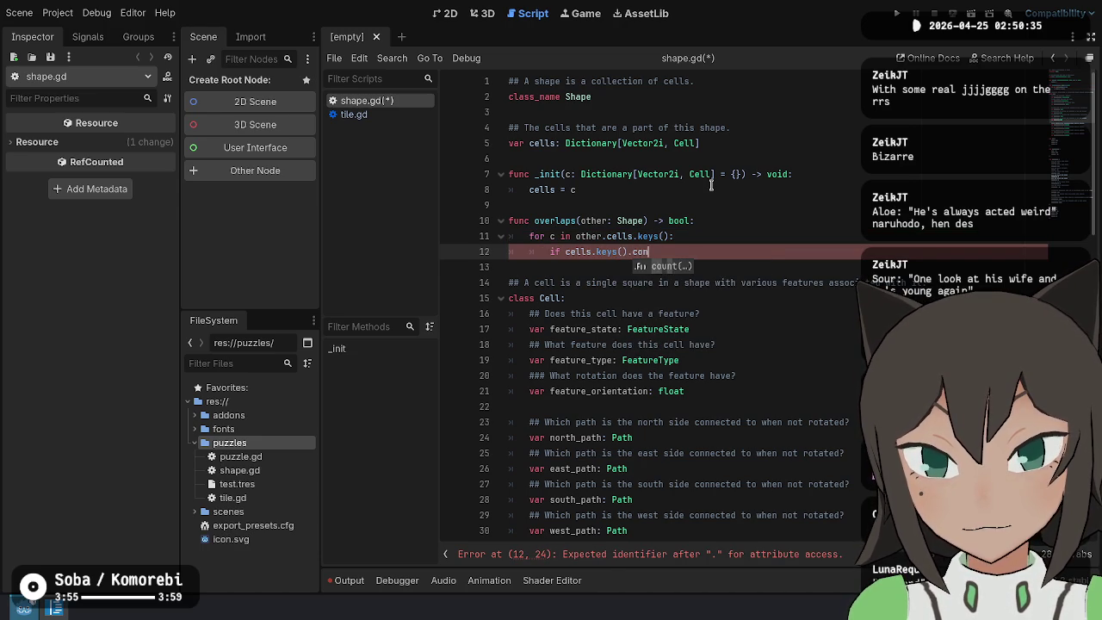
{"action": "type", "text": "has"}
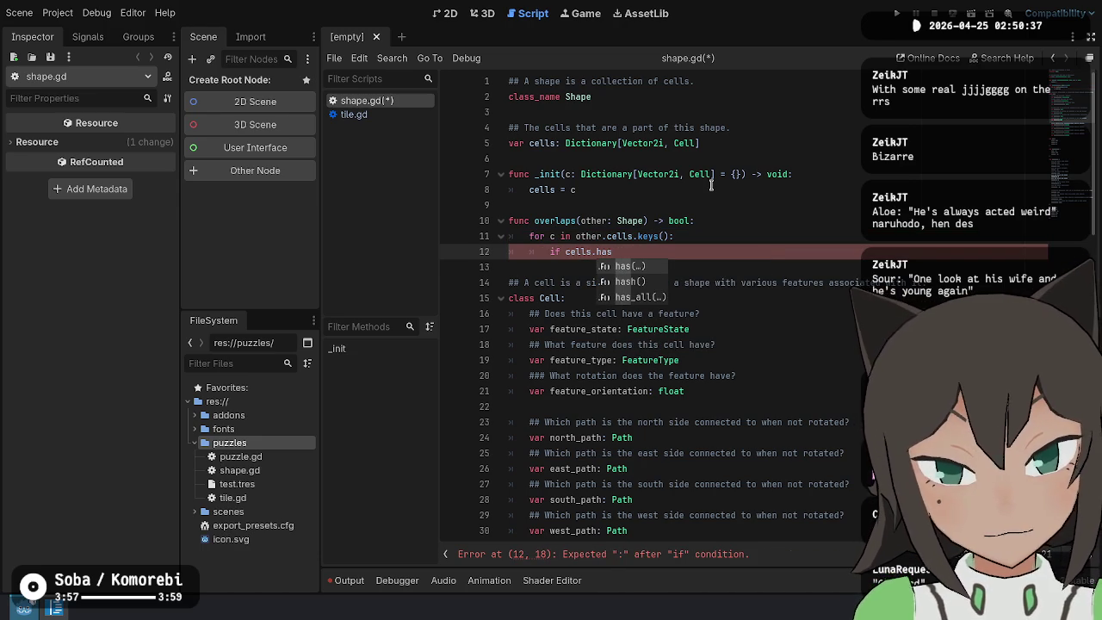
{"action": "key", "text": "Down"}
{"action": "key", "text": "Down"}
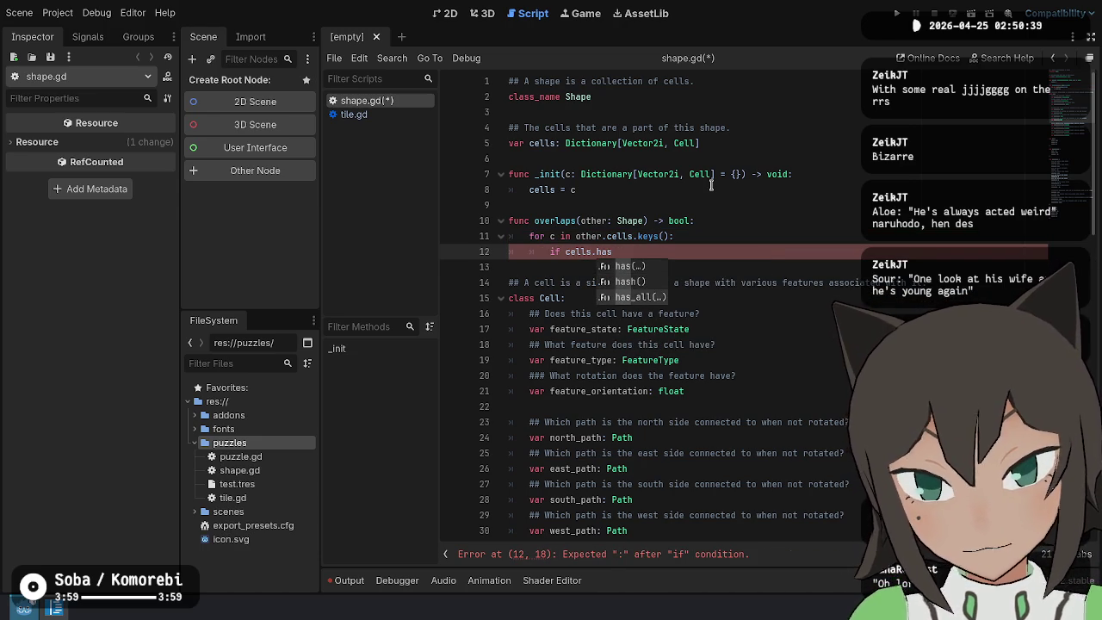
{"action": "key", "text": "Return"}
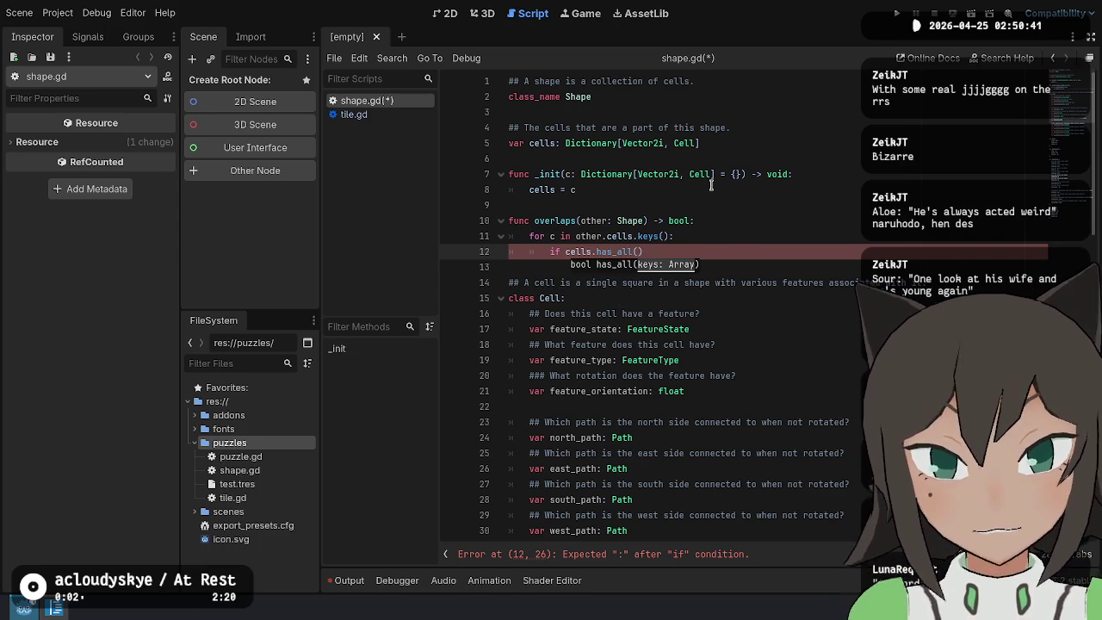
{"action": "left_click", "coordinate": [618, 252], "text": "ctrl"}
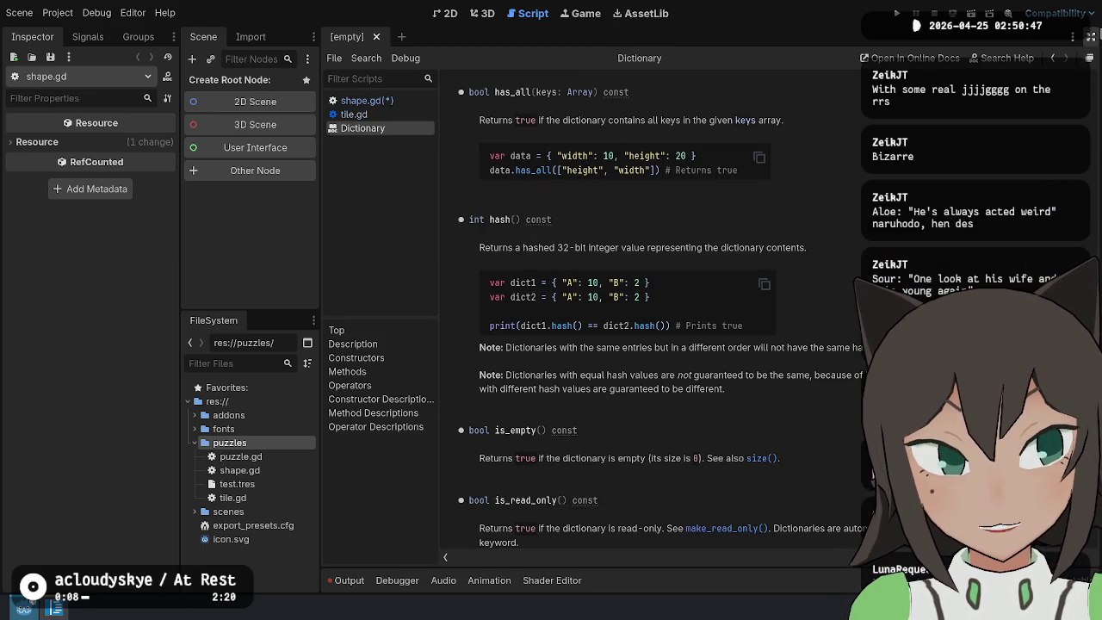
Close the Dictionary help and try moving other.cells.keys() into the has_all call
{"action": "key", "text": "ctrl+w"}
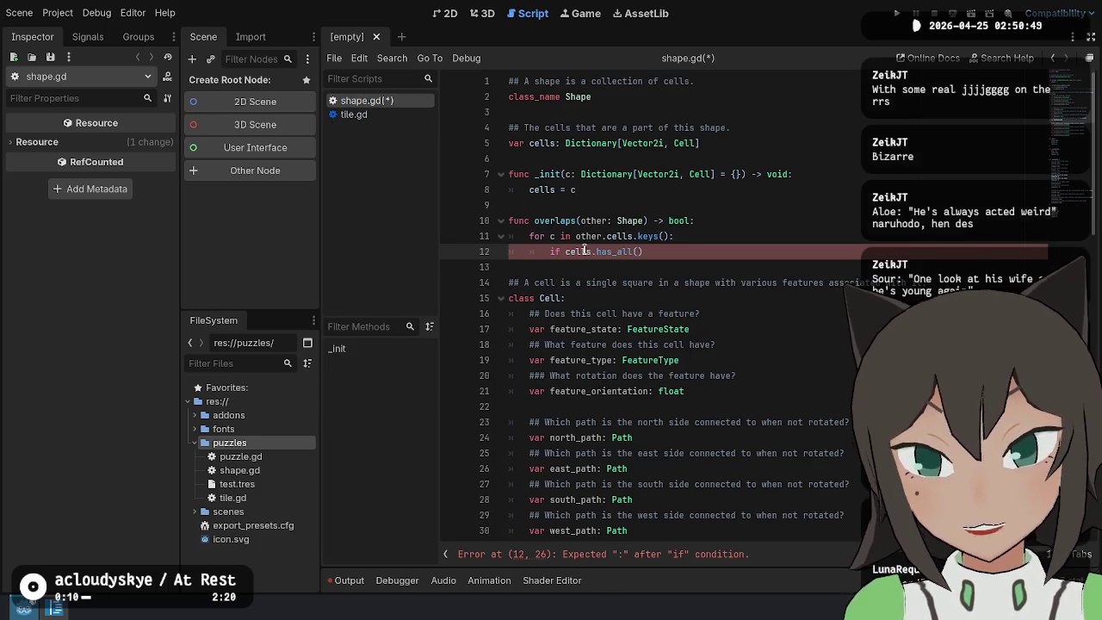
{"action": "key", "text": "Up"}
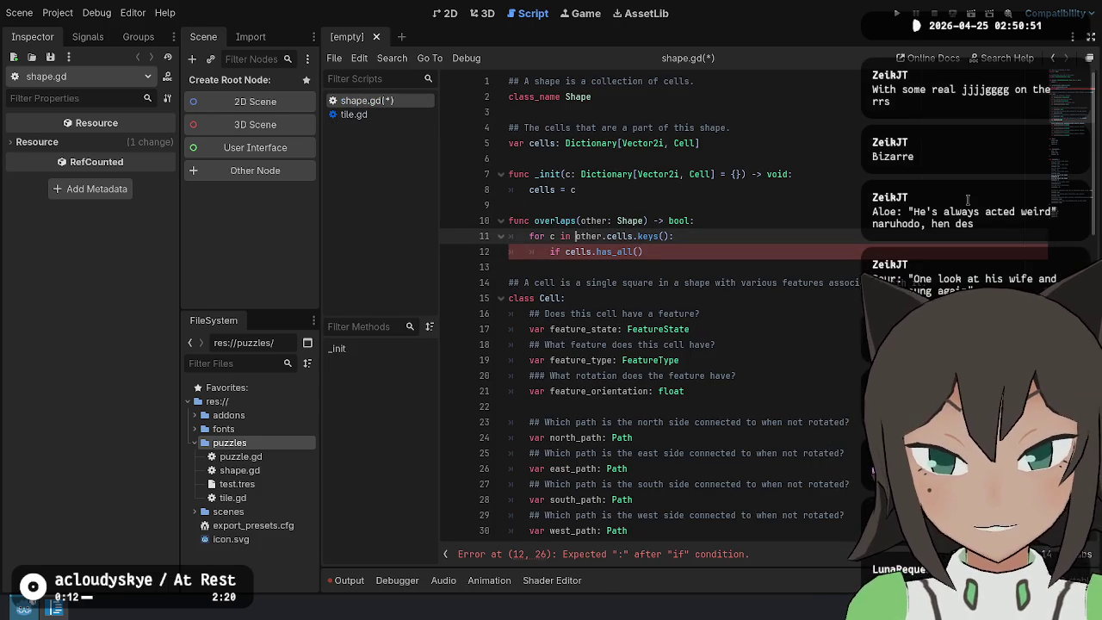
{"action": "key", "text": "shift+End"}
{"action": "key", "text": "shift+Left"}
{"action": "key", "text": "ctrl+x"}
{"action": "key", "text": "Down"}
{"action": "key", "text": "End"}
{"action": "key", "text": "Left"}
{"action": "key", "text": "ctrl+v"}
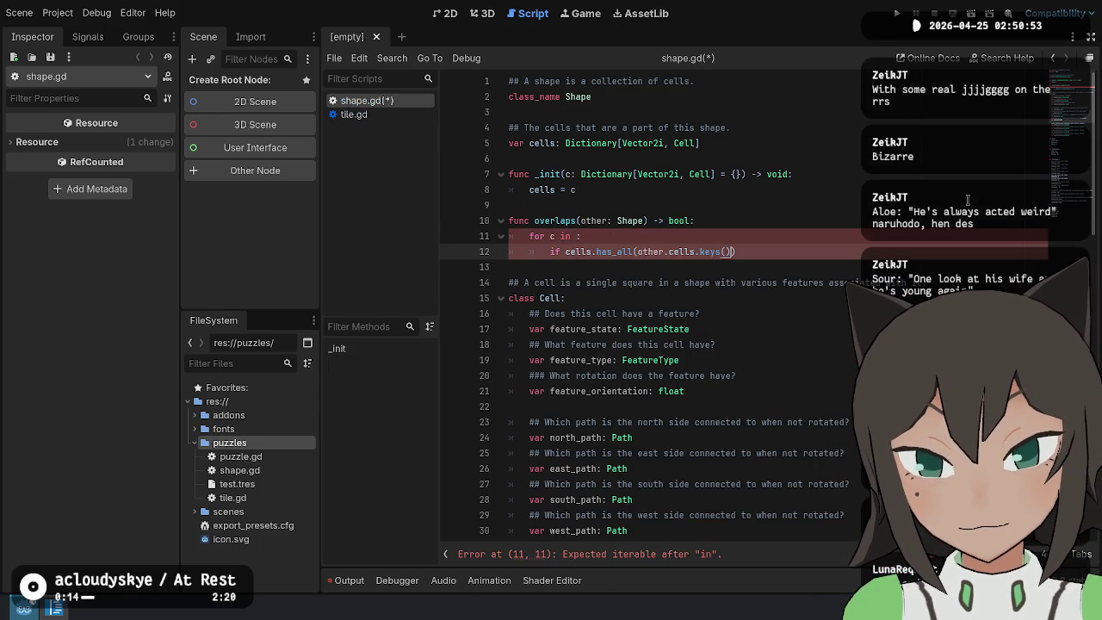
{"action": "key", "text": "BackSpace"}
{"action": "key", "text": "BackSpace"}
{"action": "type", "text": "n"}
{"action": "key", "text": "BackSpace"}
{"action": "key", "text": "BackSpace"}
{"action": "key", "text": "BackSpace"}
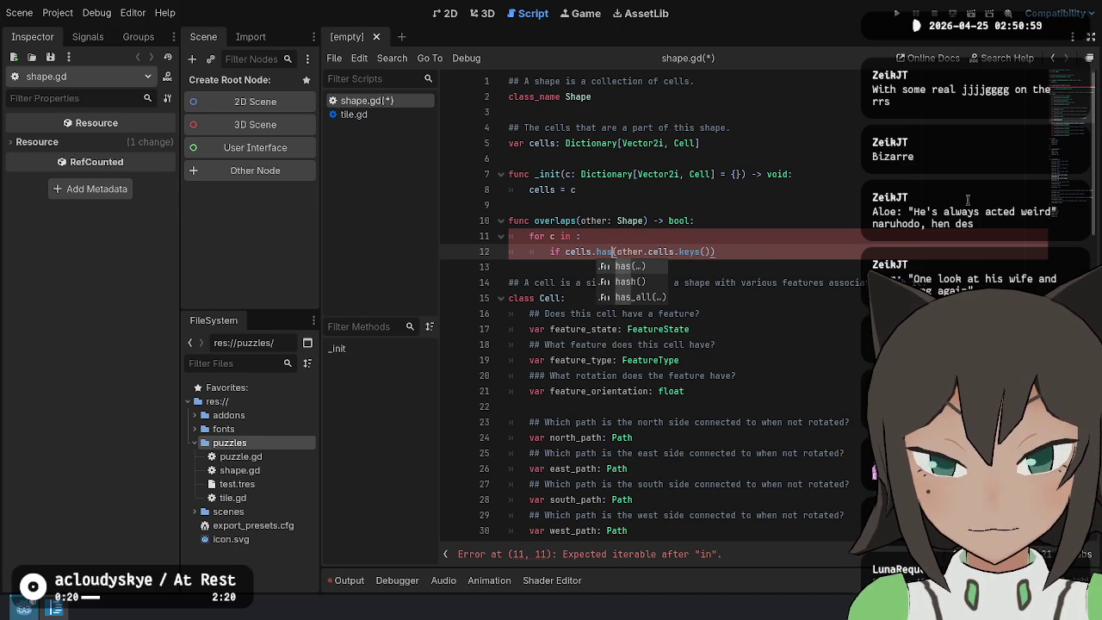
Put other.cells.keys() back into the for loop and change has_all to has()
{"action": "key", "text": "shift+End"}
{"action": "key", "text": "ctrl+x"}
{"action": "key", "text": "Down"}
{"action": "key", "text": "Down"}
{"action": "key", "text": "Return"}
{"action": "key", "text": "Up"}
{"action": "key", "text": "End"}
{"action": "key", "text": "Left"}
{"action": "key", "text": "ctrl+v"}
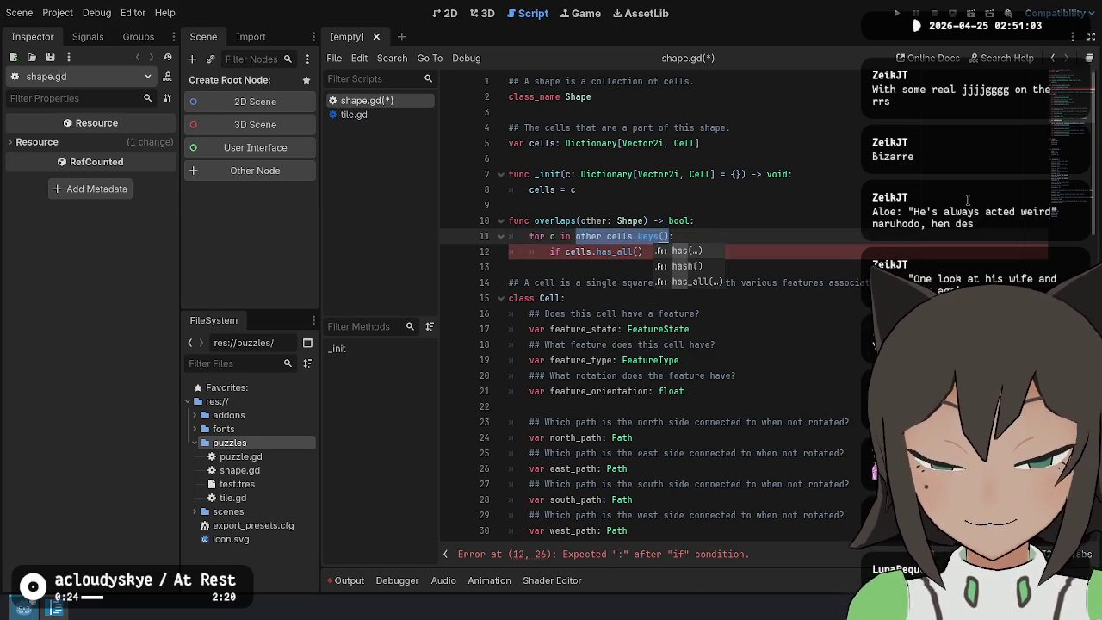
{"action": "key", "text": "Escape"}
{"action": "key", "text": "Down"}
{"action": "key", "text": "Left"}
{"action": "key", "text": "Left"}
{"action": "key", "text": "BackSpace"}
{"action": "key", "text": "BackSpace"}
{"action": "key", "text": "BackSpace"}
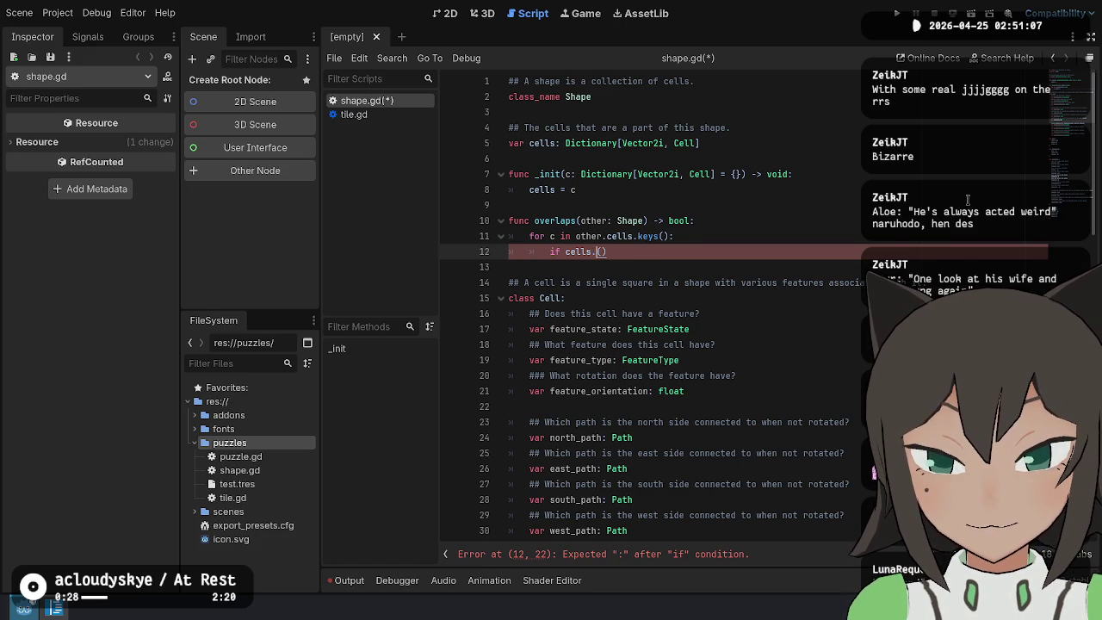
{"action": "key", "text": "ctrl+space"}
{"action": "key", "text": "Return"}
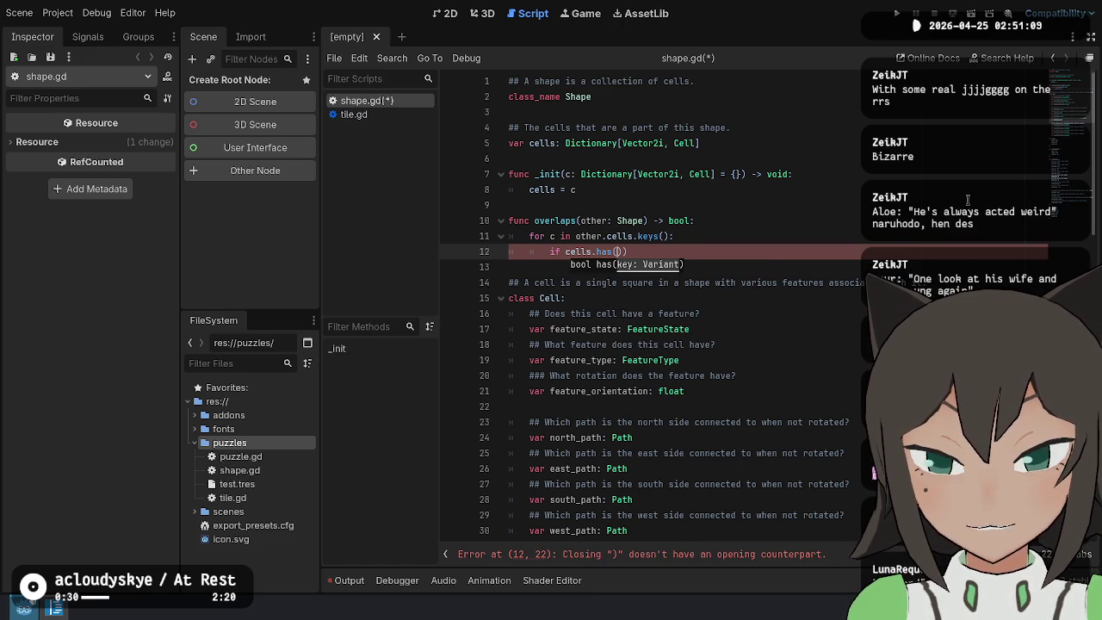
Rename the loop variable to pos and make the check 'if cells.has(pos):'
{"action": "key", "text": "Up"}
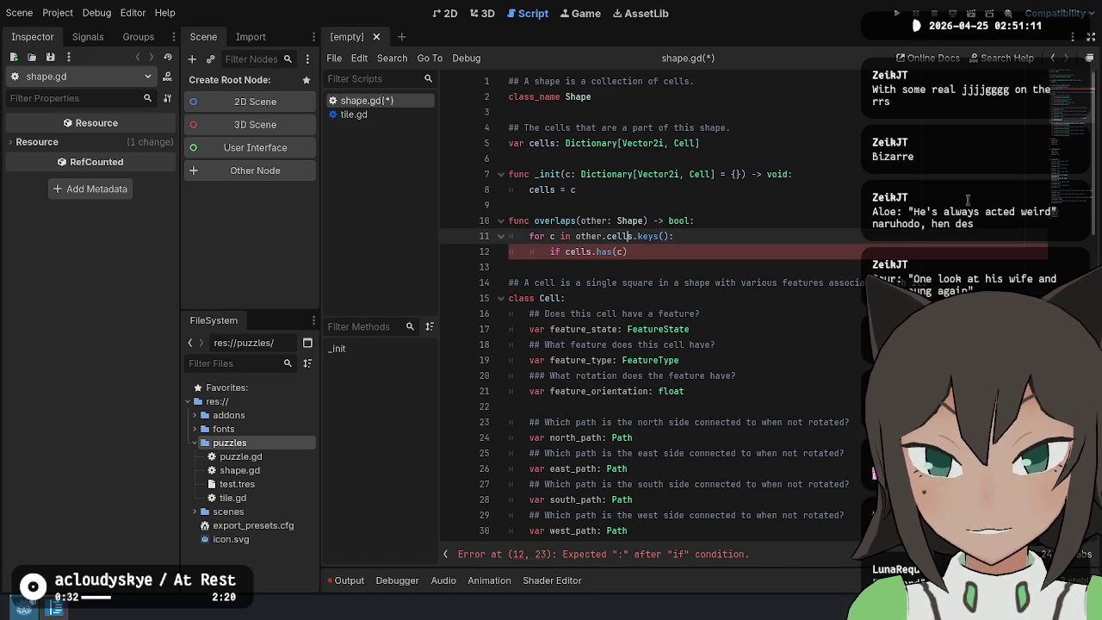
{"action": "key", "text": "Right"}
{"action": "key", "text": "Right"}
{"action": "key", "text": "BackSpace"}
{"action": "type", "text": "pos"}
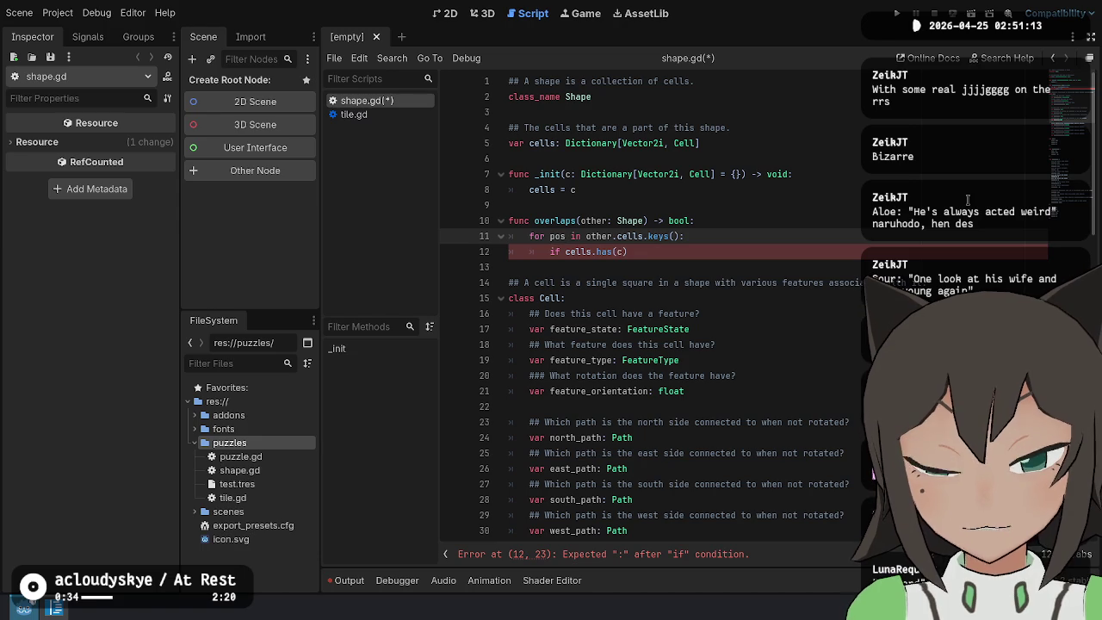
{"action": "key", "text": "Down"}
{"action": "key", "text": "Home"}
{"action": "type", "text": "pos)"}
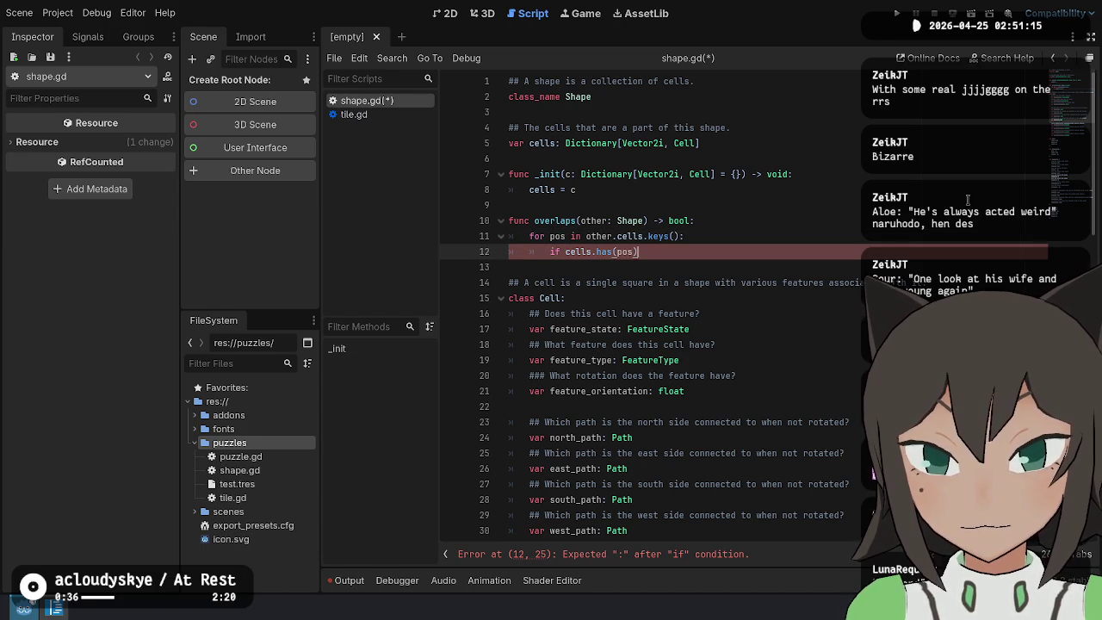
{"action": "type", "text": ":"}
{"action": "key", "text": "Return"}
Return true inside the if and false after the loop, then save shape.gd
{"action": "key", "text": "Return"}
{"action": "type", "text": "true"}
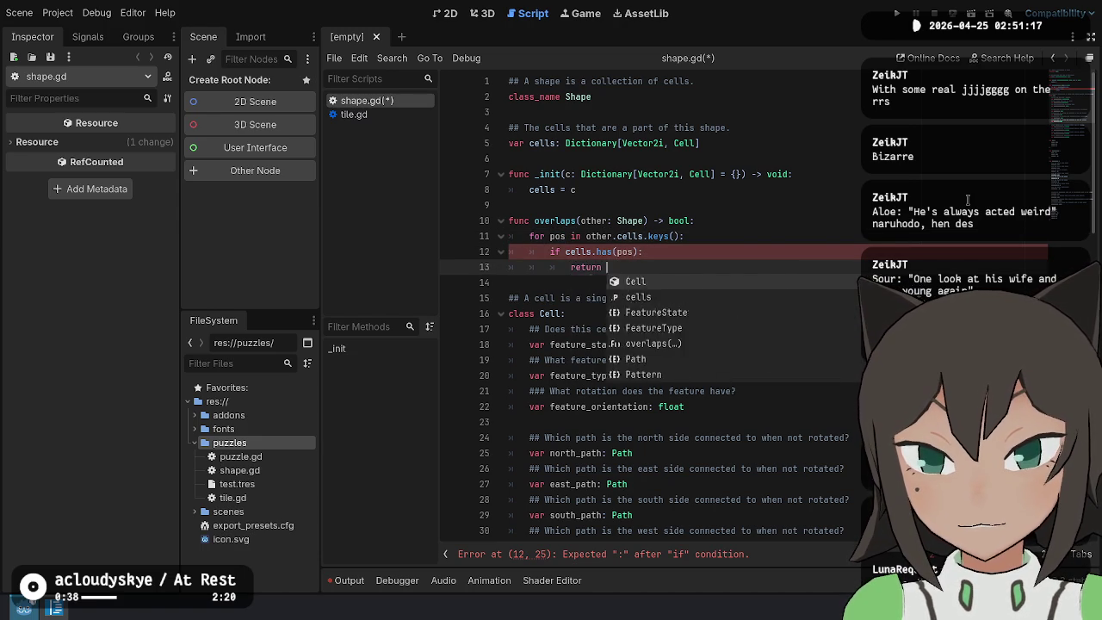
{"action": "key", "text": "Return"}
{"action": "type", "text": "eturn false:"}
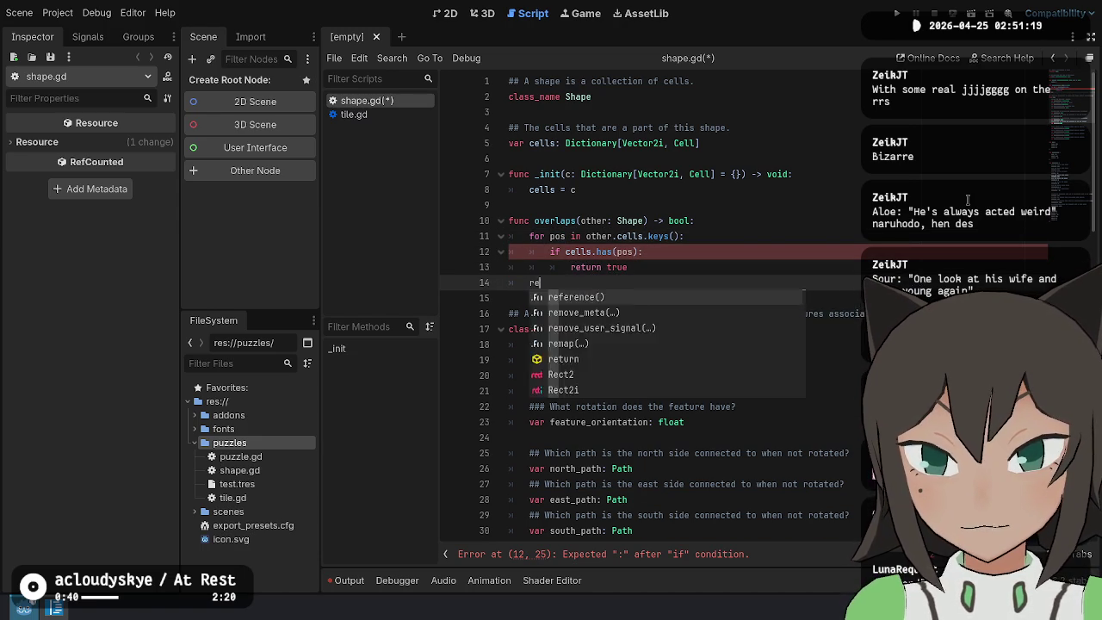
{"action": "key", "text": "BackSpace"}
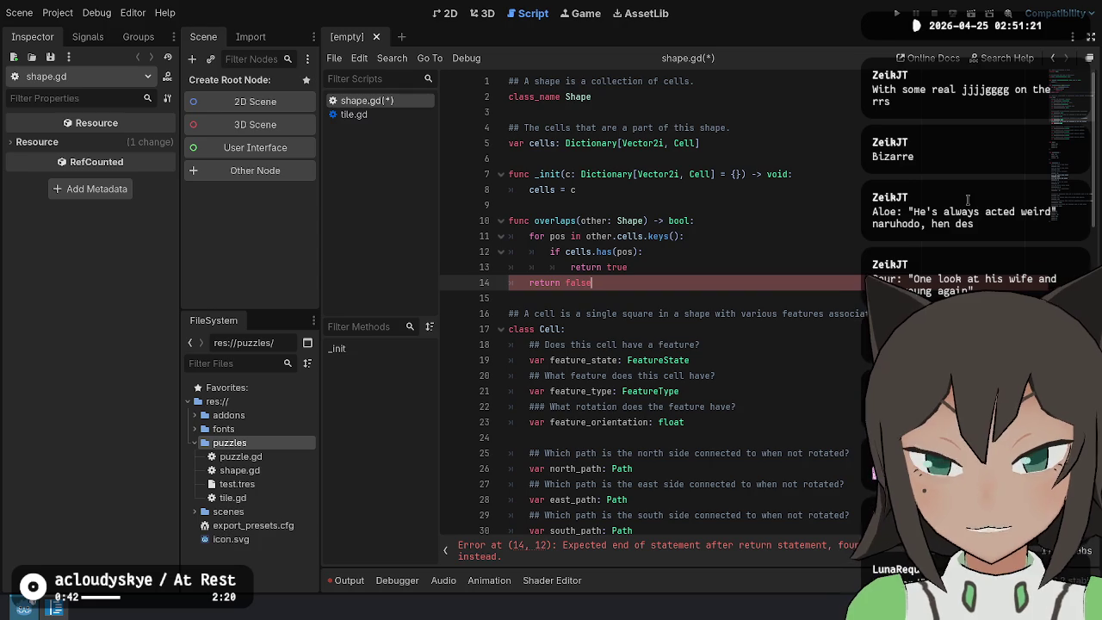
{"action": "key", "text": "ctrl+s"}
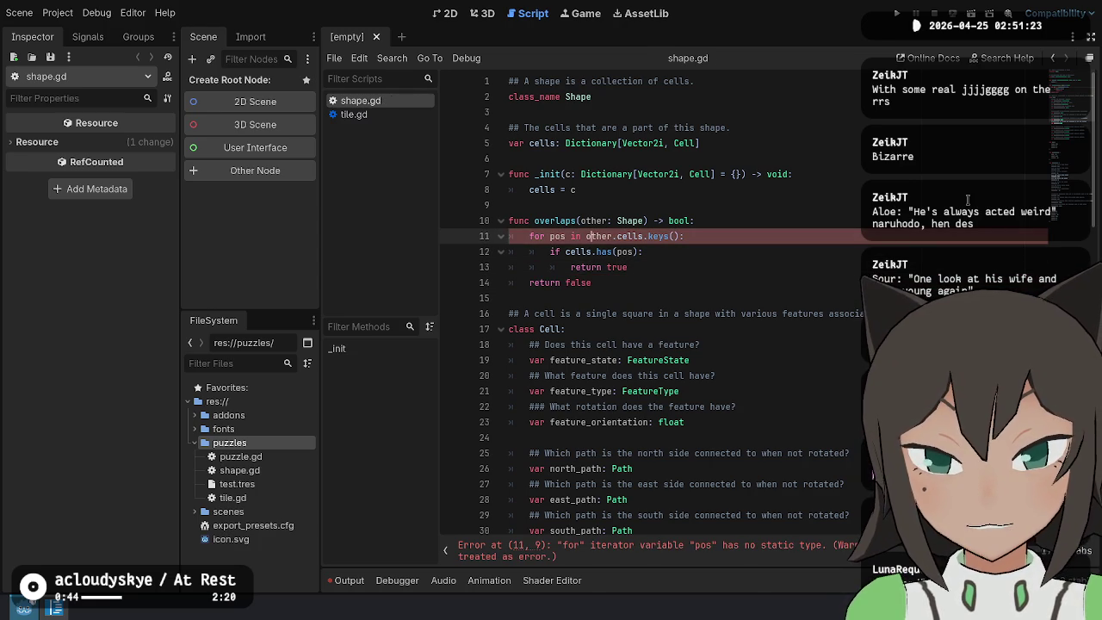
{"action": "key", "text": "Down"}
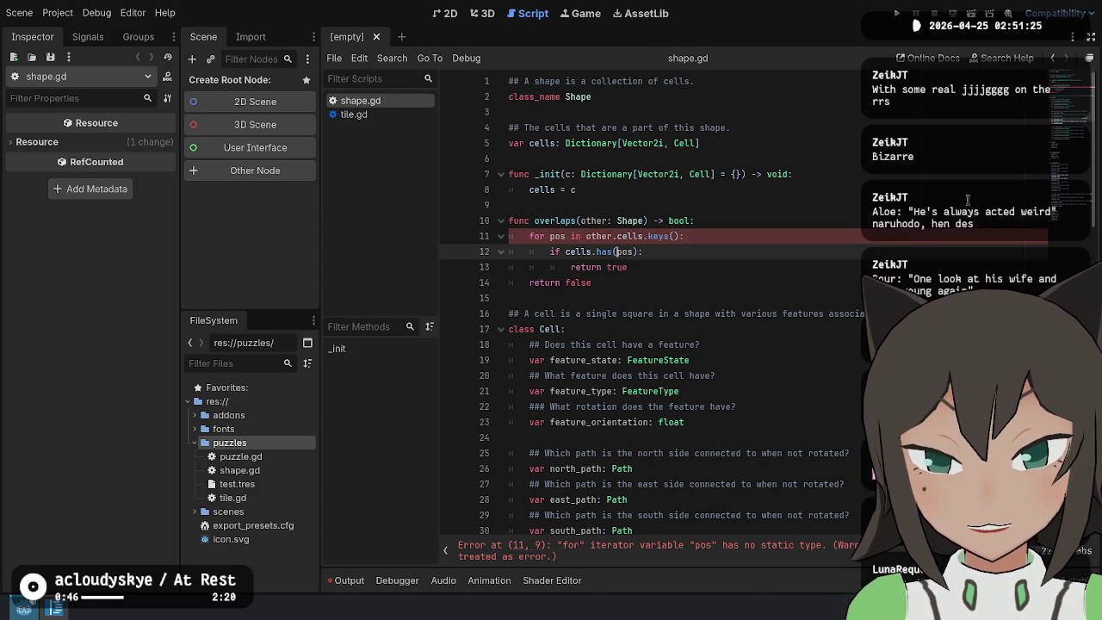
{"action": "key", "text": "Down"}
{"action": "key", "text": "Down"}
{"action": "key", "text": "Down"}
{"action": "key", "text": "Up"}
{"action": "key", "text": "Up"}
{"action": "key", "text": "Up"}
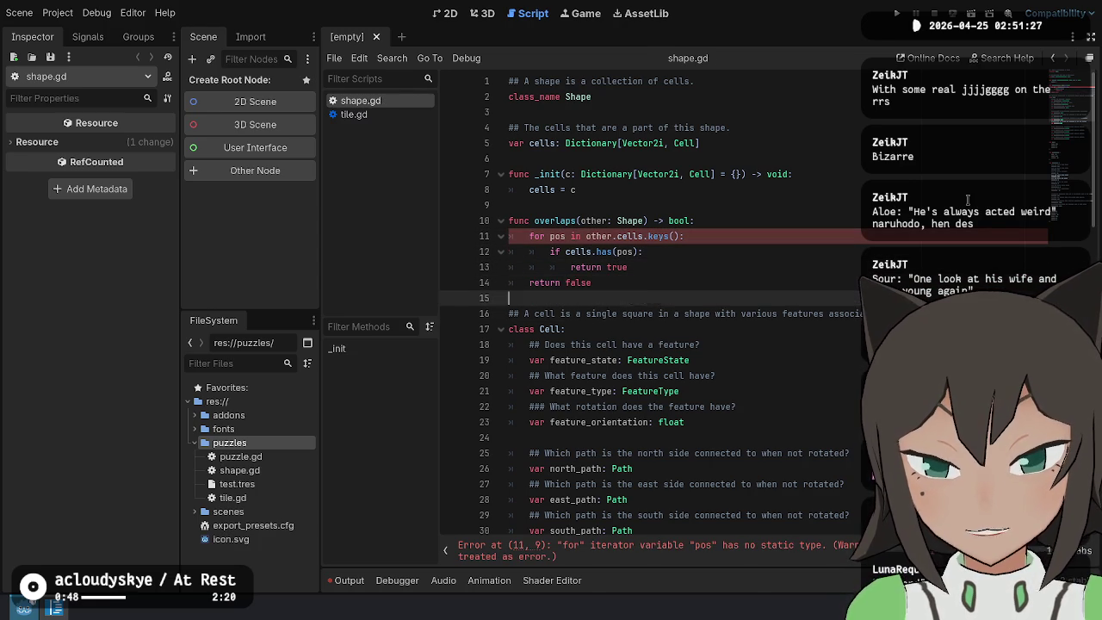
Type the loop variable as 'pos: Vector2i' and save shape.gd
{"action": "key", "text": "Right"}
{"action": "key", "text": "Right"}
{"action": "key", "text": "Right"}
{"action": "key", "text": "Up"}
{"action": "type", "text": "var"}
{"action": "key", "text": "BackSpace"}
{"action": "key", "text": "BackSpace"}
{"action": "key", "text": "BackSpace"}
{"action": "key", "text": "Right"}
{"action": "key", "text": "Right"}
{"action": "key", "text": "Right"}
{"action": "type", "text": ": Vector2i"}
{"action": "key", "text": "ctrl+s"}
{"action": "key", "text": "Down"}
{"action": "key", "text": "Down"}
{"action": "key", "text": "Down"}
{"action": "key", "text": "Up"}
{"action": "key", "text": "Up"}
{"action": "key", "text": "Up"}
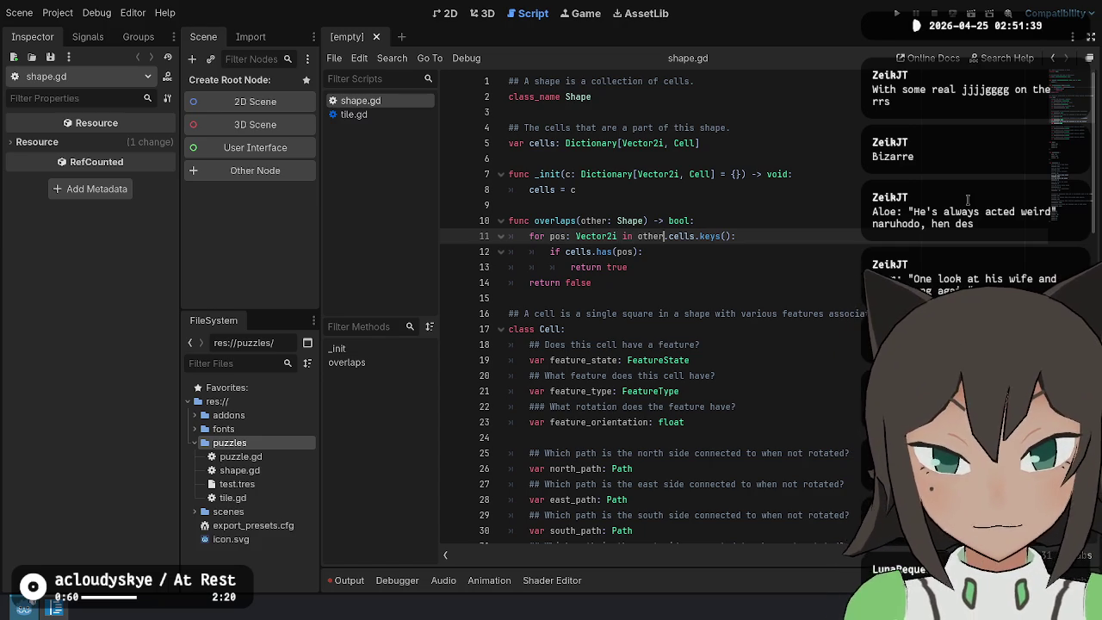
Remove '.keys()' and the Vector2i type so the loop reads 'for pos in other.cells:'
{"action": "key", "text": "ctrl+Right"}
{"action": "key", "text": "ctrl+Right"}
{"action": "key", "text": "shift+End"}
{"action": "key", "text": "shift+Left"}
{"action": "key", "text": "BackSpace"}
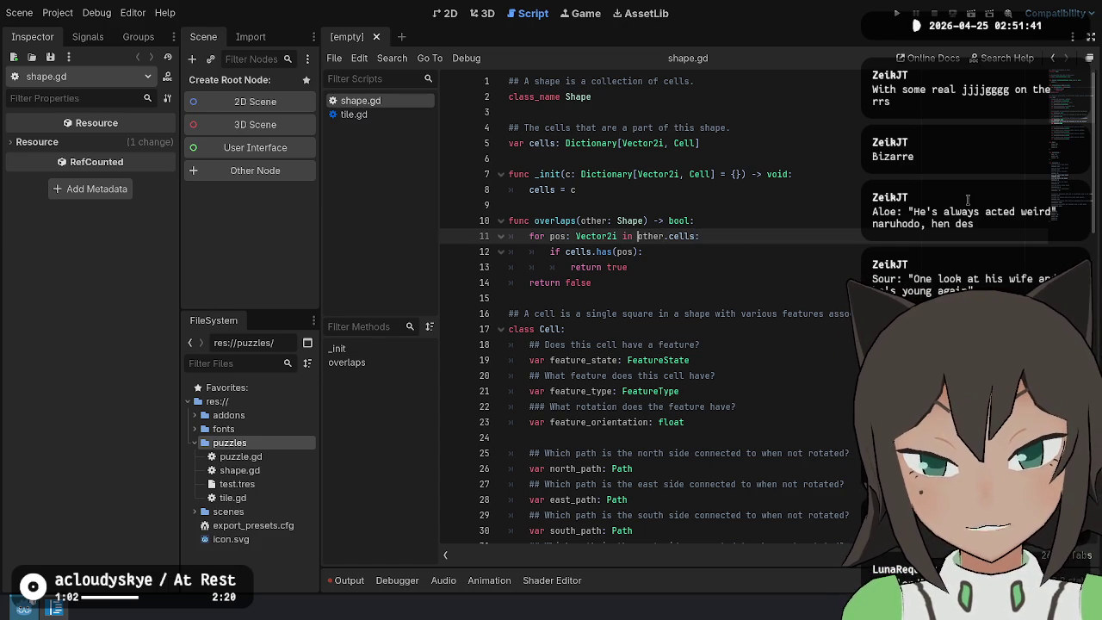
{"action": "key", "text": "ctrl+shift+Left"}
{"action": "key", "text": "ctrl+shift+Left"}
{"action": "key", "text": "ctrl+shift+Right"}
{"action": "key", "text": "BackSpace"}
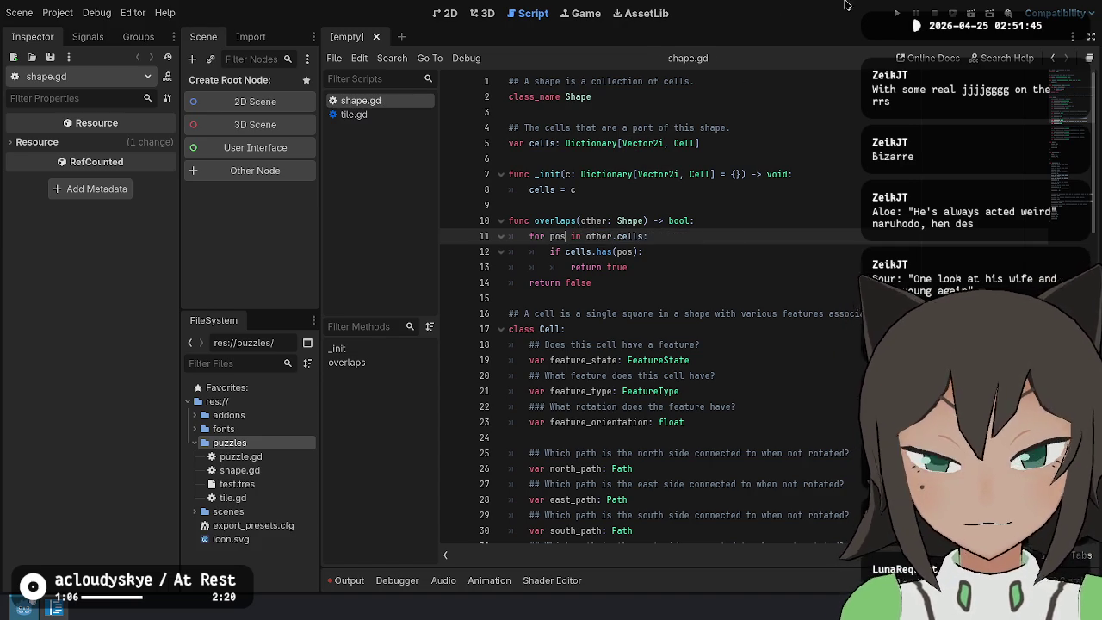
Insert a print(pos) line at the top of the loop body
{"action": "left_click", "coordinate": [677, 234]}
{"action": "key", "text": "Return"}
{"action": "type", "text": "pri"}
{"action": "key", "text": "Return"}
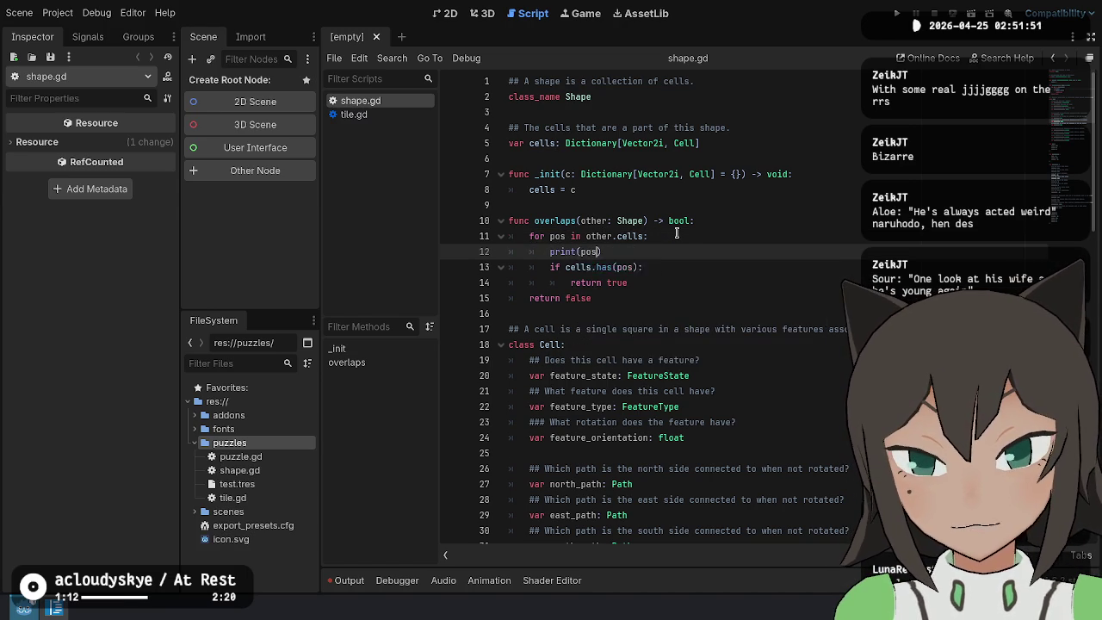
{"action": "type", "text": "pos"}
{"action": "key", "text": "Down"}
{"action": "key", "text": "Down"}
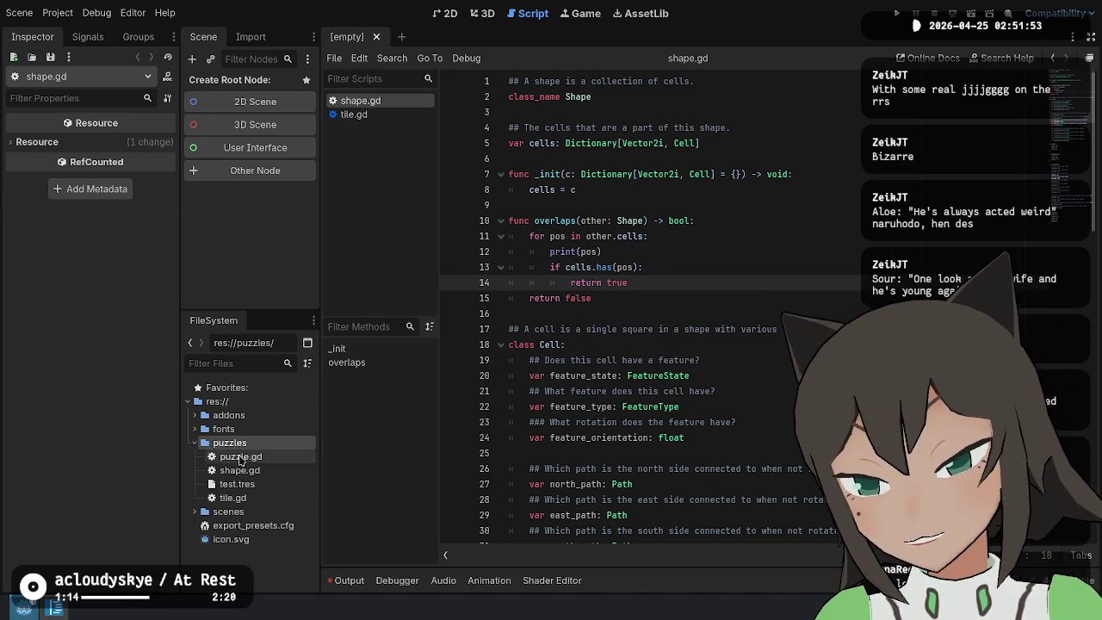
{"action": "right_click", "coordinate": [256, 442]}
Create a new script named shape_test.gd in the puzzles folder
{"action": "mouse_move", "coordinate": [361, 376]}
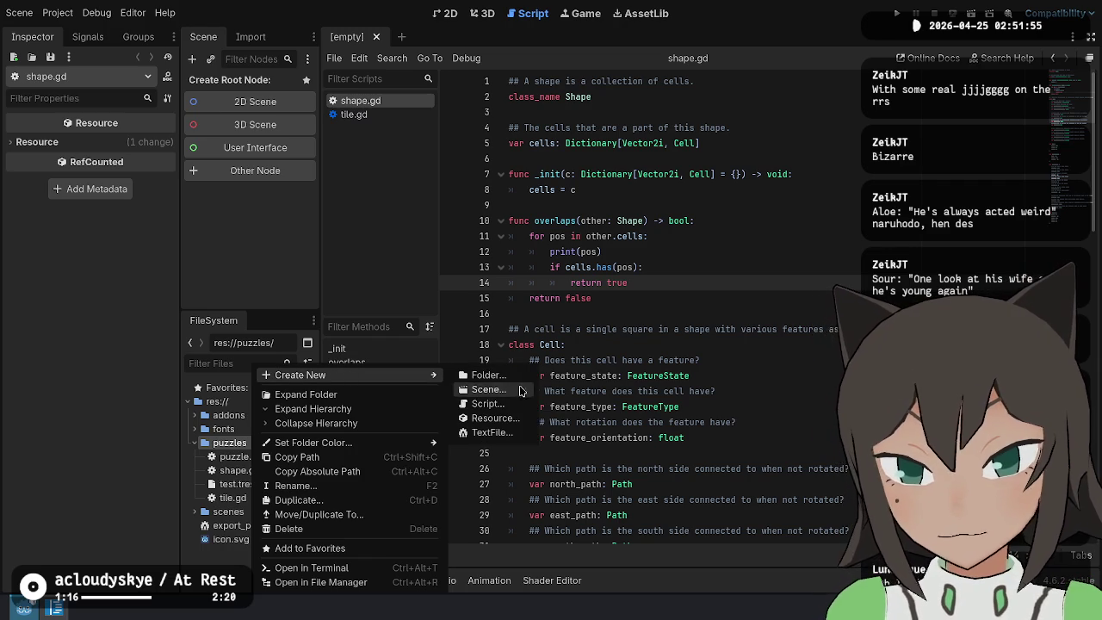
{"action": "left_click", "coordinate": [509, 403]}
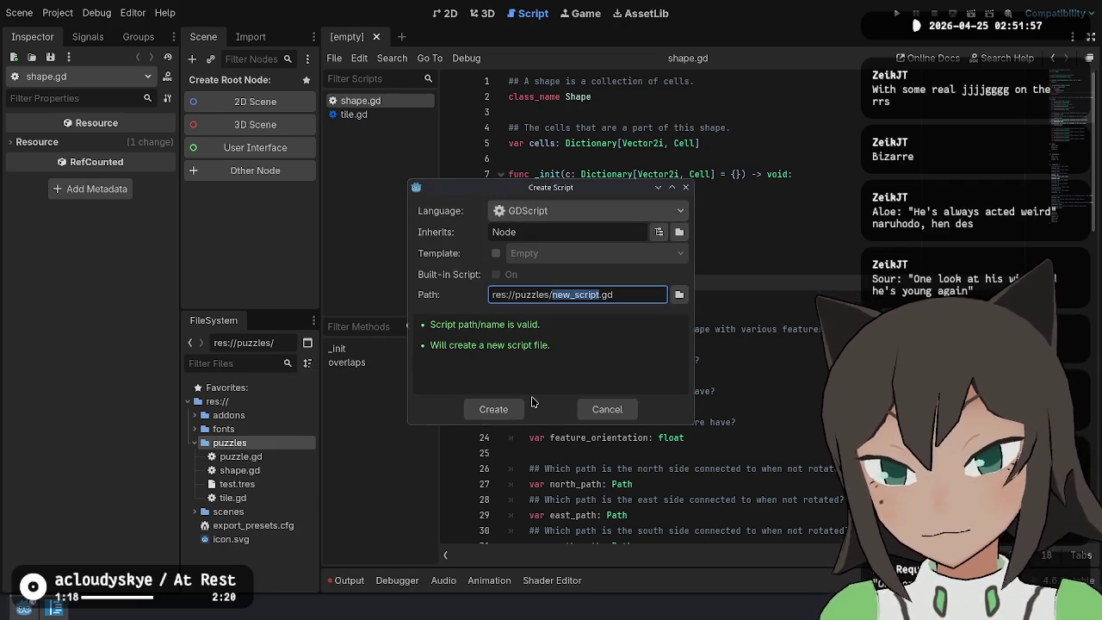
{"action": "type", "text": "shape_test"}
{"action": "key", "text": "Return"}
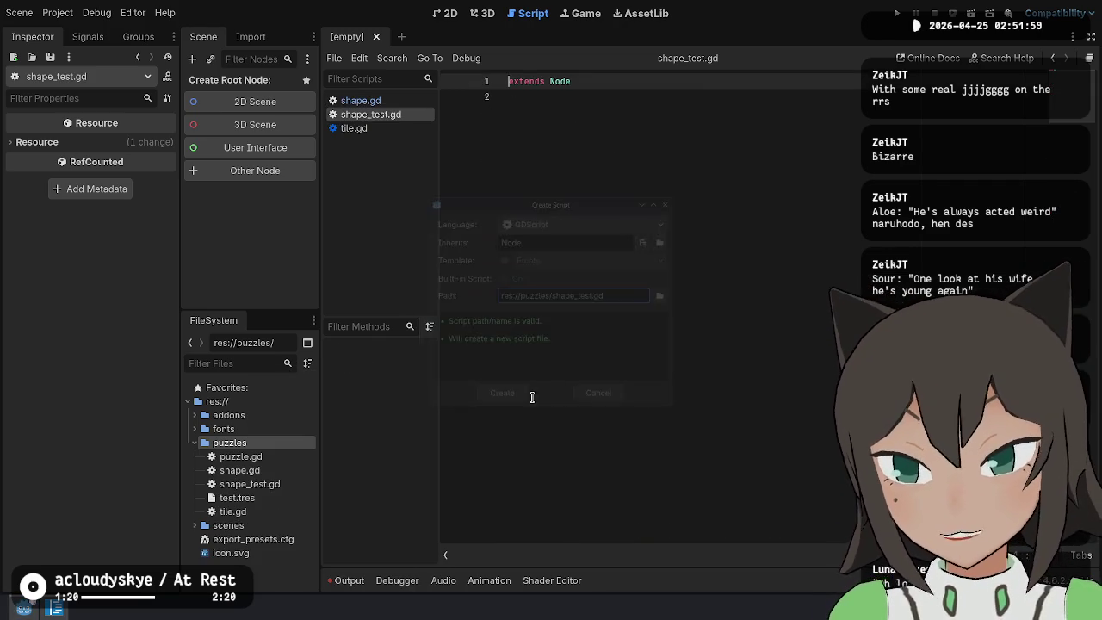
{"action": "key", "text": "Return"}
{"action": "key", "text": "Up"}
{"action": "type", "text": "tool"}
{"action": "key", "text": "Escape"}
{"action": "key", "text": "Down"}
{"action": "key", "text": "End"}
{"action": "key", "text": "BackSpace"}
{"action": "key", "text": "BackSpace"}
{"action": "key", "text": "BackSpace"}
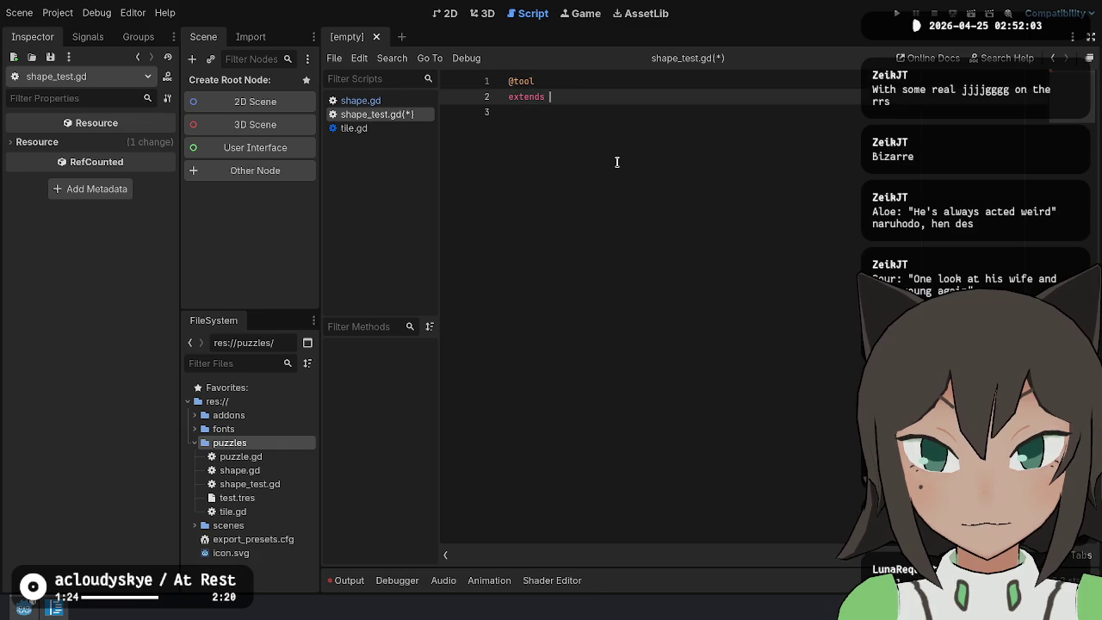
{"action": "type", "text": "EditorScr"}
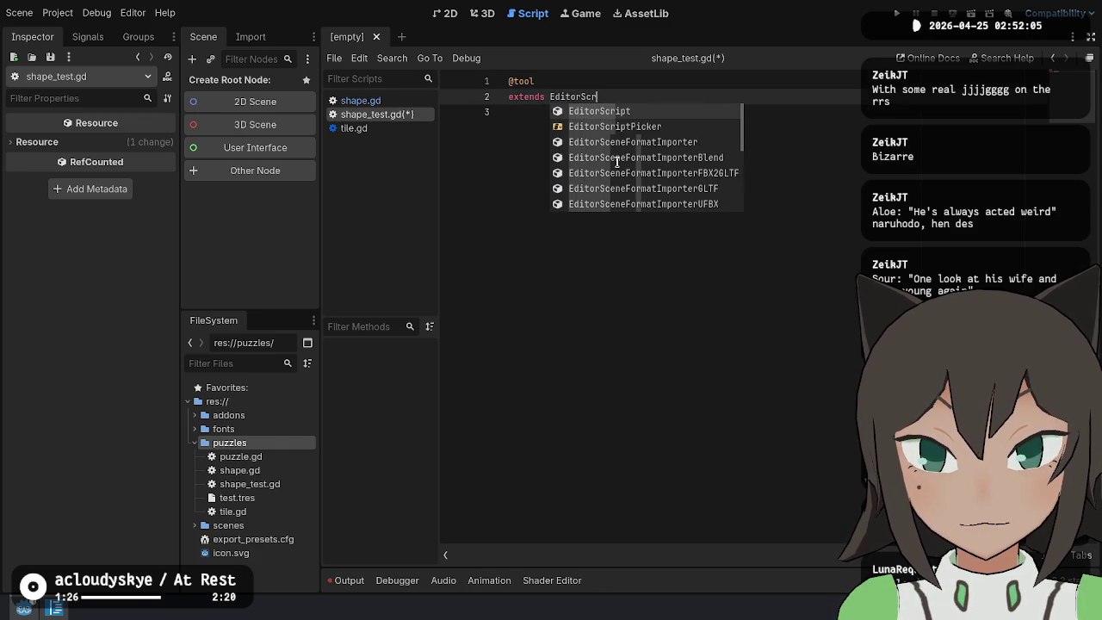
{"action": "key", "text": "Return"}
{"action": "key", "text": "Return"}
{"action": "key", "text": "Return"}
Add a _run() function containing assert(shape), opening a line above the assert
{"action": "type", "text": "_run() -> void:"}
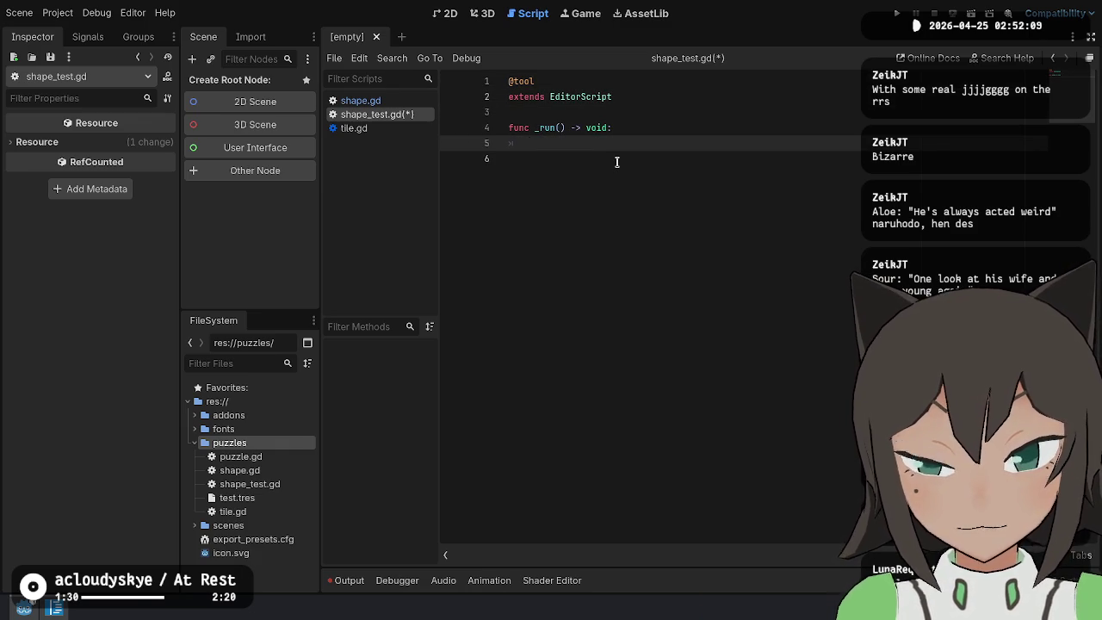
{"action": "type", "text": "assert(shape."}
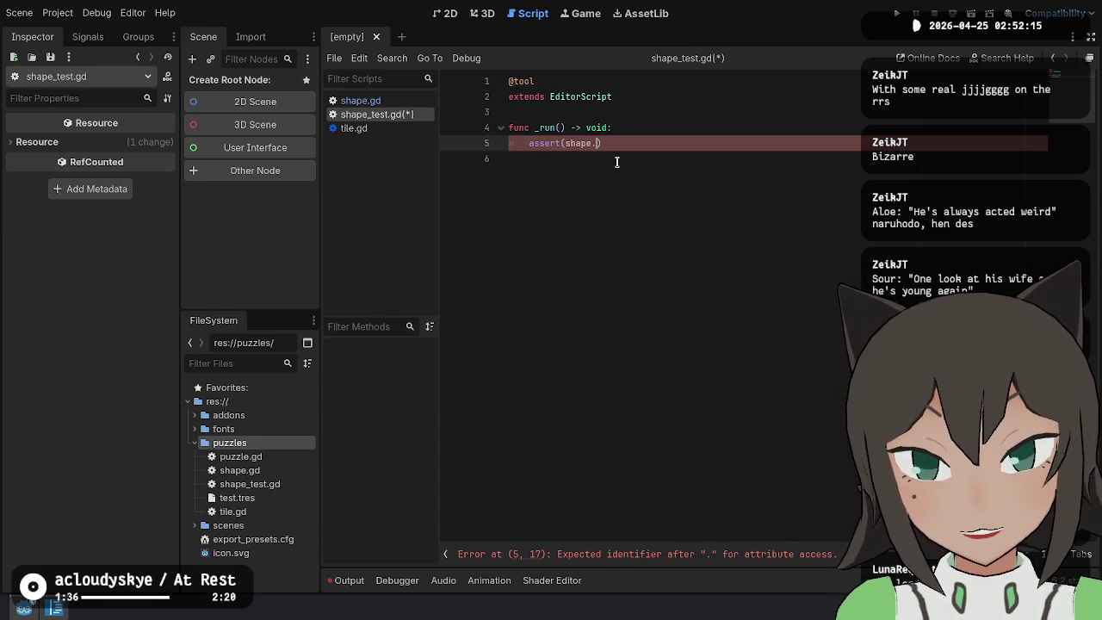
{"action": "key", "text": "BackSpace"}
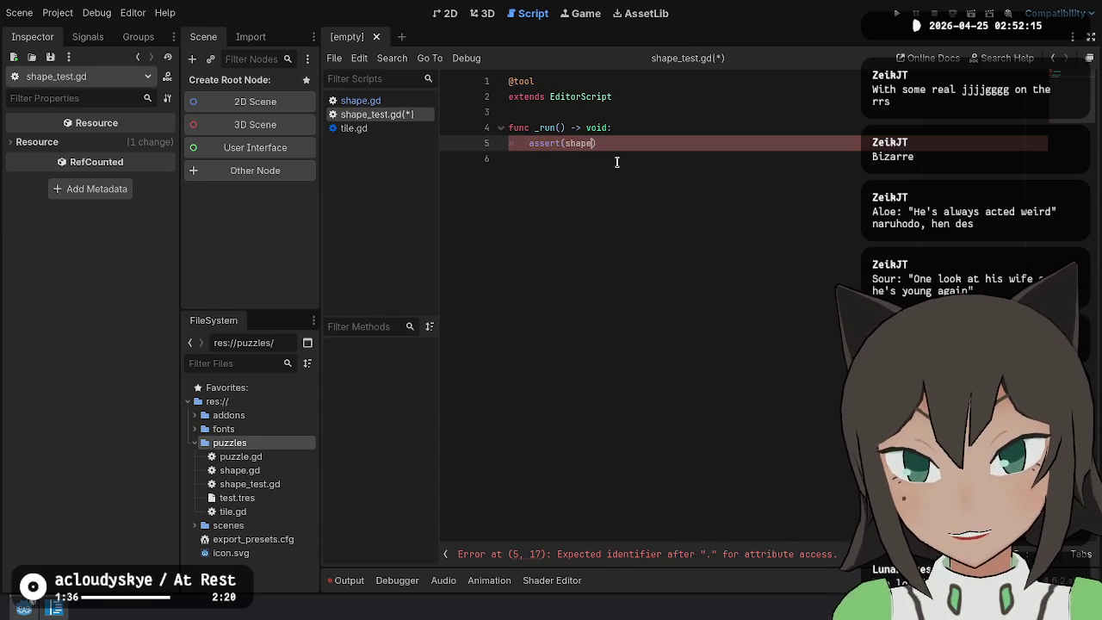
{"action": "left_click", "coordinate": [639, 129]}
{"action": "key", "text": "Return"}
Declare s1 := Shape.new({ Vector2.ZERO = Cell.new() }) in shape_test.gd
{"action": "type", "text": "var s1"}
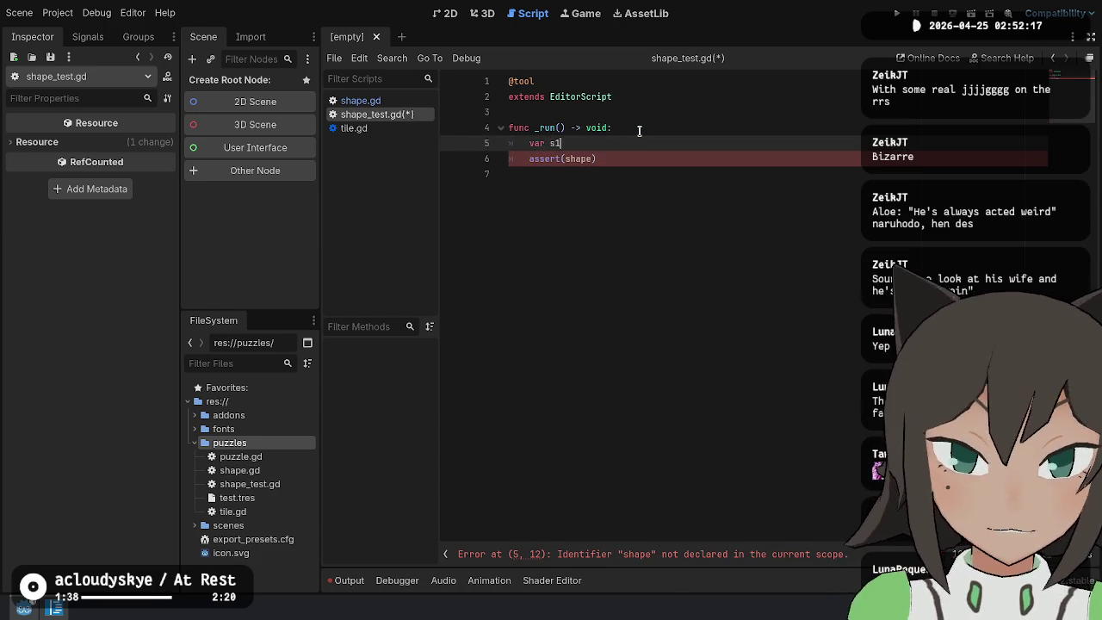
{"action": "type", "text": " = Shape.new(D"}
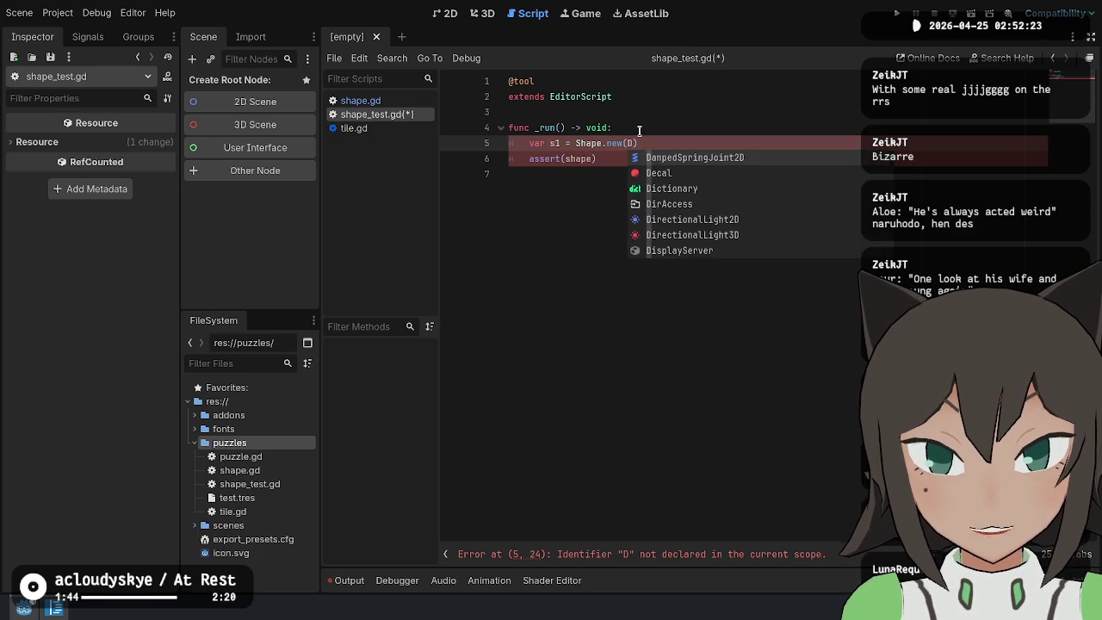
{"action": "key", "text": "BackSpace"}
{"action": "type", "text": "{"}
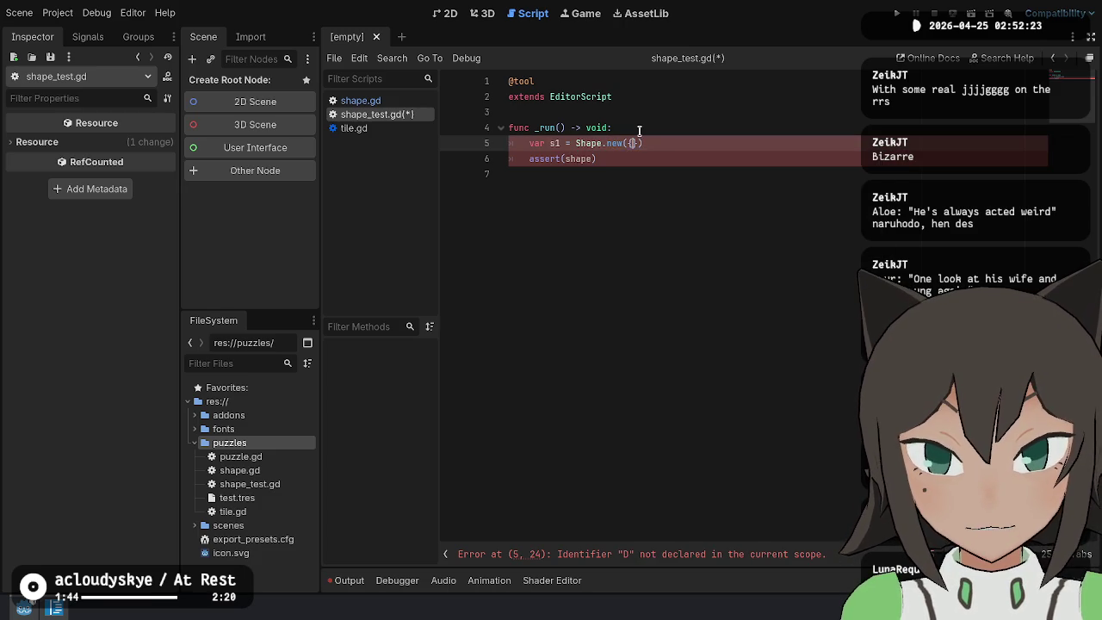
{"action": "type", "text": "ector2.ZE"}
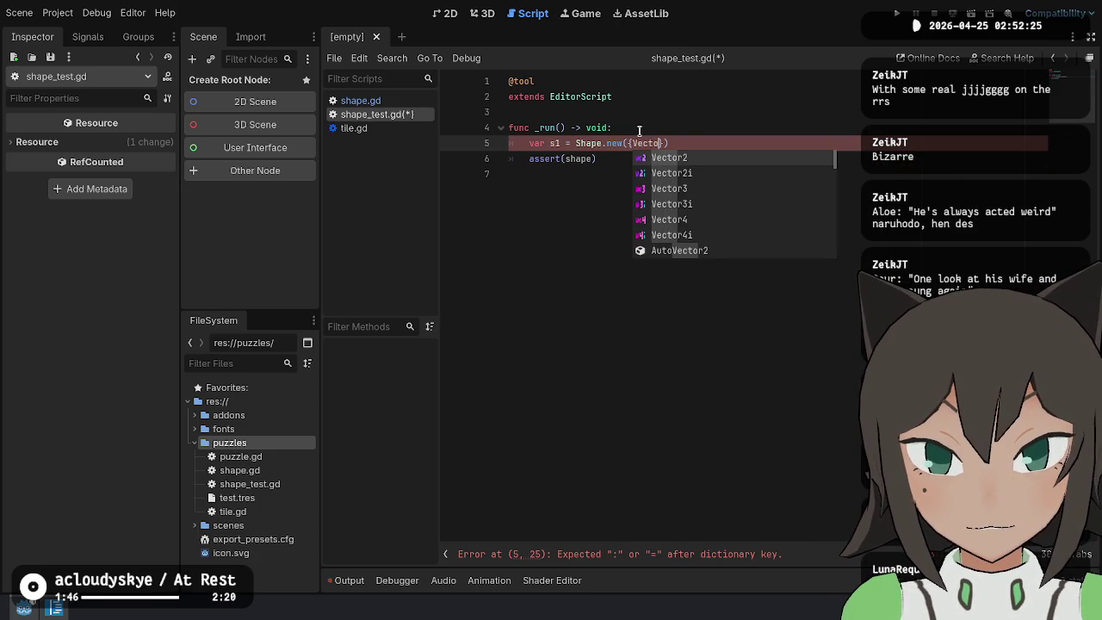
{"action": "type", "text": "RO, "}
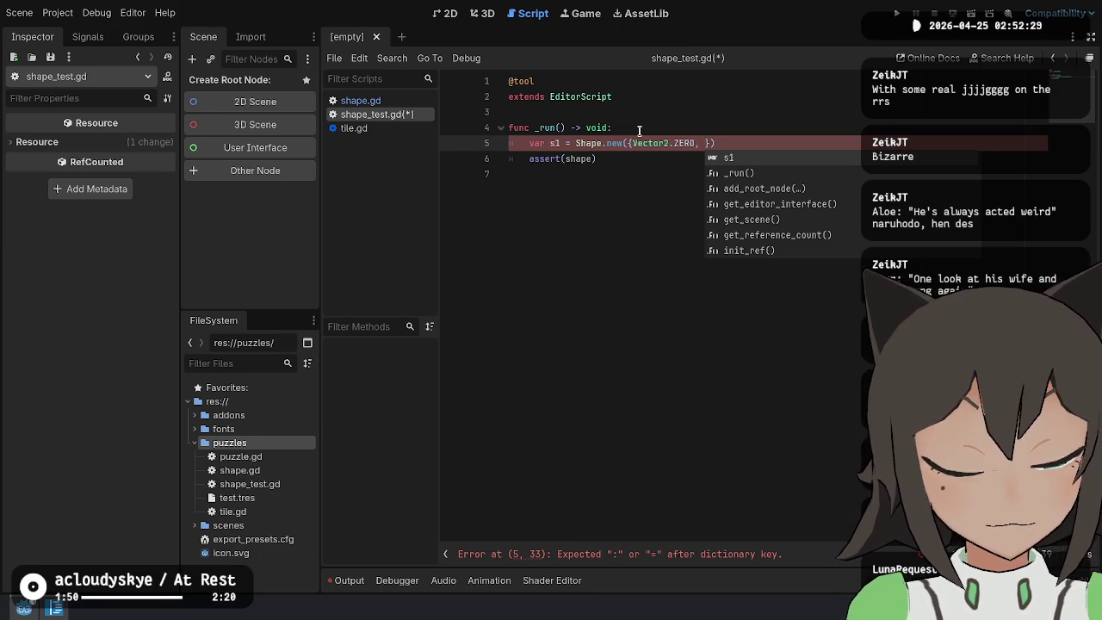
{"action": "type", "text": "Cell.new("}
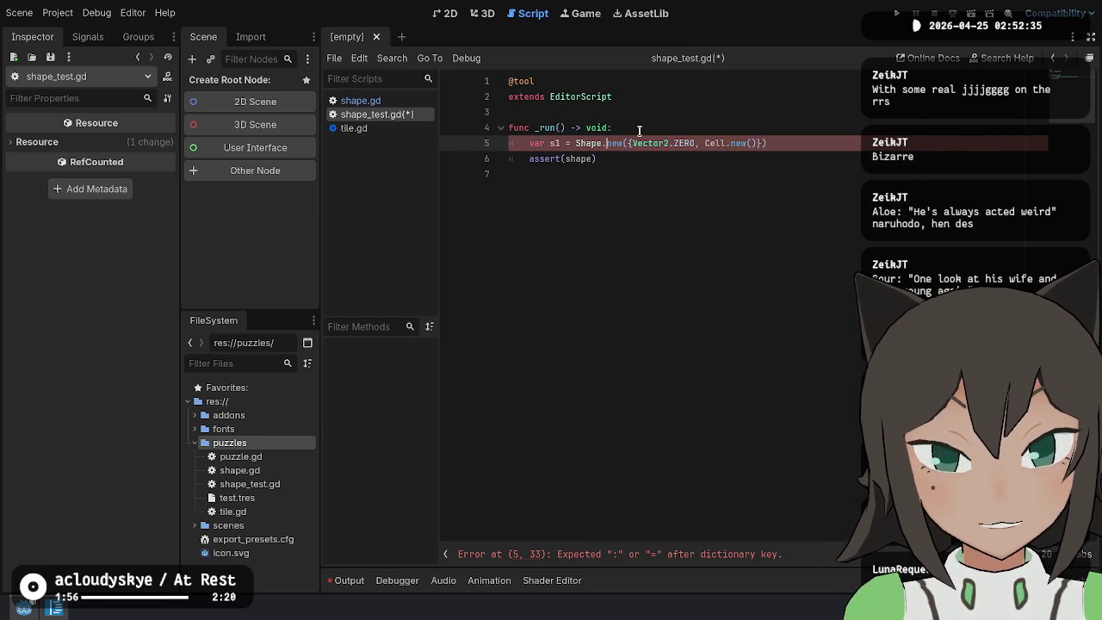
{"action": "type", "text": ":"}
{"action": "key", "text": "BackSpace"}
{"action": "key", "text": "BackSpace"}
{"action": "type", "text": ":="}
{"action": "key", "text": "End"}
{"action": "key", "text": "Left"}
{"action": "key", "text": "Left"}
{"action": "key", "text": "BackSpace"}
{"action": "type", "text": "="}
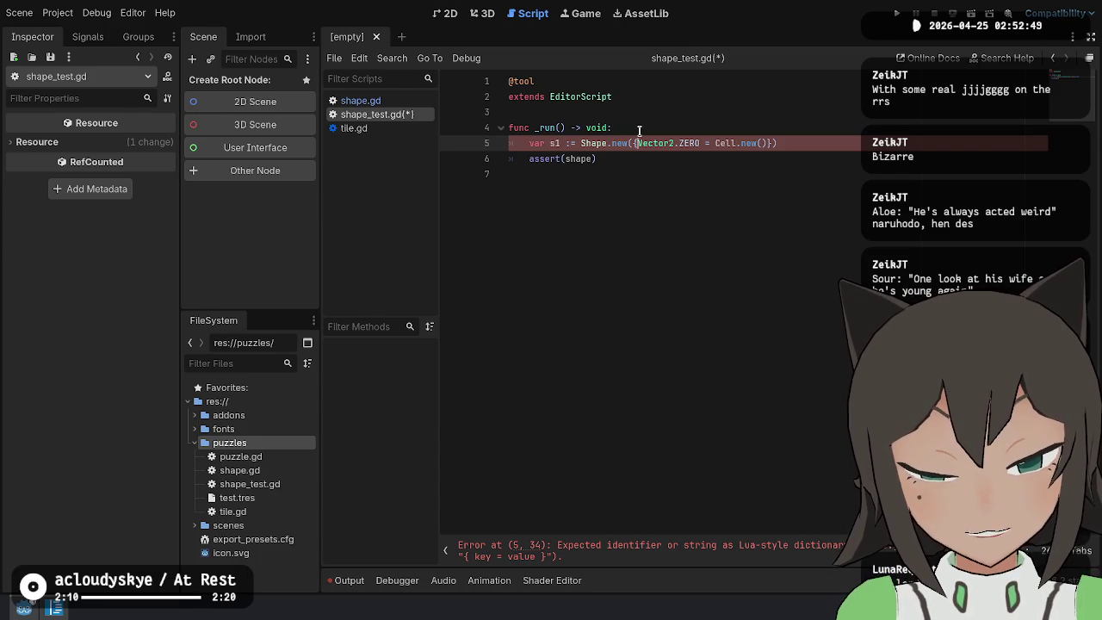
Move Vector2.ZERO into 'var zero :=', key the dictionary by zero, and qualify Shape.Cell
{"action": "key", "text": "ctrl+shift+Right"}
{"action": "key", "text": "ctrl+shift+Right"}
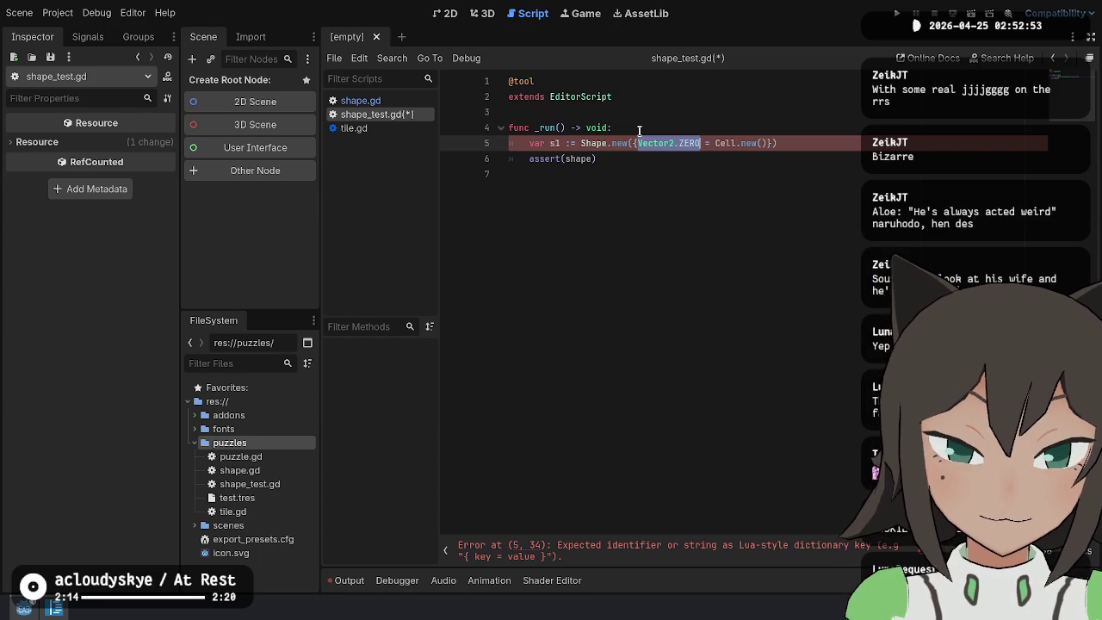
{"action": "key", "text": "ctrl+x"}
{"action": "key", "text": "ctrl+shift+Return"}
{"action": "type", "text": "var zero ="}
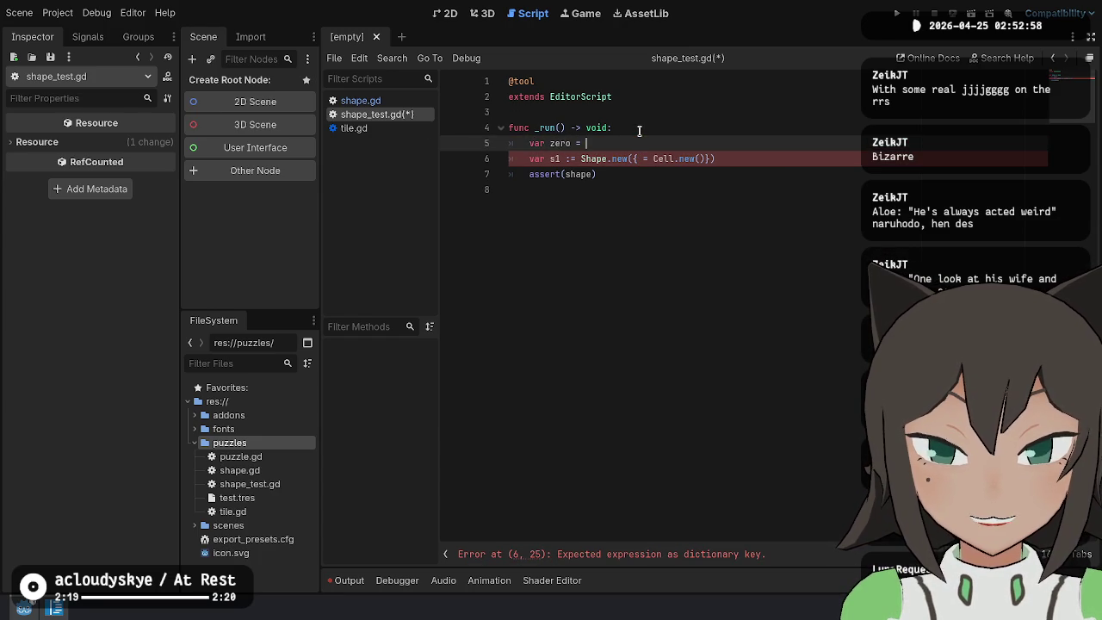
{"action": "key", "text": "ctrl+v"}
{"action": "key", "text": "Down"}
{"action": "type", "text": "zero"}
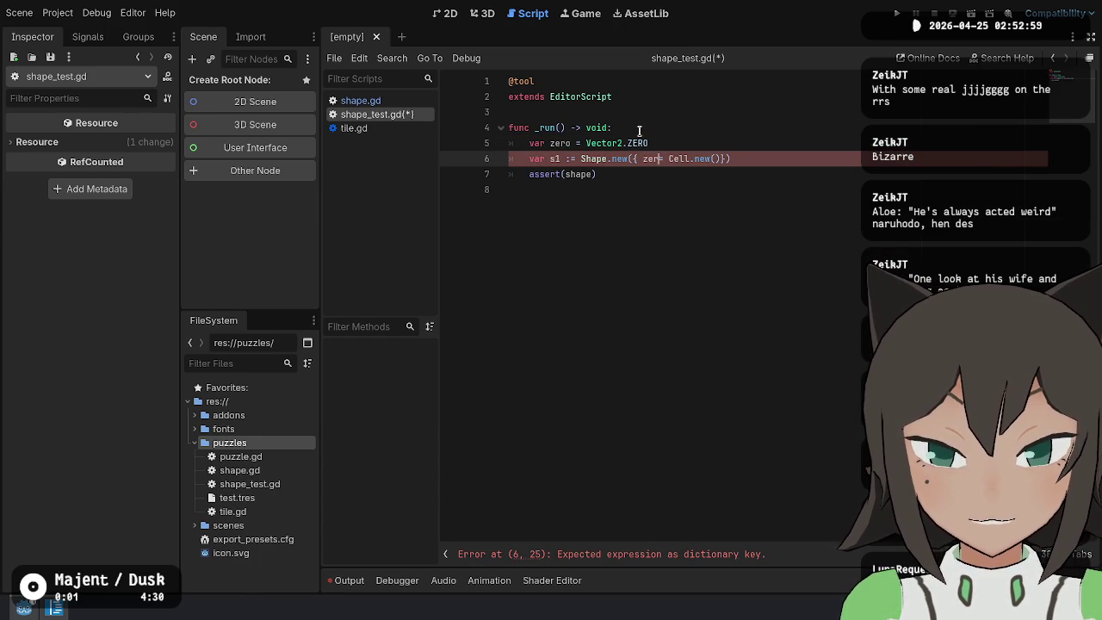
{"action": "key", "text": "Up"}
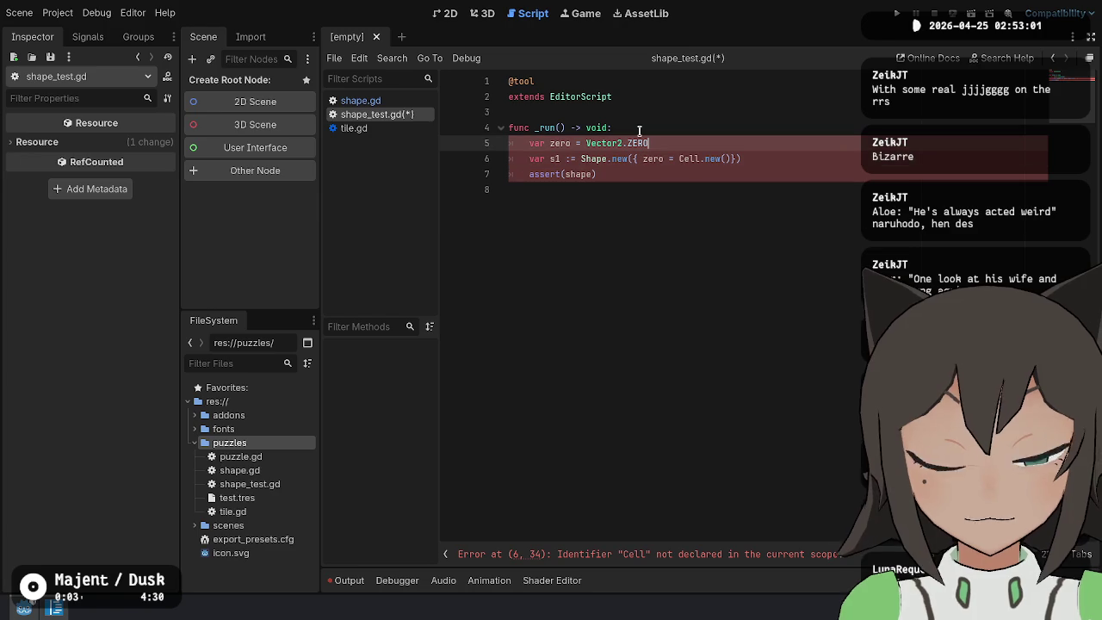
{"action": "type", "text": ":"}
{"action": "key", "text": "Down"}
{"action": "key", "text": "End"}
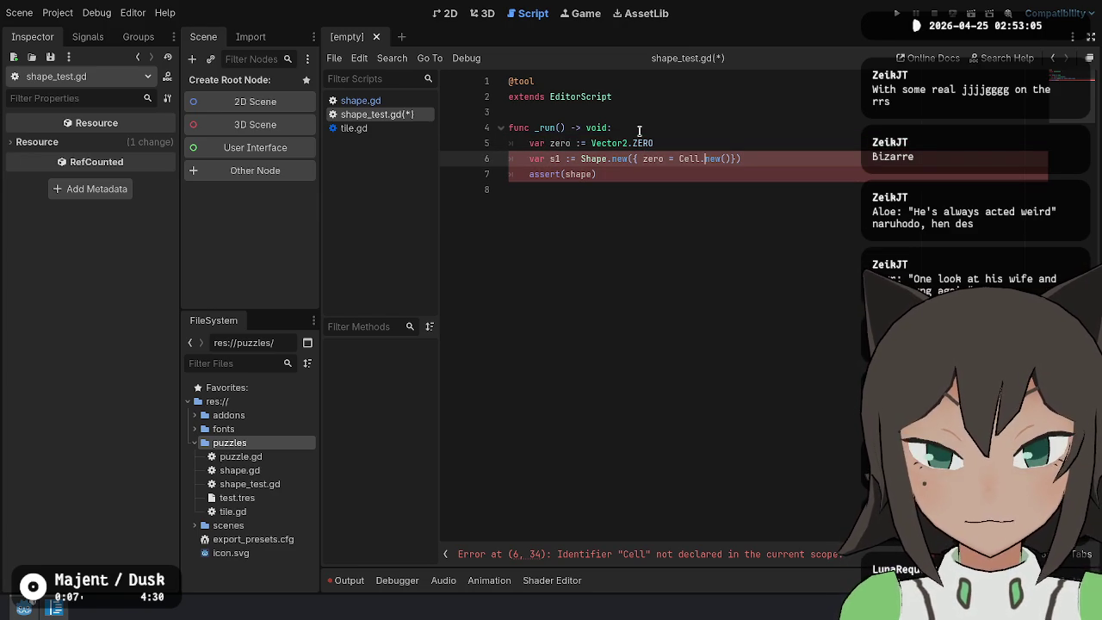
{"action": "type", "text": "Shape."}
{"action": "key", "text": "Escape"}
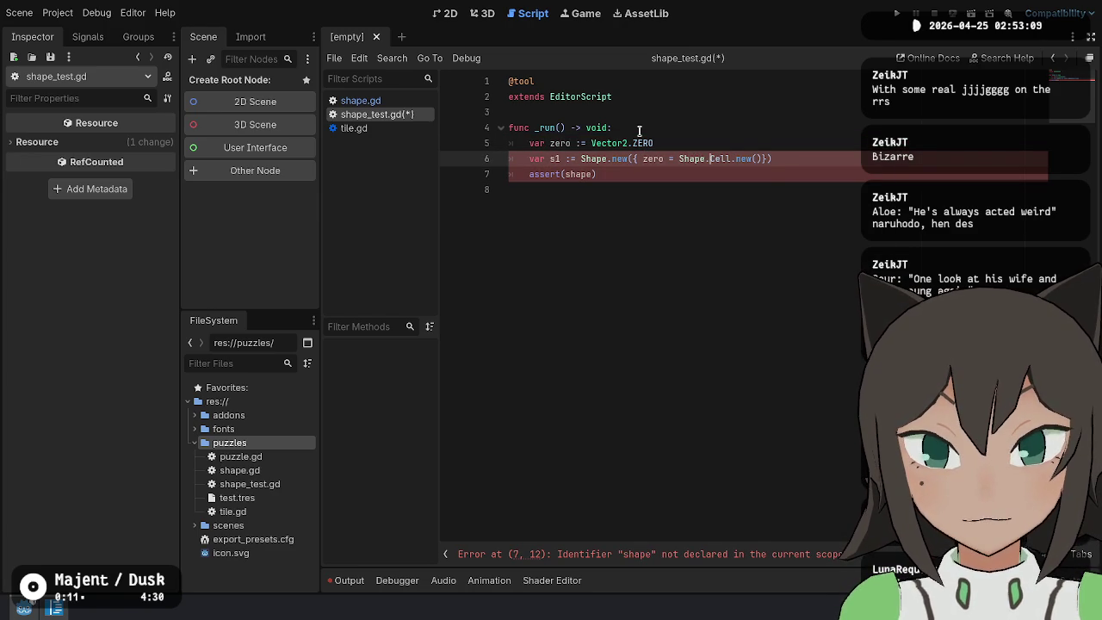
Change the assertion to assert(s1.overlaps(s2))
{"action": "key", "text": "Down"}
{"action": "key", "text": "Left"}
{"action": "key", "text": "ctrl+BackSpace"}
{"action": "type", "text": "s1."}
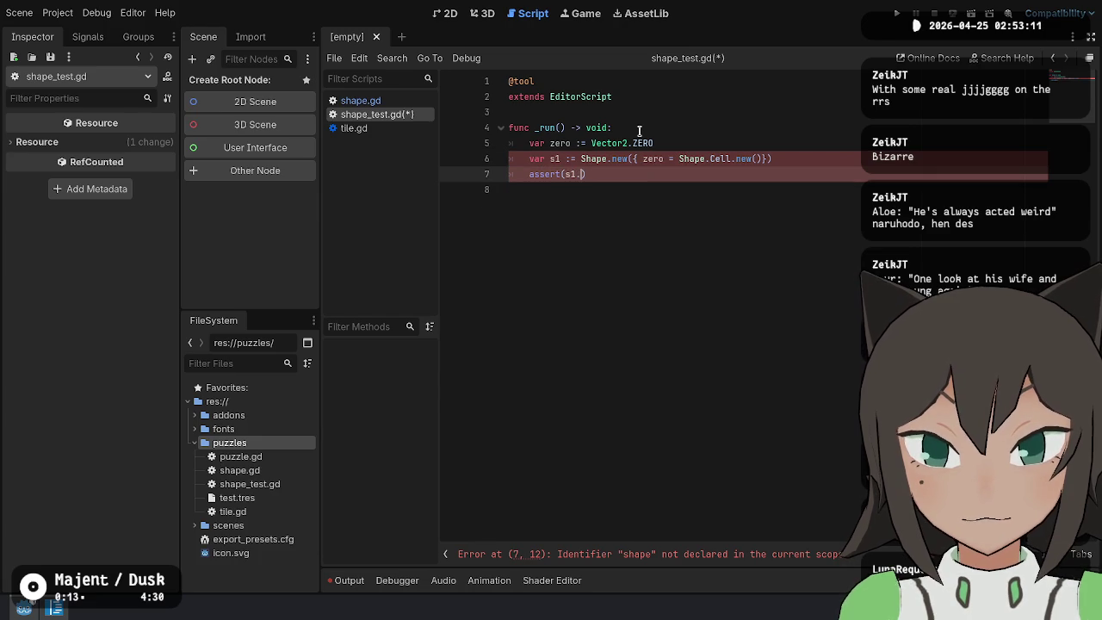
{"action": "type", "text": "overlaps(s2"}
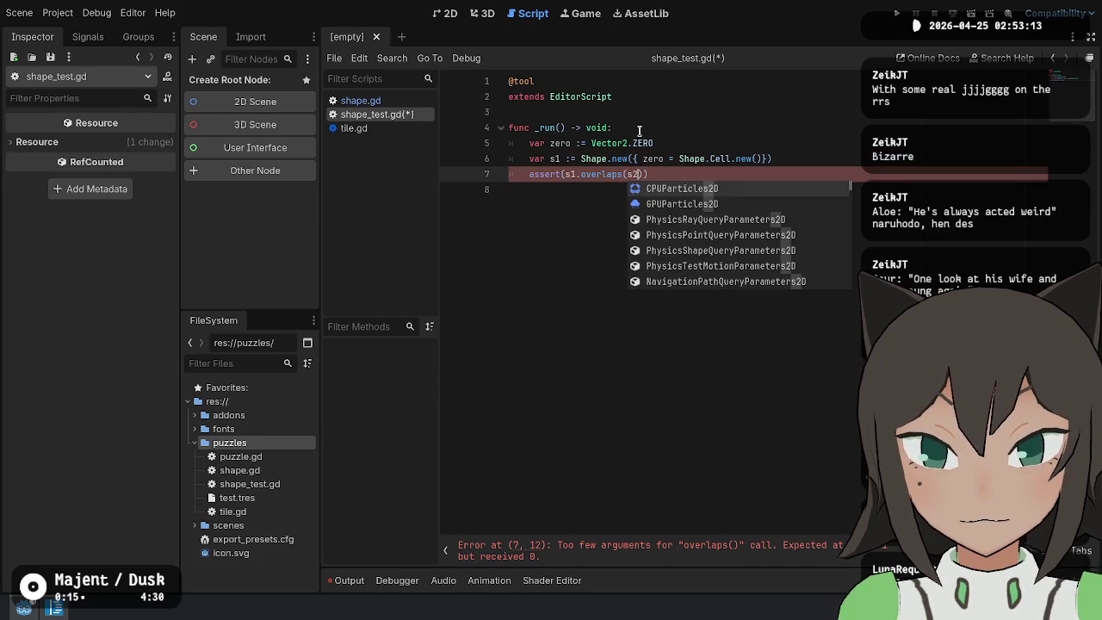
{"action": "key", "text": "Escape"}
Duplicate the s1 line as an identical s2 declaration and save shape_test.gd
{"action": "key", "text": "Up"}
{"action": "key", "text": "ctrl+shift+d"}
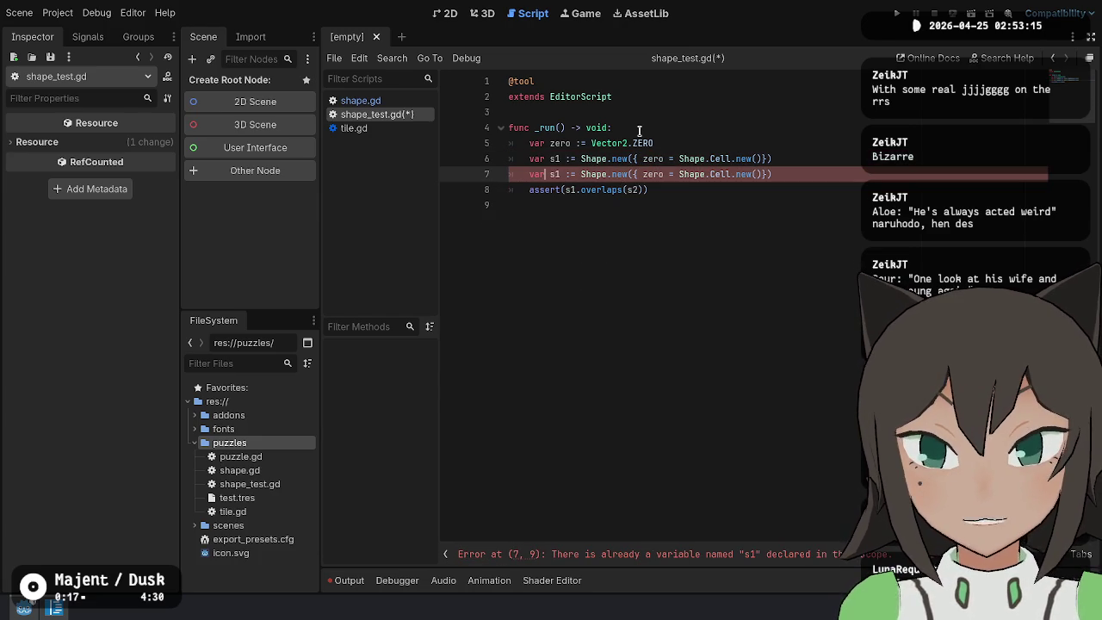
{"action": "key", "text": "BackSpace"}
{"action": "type", "text": "2"}
{"action": "key", "text": "Down"}
{"action": "key", "text": "Down"}
{"action": "key", "text": "ctrl+s"}
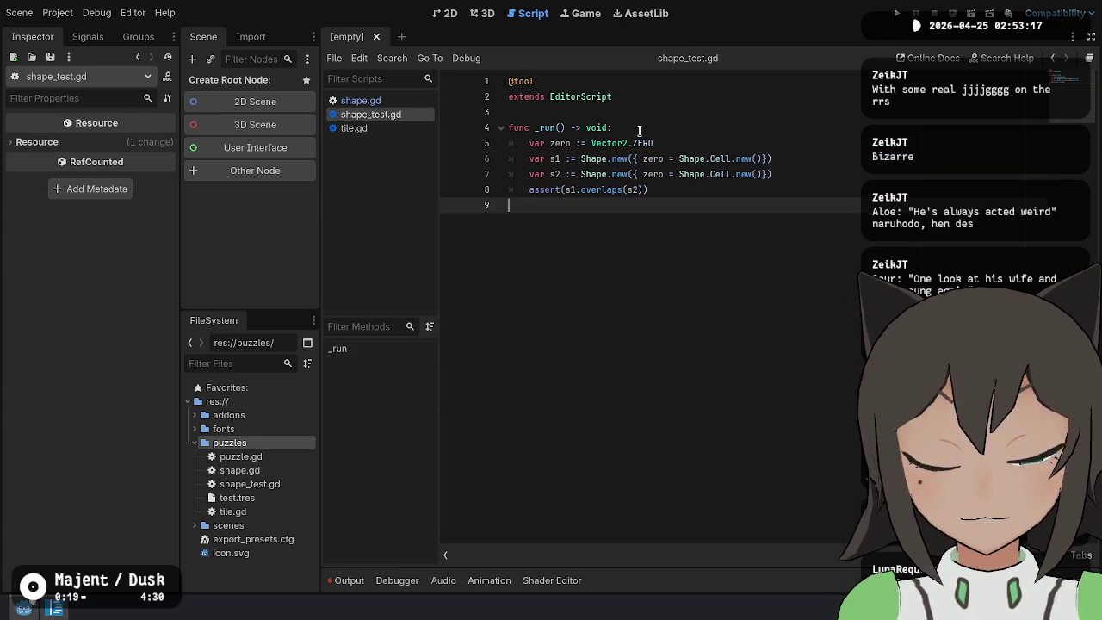
{"action": "key", "text": "ctrl+shift+x"}
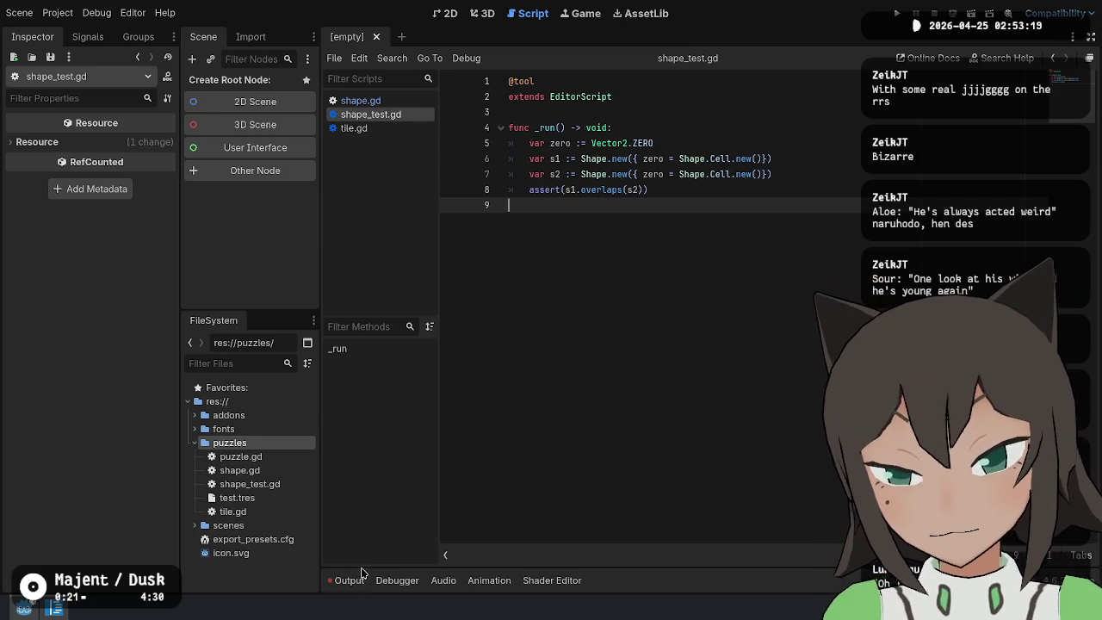
Clear the output, rerun shape_test.gd, and select the zero key on line 6
{"action": "key", "text": "ctrl+alt+k"}
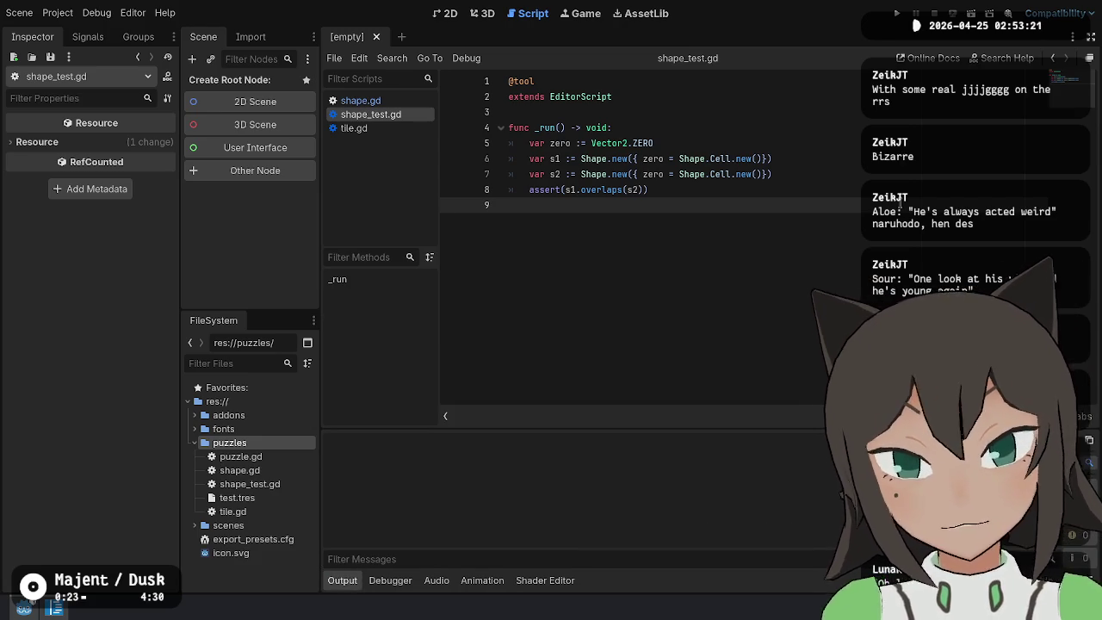
{"action": "key", "text": "ctrl+shift+x"}
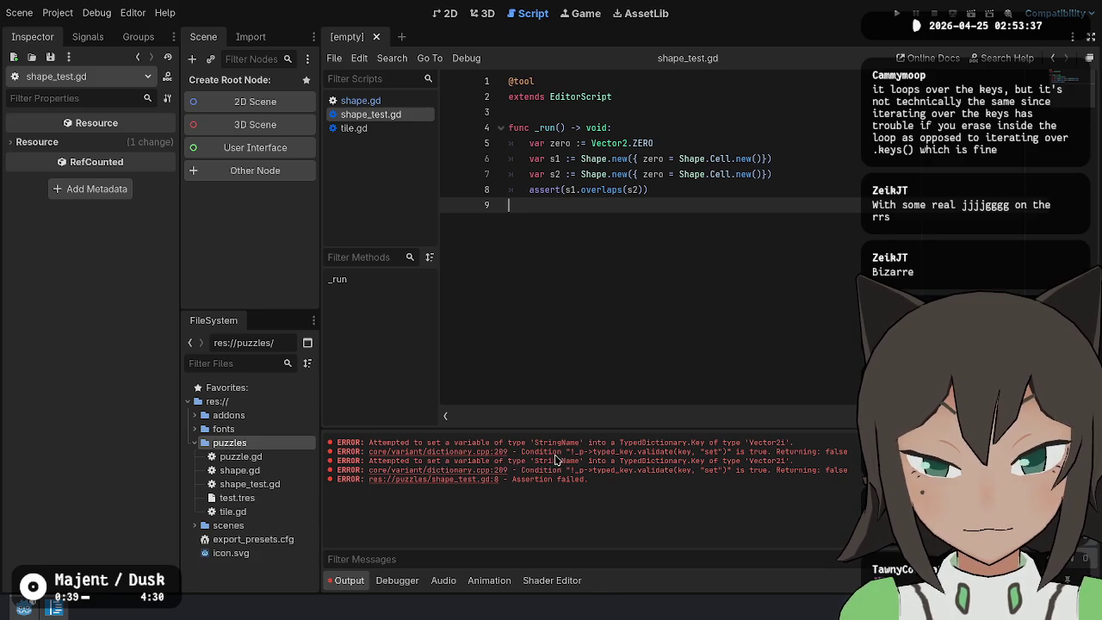
{"action": "double_click", "coordinate": [651, 159]}
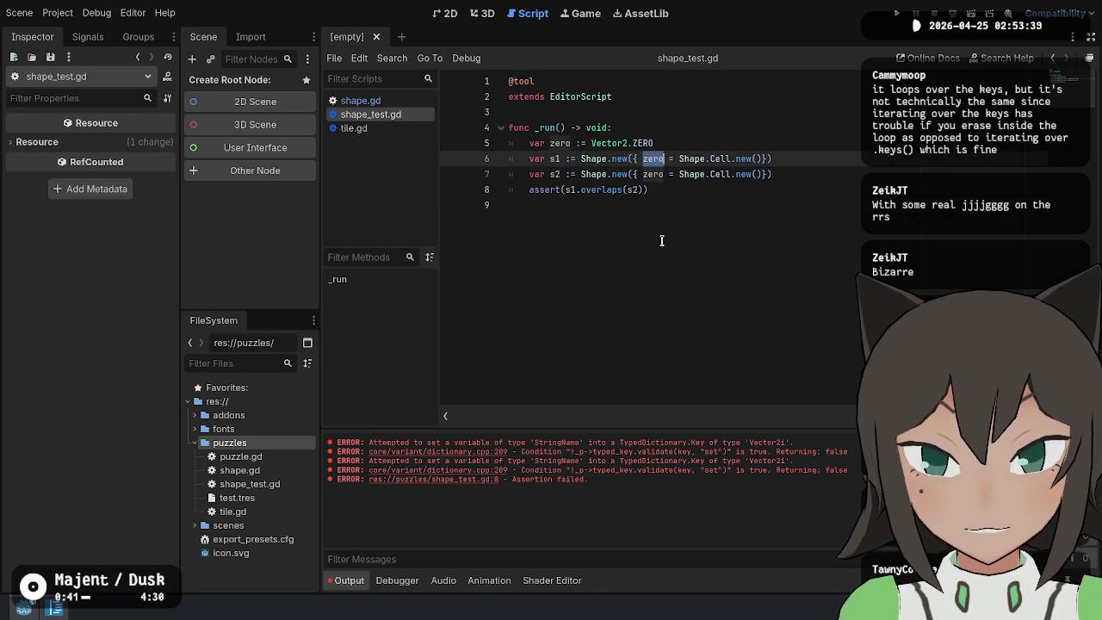
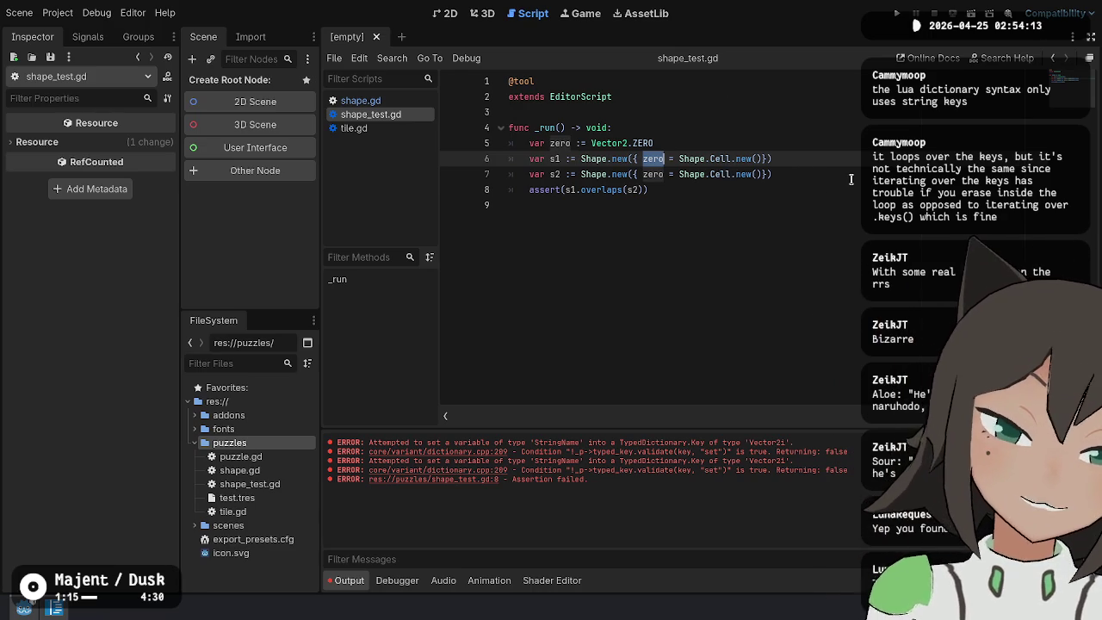
Declare var sc1: Dictionary[Vector2i, Shape.Cell] = {} above s1 and pass sc1 into s1's Shape.new()
{"action": "key", "text": "Left"}
{"action": "key", "text": "shift+End"}
{"action": "key", "text": "ctrl+x"}
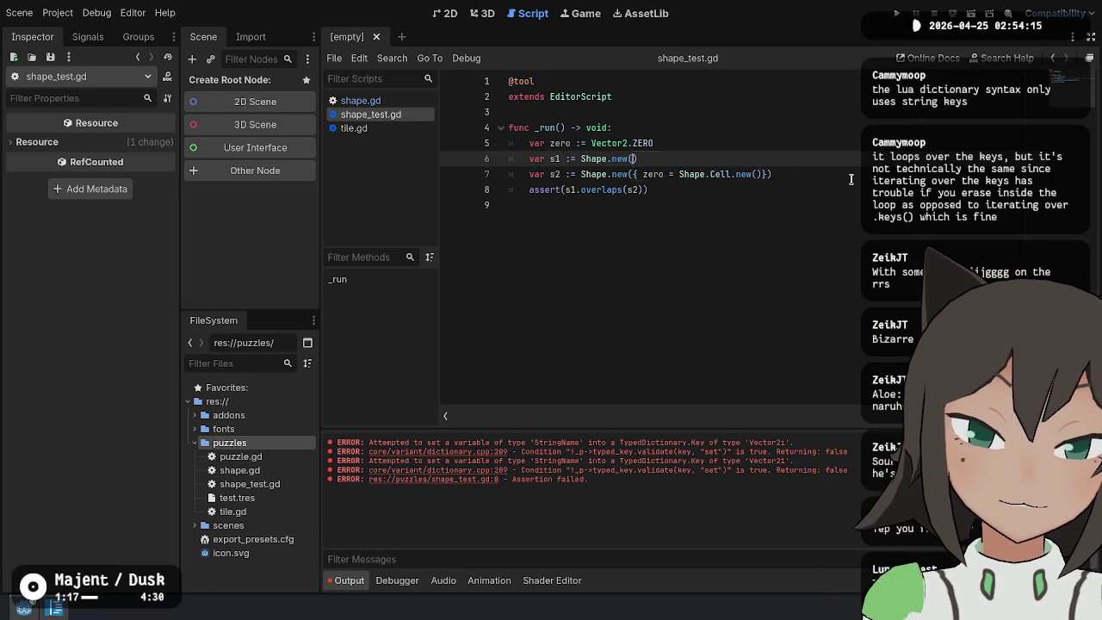
{"action": "key", "text": "ctrl+shift+Return"}
{"action": "type", "text": "var"}
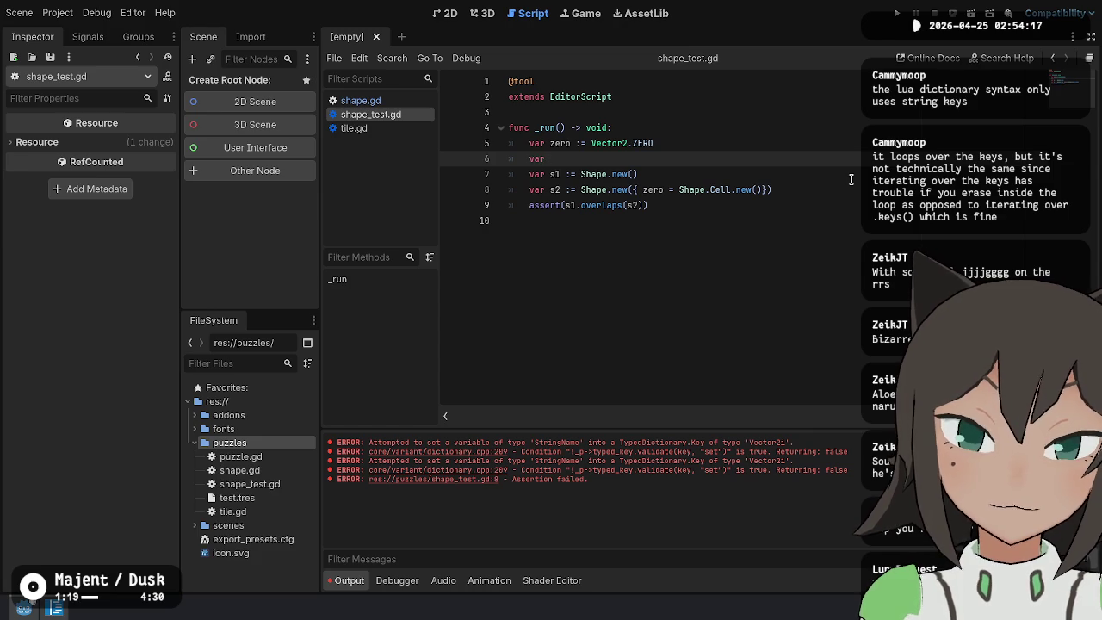
{"action": "type", "text": "sc"}
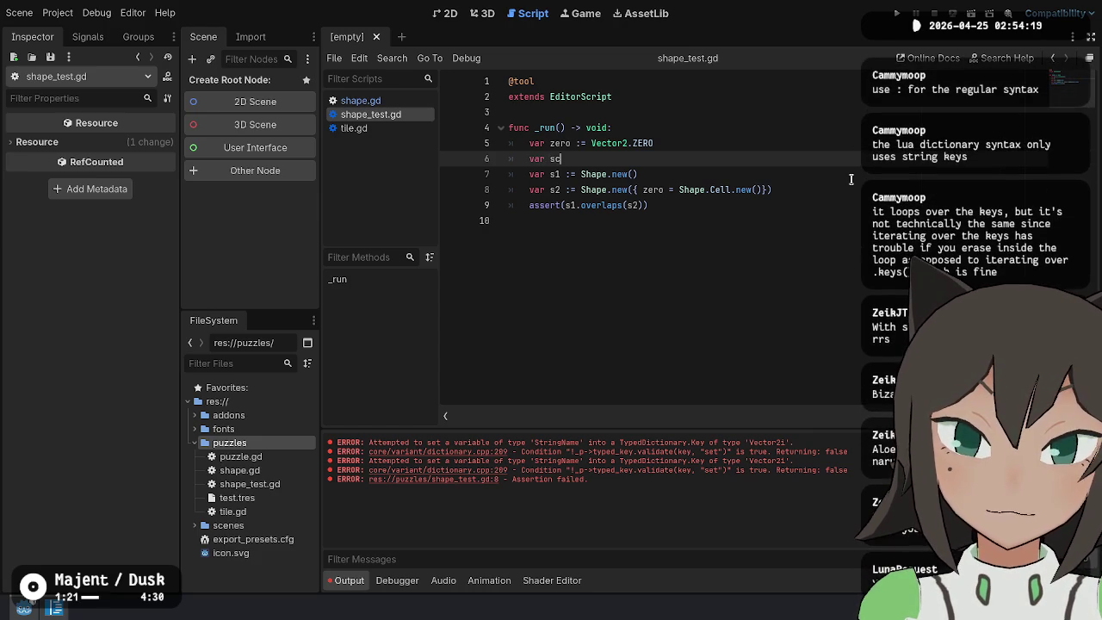
{"action": "type", "text": "1 := "}
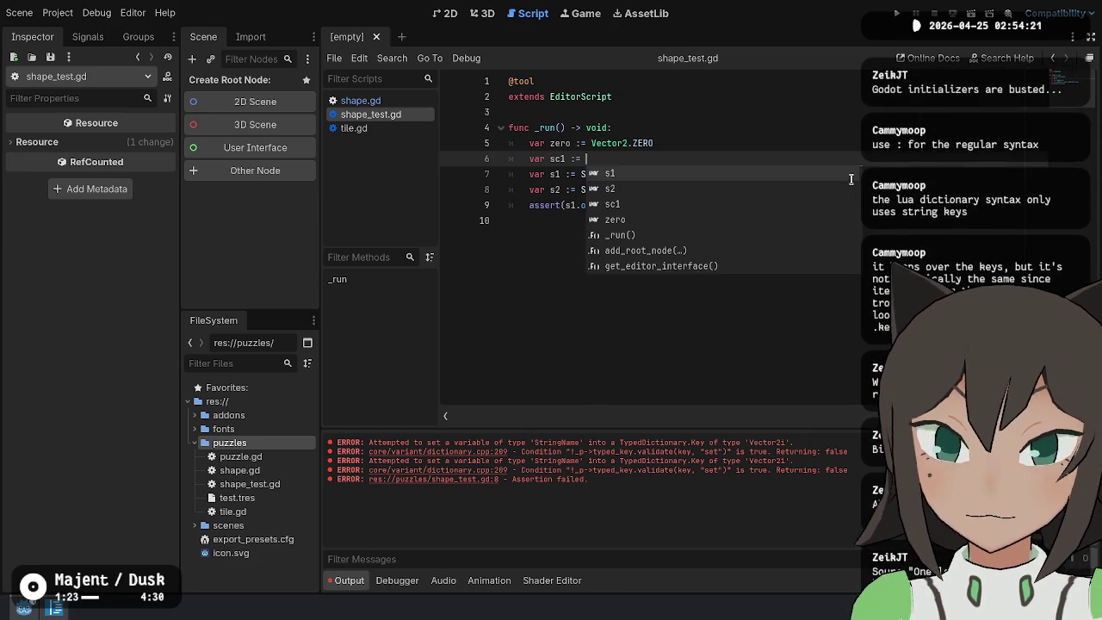
{"action": "type", "text": "Dictionary"}
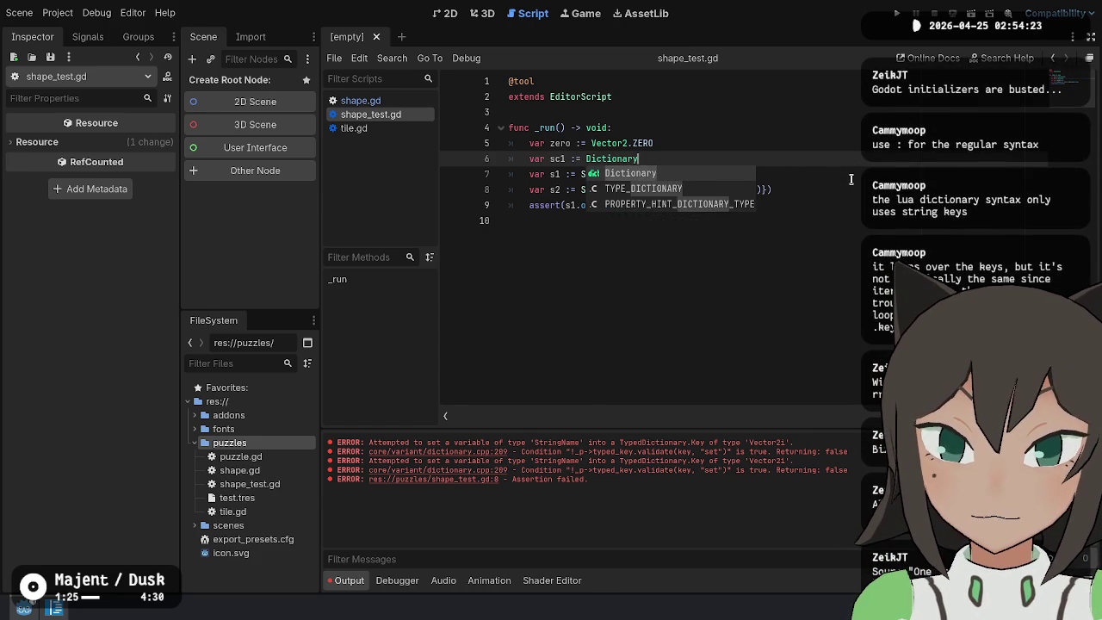
{"action": "type", "text": "[Vector2i, C"}
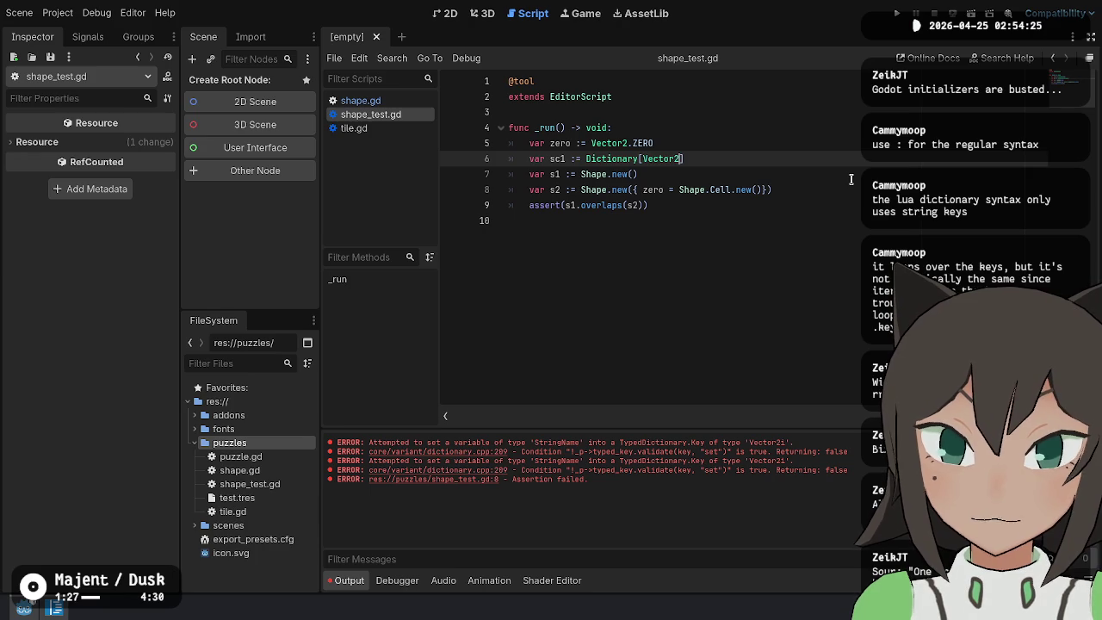
{"action": "type", "text": "ell"}
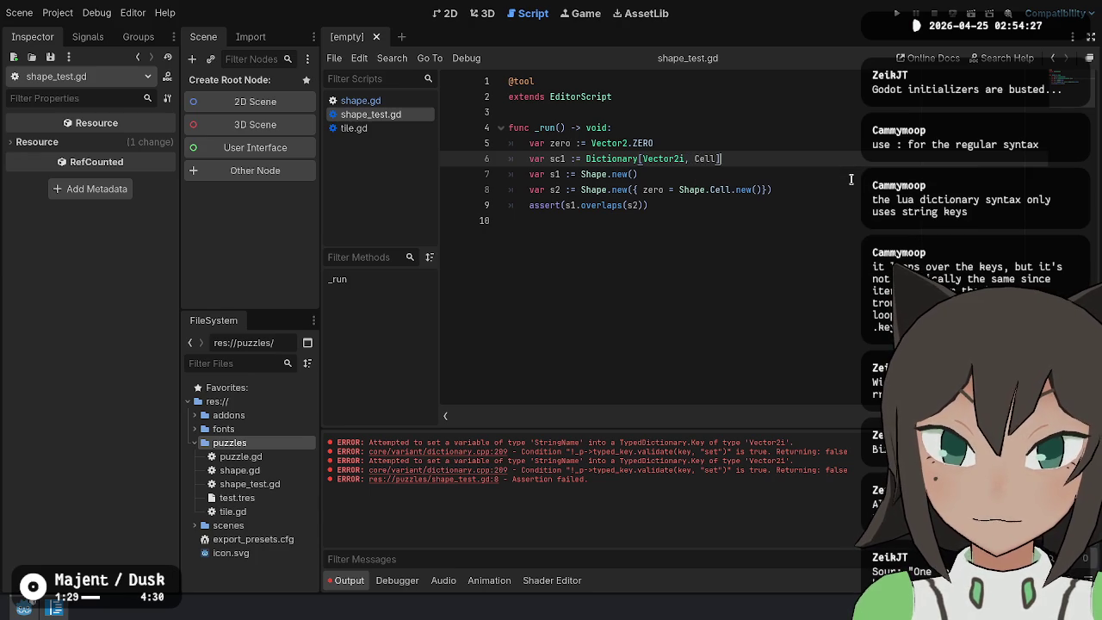
{"action": "key", "text": "ctrl+Left"}
{"action": "type", "text": "Shape."}
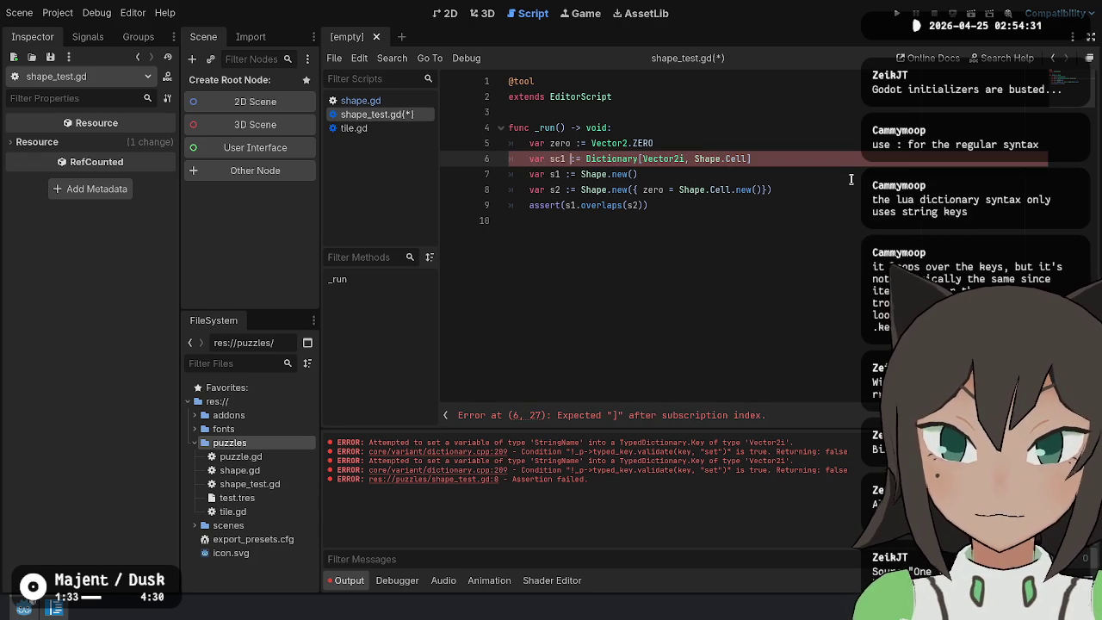
{"action": "key", "text": "BackSpace"}
{"action": "key", "text": "BackSpace"}
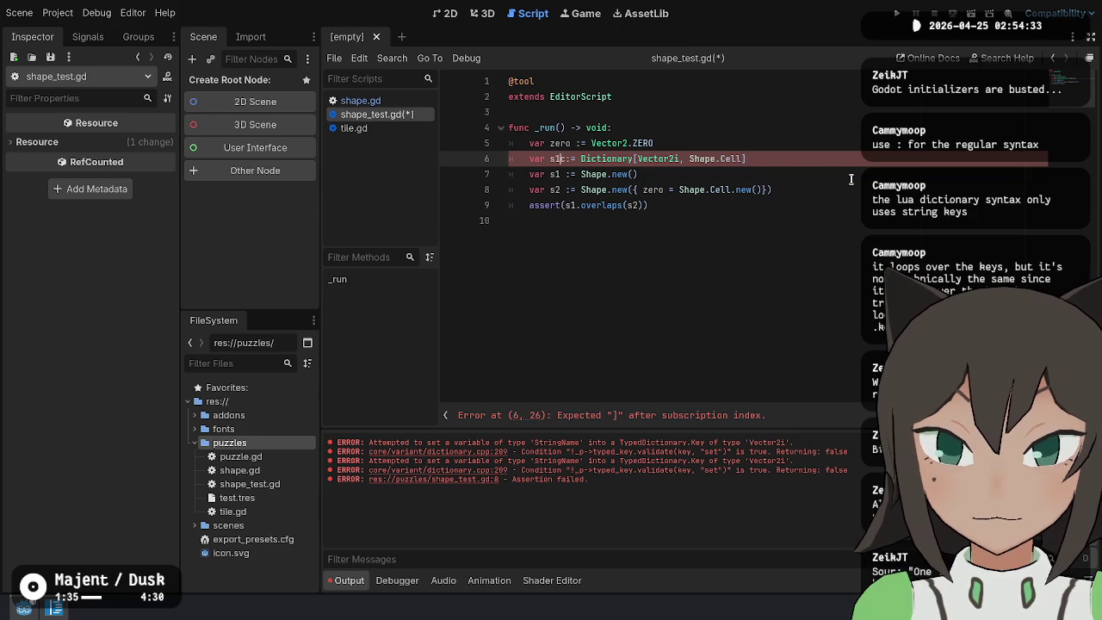
{"action": "type", "text": "c1"}
{"action": "key", "text": "Right"}
{"action": "key", "text": "Delete"}
{"action": "key", "text": "End"}
{"action": "type", "text": "{"}
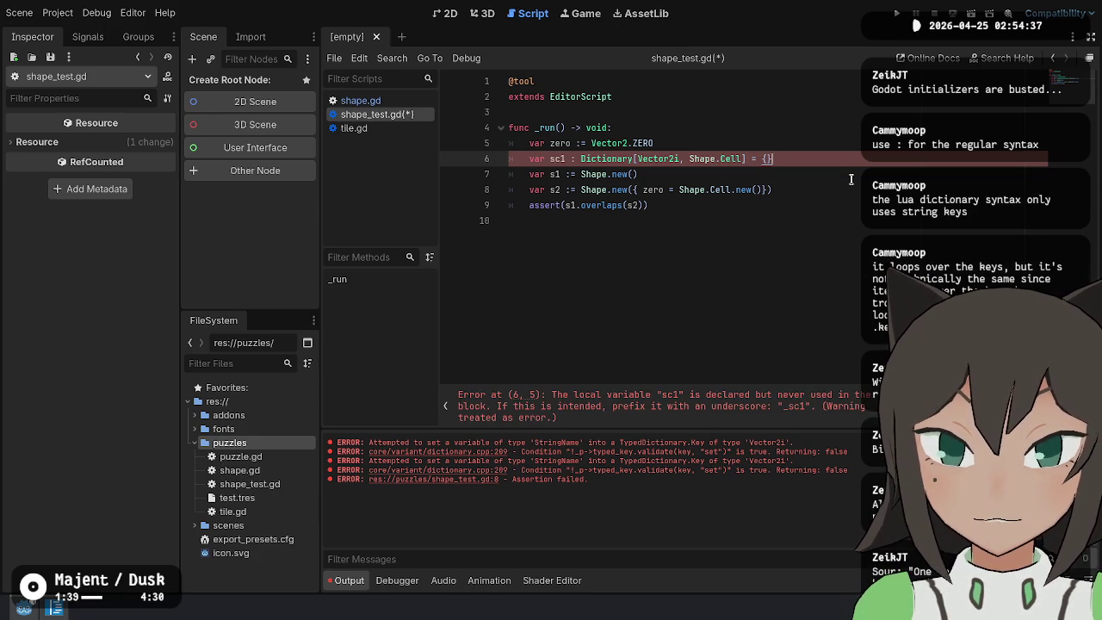
{"action": "key", "text": "Delete"}
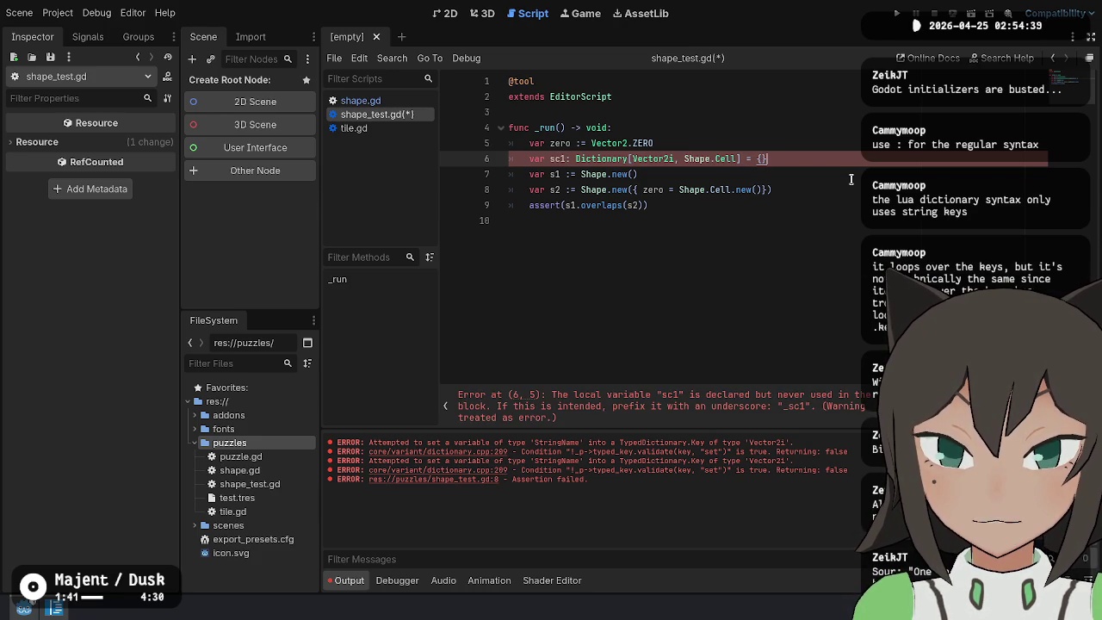
{"action": "key", "text": "Down"}
{"action": "key", "text": "Left"}
{"action": "type", "text": "sc"}
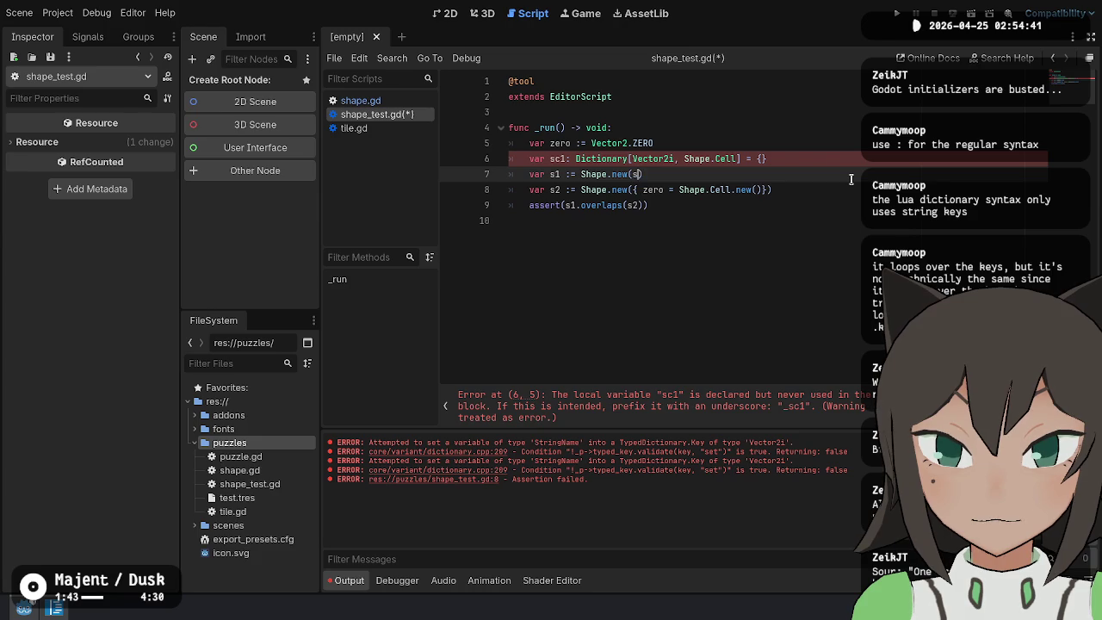
{"action": "key", "text": "Return"}
Pass sc2 into s2's Shape.new(), add a matching sc2 declaration above it, and save
{"action": "key", "text": "Down"}
{"action": "key", "text": "shift+End"}
{"action": "key", "text": "shift+Left"}
{"action": "key", "text": "Delete"}
{"action": "type", "text": "sc"}
{"action": "type", "text": "2"}
{"action": "key", "text": "Escape"}
{"action": "key", "text": "Up"}
{"action": "key", "text": "Up"}
{"action": "key", "text": "shift+alt+Down"}
{"action": "key", "text": "alt+Down"}
{"action": "key", "text": "Down"}
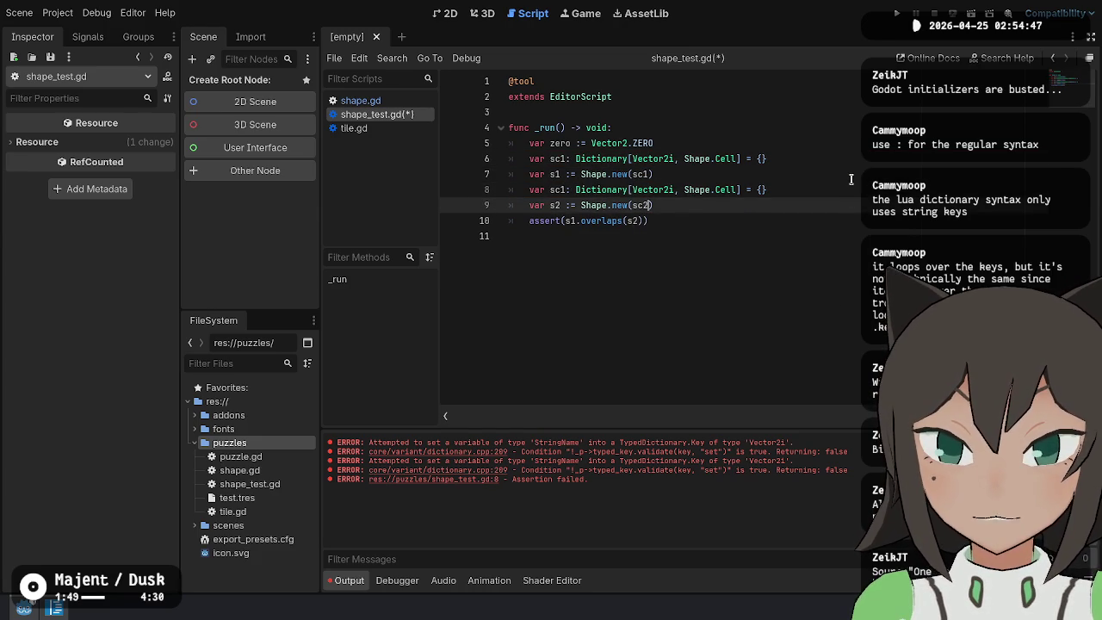
{"action": "key", "text": "Up"}
{"action": "key", "text": "BackSpace"}
{"action": "type", "text": "2"}
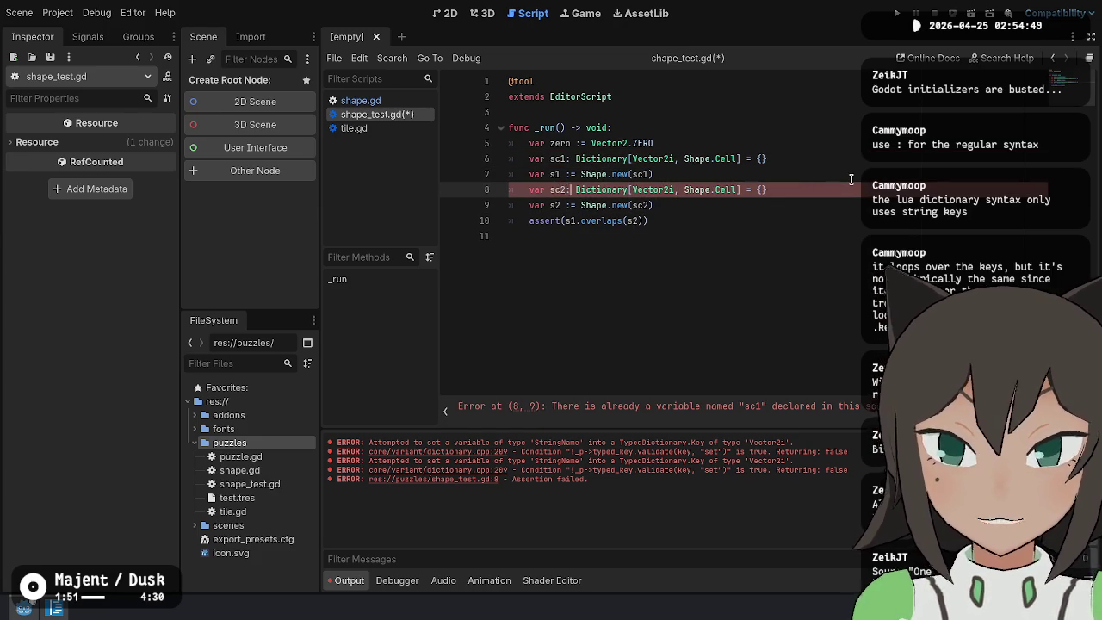
{"action": "key", "text": "ctrl+s"}
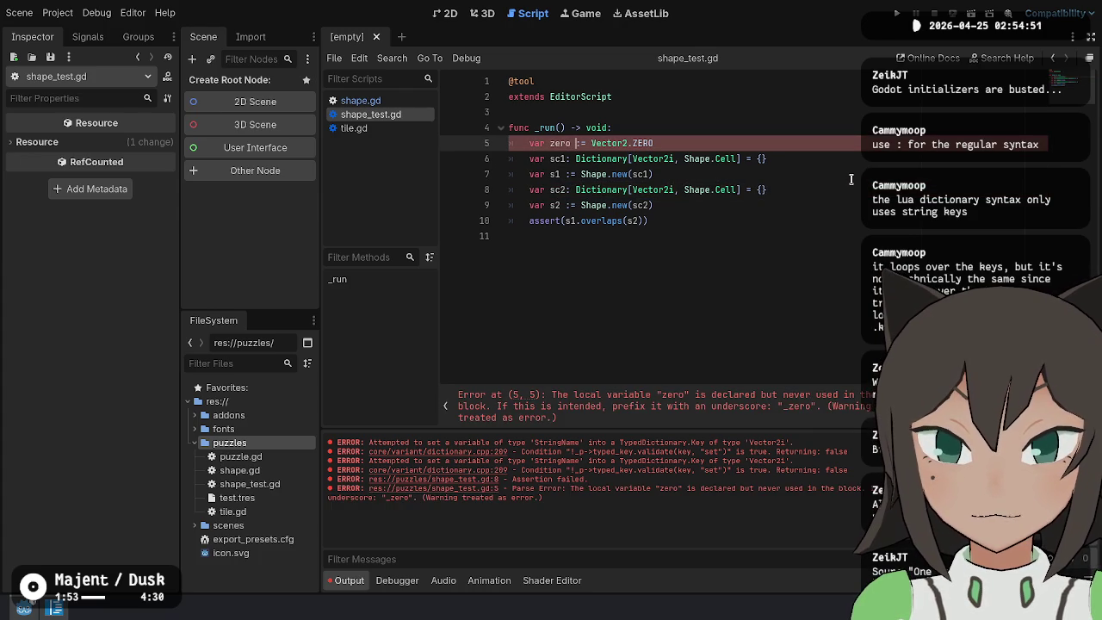
Delete the unused zero variable line and add sc1[Vector2i.ZERO] = Shape.Cell.new()
{"action": "key", "text": "ctrl+shift+k"}
{"action": "key", "text": "ctrl+s"}
{"action": "key", "text": "Return"}
{"action": "type", "text": "sc1."}
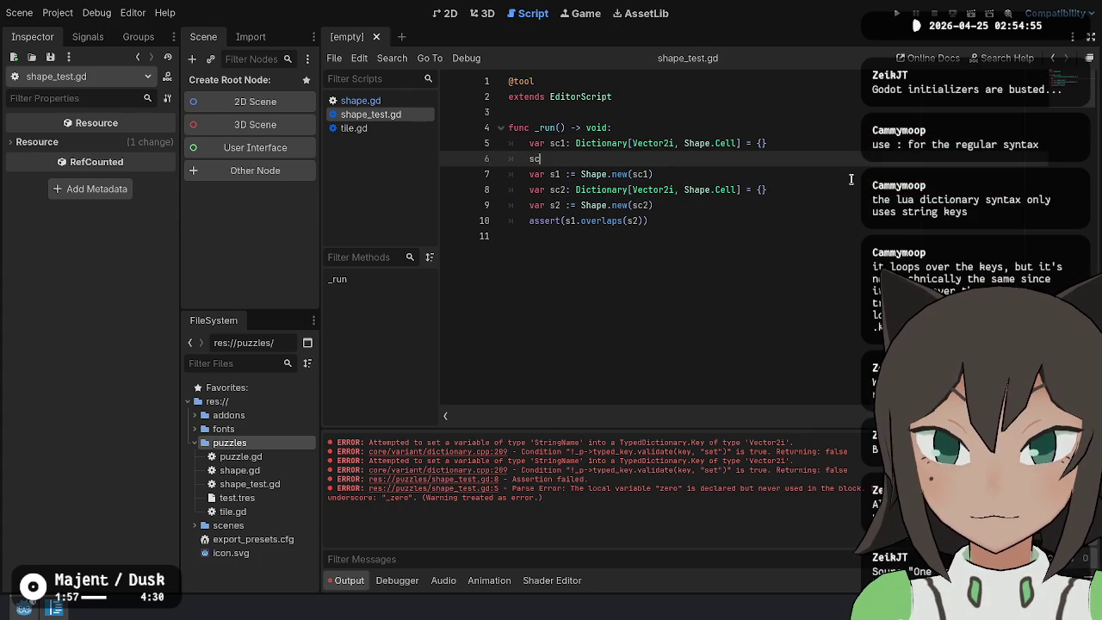
{"action": "key", "text": "BackSpace"}
{"action": "type", "text": "[Vector2.ZERO,"}
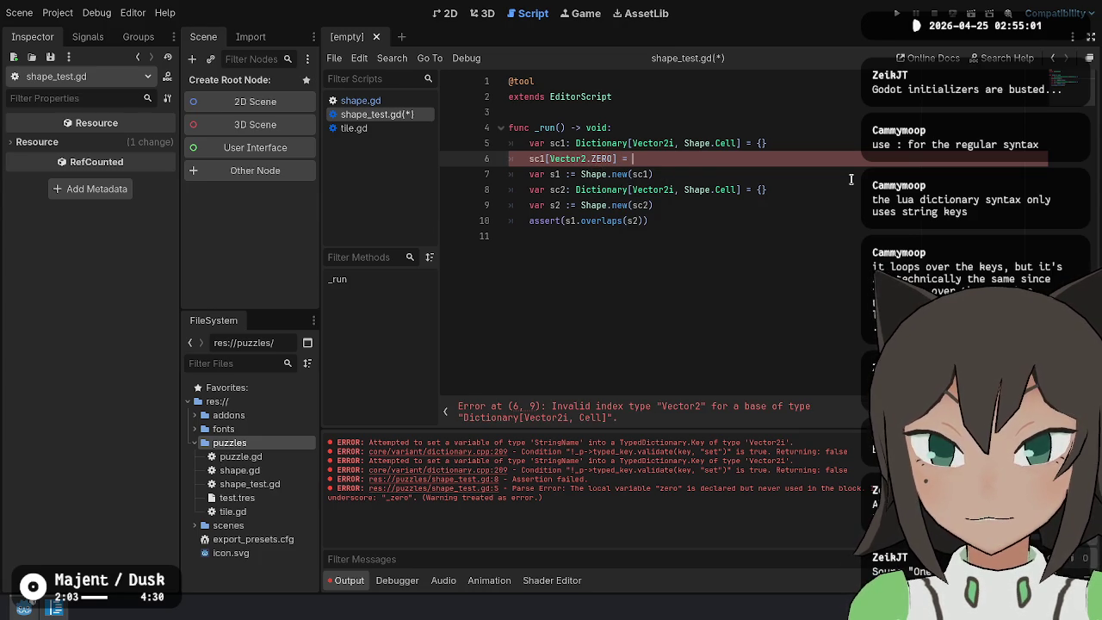
{"action": "type", "text": "Cell.ne"}
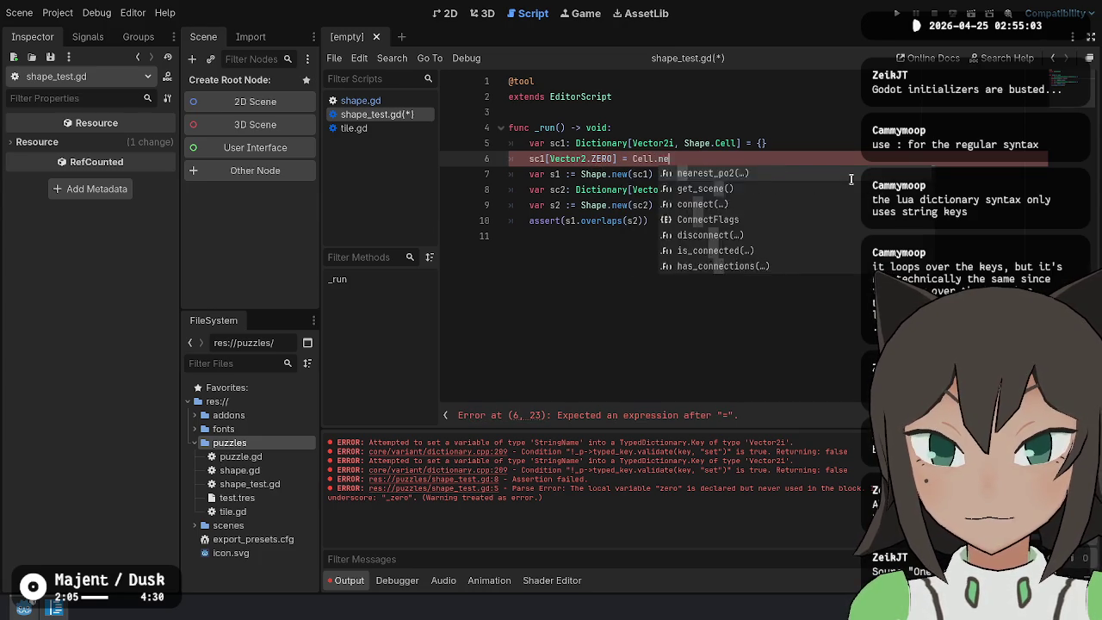
{"action": "type", "text": "w("}
{"action": "key", "text": "ctrl+Left"}
{"action": "key", "text": "ctrl+Left"}
{"action": "key", "text": "ctrl+Left"}
{"action": "type", "text": "Shape."}
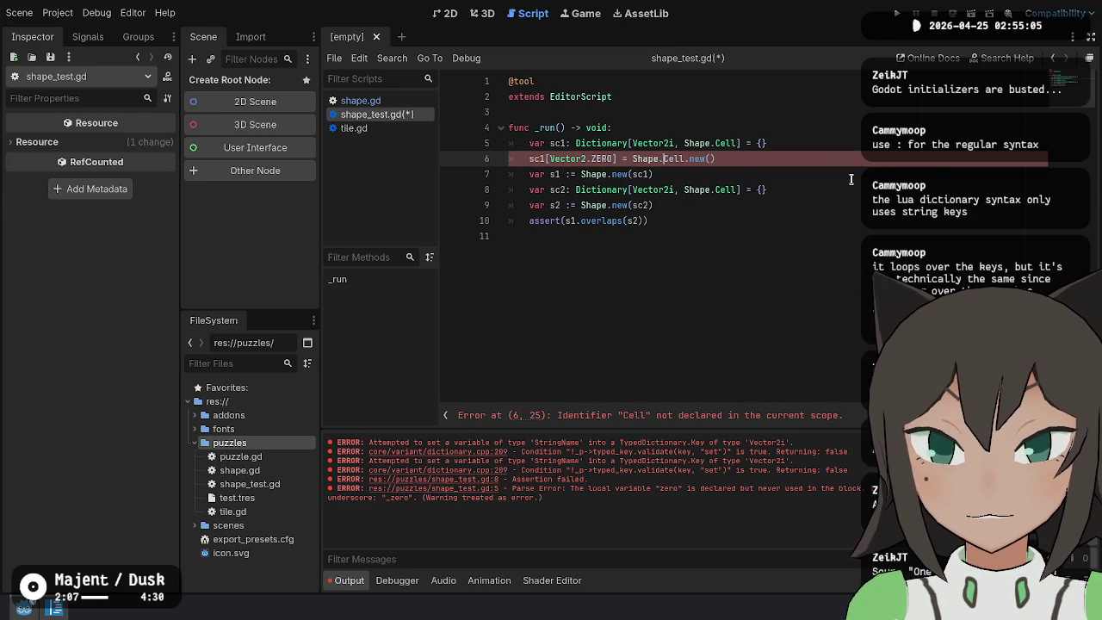
{"action": "key", "text": "Escape"}
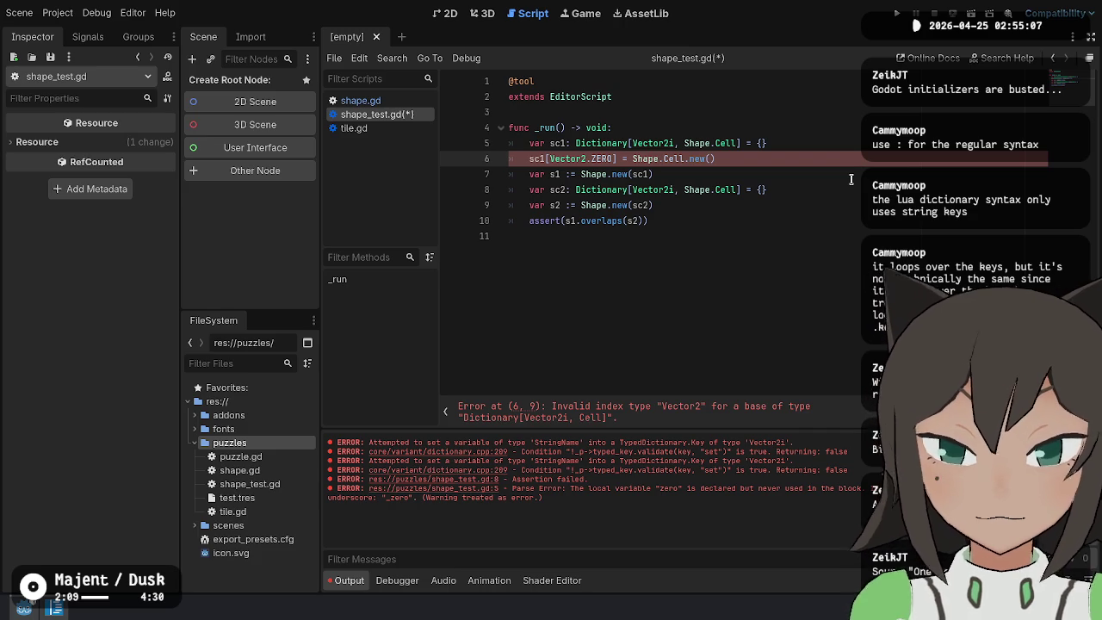
{"action": "type", "text": "i"}
Duplicate that assignment as sc2[Vector2i.ZERO] = Shape.Cell.new() below the sc2 declaration and save
{"action": "key", "text": "ctrl+shift+d"}
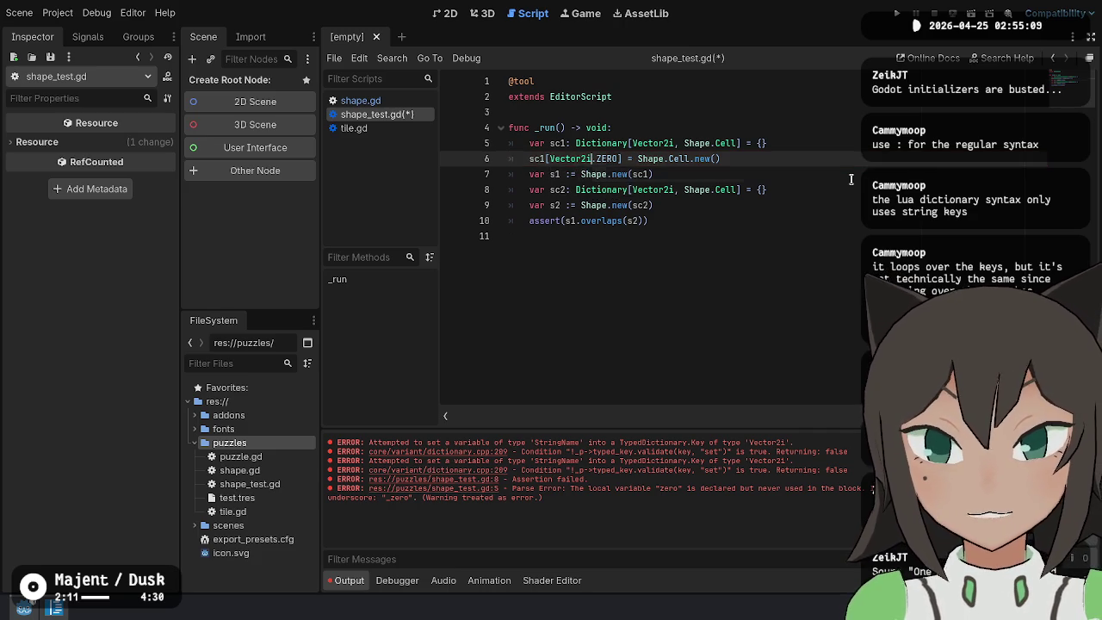
{"action": "key", "text": "alt+Down"}
{"action": "key", "text": "alt+Down"}
{"action": "key", "text": "BackSpace"}
{"action": "type", "text": "2"}
{"action": "key", "text": "ctrl+s"}
{"action": "key", "text": "Down"}
{"action": "key", "text": "Down"}
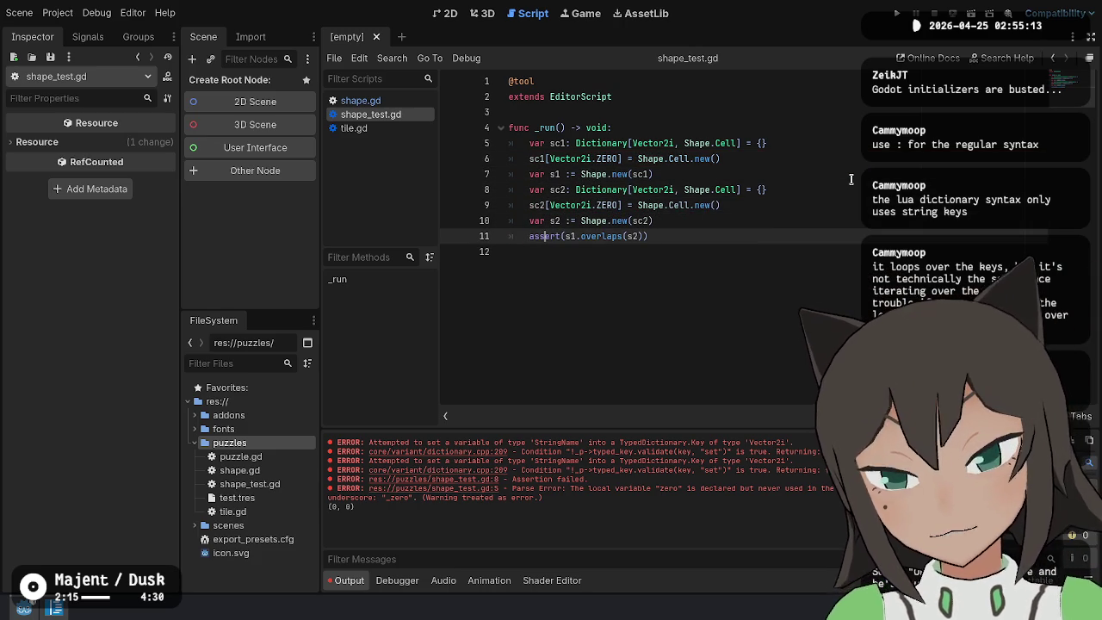
{"action": "left_click", "coordinate": [632, 250]}
{"action": "left_click", "coordinate": [360, 100]}
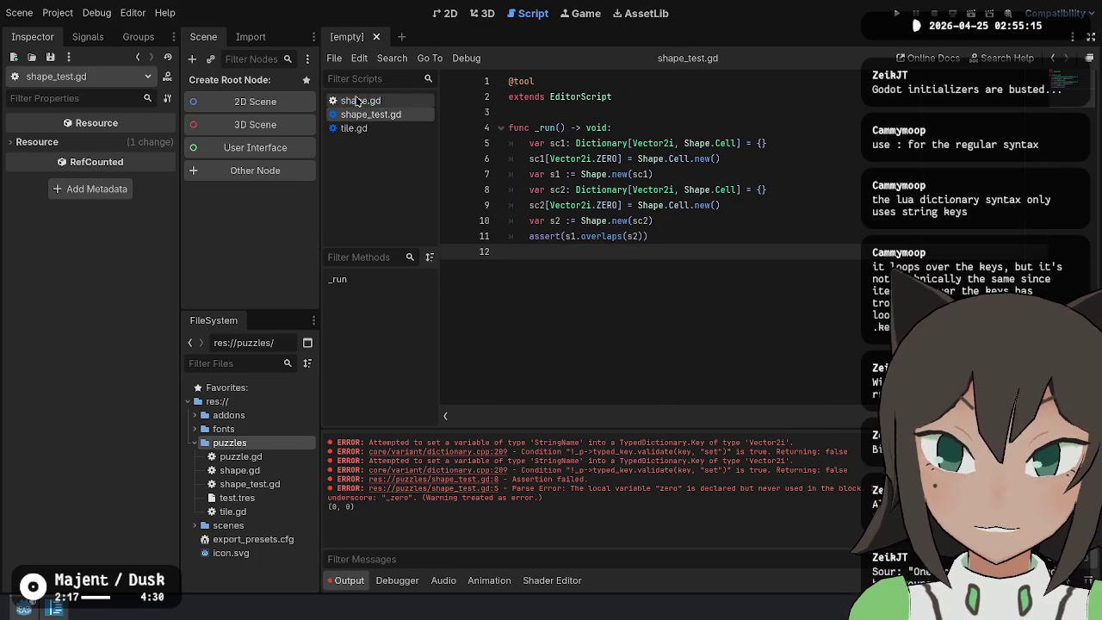
Delete the print(pos) debug line from shape.gd, then return to shape_test.gd
{"action": "left_click", "coordinate": [627, 268]}
{"action": "key", "text": "Up"}
{"action": "key", "text": "ctrl+shift+k"}
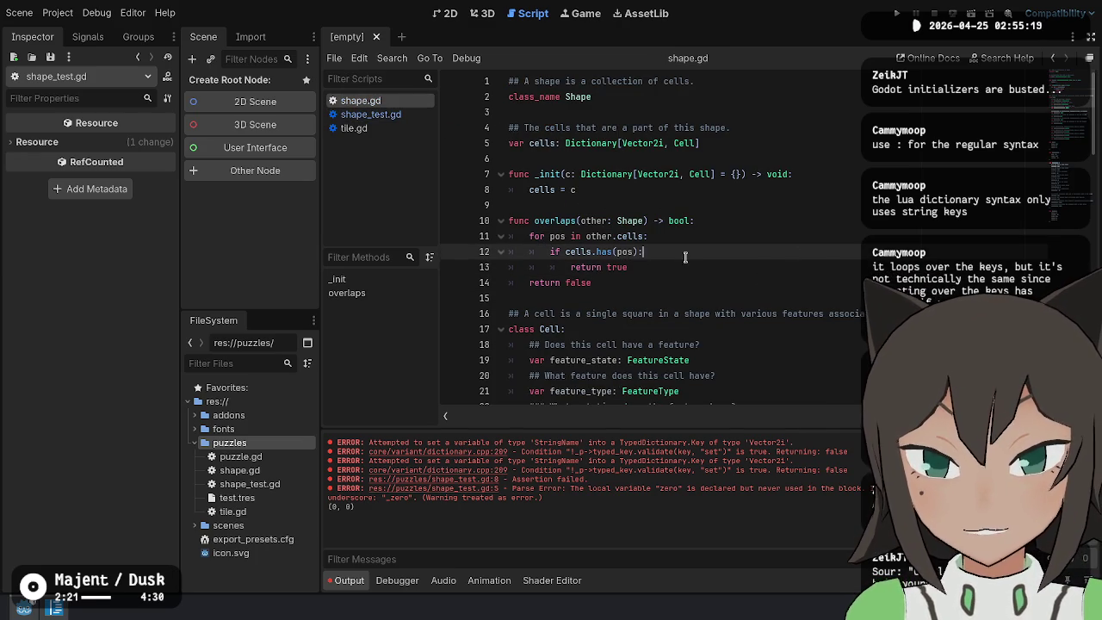
{"action": "left_click", "coordinate": [714, 236]}
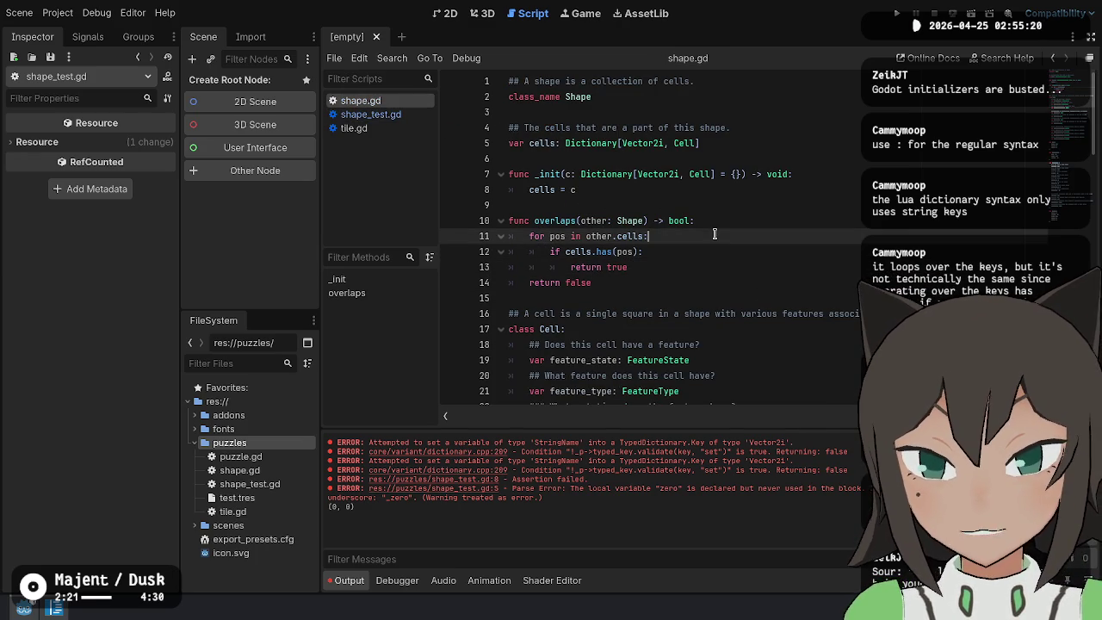
{"action": "left_click", "coordinate": [370, 114]}
{"action": "left_click", "coordinate": [682, 284]}
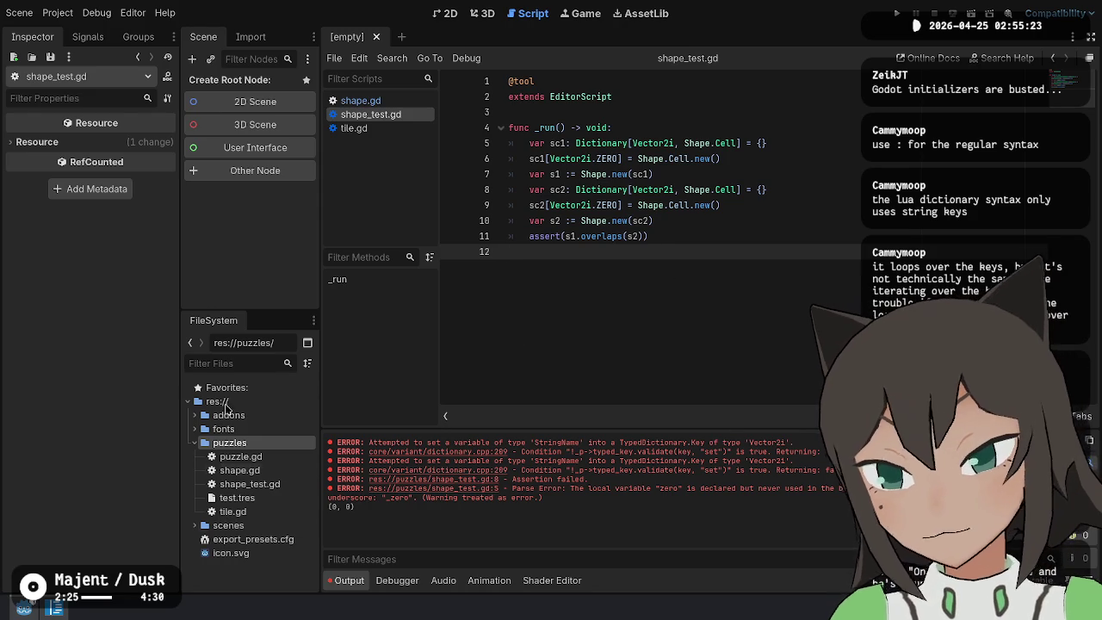
Expand the addons/auto folder in the FileSystem dock and open test_runner.gd and test.gd
{"action": "left_click", "coordinate": [193, 415]}
{"action": "left_click", "coordinate": [203, 429]}
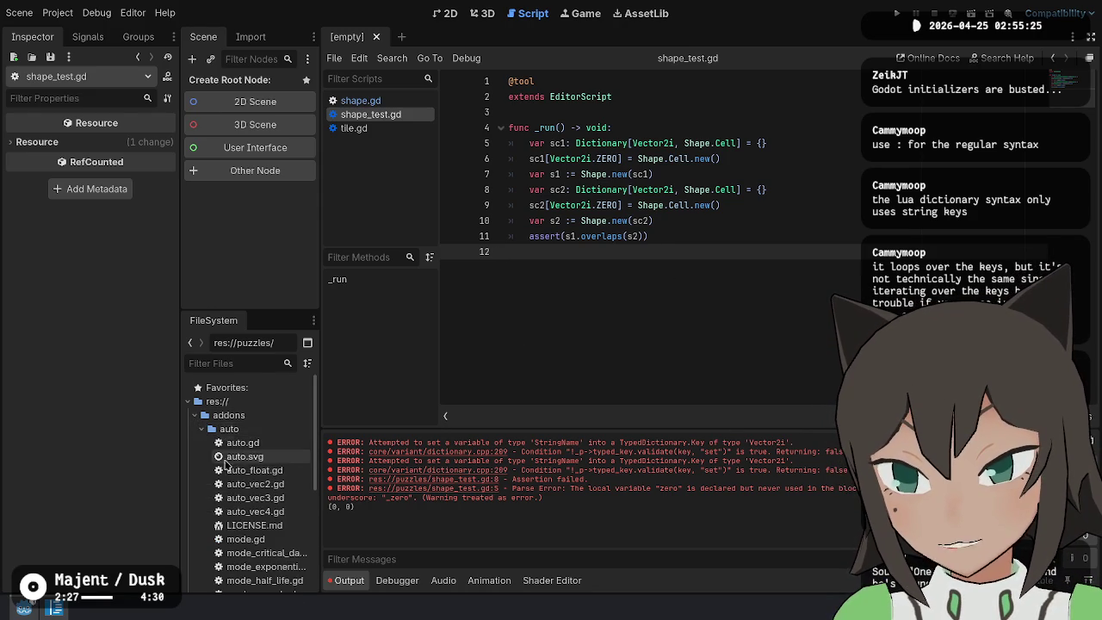
{"action": "scroll", "coordinate": [258, 482], "scroll_direction": "down", "scroll_amount": 3}
{"action": "double_click", "coordinate": [258, 507]}
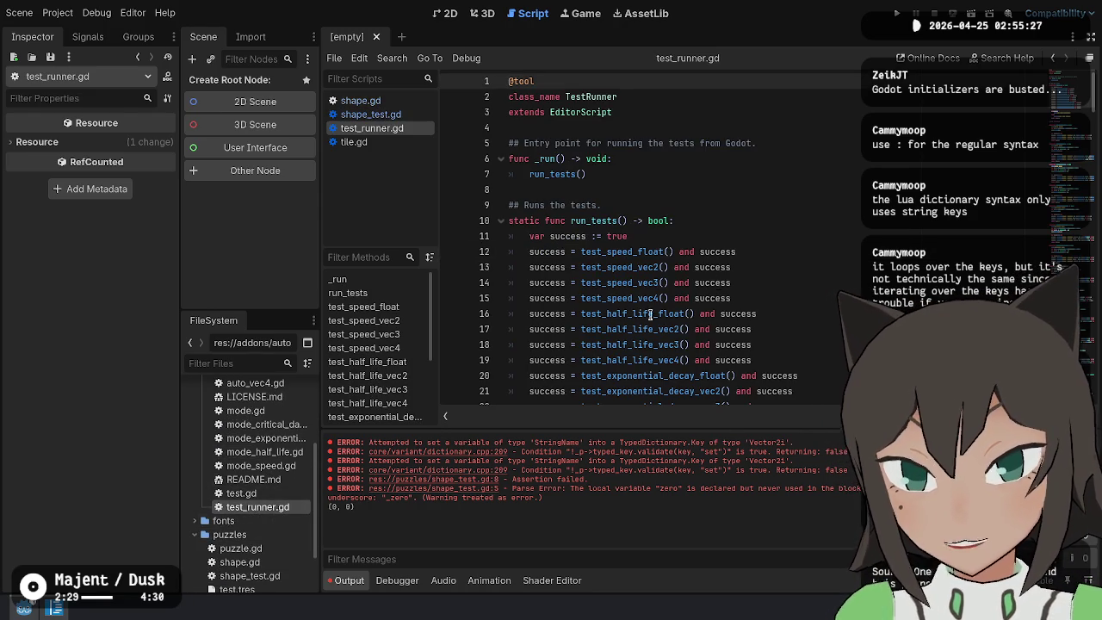
{"action": "left_click", "coordinate": [706, 283]}
{"action": "left_click", "coordinate": [663, 143]}
{"action": "double_click", "coordinate": [270, 496]}
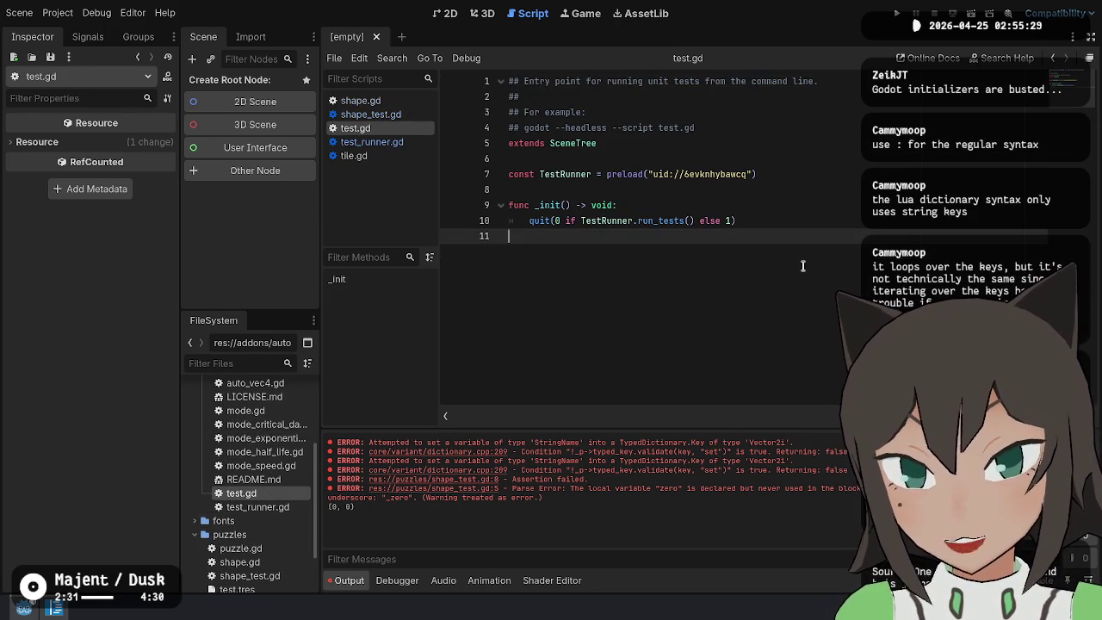
Scroll test_runner.gd down to the test_eq helper functions and select the whole script
{"action": "double_click", "coordinate": [258, 507]}
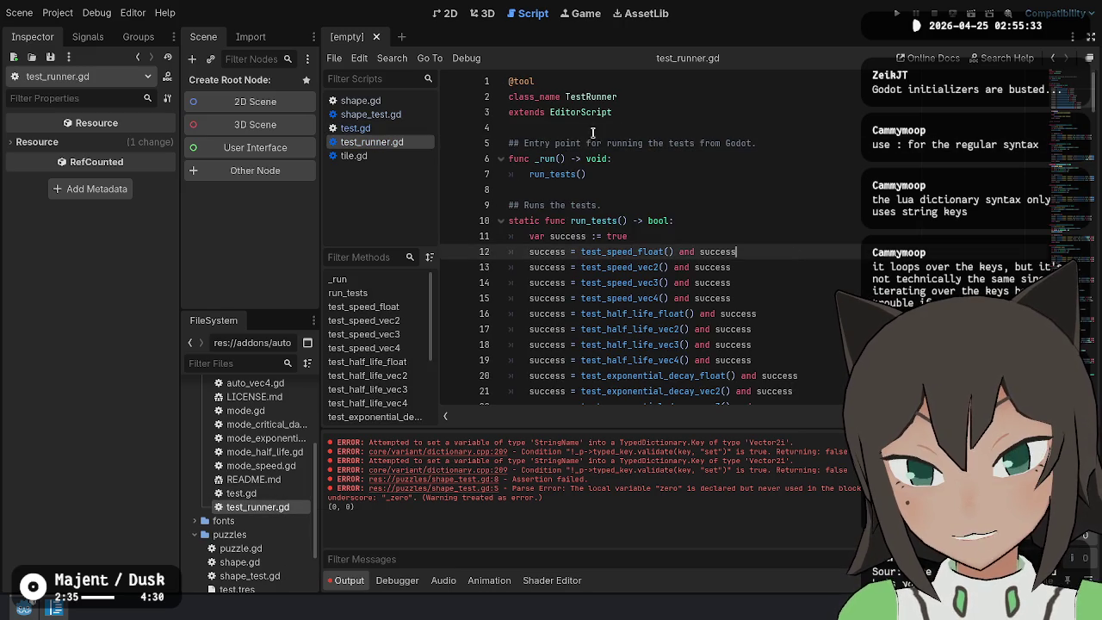
{"action": "scroll", "coordinate": [695, 222], "scroll_direction": "down", "scroll_amount": 2}
{"action": "scroll", "coordinate": [641, 109], "scroll_direction": "up", "scroll_amount": 2}
{"action": "scroll", "coordinate": [671, 293], "scroll_direction": "down", "scroll_amount": 20}
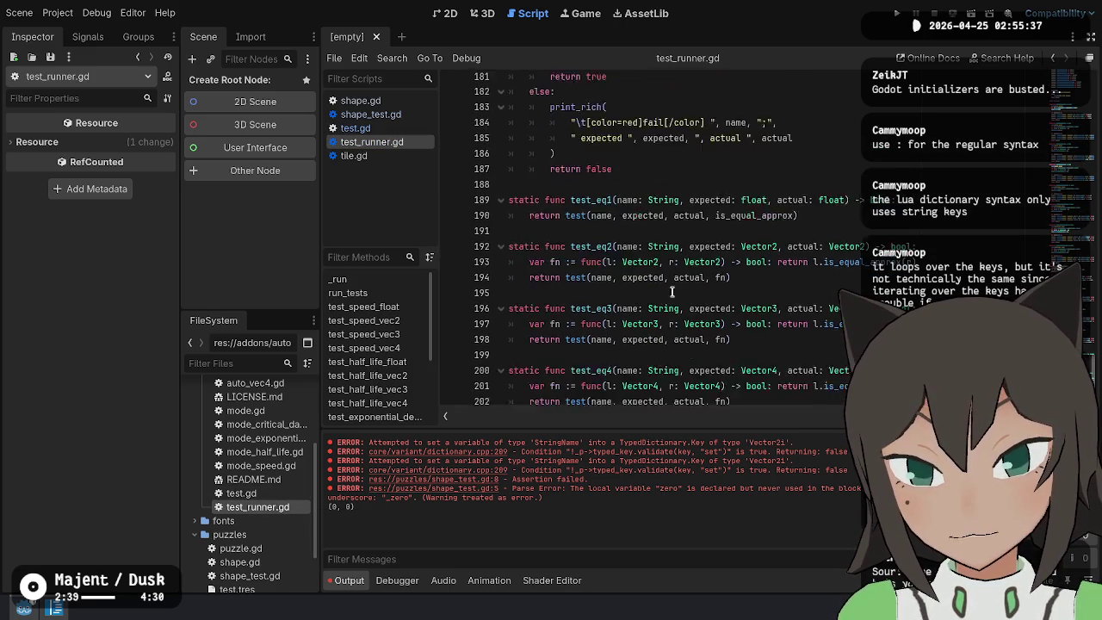
{"action": "scroll", "coordinate": [672, 293], "scroll_direction": "up", "scroll_amount": 2}
{"action": "scroll", "coordinate": [573, 283], "scroll_direction": "down", "scroll_amount": 3}
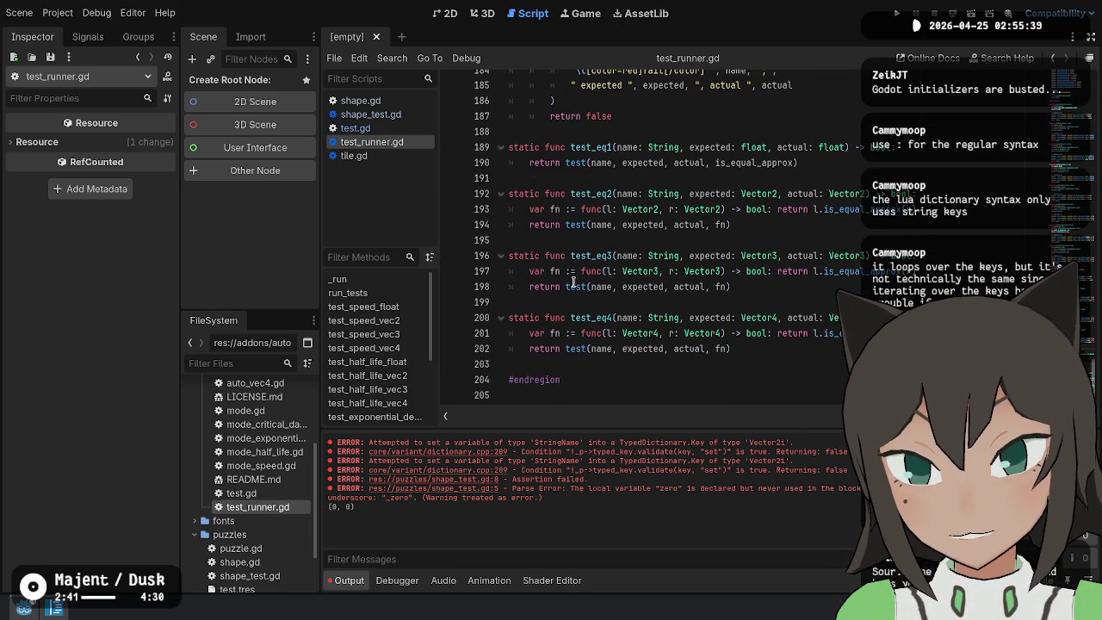
{"action": "key", "text": "ctrl+a"}
Paste the copied test helper functions into shape_test.gd
{"action": "scroll", "coordinate": [259, 525], "scroll_direction": "down", "scroll_amount": 3}
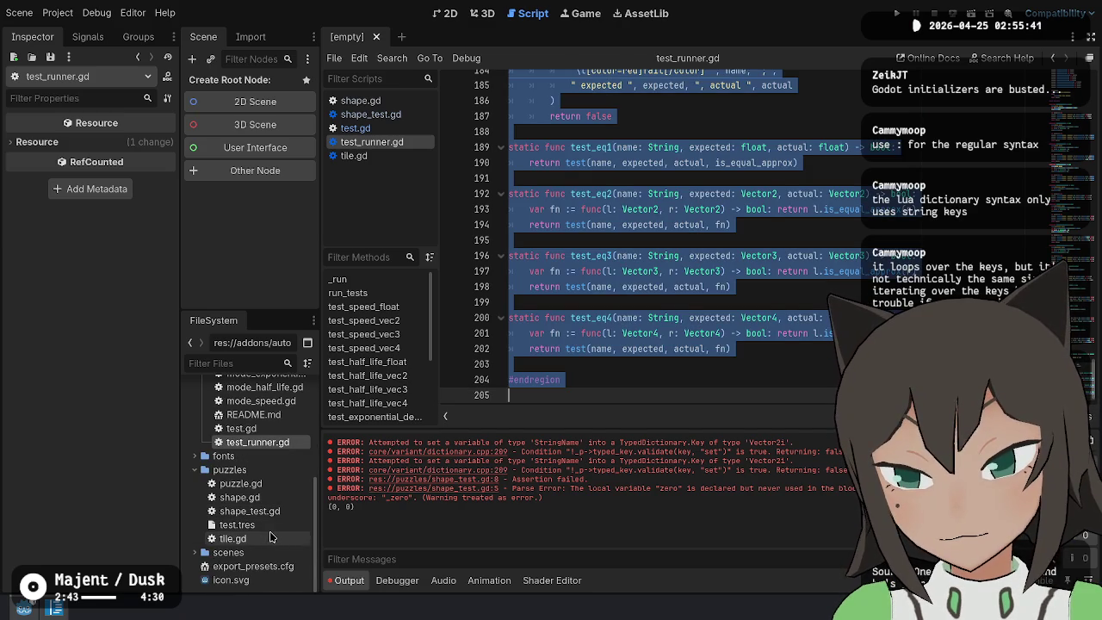
{"action": "left_click", "coordinate": [272, 537]}
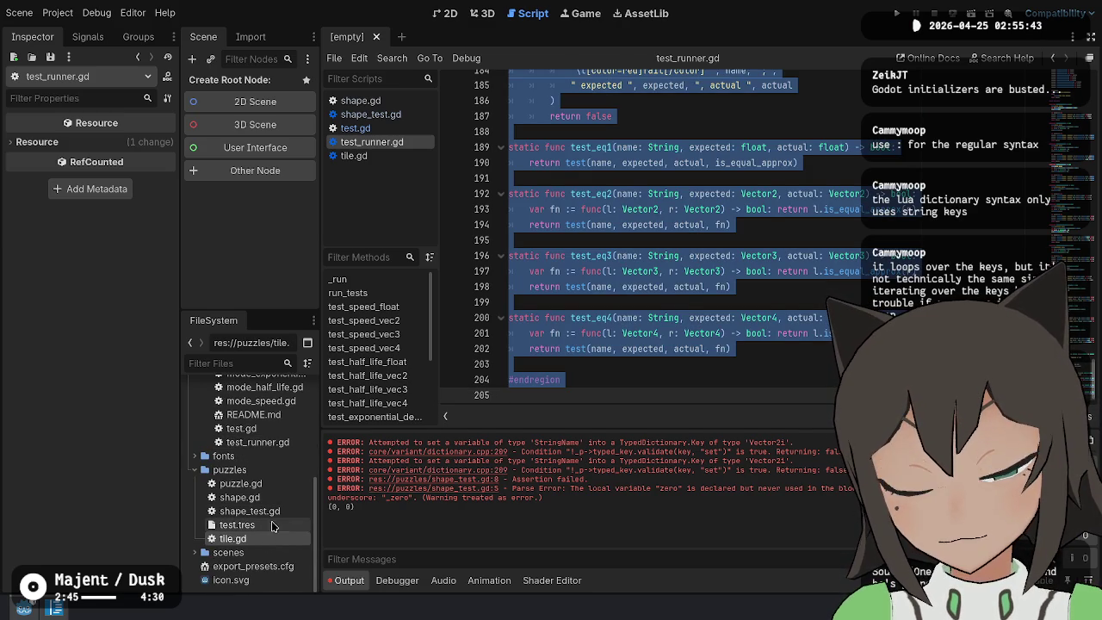
{"action": "double_click", "coordinate": [258, 511]}
{"action": "key", "text": "ctrl+v"}
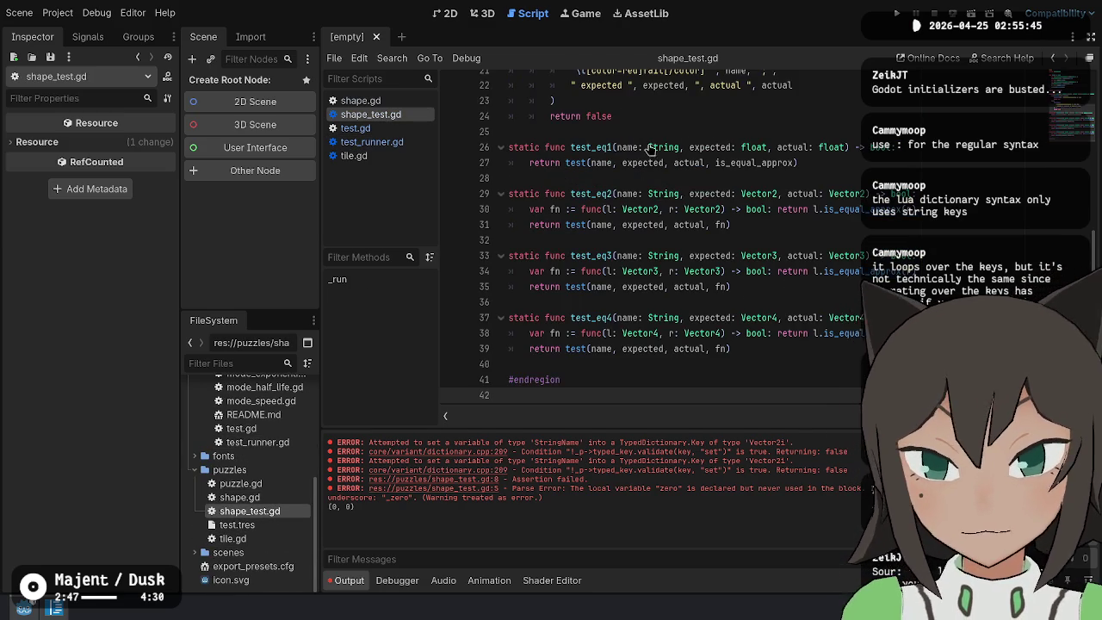
{"action": "scroll", "coordinate": [650, 150], "scroll_direction": "up", "scroll_amount": 7}
{"action": "left_click", "coordinate": [651, 251]}
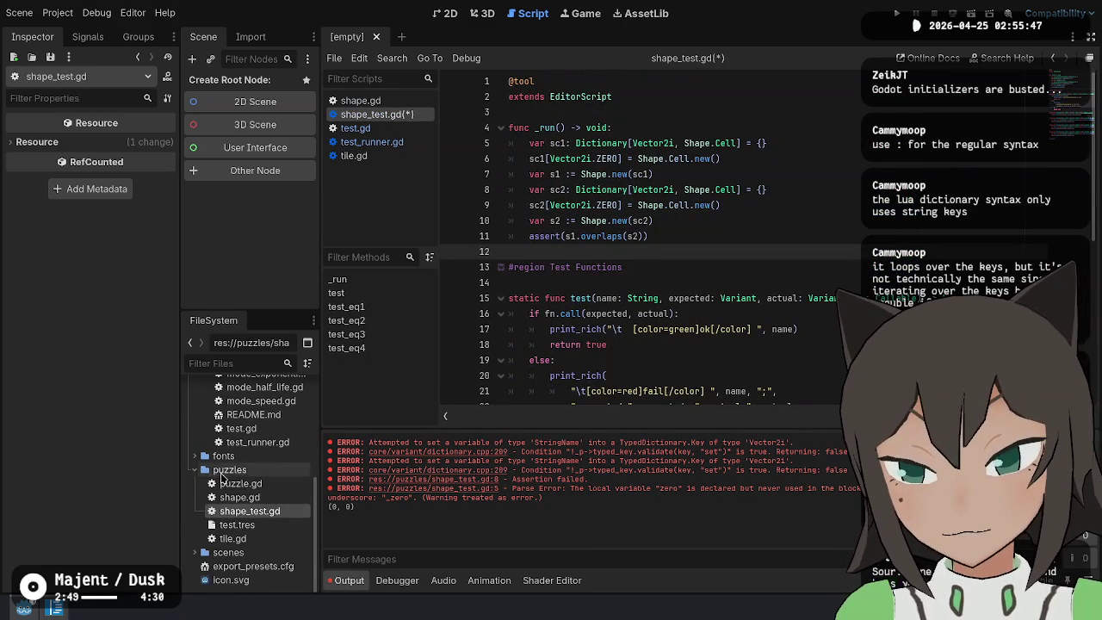
{"action": "scroll", "coordinate": [222, 476], "scroll_direction": "up", "scroll_amount": 5}
Reopen test_runner.gd and select the run_tests and test_speed_float code
{"action": "left_click", "coordinate": [267, 571]}
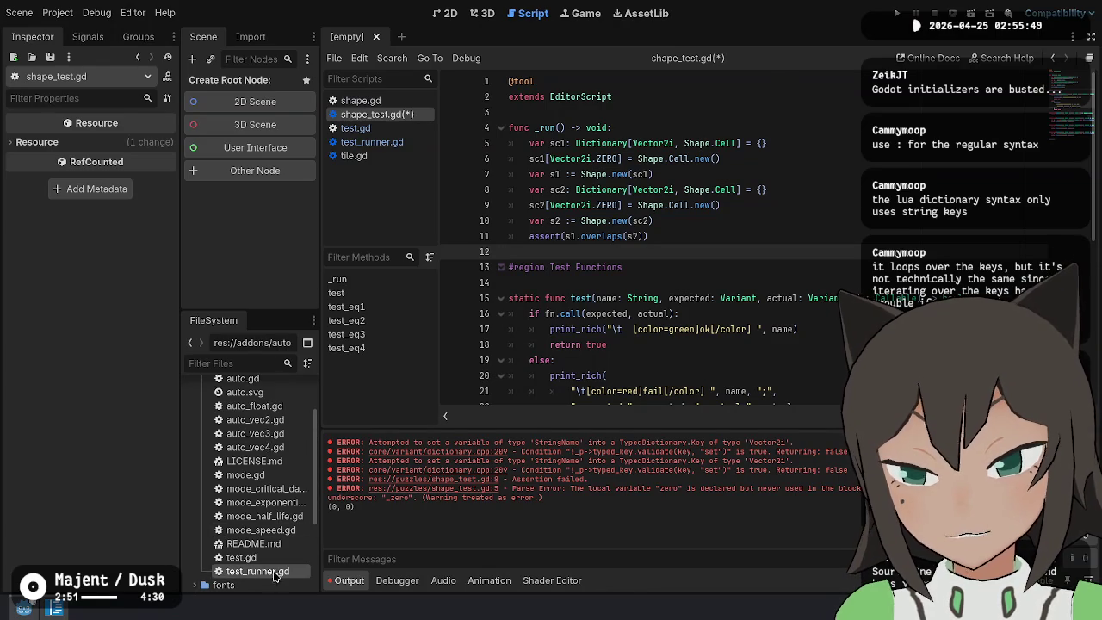
{"action": "double_click", "coordinate": [258, 571]}
{"action": "scroll", "coordinate": [582, 376], "scroll_direction": "up", "scroll_amount": 10}
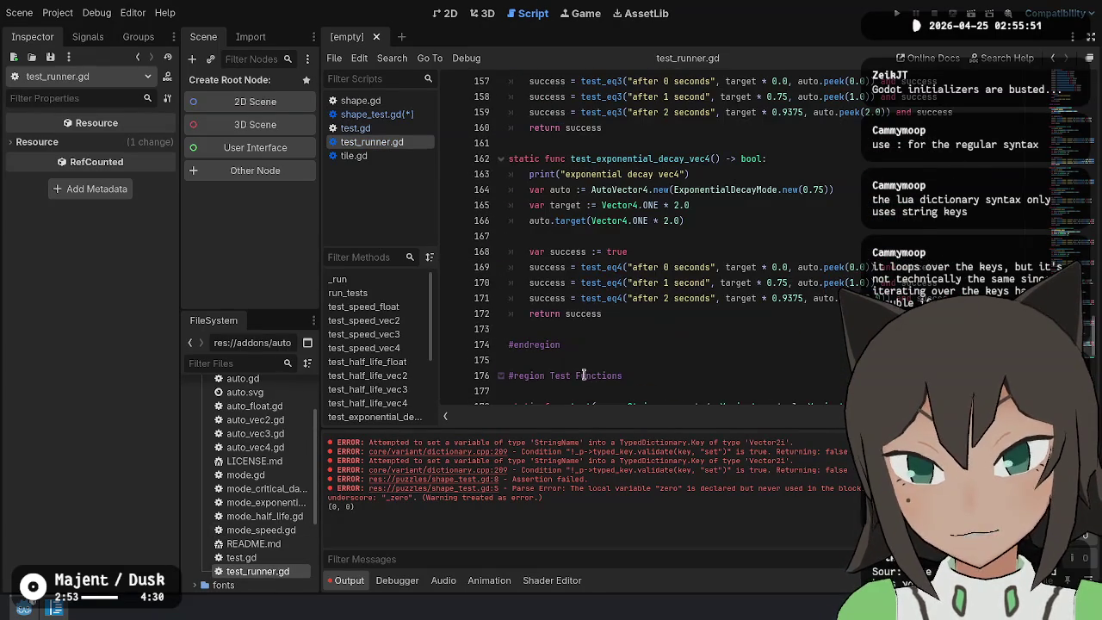
{"action": "scroll", "coordinate": [632, 313], "scroll_direction": "up", "scroll_amount": 20}
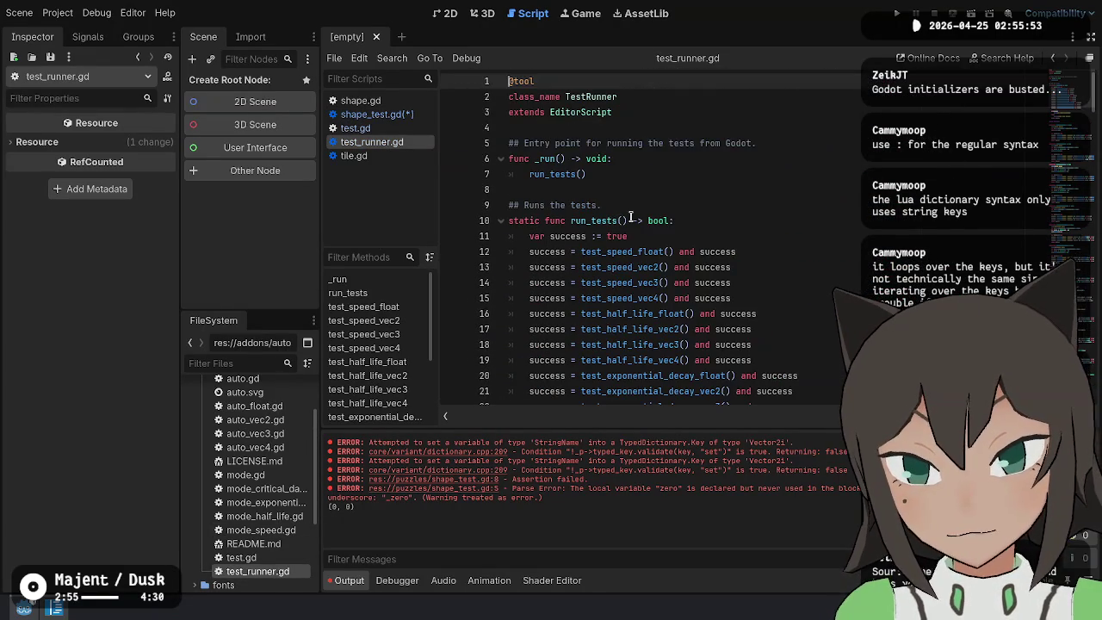
{"action": "scroll", "coordinate": [616, 181], "scroll_direction": "down", "scroll_amount": 8}
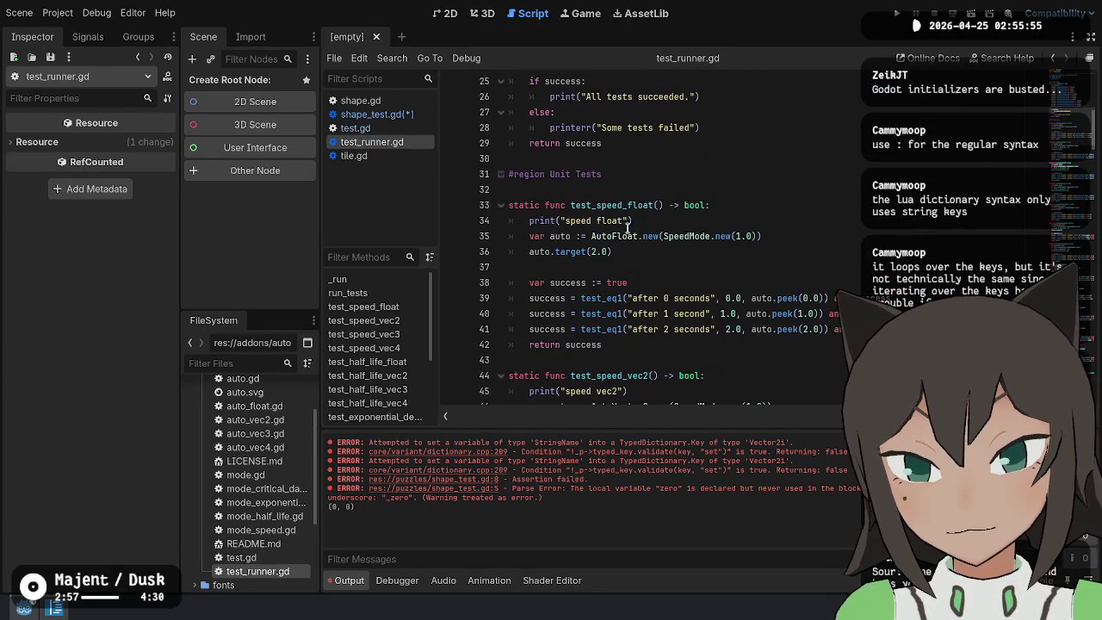
{"action": "scroll", "coordinate": [617, 223], "scroll_direction": "down", "scroll_amount": 1}
{"action": "left_click_drag", "start_coordinate": [510, 81], "coordinate": [533, 314]}
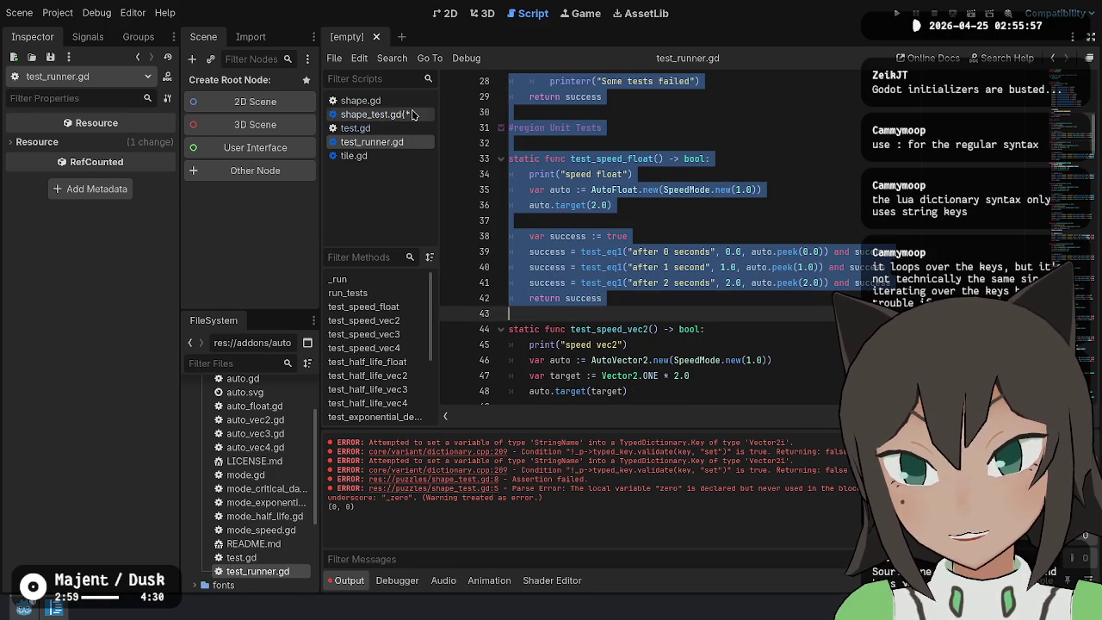
Close tile.gd and test_runner.gd and paste the run_tests code into shape_test.gd
{"action": "left_click", "coordinate": [402, 116]}
{"action": "middle_click", "coordinate": [379, 155]}
{"action": "middle_click", "coordinate": [379, 141]}
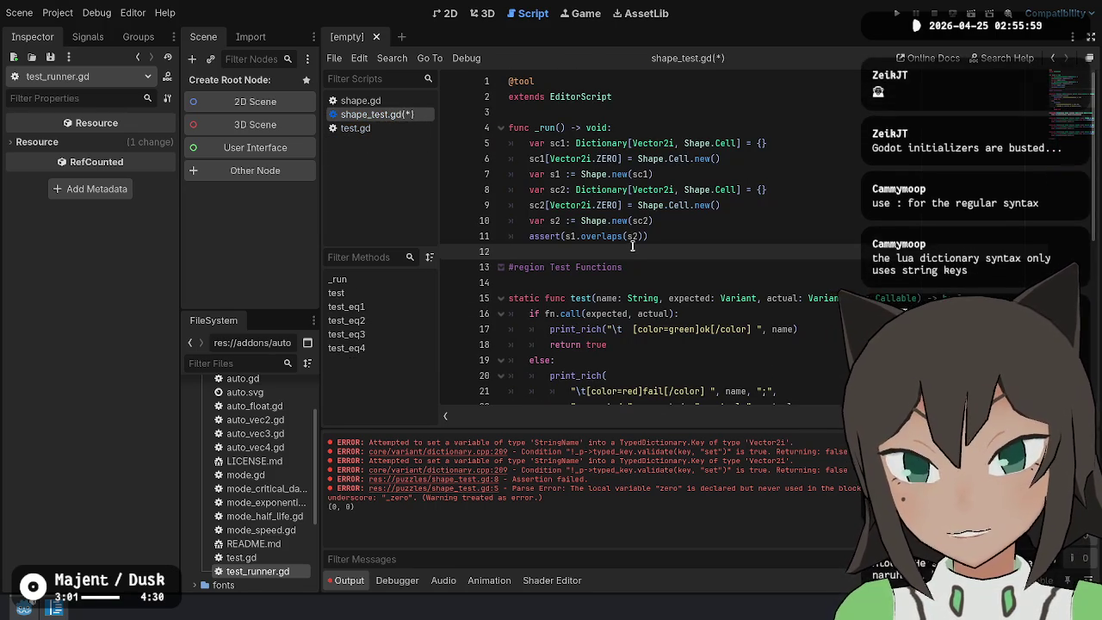
{"action": "key", "text": "ctrl+v"}
{"action": "key", "text": "Return"}
{"action": "type", "text": "#"}
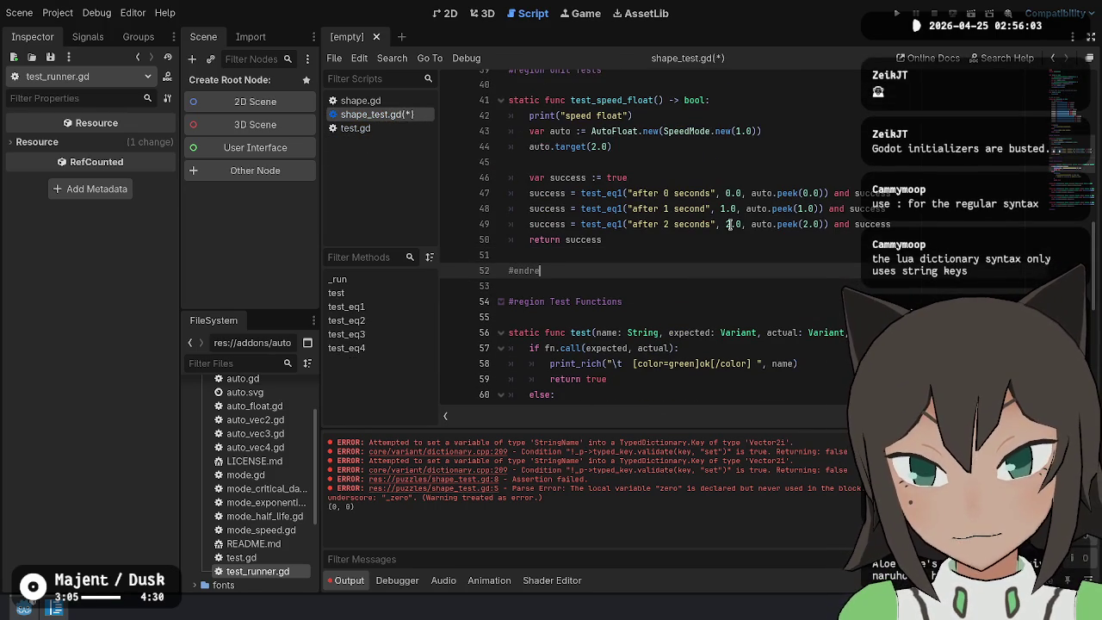
Delete the extra test calls so run_tests calls only test_speed_float
{"action": "scroll", "coordinate": [1003, 286], "scroll_direction": "up", "scroll_amount": 3}
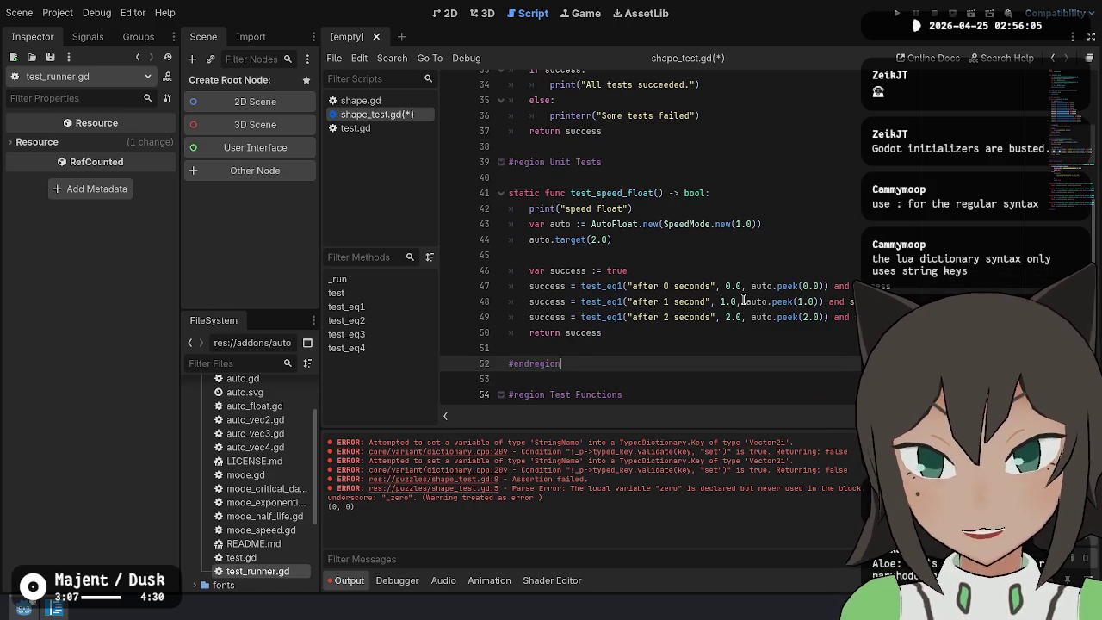
{"action": "scroll", "coordinate": [666, 209], "scroll_direction": "down", "scroll_amount": 3}
{"action": "scroll", "coordinate": [665, 209], "scroll_direction": "up", "scroll_amount": 8}
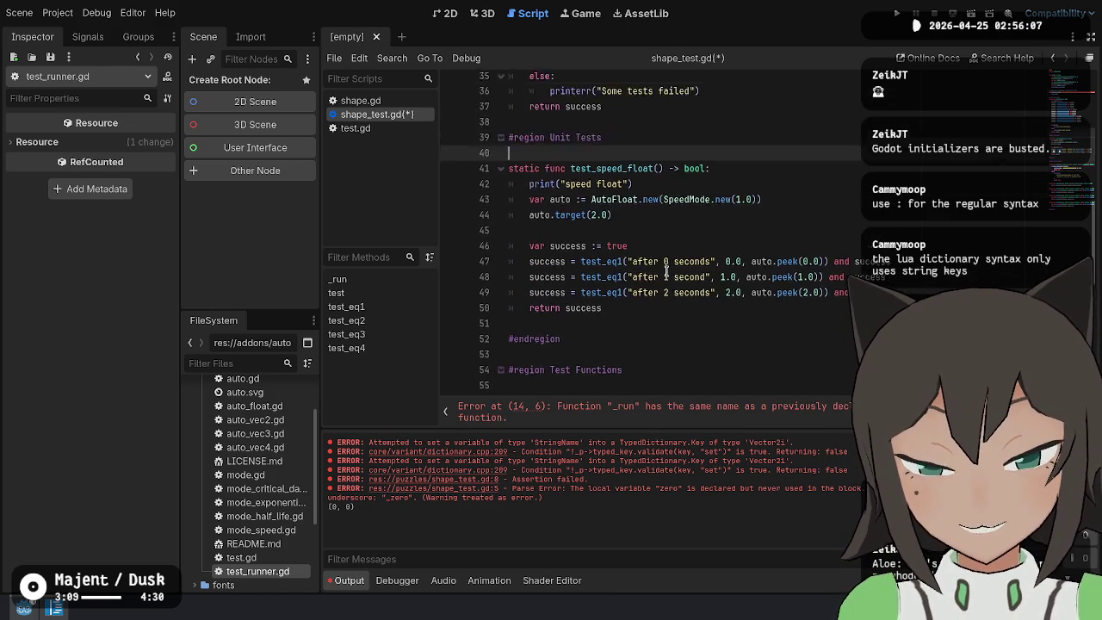
{"action": "left_click", "coordinate": [739, 159]}
{"action": "left_click", "coordinate": [792, 328], "text": "shift"}
{"action": "key", "text": "Delete"}
{"action": "left_click", "coordinate": [663, 205]}
{"action": "left_click", "coordinate": [687, 236]}
{"action": "scroll", "coordinate": [680, 240], "scroll_direction": "down", "scroll_amount": 2}
{"action": "left_click", "coordinate": [670, 239]}
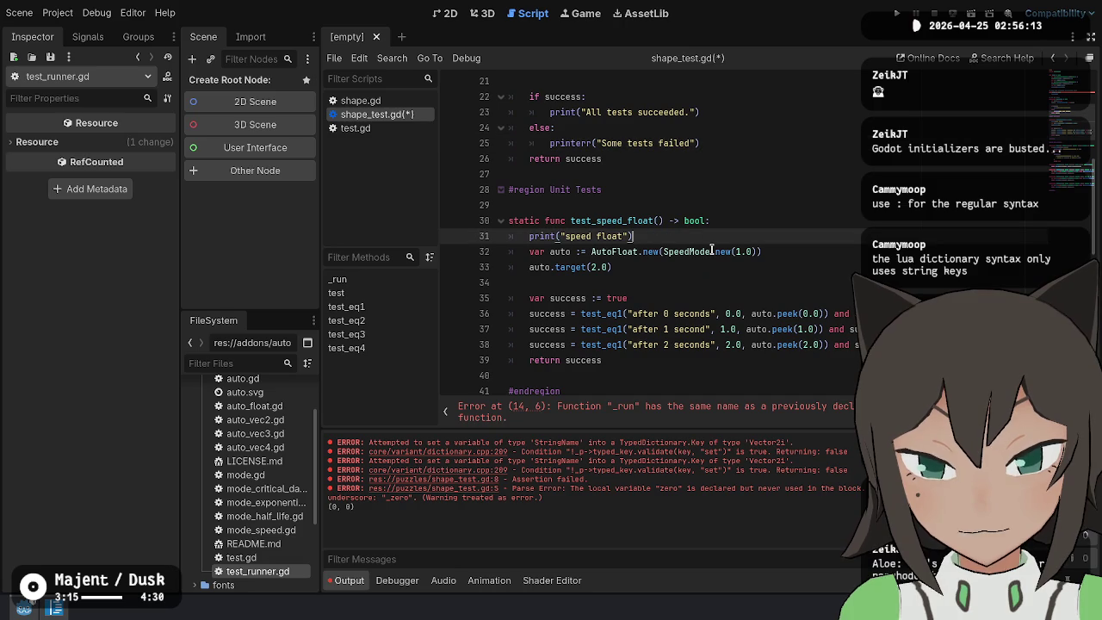
{"action": "key", "text": "Up"}
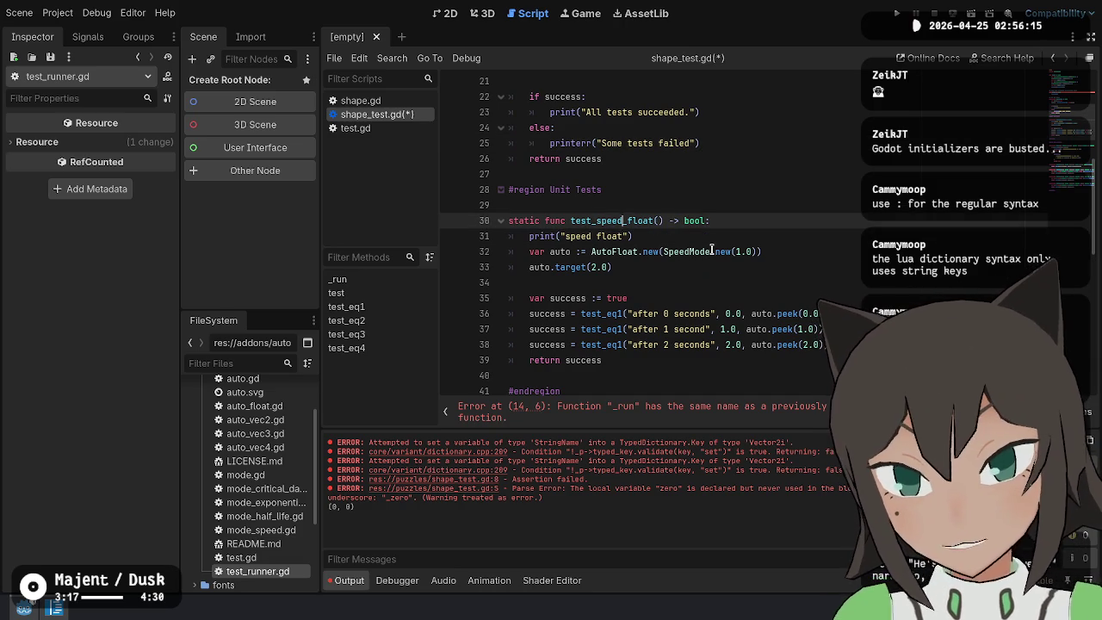
Rename test_speed_float to test_overlap and delete the old _run function with its inline test code
{"action": "key", "text": "ctrl+shift+Right"}
{"action": "type", "text": "overlap"}
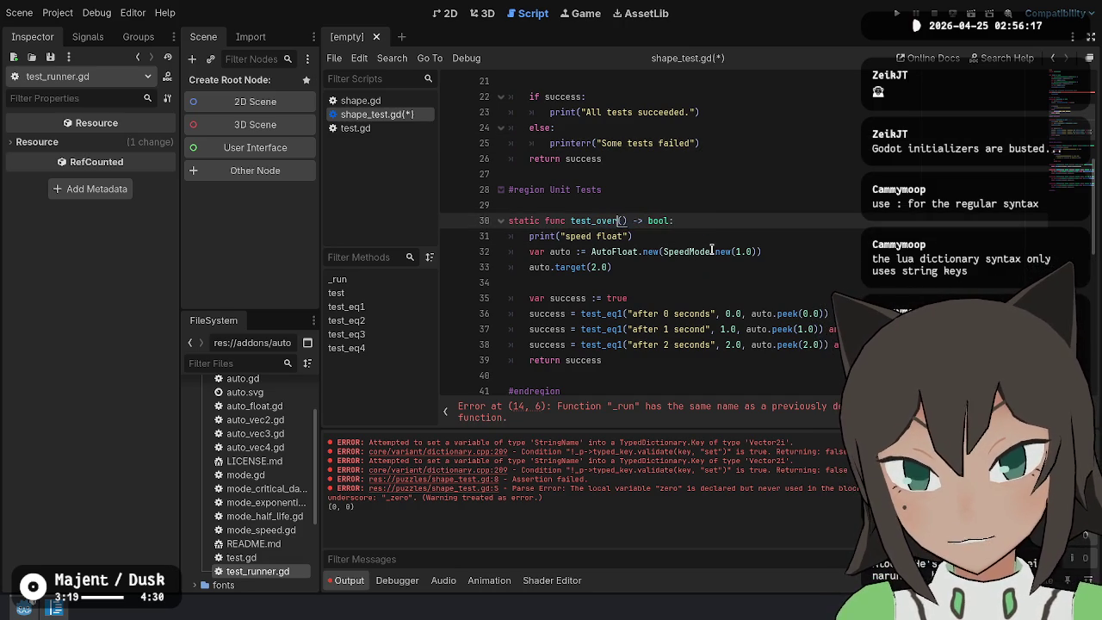
{"action": "scroll", "coordinate": [711, 249], "scroll_direction": "up", "scroll_amount": 6}
{"action": "left_click_drag", "start_coordinate": [680, 192], "coordinate": [712, 112]}
{"action": "left_click", "coordinate": [712, 104]}
{"action": "left_click", "coordinate": [668, 205], "text": "shift"}
{"action": "key", "text": "BackSpace"}
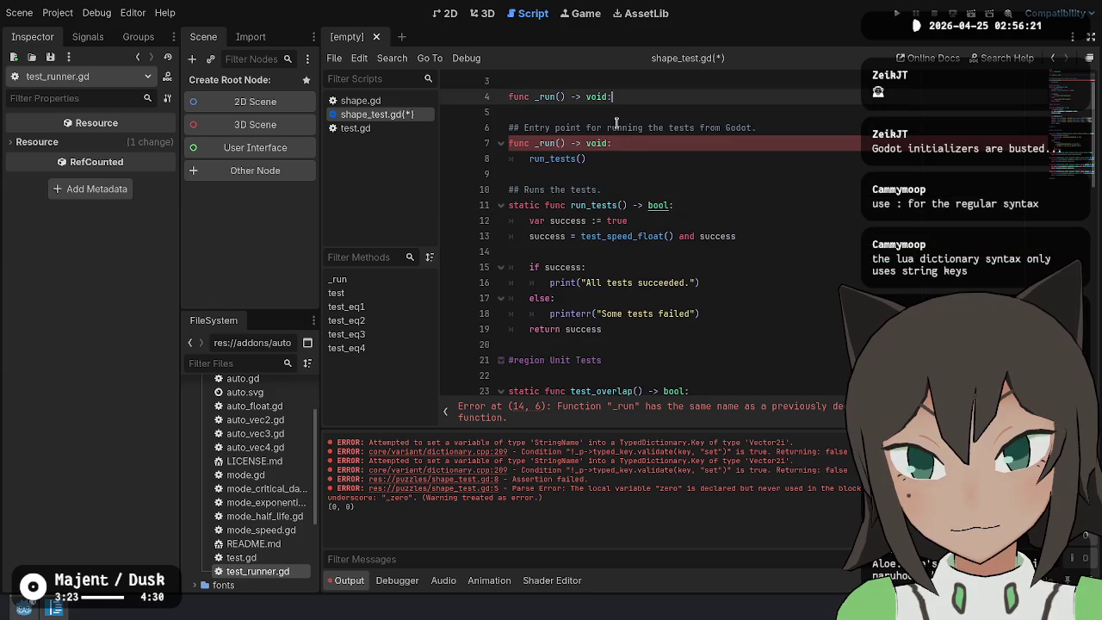
{"action": "scroll", "coordinate": [657, 163], "scroll_direction": "up", "scroll_amount": 1}
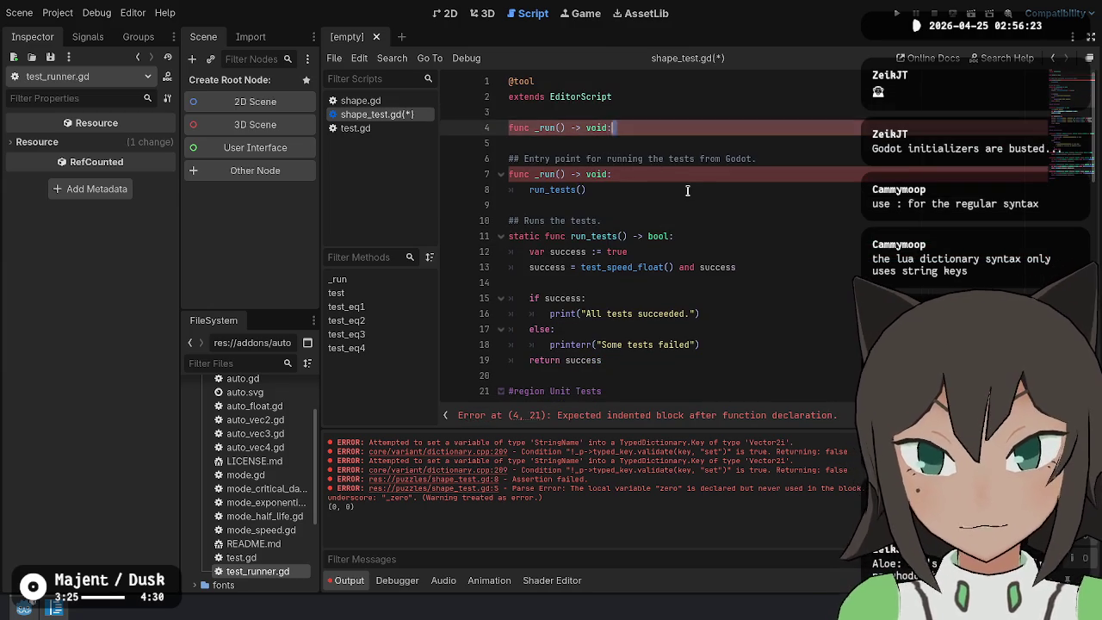
{"action": "key", "text": "ctrl+shift+k"}
{"action": "key", "text": "ctrl+shift+k"}
Change the call in run_tests from test_speed_float to test_overlap()
{"action": "scroll", "coordinate": [689, 249], "scroll_direction": "down", "scroll_amount": 1}
{"action": "left_click", "coordinate": [630, 158]}
{"action": "left_click_drag", "start_coordinate": [635, 190], "coordinate": [648, 189]}
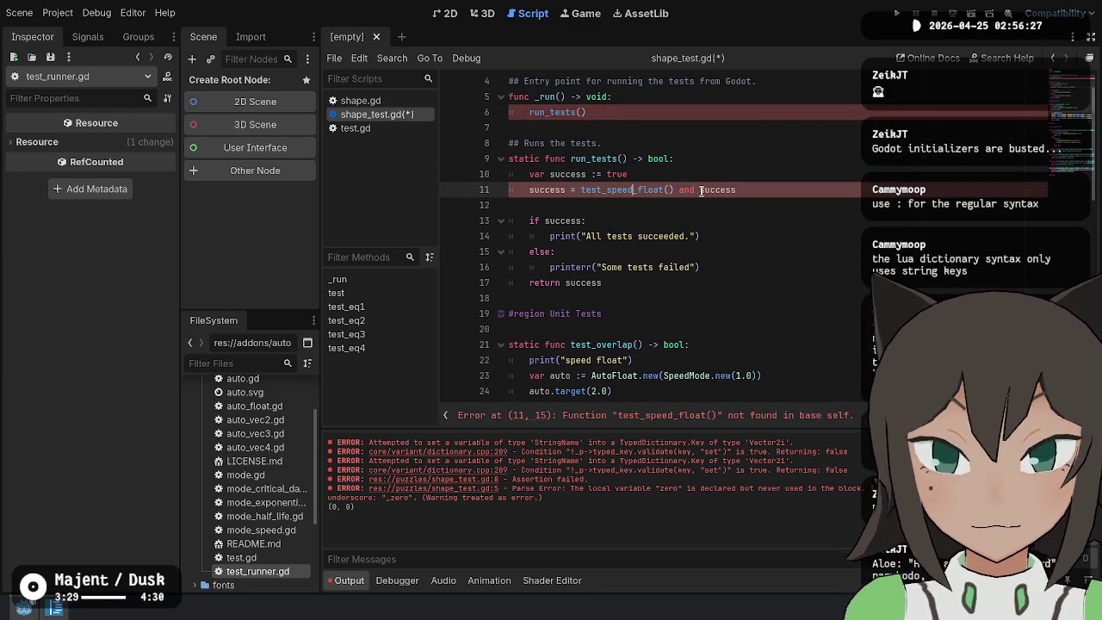
{"action": "key", "text": "Down"}
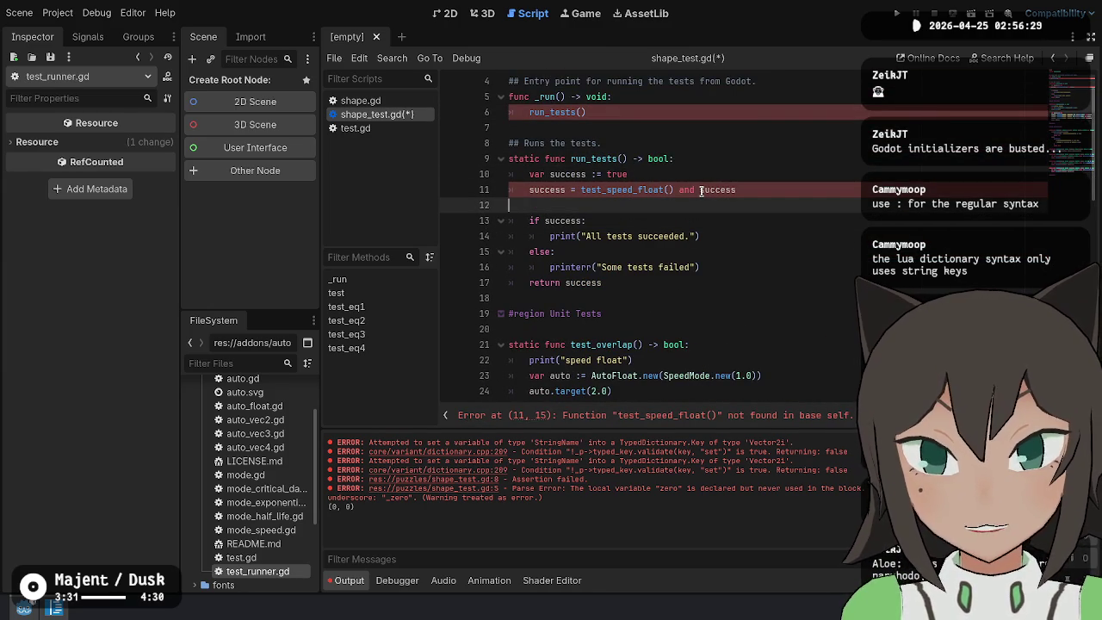
{"action": "key", "text": "Up"}
{"action": "key", "text": "ctrl+BackSpace"}
{"action": "type", "text": "te"}
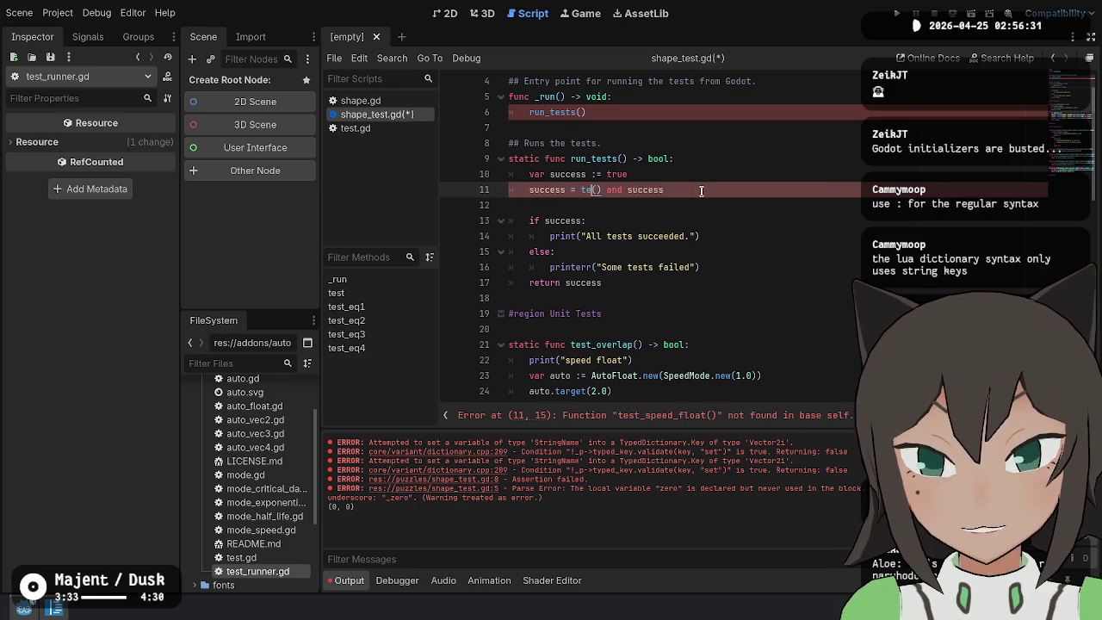
{"action": "type", "text": "st_ov"}
{"action": "key", "text": "Return"}
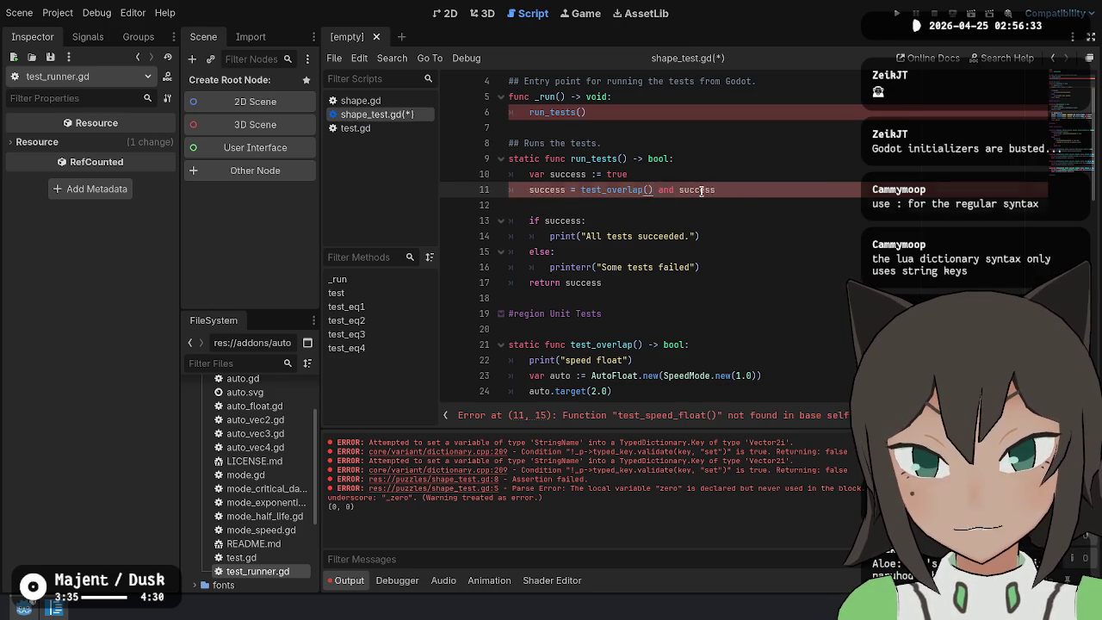
{"action": "key", "text": "Down"}
{"action": "key", "text": "Down"}
{"action": "key", "text": "Down"}
{"action": "scroll", "coordinate": [702, 190], "scroll_direction": "down", "scroll_amount": 3}
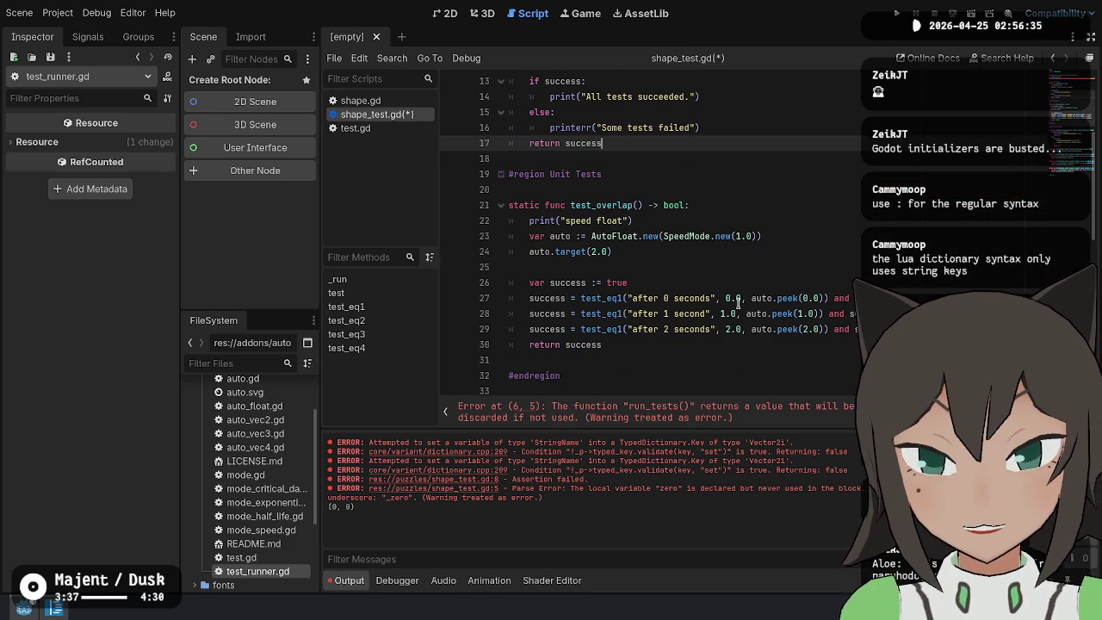
{"action": "left_click", "coordinate": [691, 340]}
Paste the Dictionary and Shape overlap setup code into test_overlap after auto.target(2.0)
{"action": "scroll", "coordinate": [690, 341], "scroll_direction": "down", "scroll_amount": 2}
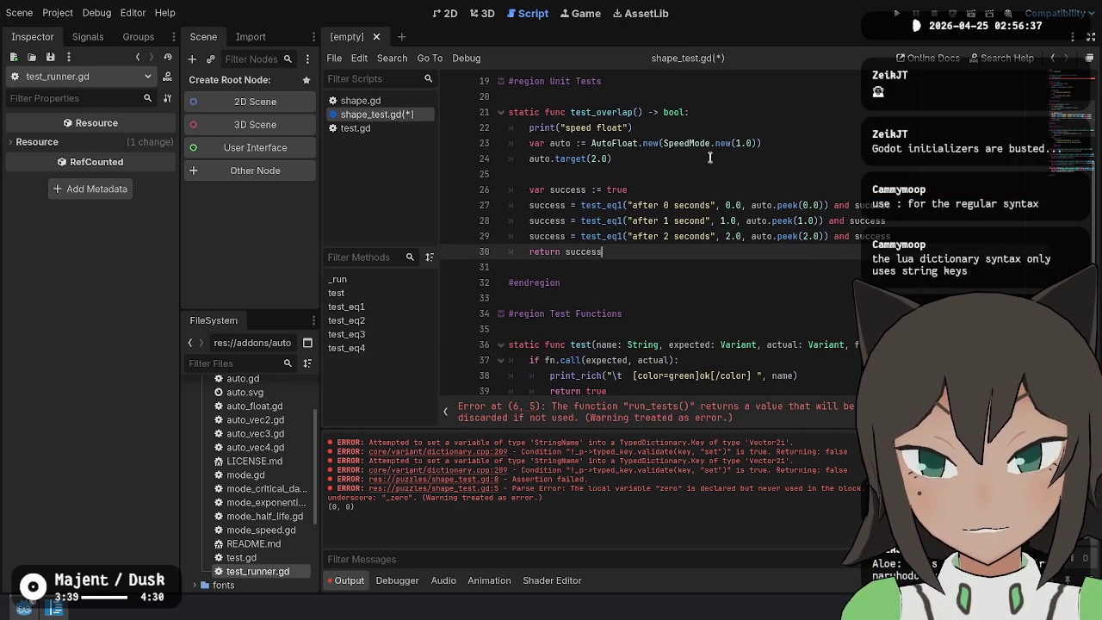
{"action": "left_click", "coordinate": [763, 118]}
{"action": "key", "text": "Down"}
{"action": "key", "text": "Down"}
{"action": "key", "text": "Down"}
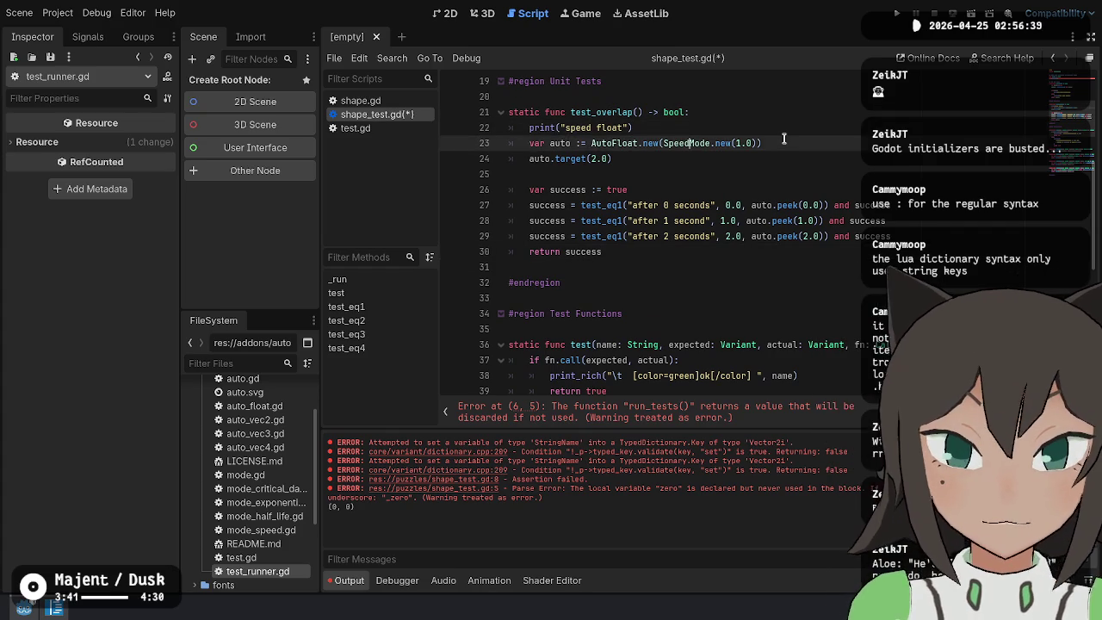
{"action": "key", "text": "Return"}
{"action": "type", "text": "var sc1: Dictionary[Vector2i, Shape.Cell] = {} \tsc1[Vector2i.ZERO] = Shape.Cell.new() \tvar s1 := Shape.new(sc1) \tvar sc2: Dictionary[Vector2i, Shape.Cell] = {} \tsc2[Vector2i.ZERO] = Shape.Cell.new() \tvar s2 := Shape.new(sc2) \tassert(s1.overlaps(s2))"}
Change test_overlap's print label to 'when there is overlap'
{"action": "key", "text": "Up"}
{"action": "key", "text": "Up"}
{"action": "key", "text": "Up"}
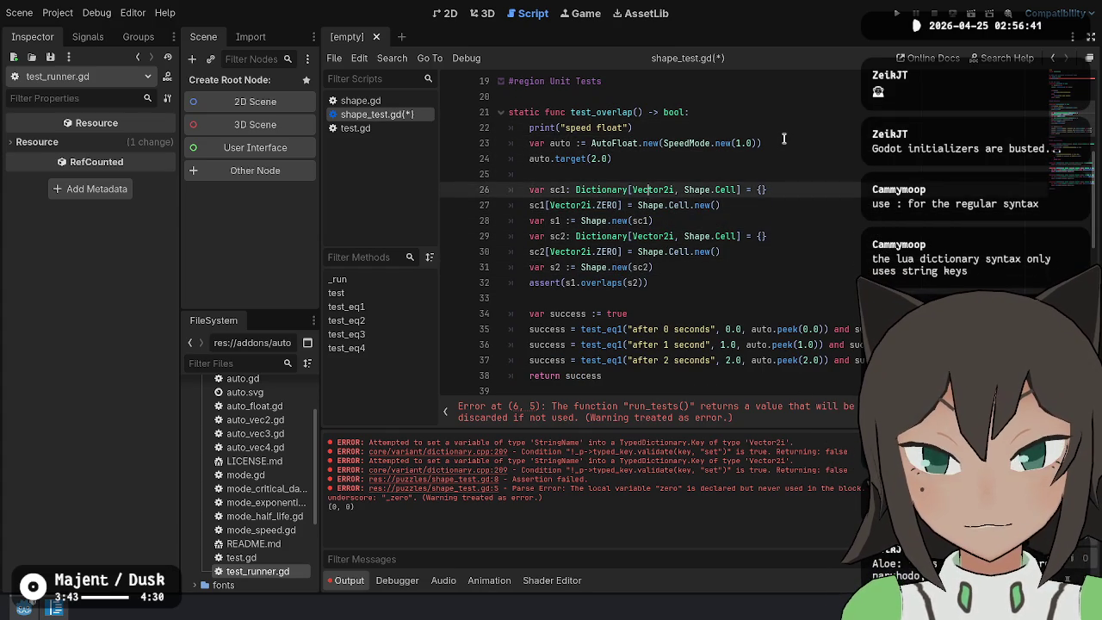
{"action": "key", "text": "Up"}
{"action": "key", "text": "Up"}
{"action": "key", "text": "Up"}
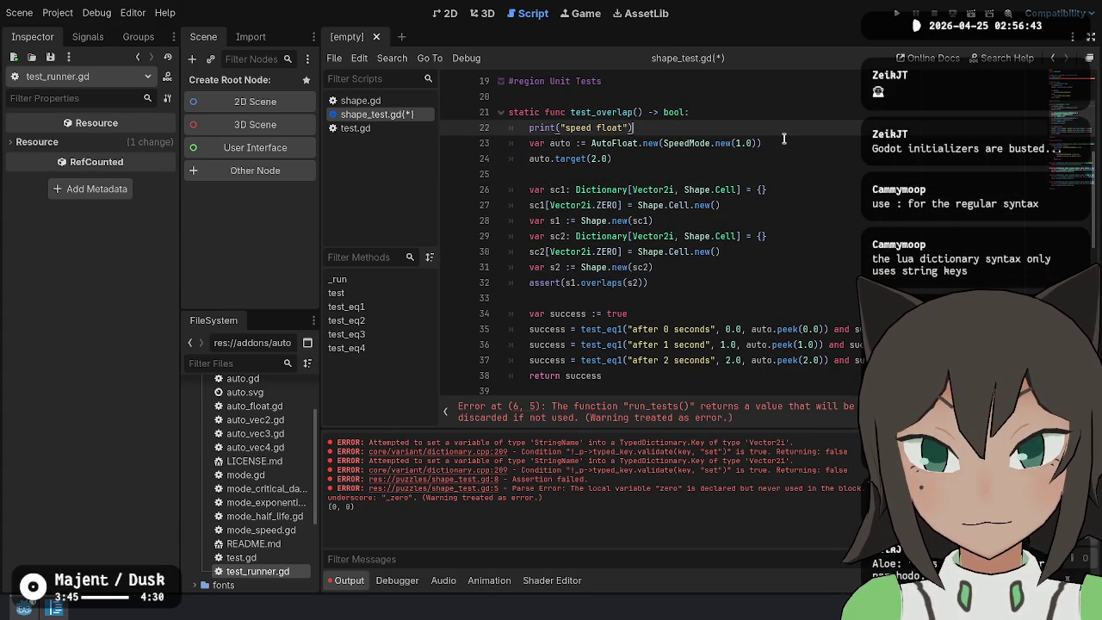
{"action": "key", "text": "BackSpace"}
{"action": "key", "text": "BackSpace"}
{"action": "key", "text": "BackSpace"}
{"action": "type", "text": "overla"}
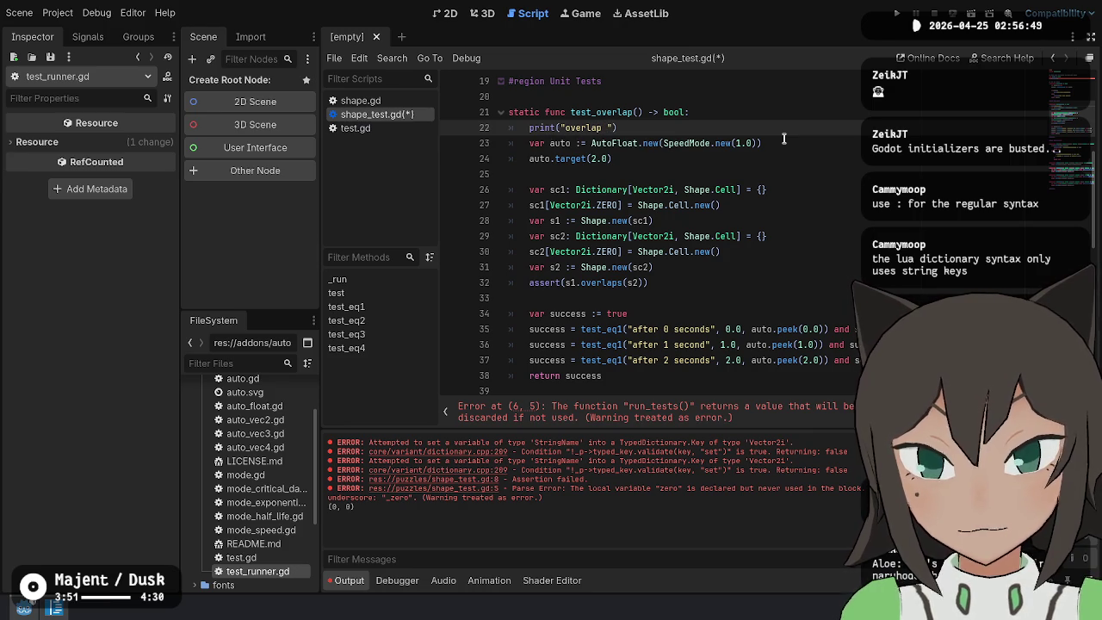
{"action": "type", "text": " when there is"}
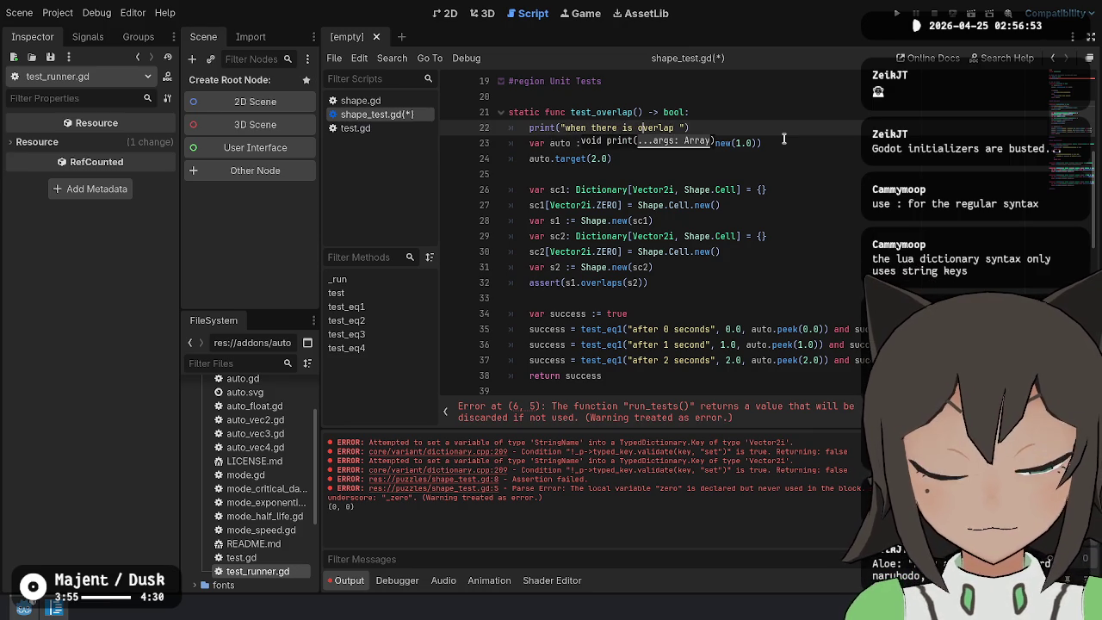
{"action": "key", "text": "BackSpace"}
Delete the var auto and auto.target AutoFloat setup lines from test_overlap
{"action": "key", "text": "Down"}
{"action": "key", "text": "Home"}
{"action": "key", "text": "shift+Down"}
{"action": "key", "text": "shift+Down"}
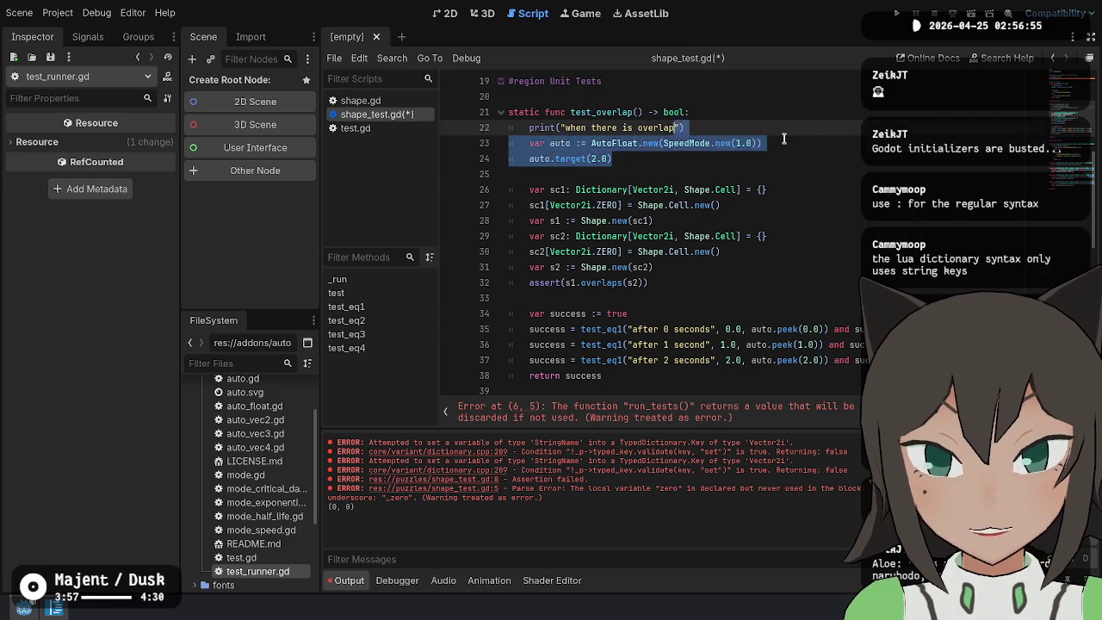
{"action": "key", "text": "Delete"}
{"action": "key", "text": "BackSpace"}
{"action": "key", "text": "Down"}
{"action": "key", "text": "Down"}
{"action": "key", "text": "Down"}
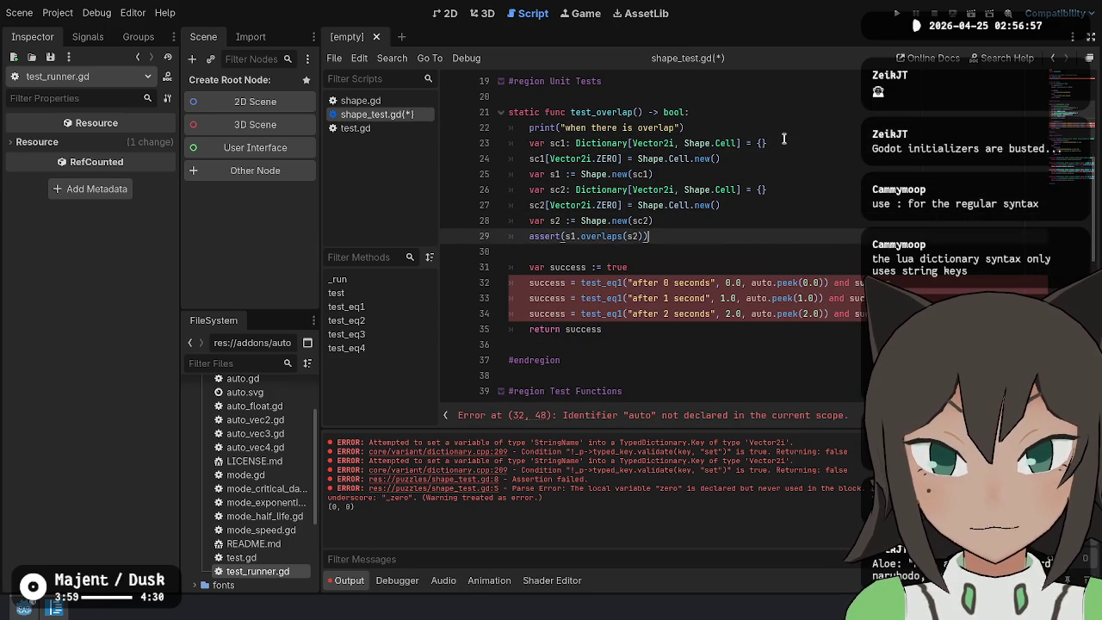
{"action": "key", "text": "Down"}
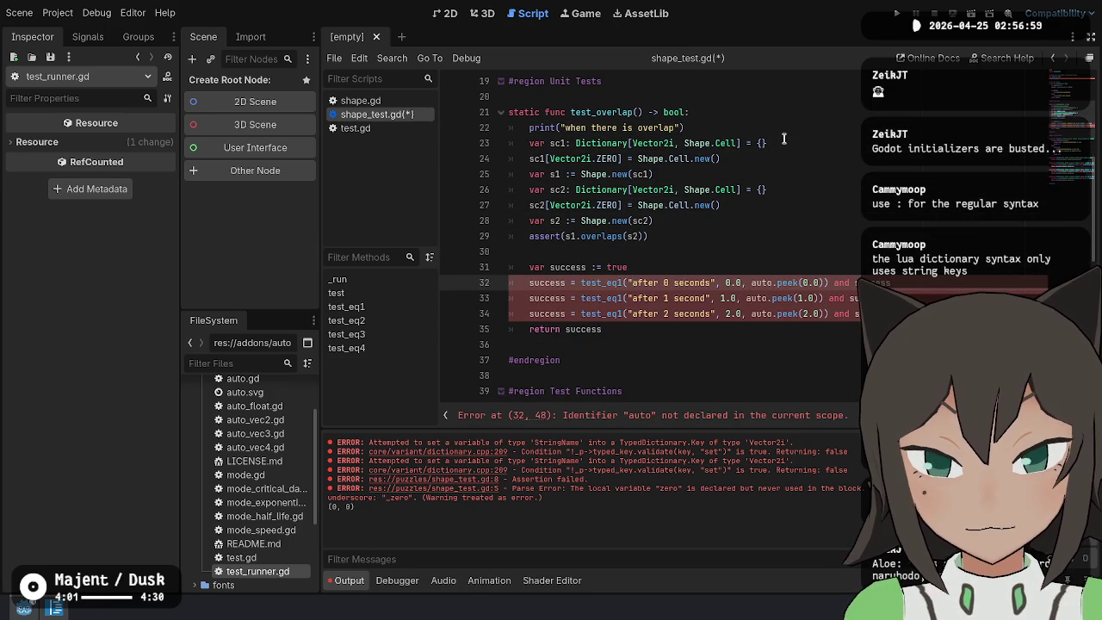
Delete the 1- and 2-second checks and relabel the remaining one 'there is overlap'
{"action": "key", "text": "Down"}
{"action": "key", "text": "ctrl+shift+k"}
{"action": "key", "text": "ctrl+shift+k"}
{"action": "key", "text": "Up"}
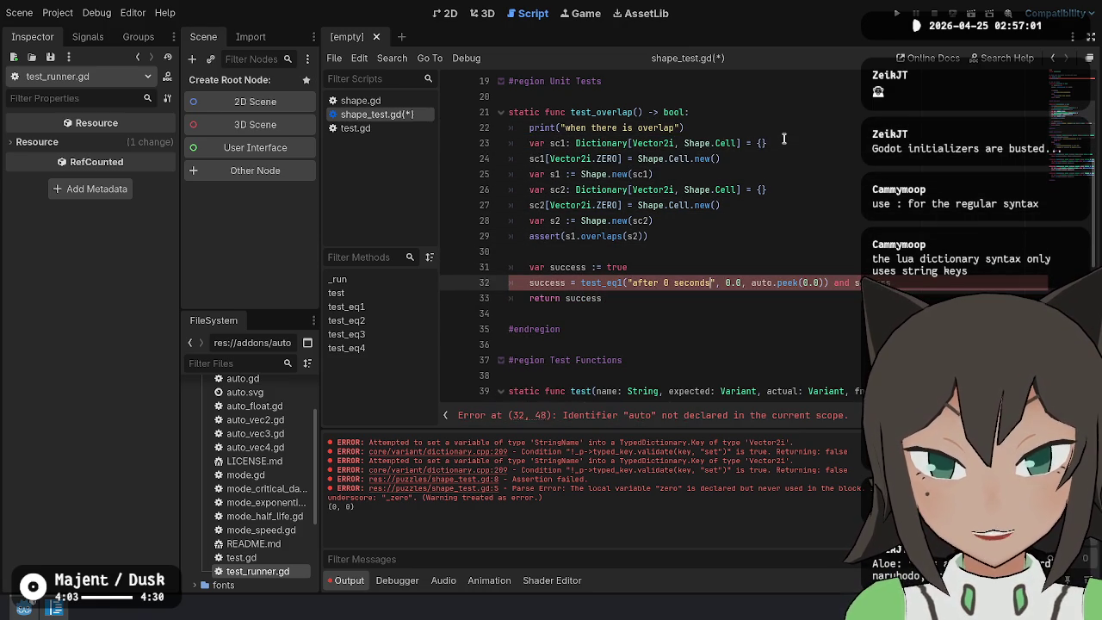
{"action": "key", "text": "ctrl+shift+Left"}
{"action": "key", "text": "ctrl+shift+Left"}
{"action": "key", "text": "ctrl+shift+Left"}
{"action": "type", "text": "there is "}
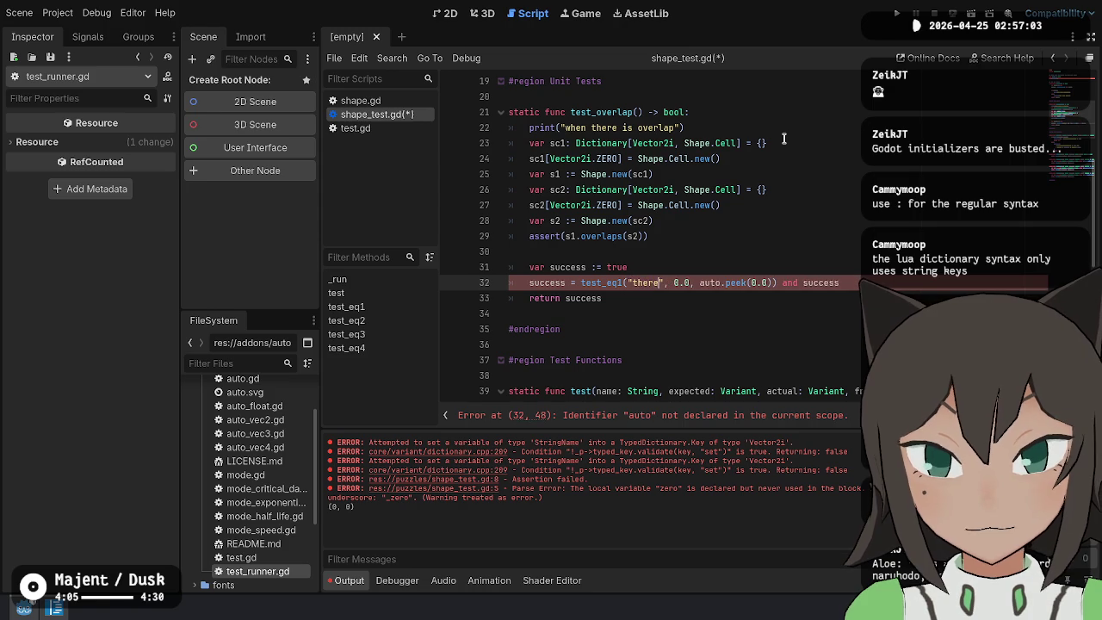
{"action": "type", "text": "overlap"}
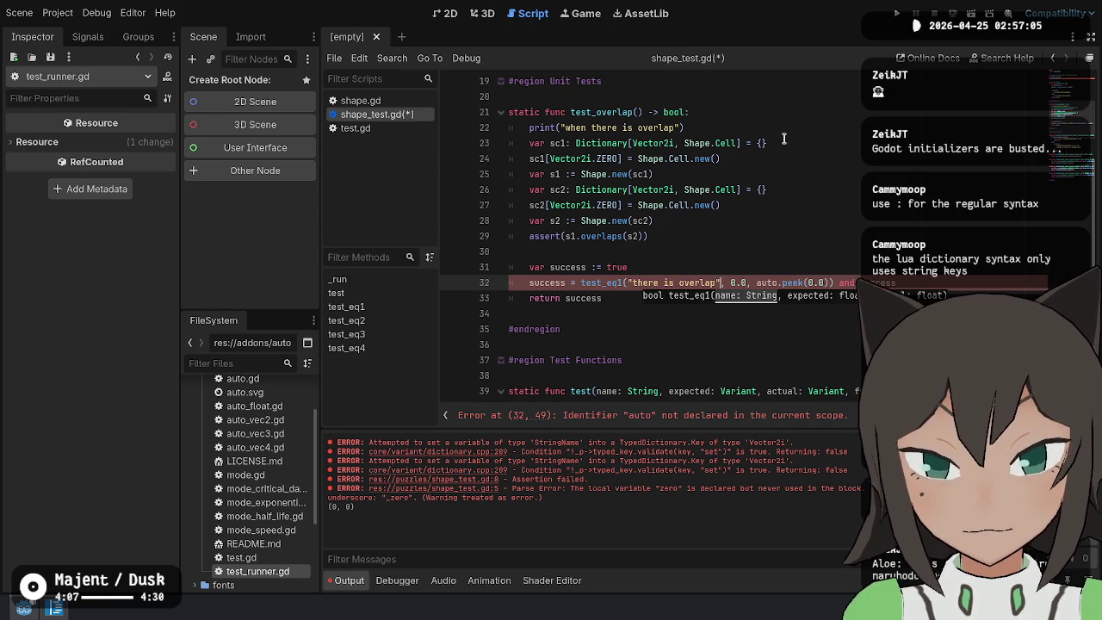
{"action": "key", "text": "Escape"}
{"action": "key", "text": "Up"}
{"action": "key", "text": "Up"}
{"action": "key", "text": "Up"}
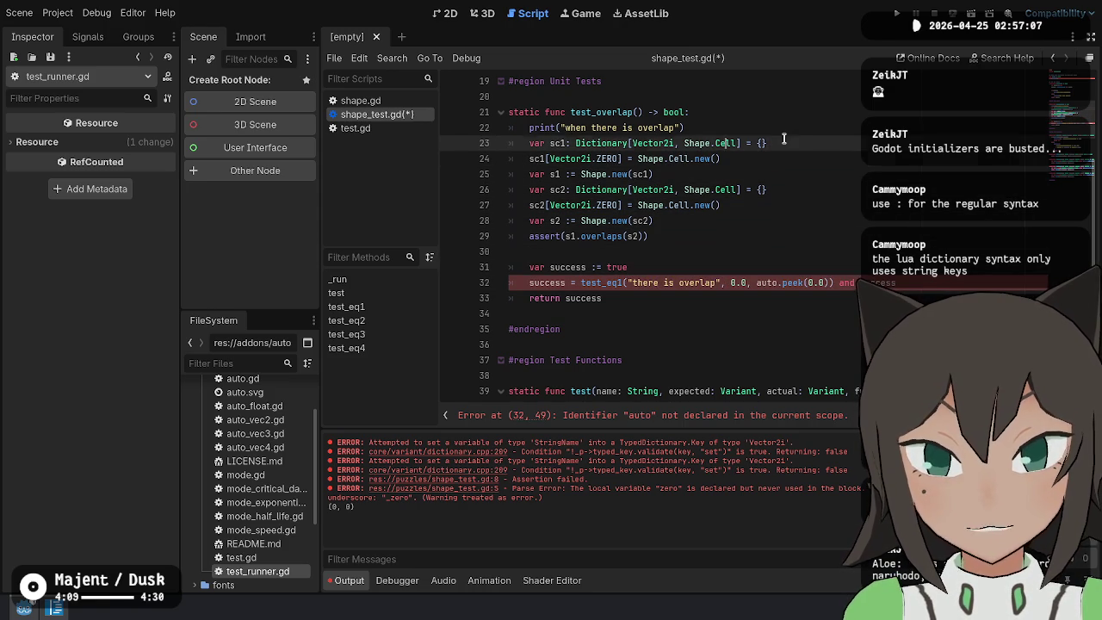
{"action": "key", "text": "Up"}
{"action": "key", "text": "ctrl+Left"}
{"action": "key", "text": "ctrl+BackSpace"}
{"action": "key", "text": "ctrl+BackSpace"}
{"action": "key", "text": "ctrl+BackSpace"}
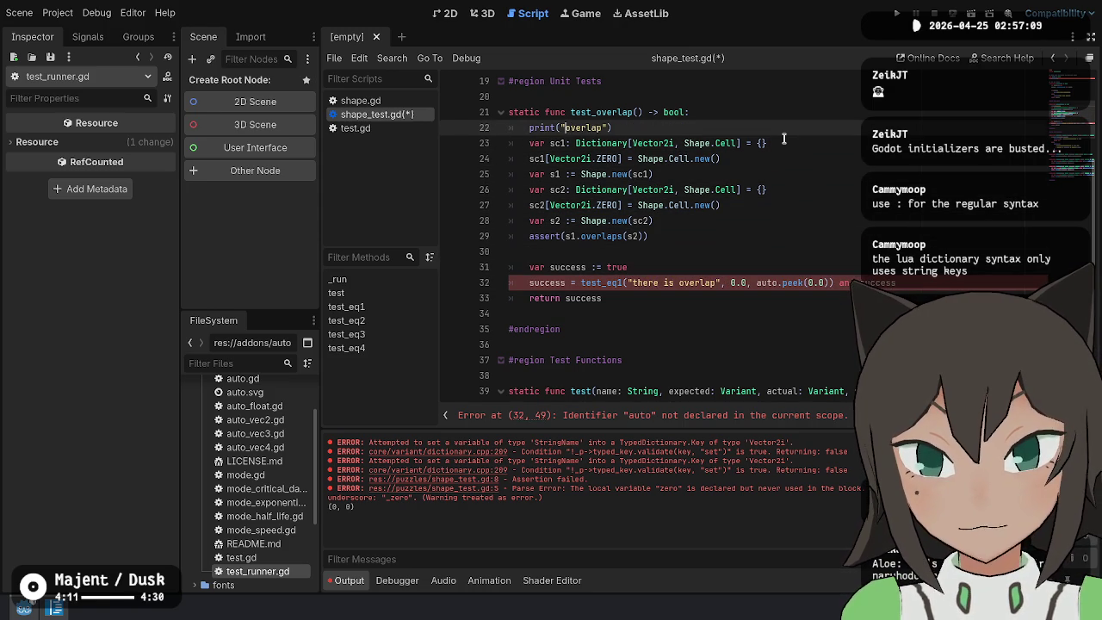
{"action": "key", "text": "Down"}
{"action": "key", "text": "Down"}
{"action": "key", "text": "Down"}
Remove the assert line and make the check test_eq1 with true and s1.overlaps(s2)
{"action": "key", "text": "Down"}
{"action": "key", "text": "Down"}
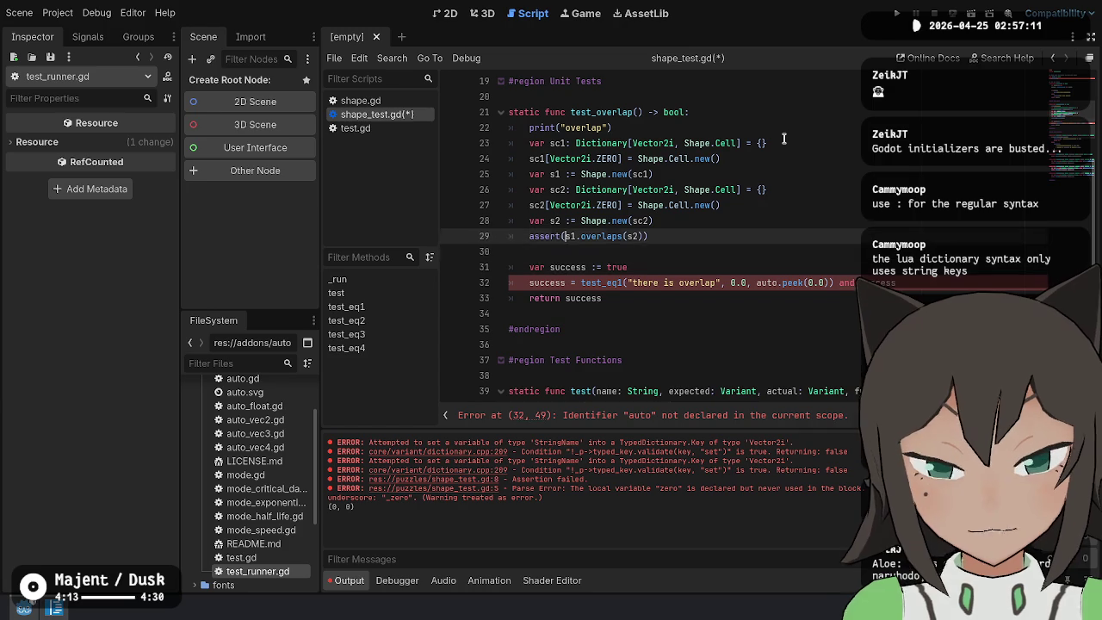
{"action": "key", "text": "ctrl+shift+k"}
{"action": "key", "text": "Down"}
{"action": "key", "text": "Down"}
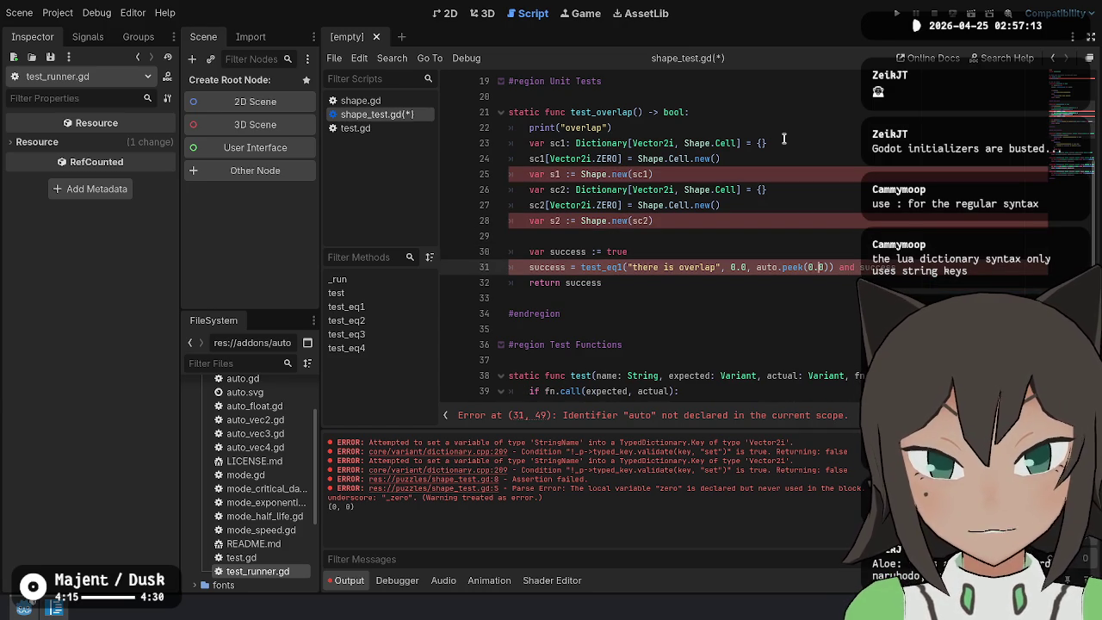
{"action": "key", "text": "BackSpace"}
{"action": "key", "text": "BackSpace"}
{"action": "key", "text": "BackSpace"}
{"action": "key", "text": "BackSpace"}
{"action": "key", "text": "BackSpace"}
{"action": "key", "text": "BackSpace"}
{"action": "key", "text": "BackSpace"}
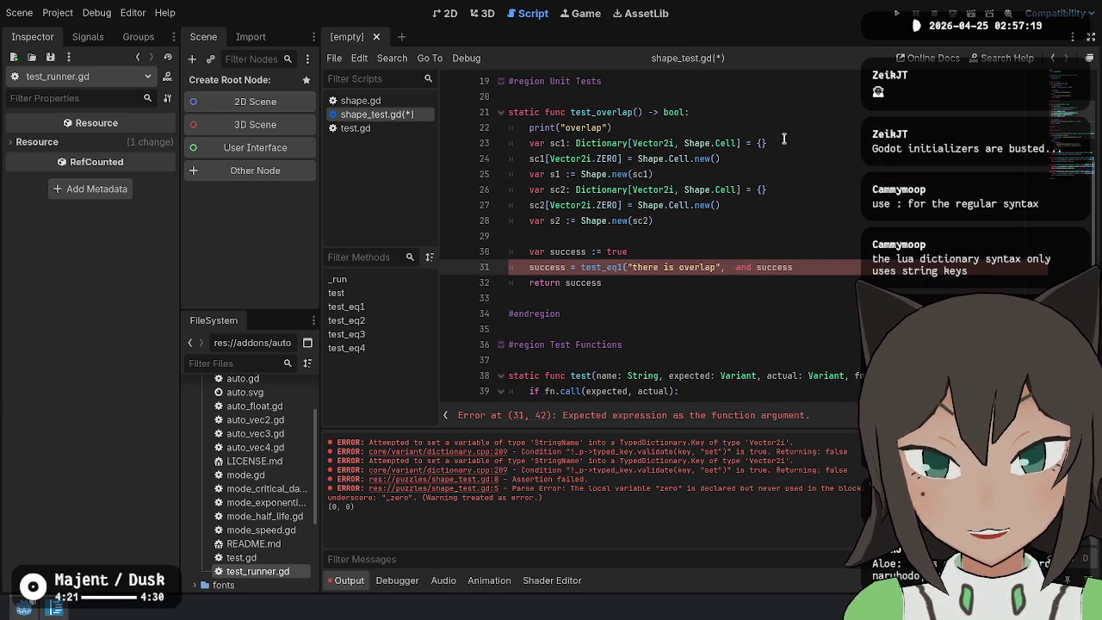
{"action": "key", "text": "ctrl+z"}
{"action": "key", "text": "ctrl+z"}
{"action": "key", "text": "ctrl+z"}
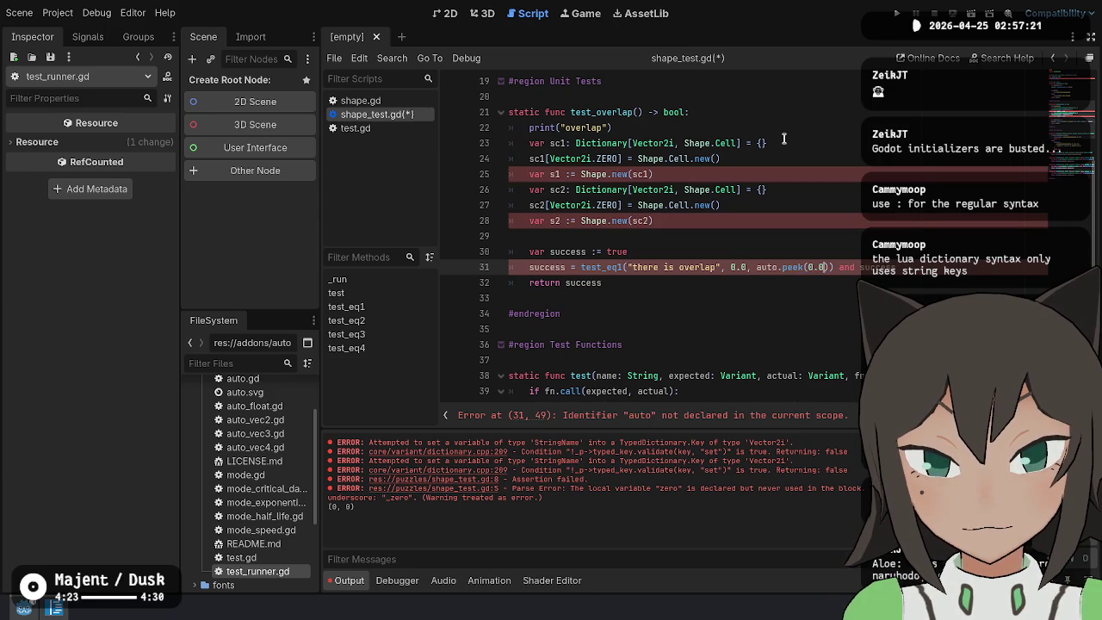
{"action": "key", "text": "BackSpace"}
{"action": "key", "text": "BackSpace"}
{"action": "key", "text": "BackSpace"}
{"action": "key", "text": "BackSpace"}
{"action": "key", "text": "BackSpace"}
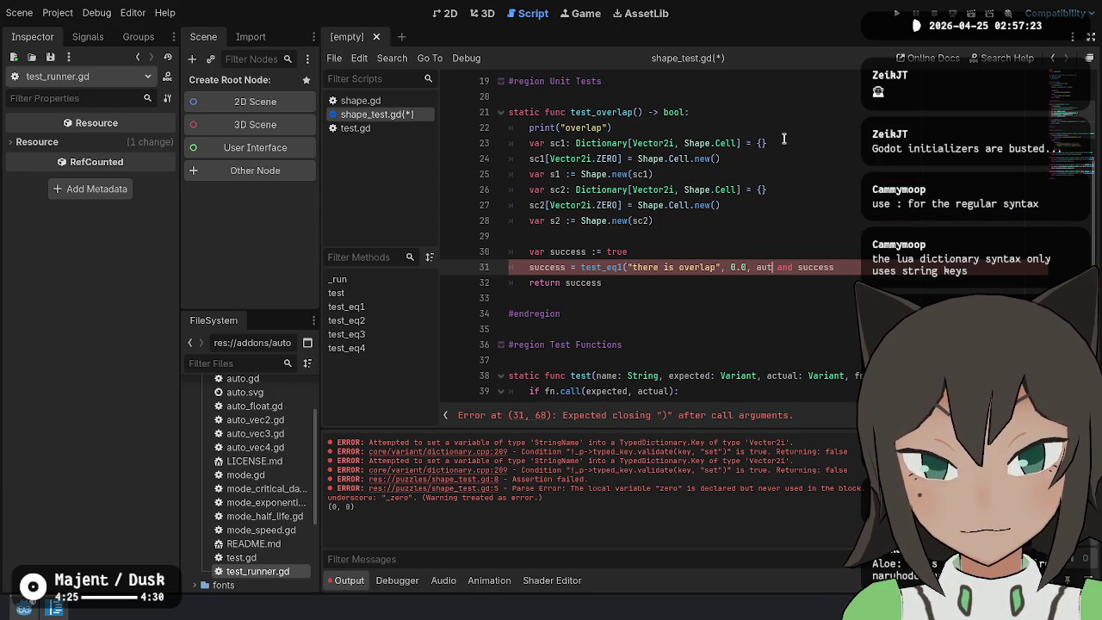
{"action": "type", "text": "s1.ov"}
{"action": "key", "text": "Return"}
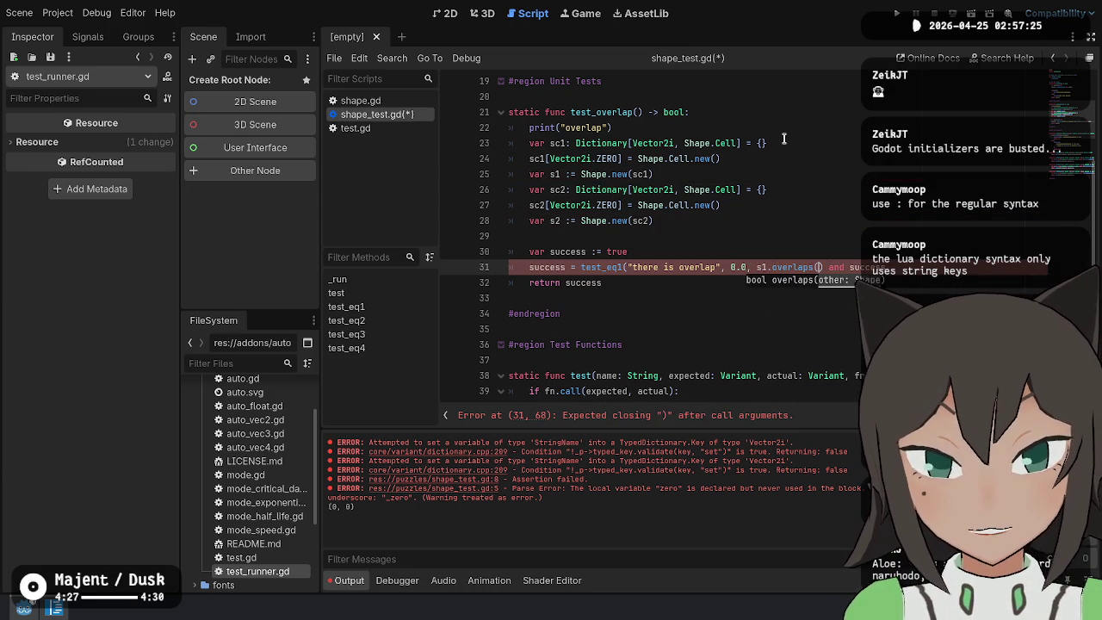
{"action": "type", "text": "2)"}
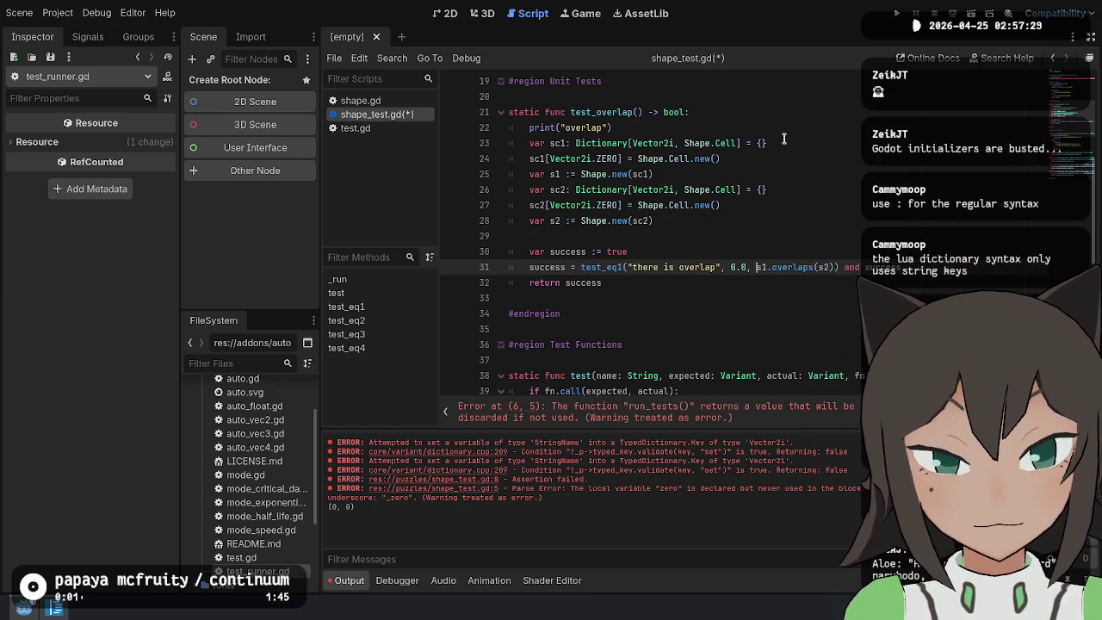
{"action": "key", "text": "BackSpace"}
{"action": "key", "text": "BackSpace"}
{"action": "key", "text": "BackSpace"}
{"action": "type", "text": "true"}
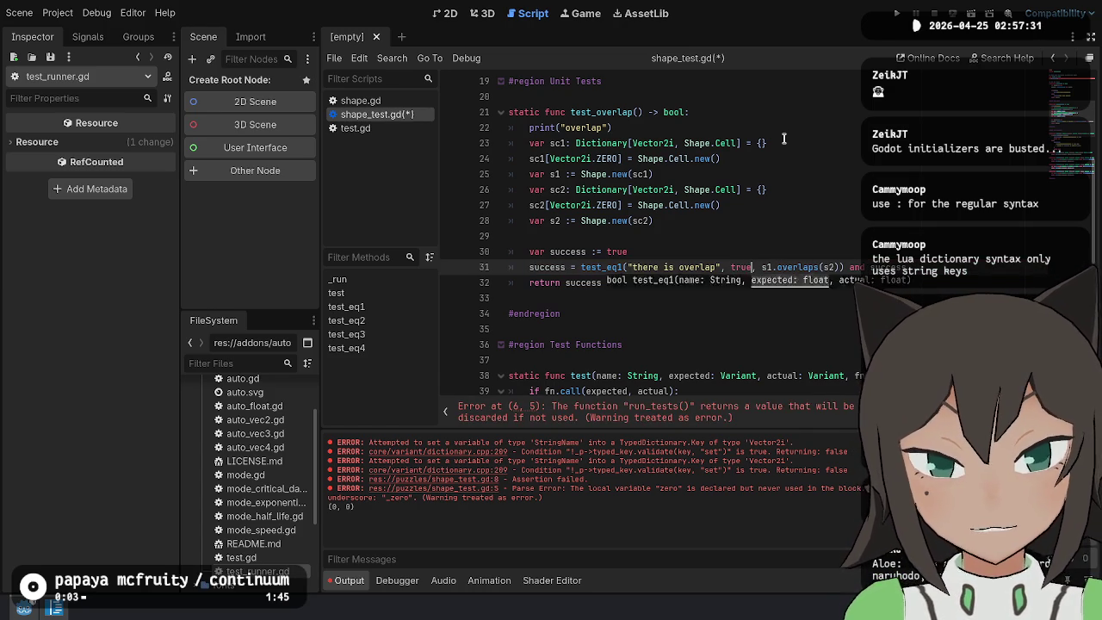
Duplicate the check as a 'there is not overlap' test against a new() shape, then save
{"action": "key", "text": "ctrl+shift+d"}
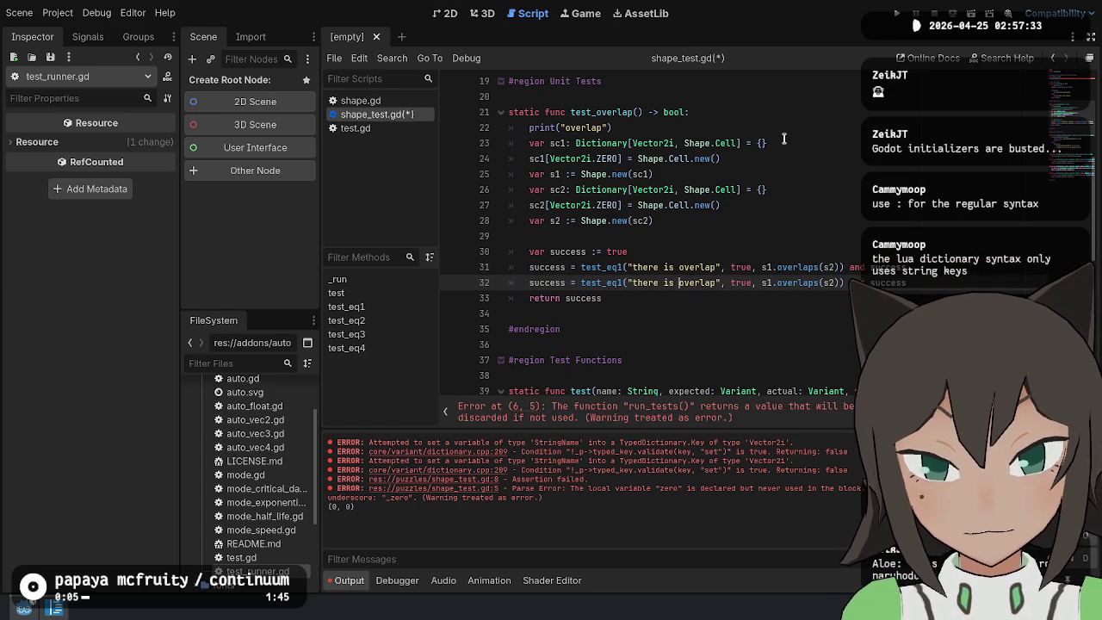
{"action": "type", "text": "not"}
{"action": "key", "text": "ctrl+Right"}
{"action": "key", "text": "ctrl+Right"}
{"action": "key", "text": "ctrl+Right"}
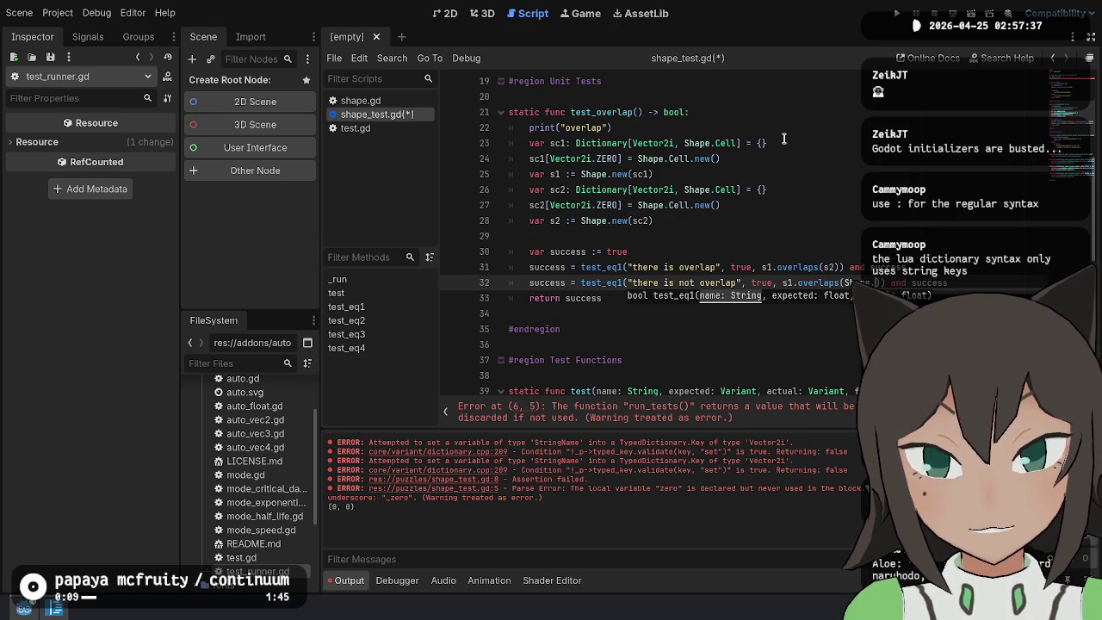
{"action": "type", "text": "new("}
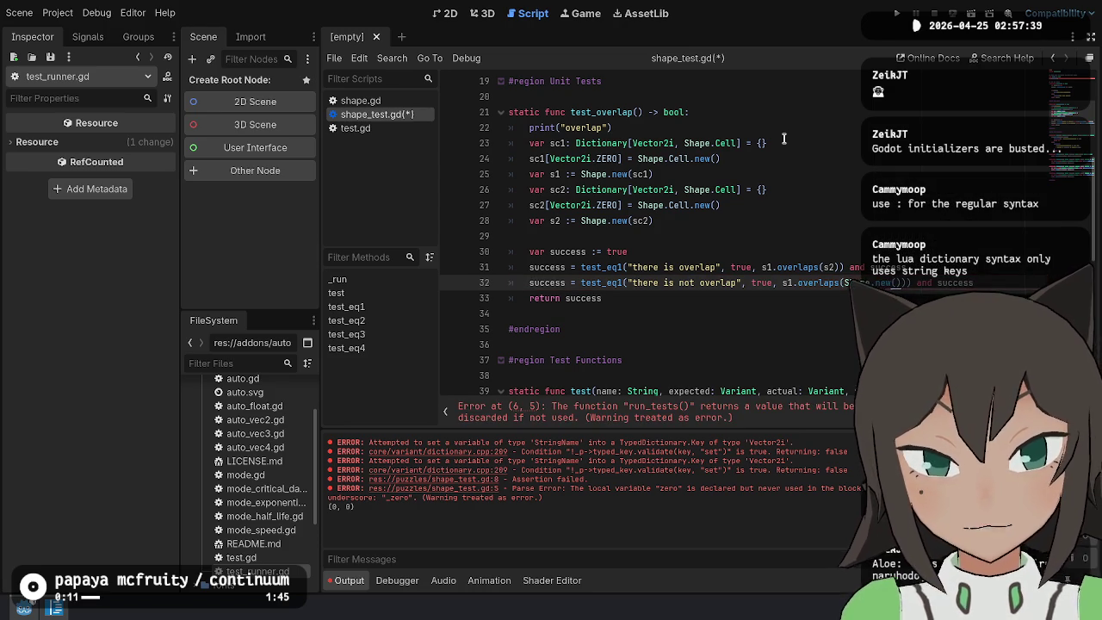
{"action": "key", "text": "ctrl+s"}
{"action": "key", "text": "Down"}
{"action": "key", "text": "Down"}
{"action": "key", "text": "Down"}
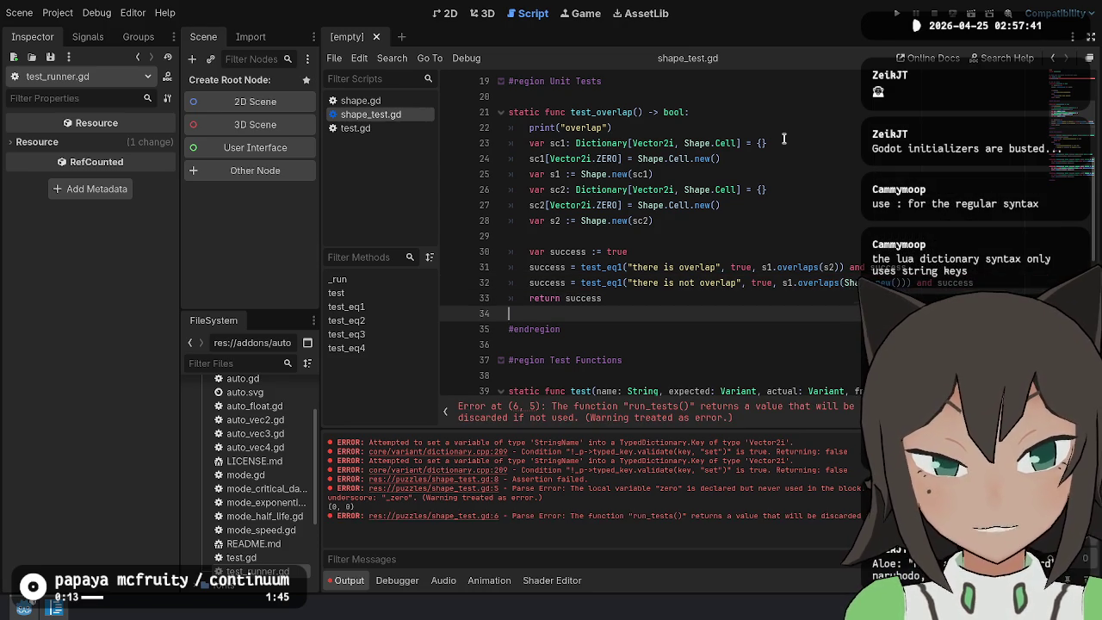
{"action": "key", "text": "Up"}
{"action": "key", "text": "Up"}
Assign the run_tests call to 'var _result :=', save, and run the test script
{"action": "scroll", "coordinate": [667, 172], "scroll_direction": "up", "scroll_amount": 6}
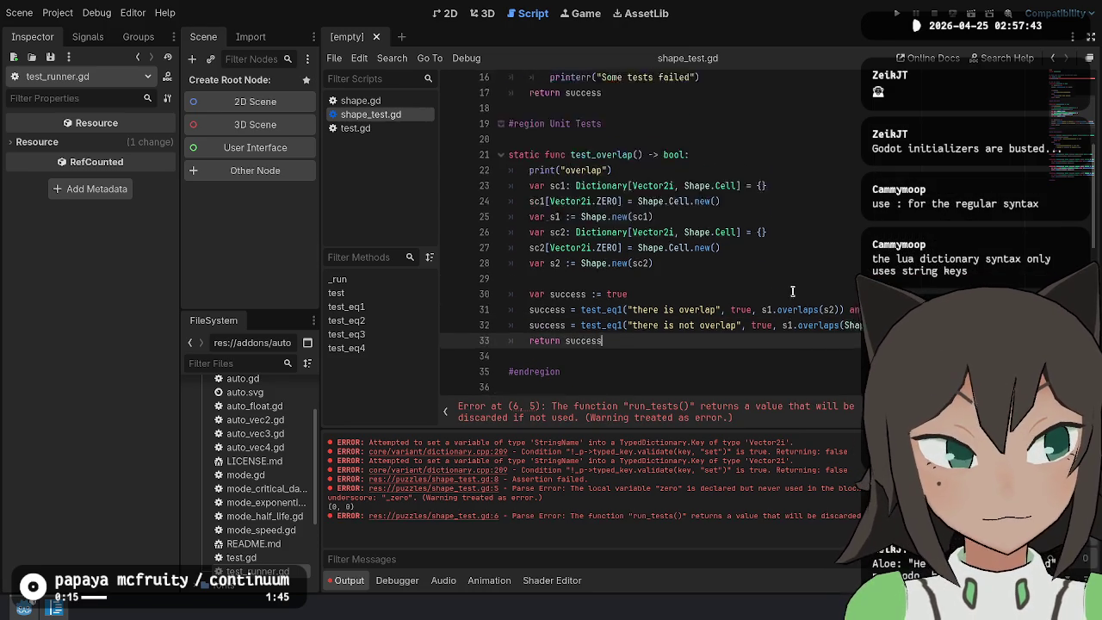
{"action": "left_click", "coordinate": [661, 159]}
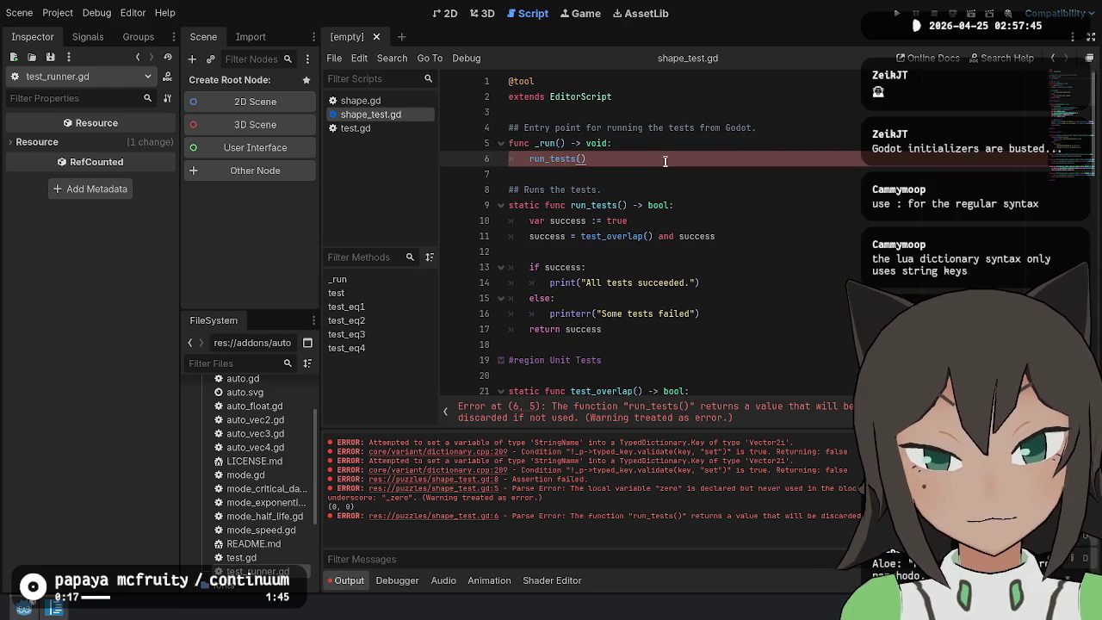
{"action": "type", "text": "var "}
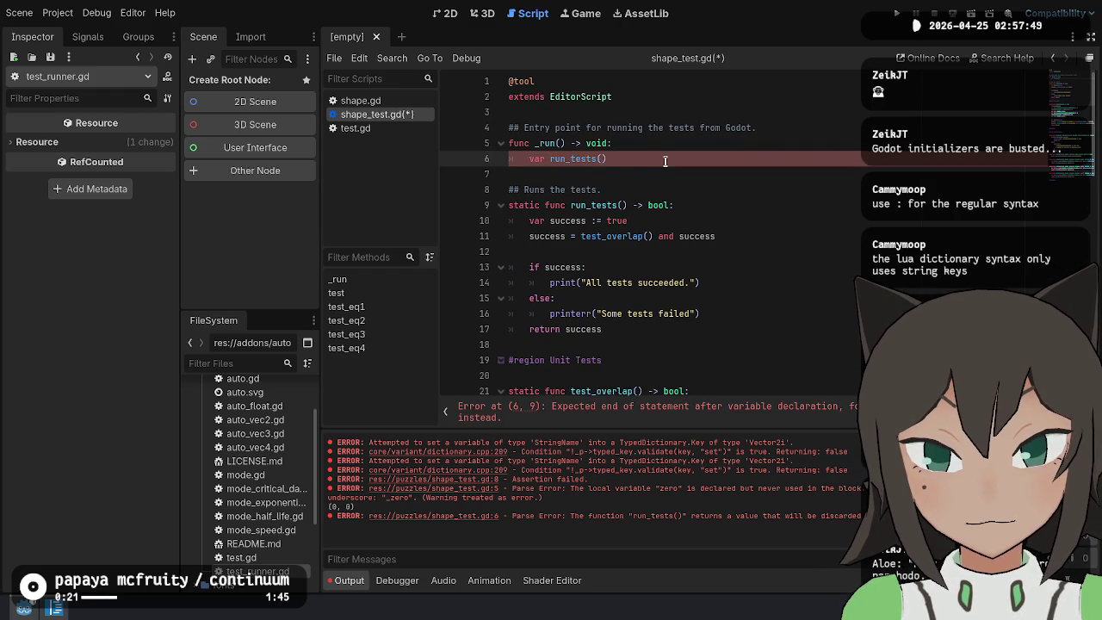
{"action": "type", "text": "_"}
{"action": "type", "text": "result :="}
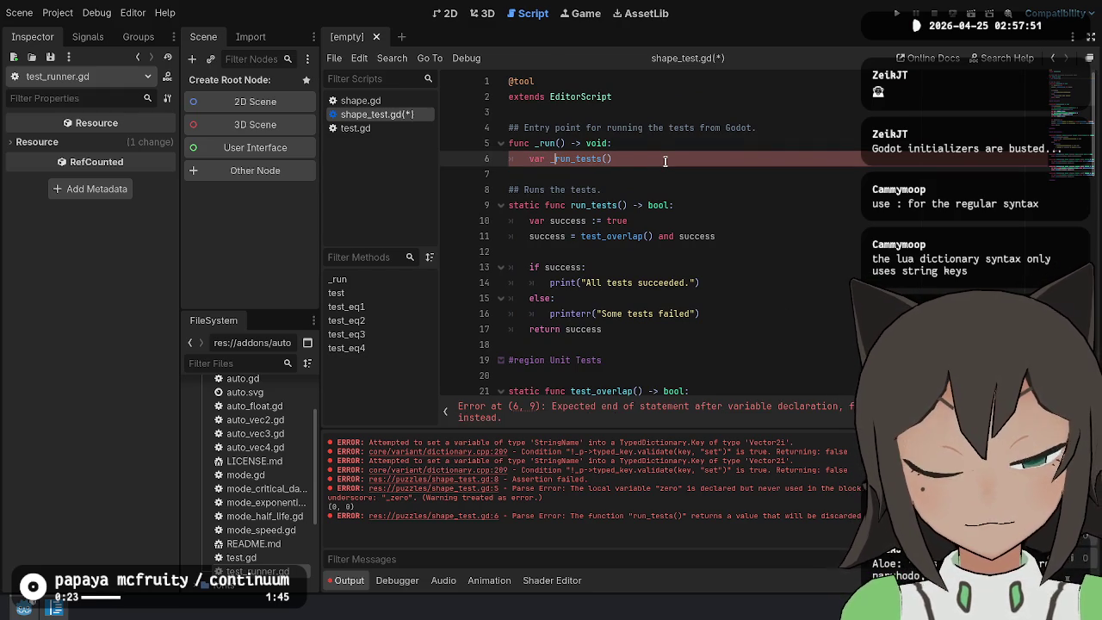
{"action": "key", "text": "ctrl+s"}
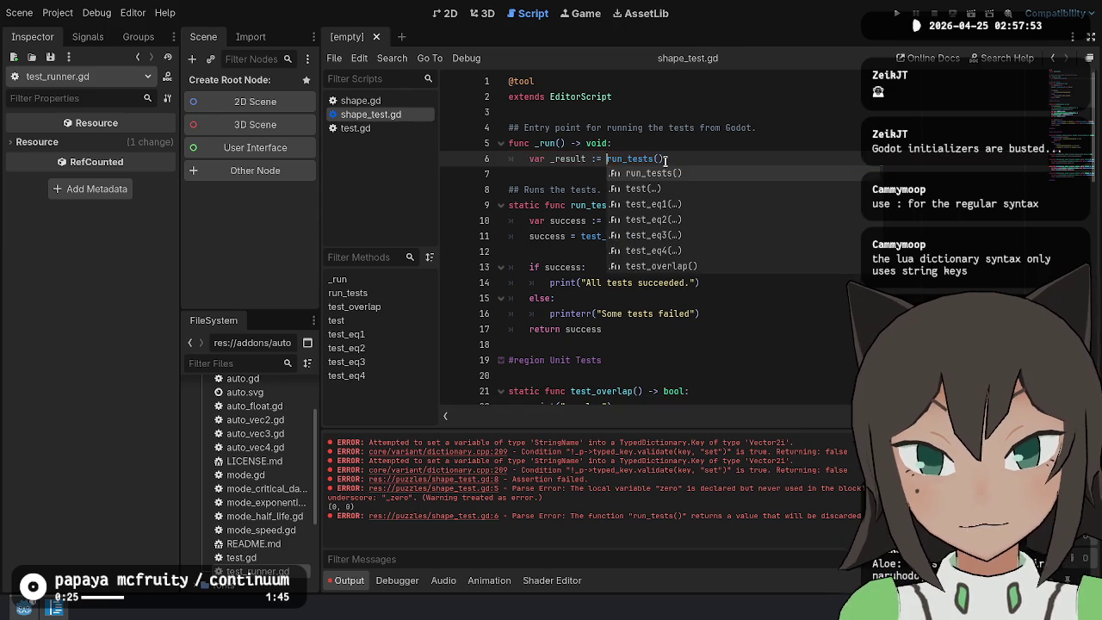
{"action": "key", "text": "Down"}
{"action": "key", "text": "Down"}
{"action": "key", "text": "Down"}
{"action": "left_click", "coordinate": [834, 127]}
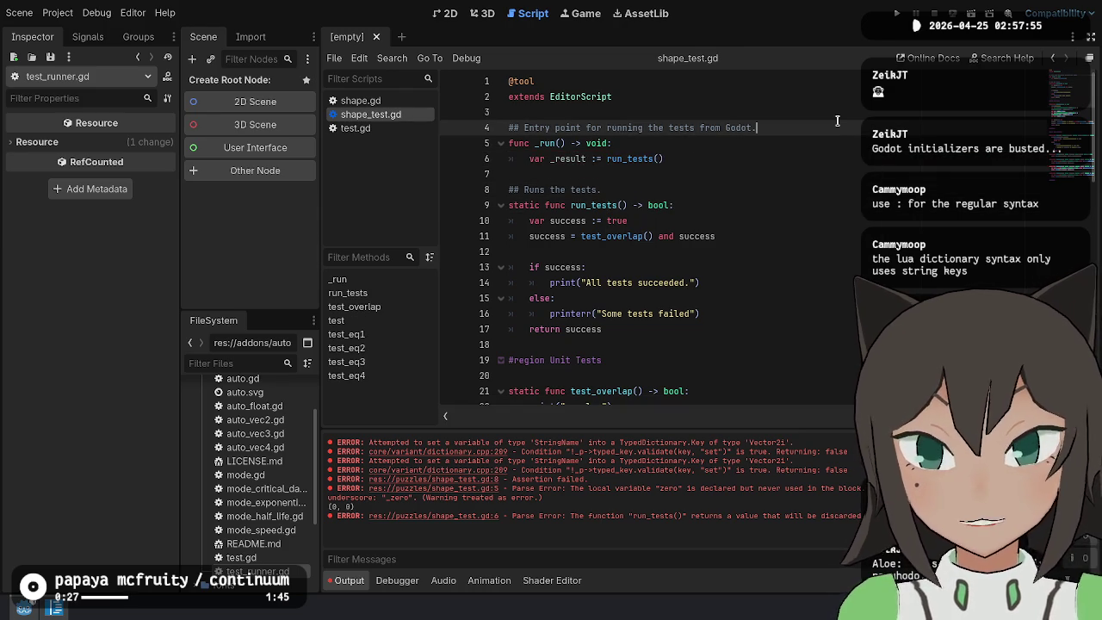
{"action": "key", "text": "ctrl+shift+x"}
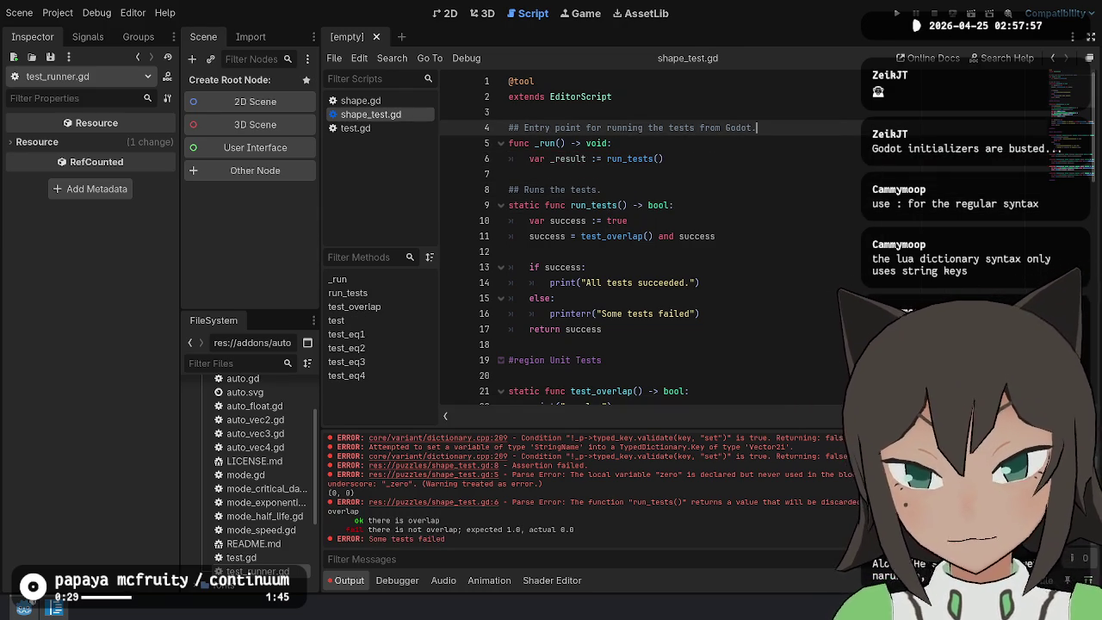
Change the expected value on line 32 from true to false and rerun the tests
{"action": "left_click", "coordinate": [718, 283]}
{"action": "scroll", "coordinate": [718, 265], "scroll_direction": "down", "scroll_amount": 5}
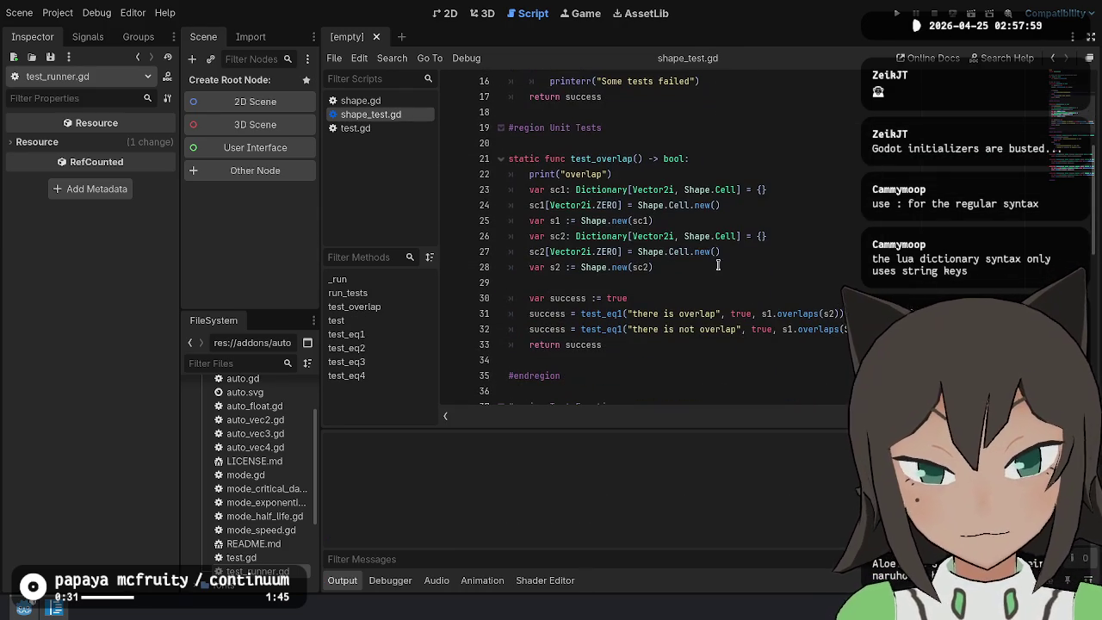
{"action": "double_click", "coordinate": [762, 329]}
{"action": "type", "text": "false"}
{"action": "key", "text": "ctrl+shift+x"}
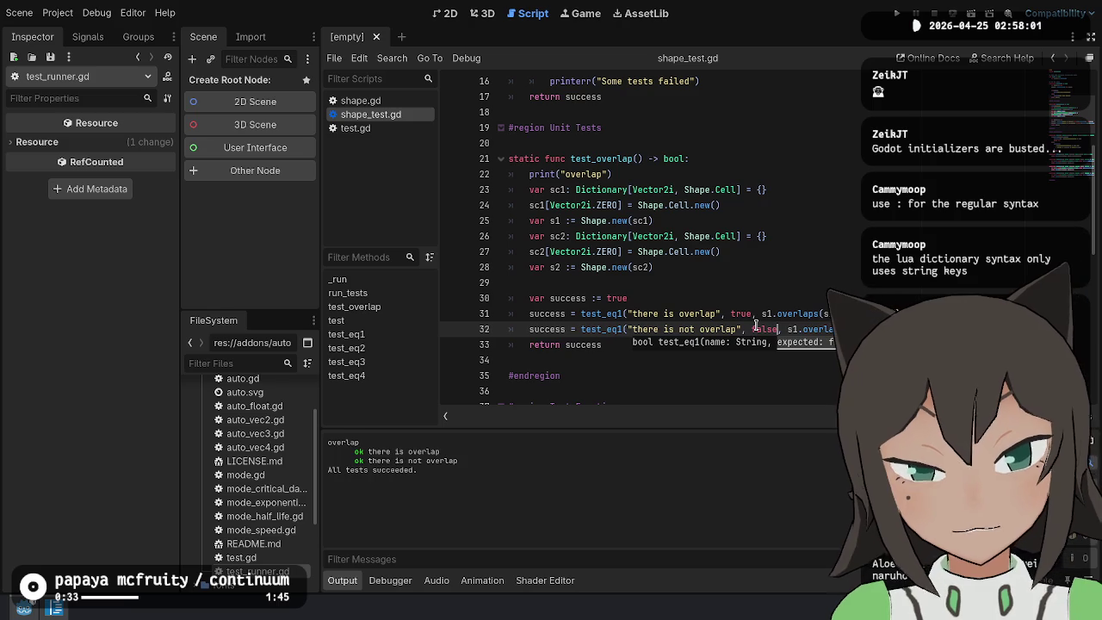
Clear the selected test output and review test_overlap code around lines 23–32
{"action": "left_click", "coordinate": [744, 282]}
{"action": "left_click_drag", "start_coordinate": [420, 470], "coordinate": [393, 418]}
{"action": "left_click", "coordinate": [780, 227]}
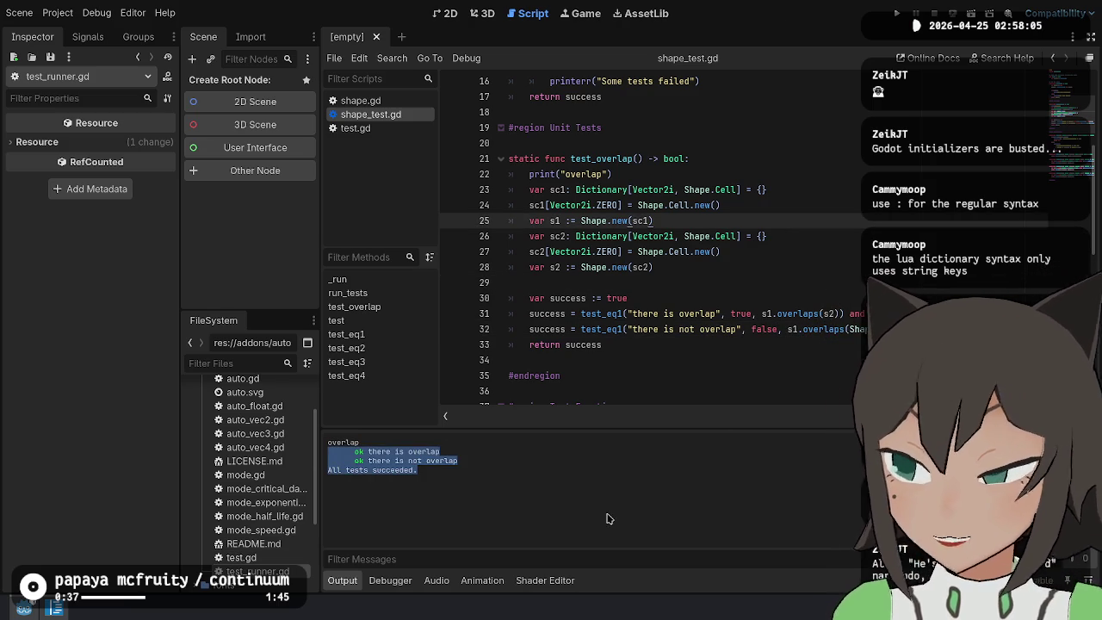
{"action": "left_click", "coordinate": [700, 329]}
{"action": "left_click", "coordinate": [386, 474]}
{"action": "left_click", "coordinate": [658, 348]}
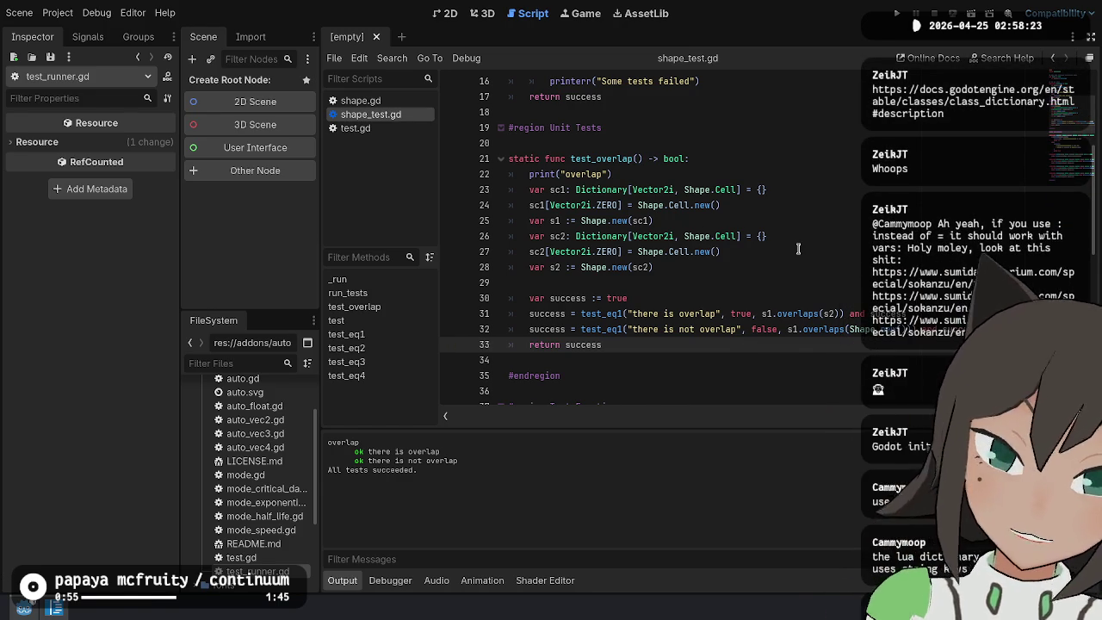
{"action": "key", "text": "Up"}
{"action": "key", "text": "Up"}
{"action": "key", "text": "Up"}
{"action": "scroll", "coordinate": [798, 249], "scroll_direction": "up", "scroll_amount": 1}
{"action": "key", "text": "Up"}
{"action": "key", "text": "Up"}
{"action": "key", "text": "Up"}
{"action": "key", "text": "Down"}
{"action": "key", "text": "Down"}
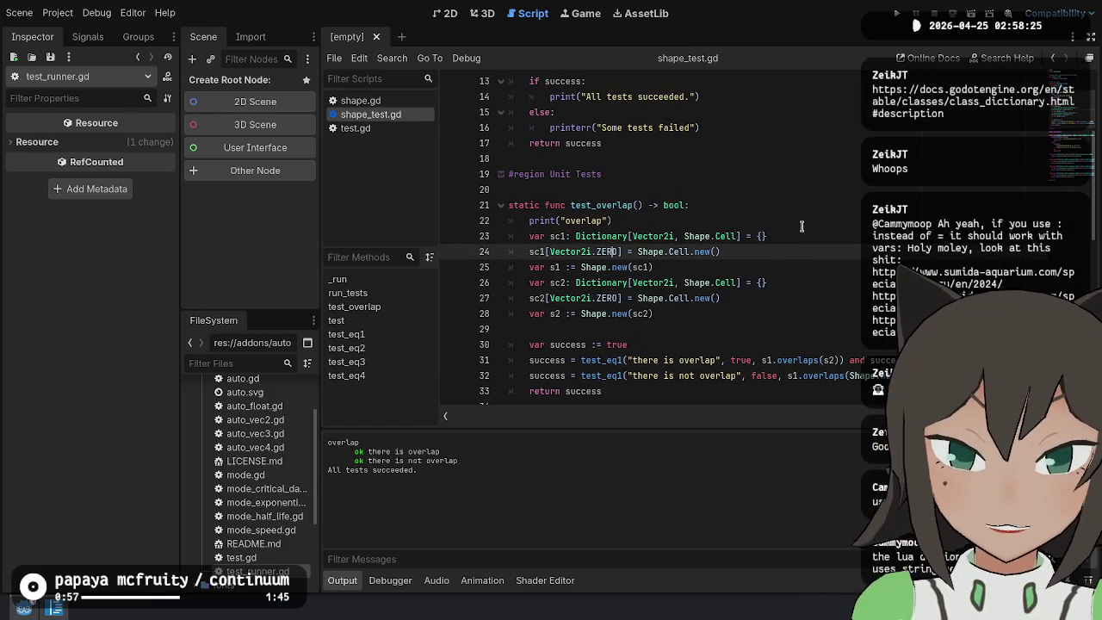
{"action": "key", "text": "Up"}
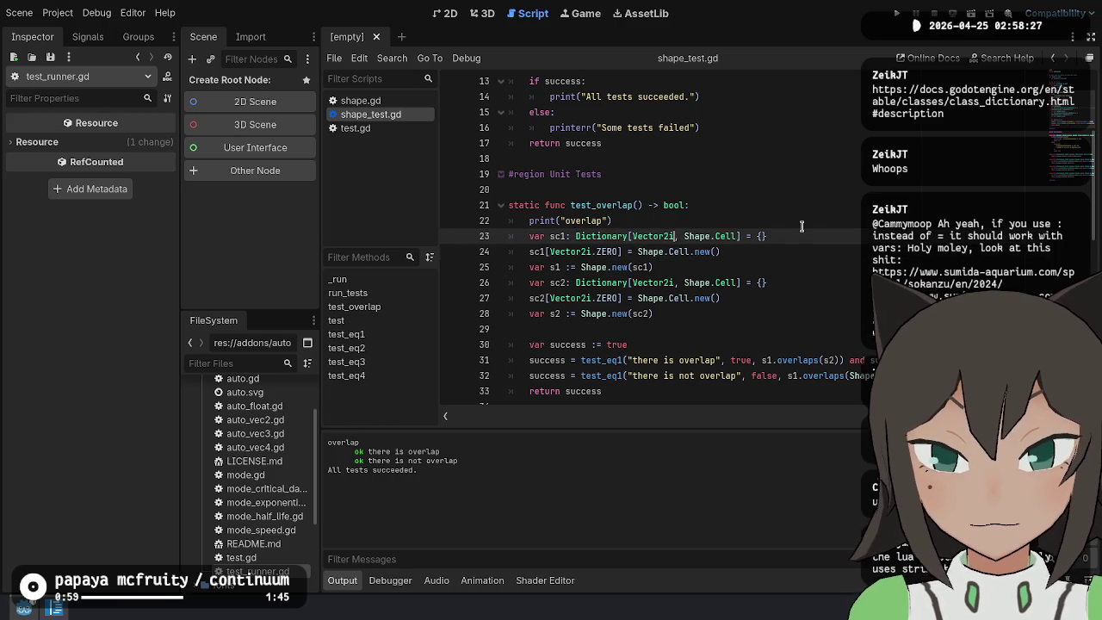
Build s1 inline with Shape.new({Vector2i.ZERO: Shape.Cell.new()}) and delete the old sc1 lines
{"action": "key", "text": "Down"}
{"action": "key", "text": "Down"}
{"action": "key", "text": "BackSpace"}
{"action": "key", "text": "BackSpace"}
{"action": "key", "text": "BackSpace"}
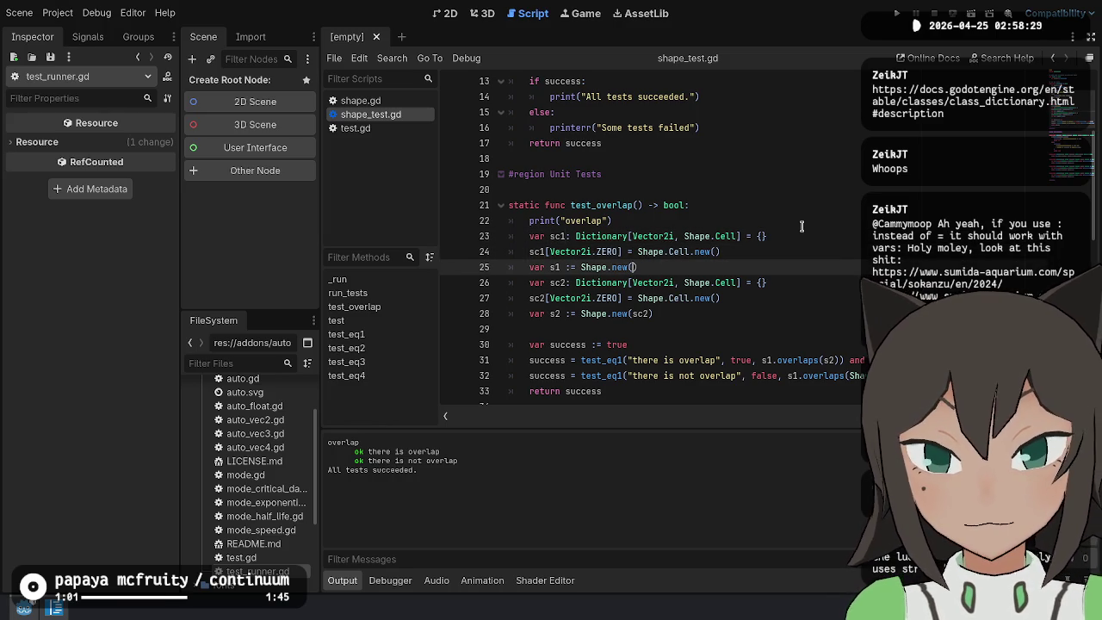
{"action": "type", "text": "{"}
{"action": "key", "text": "Return"}
{"action": "type", "text": "ector2i.ZERO: "}
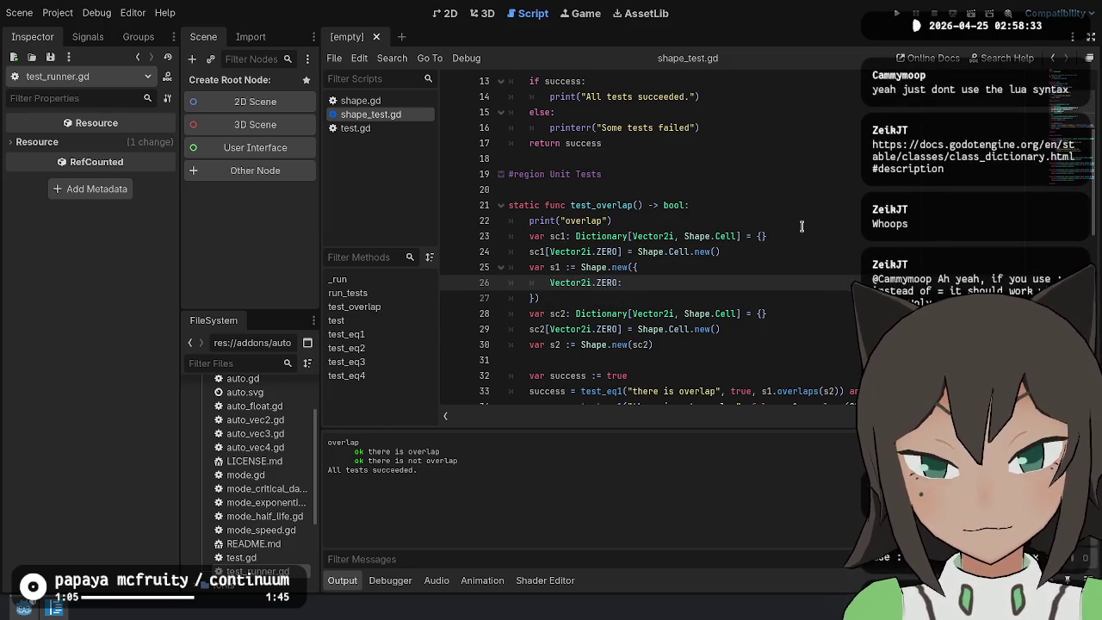
{"action": "type", "text": "Shape."}
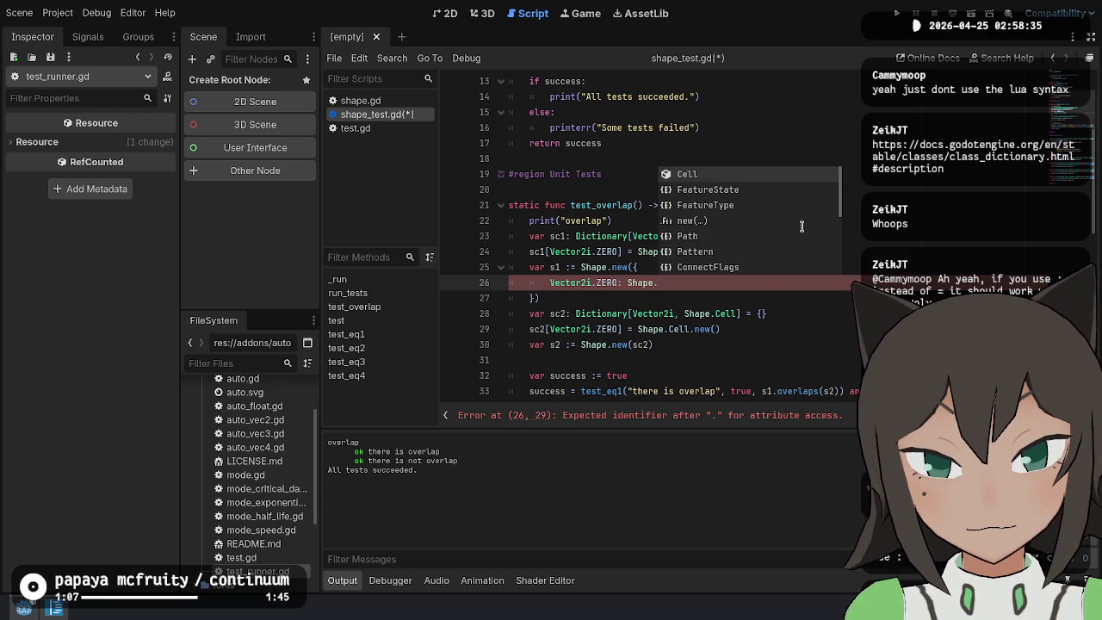
{"action": "type", "text": "Cell.new"}
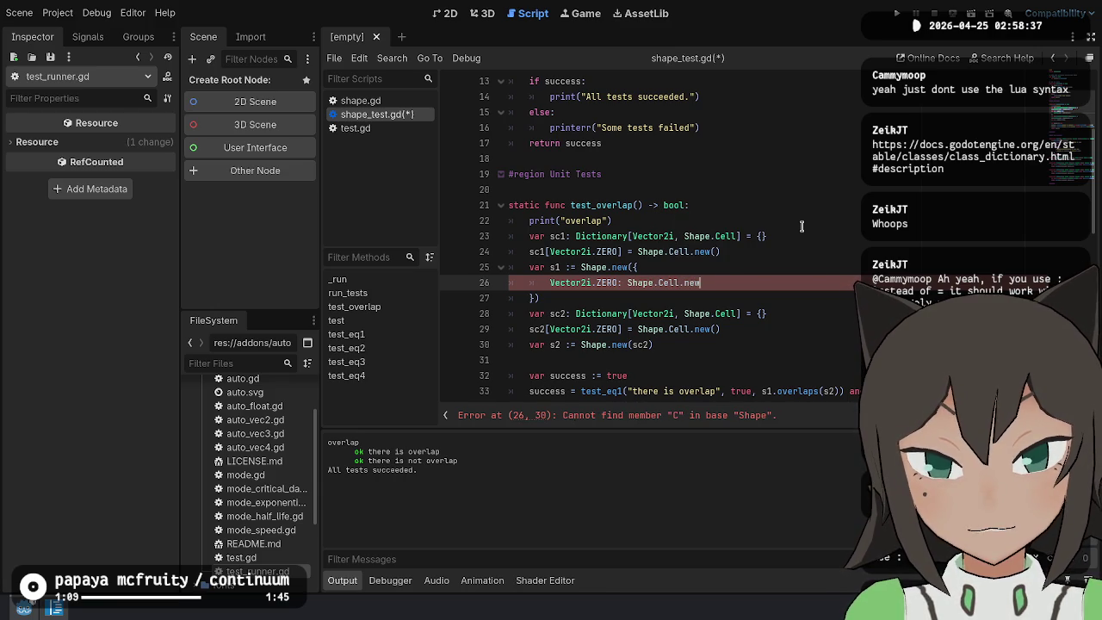
{"action": "type", "text": "()"}
{"action": "key", "text": "Up"}
{"action": "key", "text": "Up"}
{"action": "key", "text": "ctrl+shift+k"}
{"action": "key", "text": "ctrl+shift+k"}
{"action": "key", "text": "Down"}
{"action": "key", "text": "Down"}
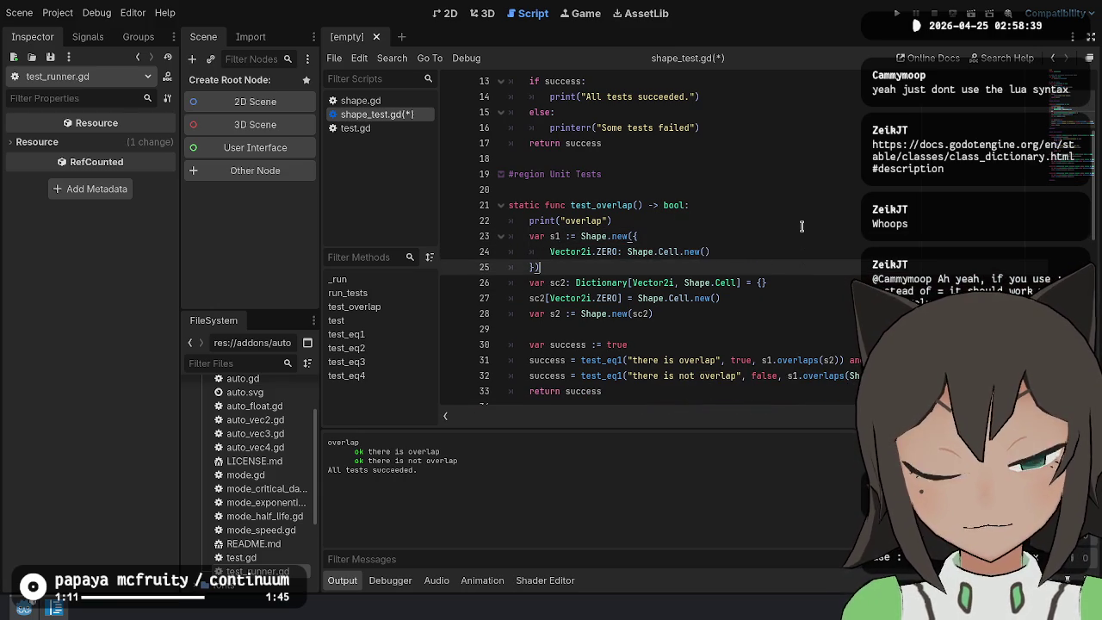
Copy the inline dictionary onto the sc2 line and wrap it in Shape.new(
{"action": "key", "text": "shift+Up"}
{"action": "key", "text": "shift+Up"}
{"action": "key", "text": "shift+Down"}
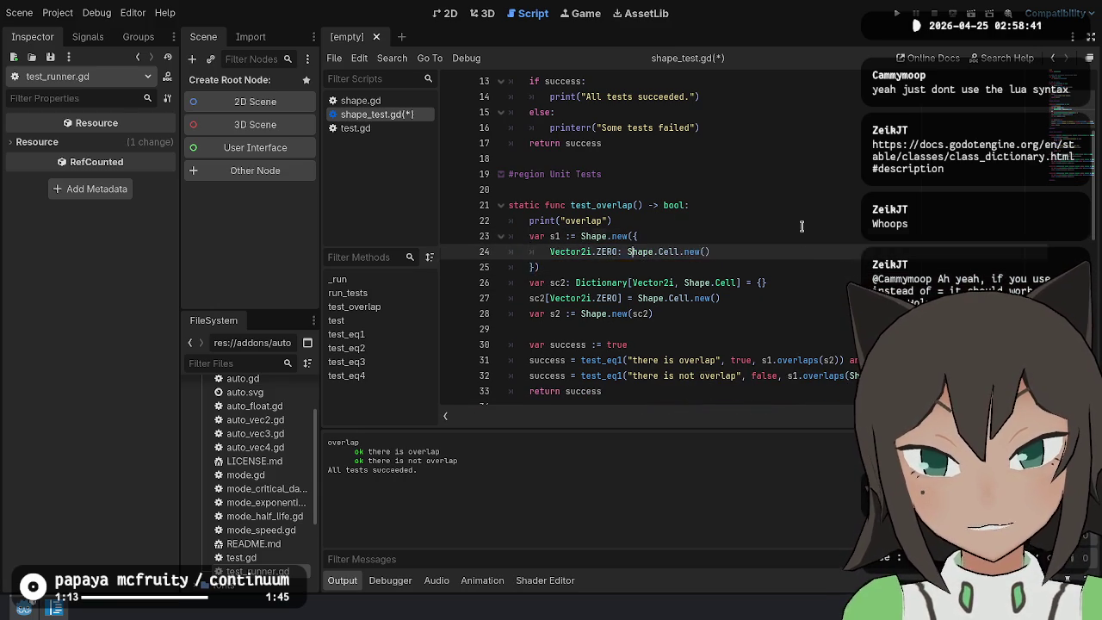
{"action": "key", "text": "Down"}
{"action": "key", "text": "Down"}
{"action": "key", "text": "ctrl+v"}
{"action": "key", "text": "Up"}
{"action": "key", "text": "Up"}
{"action": "key", "text": "Up"}
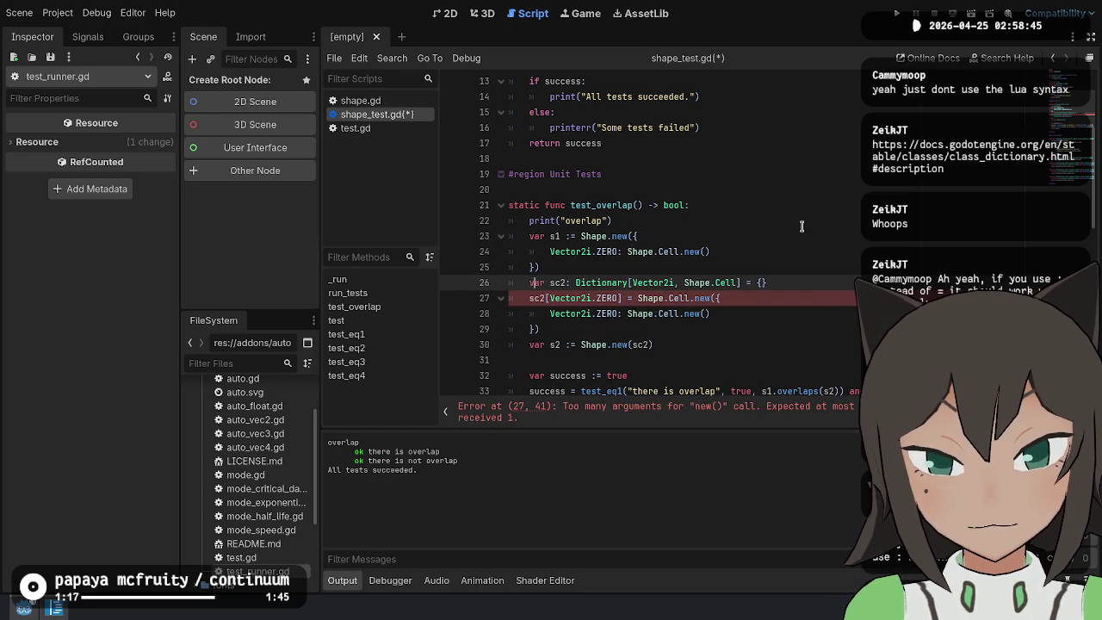
{"action": "key", "text": "Down"}
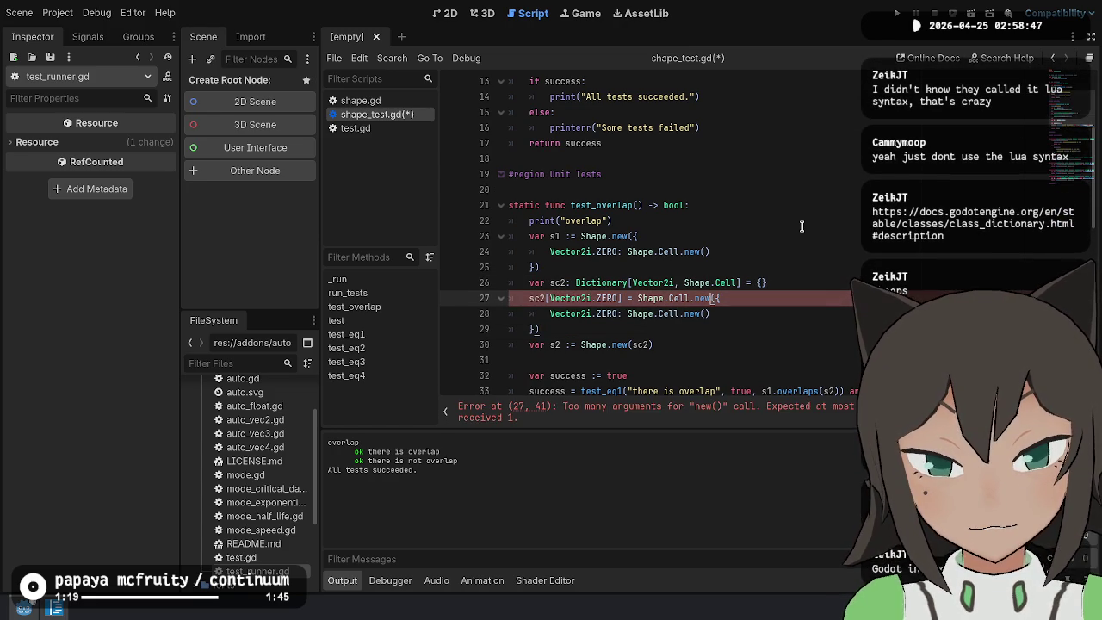
{"action": "key", "text": "Up"}
{"action": "key", "text": "End"}
{"action": "key", "text": "Left"}
{"action": "key", "text": "shift+Down"}
{"action": "key", "text": "shift+End"}
{"action": "key", "text": "Delete"}
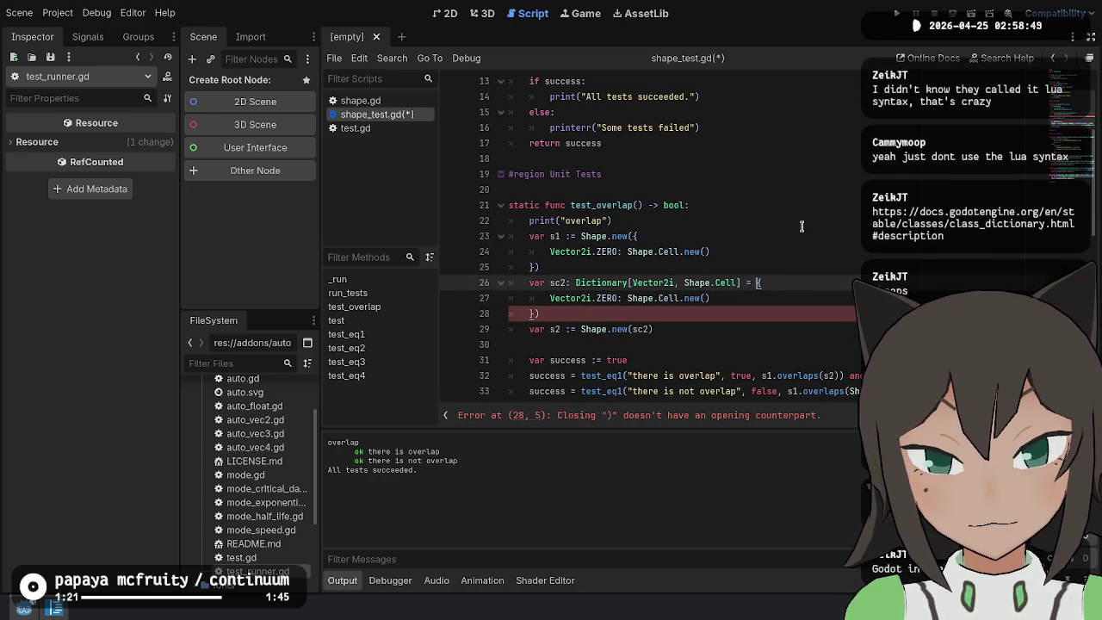
{"action": "type", "text": "Shape.new"}
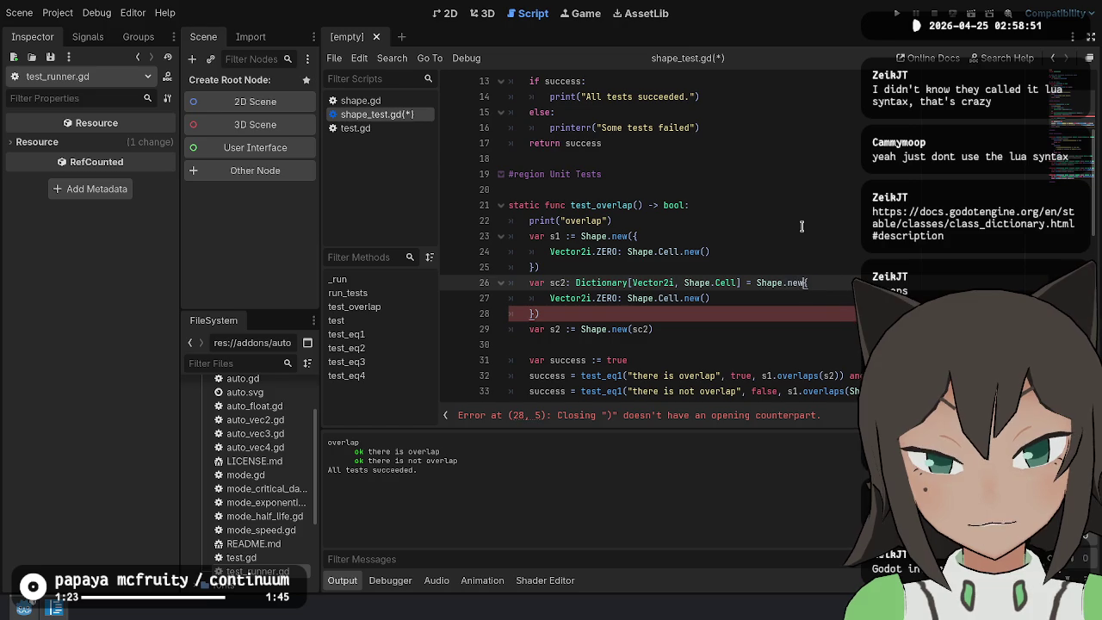
{"action": "type", "text": "({"}
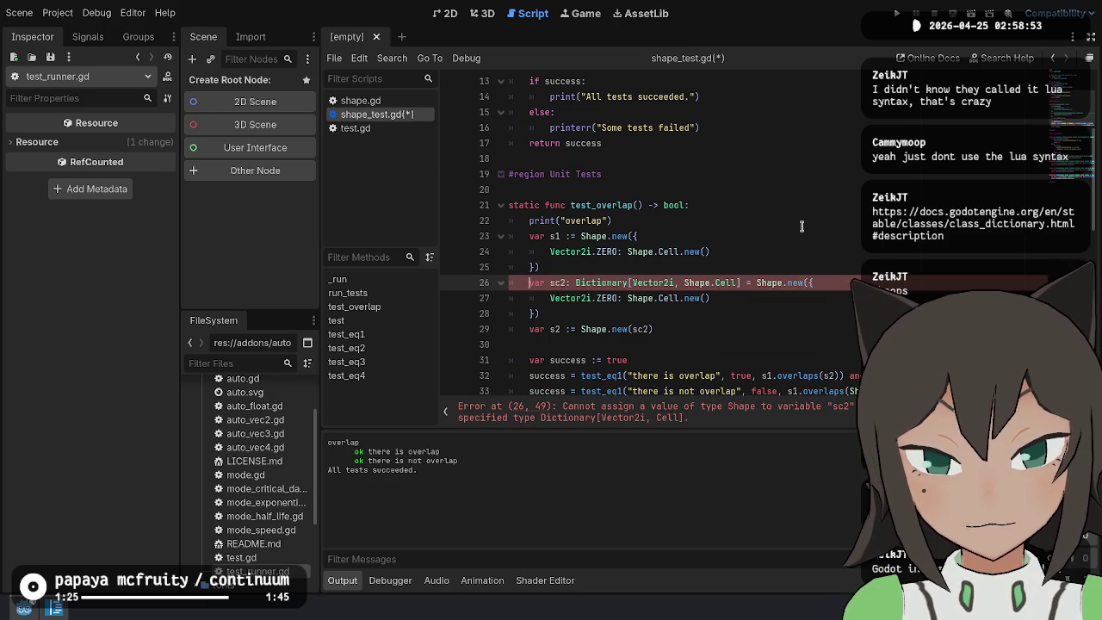
Rename sc2 to s2 without the Dictionary type, delete the redundant line, and save
{"action": "key", "text": "BackSpace"}
{"action": "key", "text": "ctrl+shift+Right"}
{"action": "key", "text": "ctrl+shift+Right"}
{"action": "key", "text": "ctrl+shift+Right"}
{"action": "key", "text": "ctrl+shift+Right"}
{"action": "key", "text": "ctrl+shift+Left"}
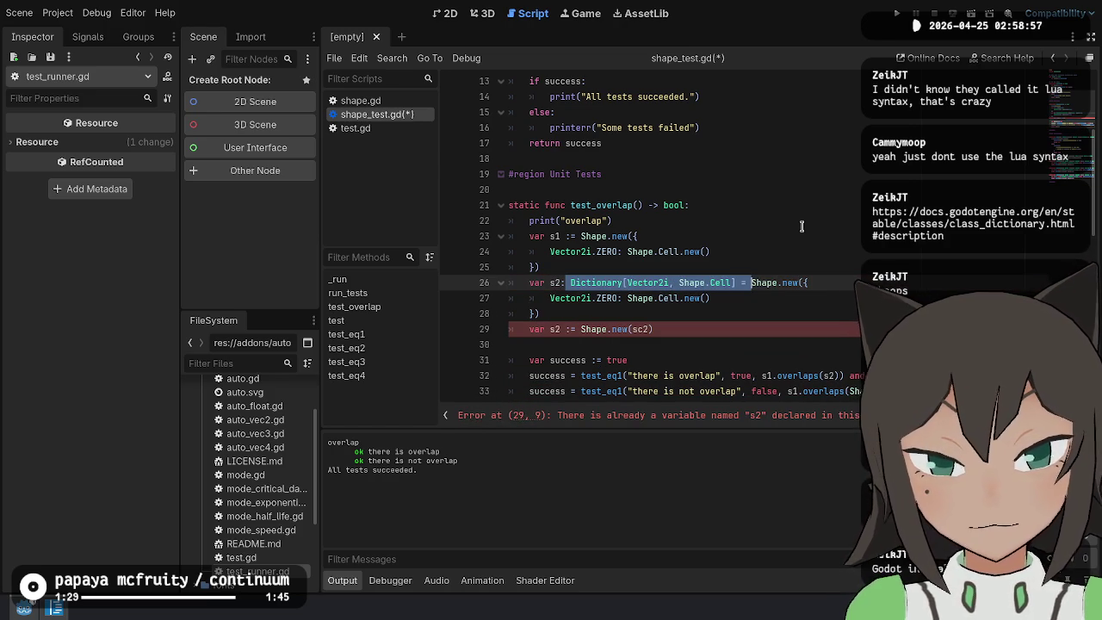
{"action": "key", "text": "ctrl+shift+Left"}
{"action": "key", "text": "BackSpace"}
{"action": "key", "text": "BackSpace"}
{"action": "key", "text": "BackSpace"}
{"action": "type", "text": ":"}
{"action": "key", "text": "Down"}
{"action": "key", "text": "Down"}
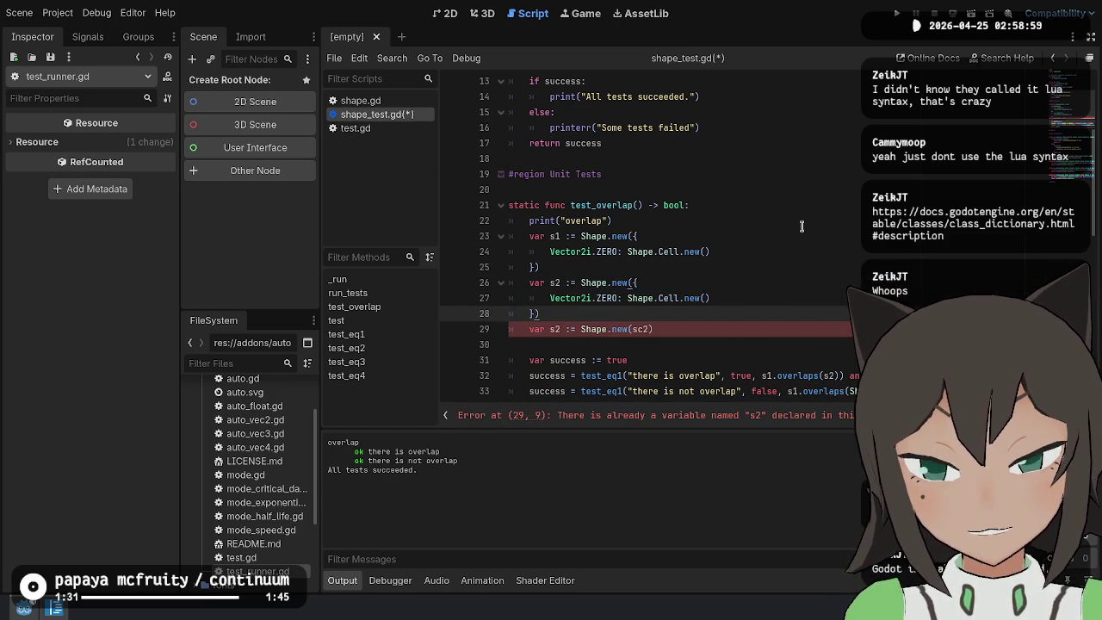
{"action": "key", "text": "shift+Down"}
{"action": "key", "text": "BackSpace"}
{"action": "key", "text": "Up"}
{"action": "key", "text": "Up"}
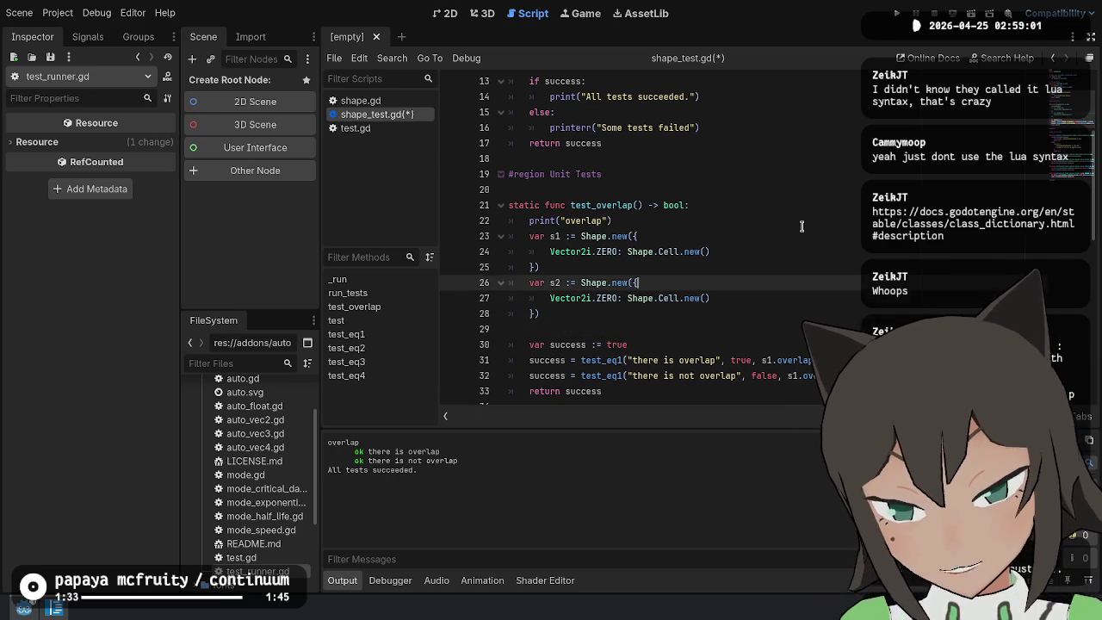
{"action": "key", "text": "Up"}
{"action": "key", "text": "Up"}
{"action": "key", "text": "Up"}
{"action": "key", "text": "ctrl+s"}
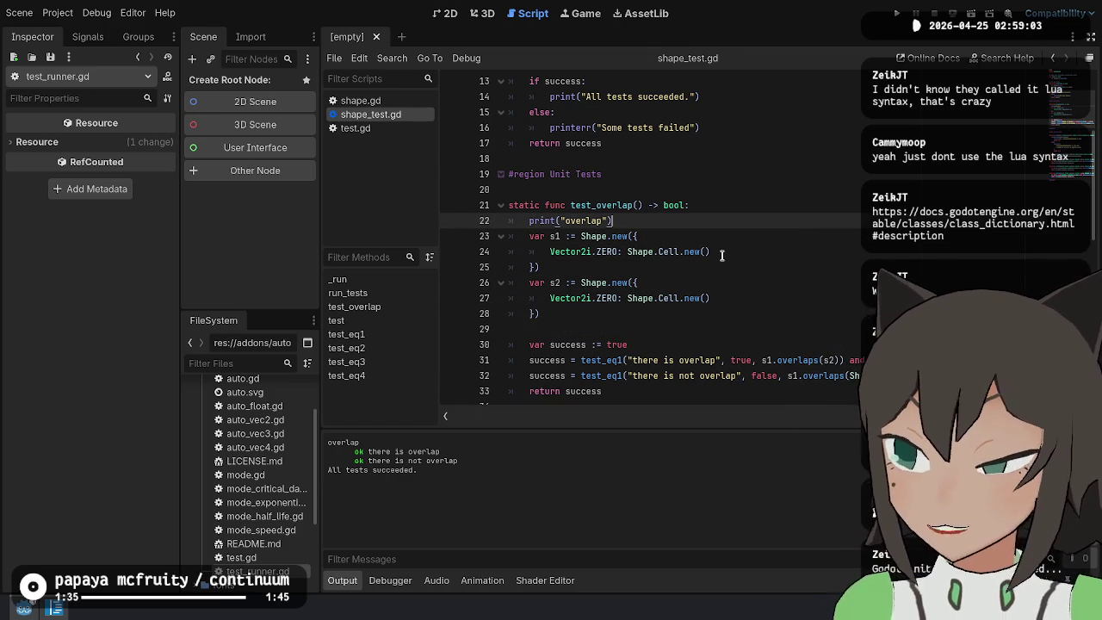
Complete s1.overlap to s1.overlaps in the 'there is not overlap' check on line 32
{"action": "scroll", "coordinate": [757, 208], "scroll_direction": "down", "scroll_amount": 1}
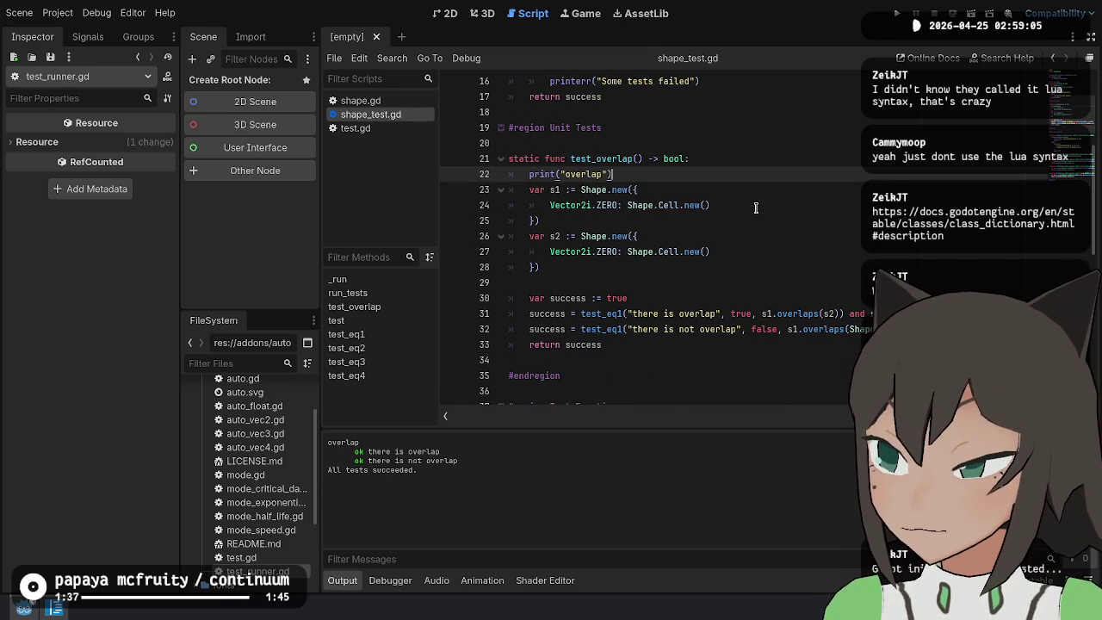
{"action": "scroll", "coordinate": [756, 208], "scroll_direction": "down", "scroll_amount": 2}
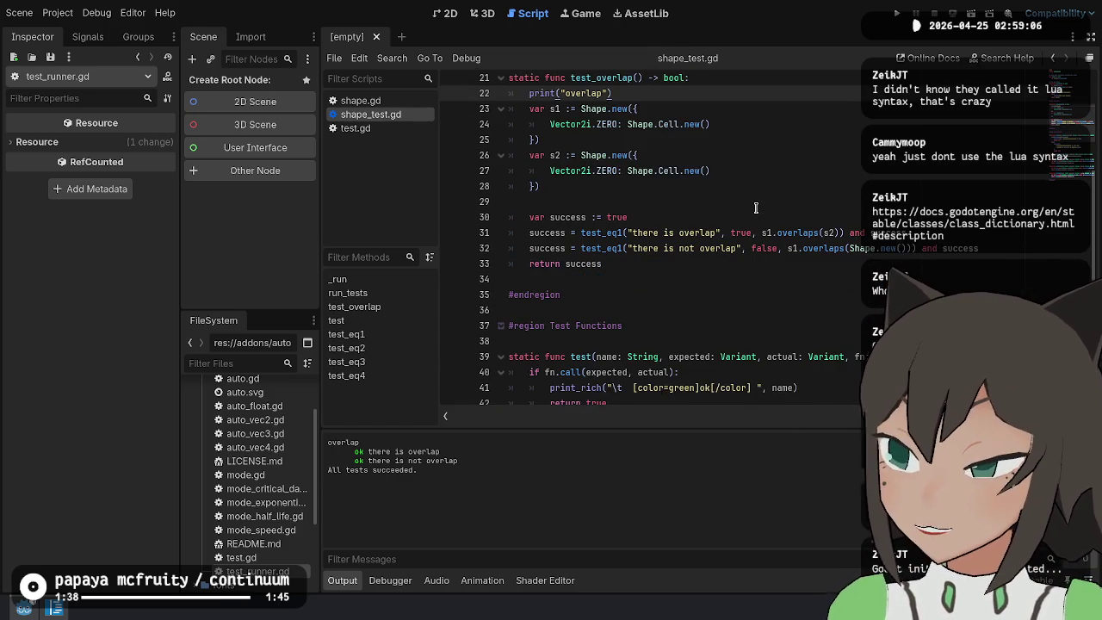
{"action": "left_click", "coordinate": [796, 177]}
{"action": "scroll", "coordinate": [801, 176], "scroll_direction": "up", "scroll_amount": 1}
{"action": "left_click", "coordinate": [819, 176]}
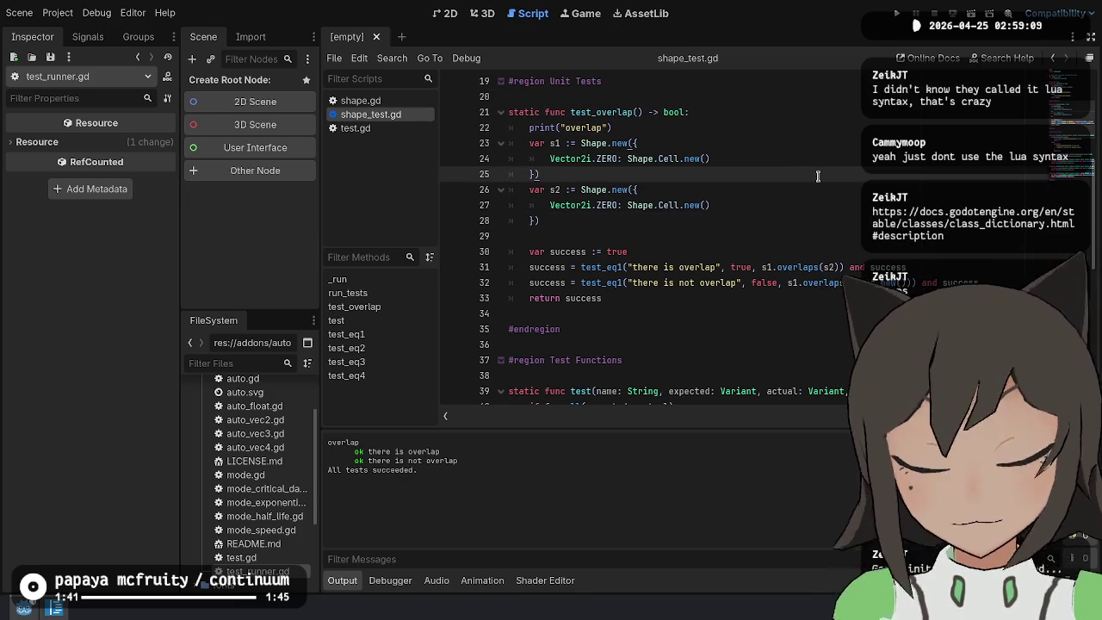
{"action": "key", "text": "Down"}
{"action": "key", "text": "Down"}
{"action": "key", "text": "Up"}
{"action": "key", "text": "Up"}
{"action": "key", "text": "Up"}
{"action": "key", "text": "Down"}
{"action": "key", "text": "Up"}
{"action": "key", "text": "Up"}
{"action": "key", "text": "Down"}
{"action": "key", "text": "Down"}
{"action": "key", "text": "Down"}
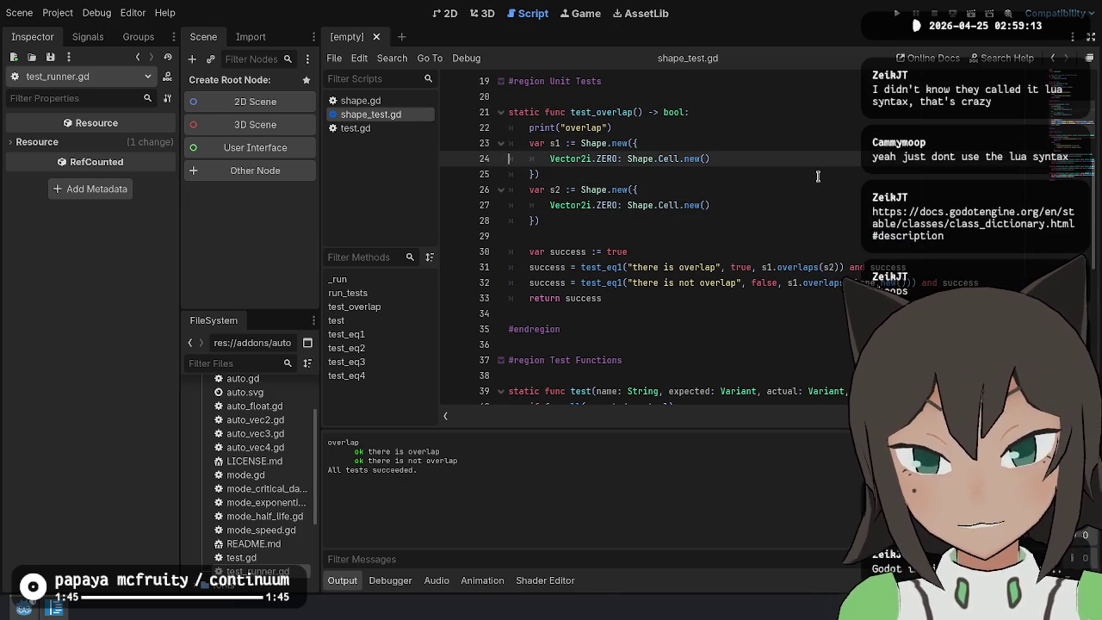
{"action": "key", "text": "Up"}
{"action": "key", "text": "Up"}
{"action": "key", "text": "Up"}
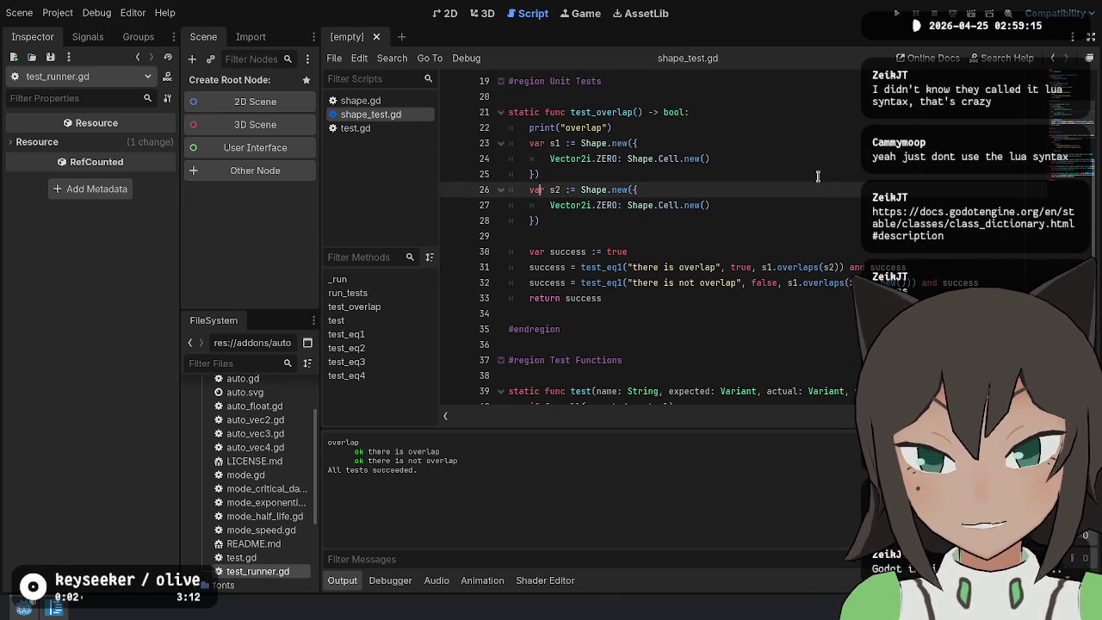
{"action": "key", "text": "Down"}
{"action": "key", "text": "Down"}
{"action": "key", "text": "Down"}
{"action": "key", "text": "Up"}
{"action": "key", "text": "Up"}
{"action": "key", "text": "Up"}
{"action": "key", "text": "End"}
{"action": "key", "text": "Up"}
{"action": "key", "text": "Up"}
{"action": "key", "text": "Up"}
{"action": "key", "text": "Home"}
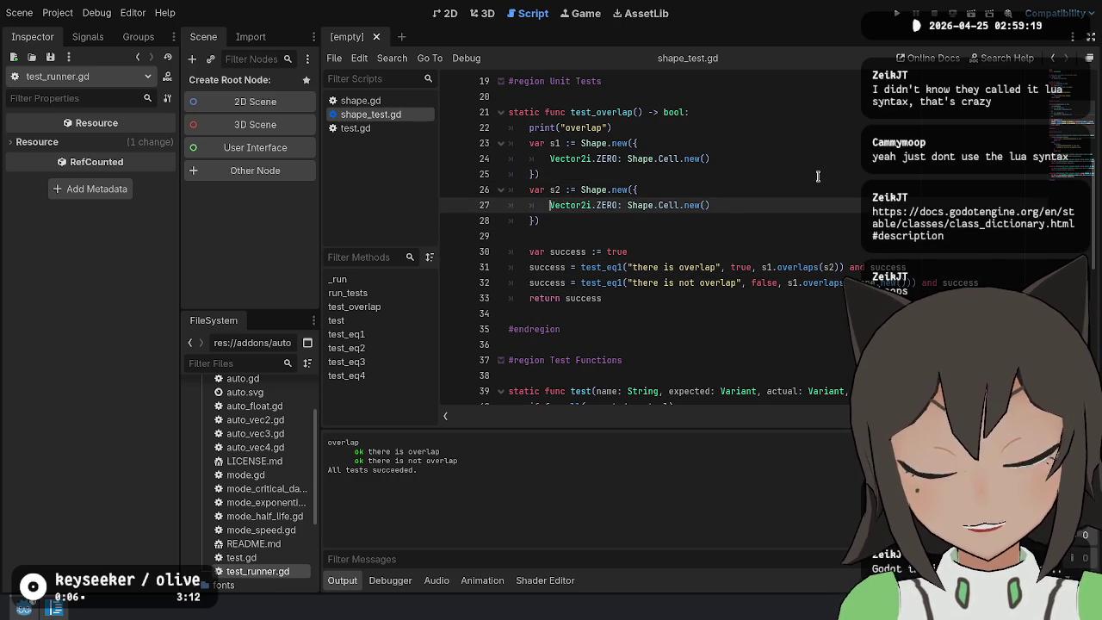
{"action": "key", "text": "Down"}
{"action": "key", "text": "Down"}
{"action": "key", "text": "Down"}
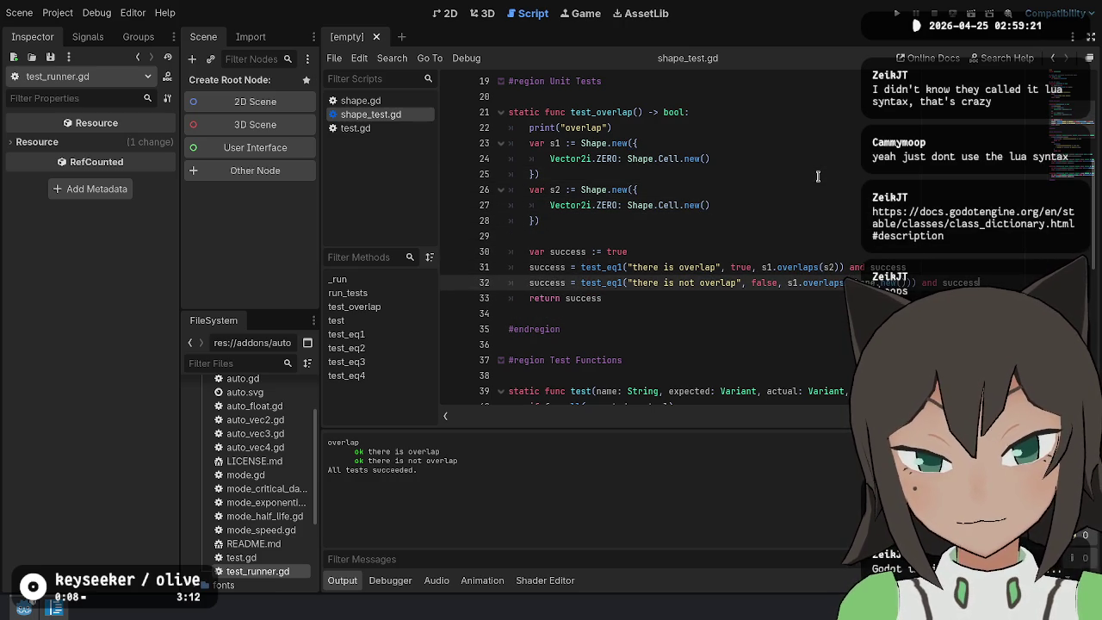
{"action": "key", "text": "Up"}
{"action": "key", "text": "Down"}
{"action": "type", "text": "s"}
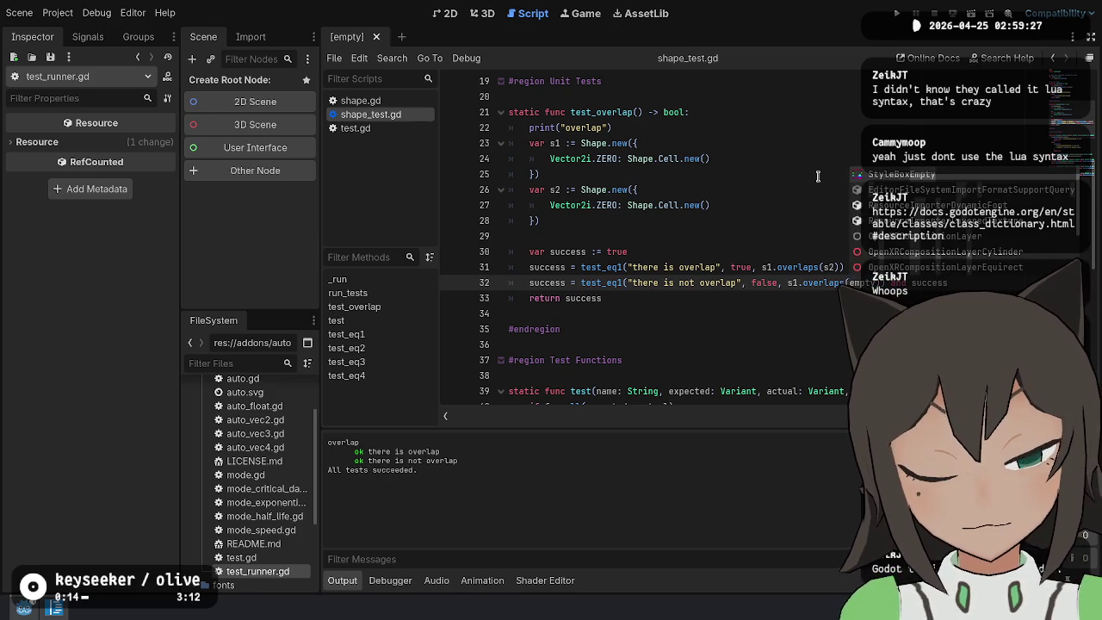
Add 'var emptyShape := Shape.new()' after print("overlap") and save
{"action": "key", "text": "Up"}
{"action": "key", "text": "Up"}
{"action": "key", "text": "Up"}
{"action": "key", "text": "Up"}
{"action": "key", "text": "Up"}
{"action": "key", "text": "Up"}
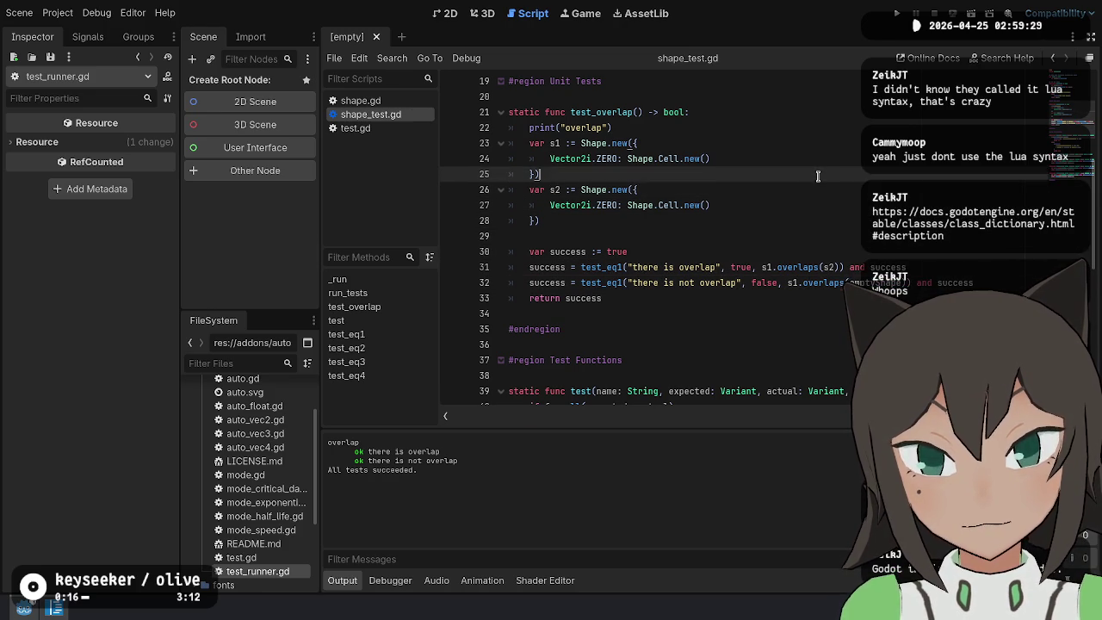
{"action": "key", "text": "End"}
{"action": "key", "text": "Return"}
{"action": "type", "text": "var emptyS"}
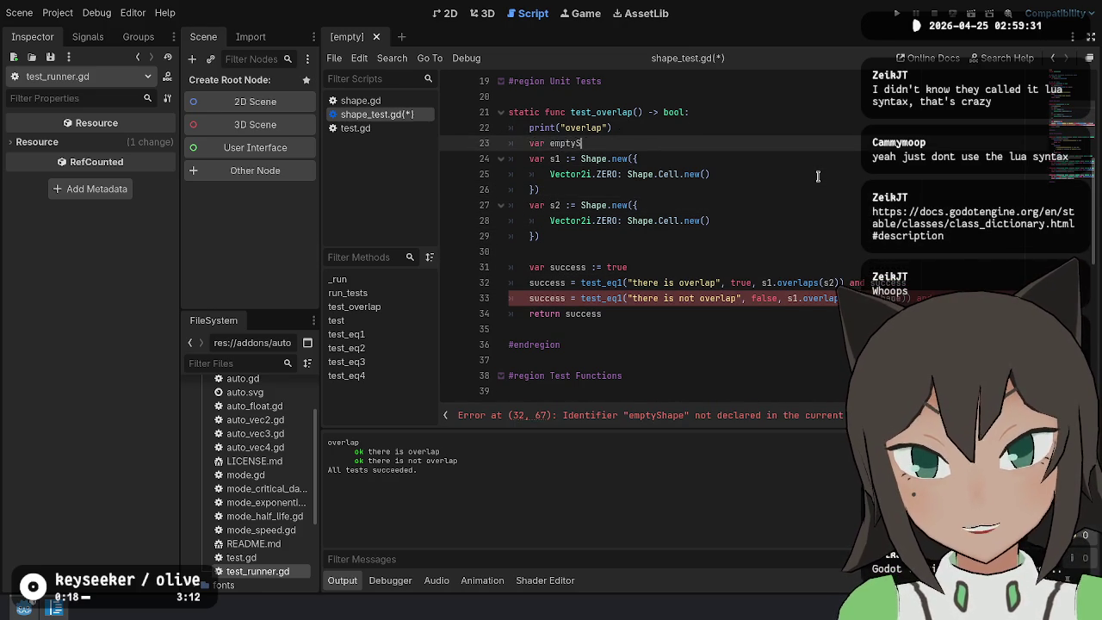
{"action": "type", "text": "hape := Shape.new()"}
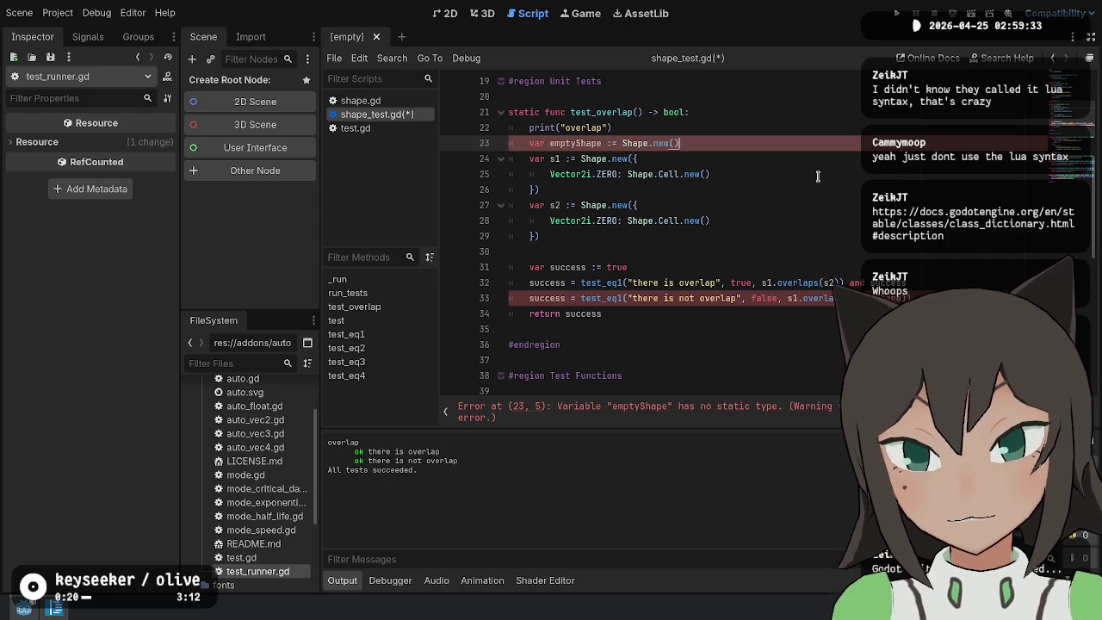
{"action": "key", "text": "ctrl+s"}
Pass the empty shape in the second check on line 33 and rename the variable to empty, then save
{"action": "key", "text": "Down"}
{"action": "key", "text": "Down"}
{"action": "key", "text": "Down"}
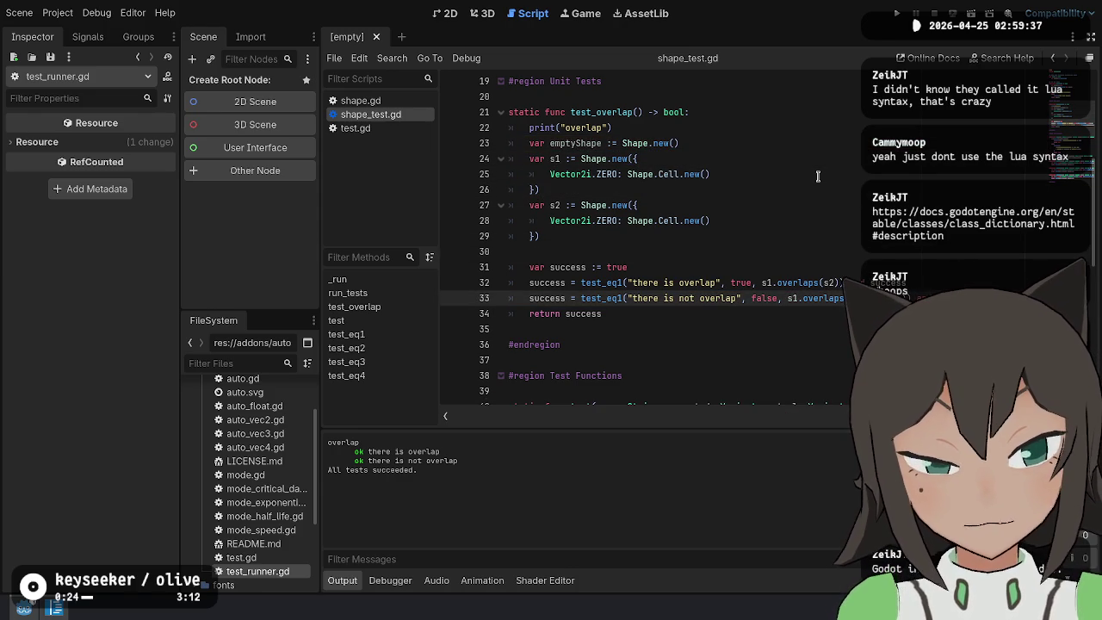
{"action": "type", "text": "empty"}
{"action": "key", "text": "Up"}
{"action": "key", "text": "Up"}
{"action": "key", "text": "Up"}
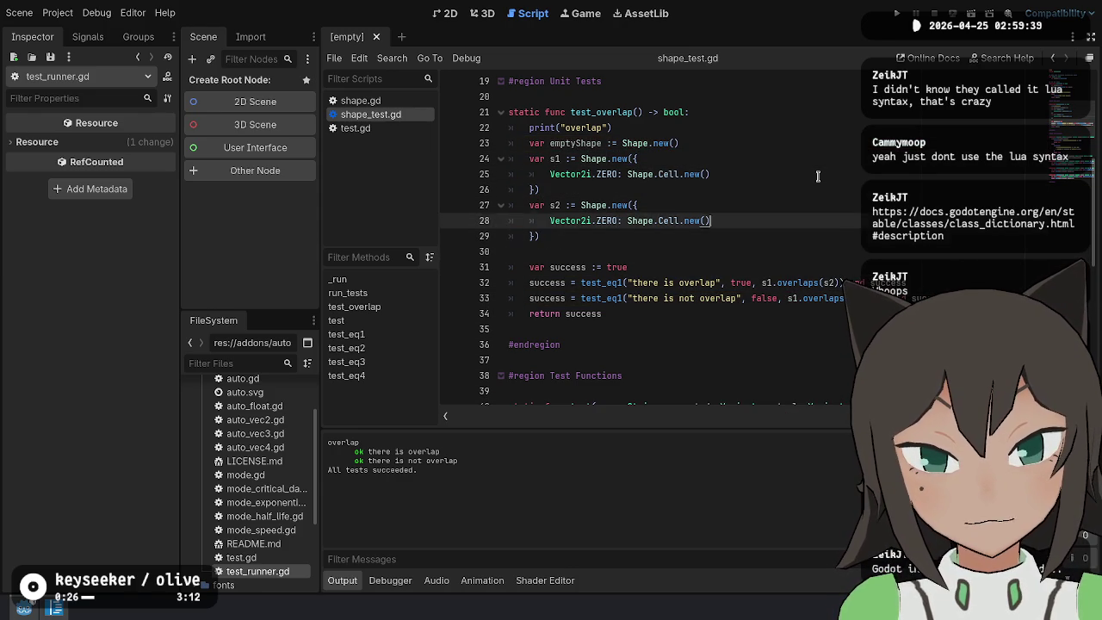
{"action": "key", "text": "Up"}
{"action": "key", "text": "Up"}
{"action": "key", "text": "Home"}
{"action": "key", "text": "ctrl+Right"}
{"action": "key", "text": "ctrl+Right"}
{"action": "key", "text": "BackSpace"}
{"action": "key", "text": "BackSpace"}
{"action": "key", "text": "BackSpace"}
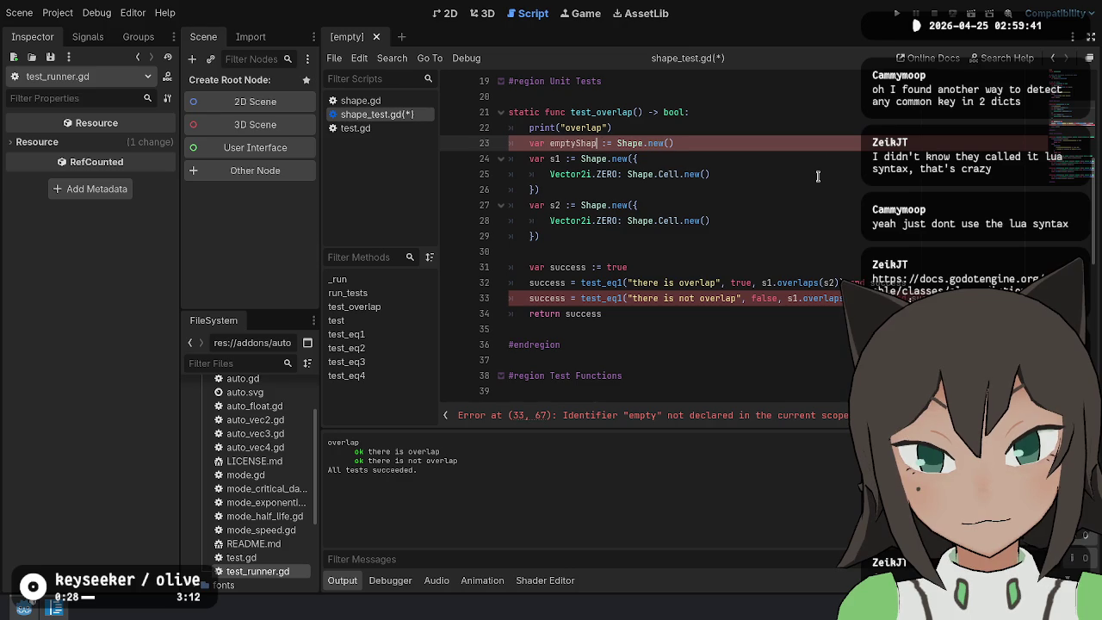
{"action": "key", "text": "BackSpace"}
{"action": "key", "text": "BackSpace"}
{"action": "key", "text": "ctrl+s"}
Change the label to 'there is no overlap' and rerun the tests
{"action": "key", "text": "Down"}
{"action": "key", "text": "Down"}
{"action": "key", "text": "Down"}
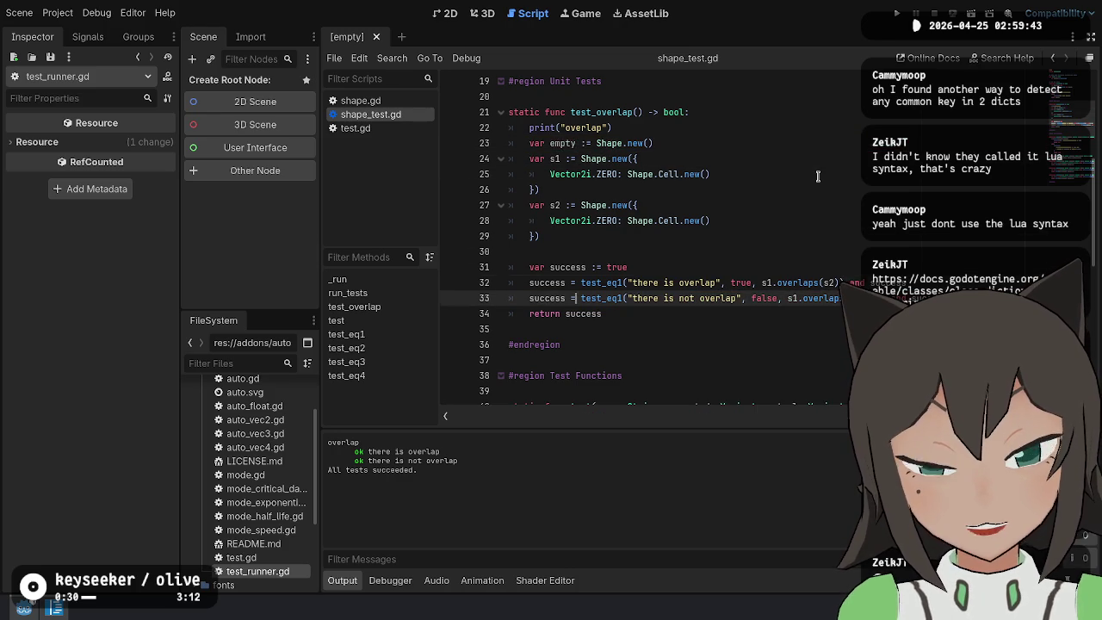
{"action": "key", "text": "BackSpace"}
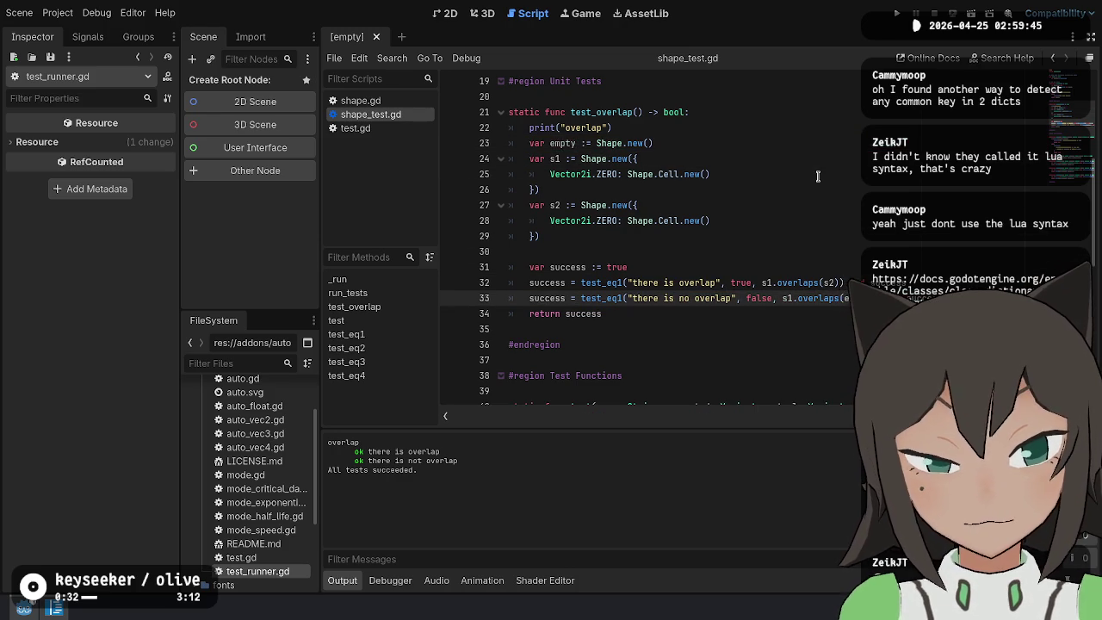
{"action": "key", "text": "Down"}
{"action": "key", "text": "Down"}
{"action": "scroll", "coordinate": [898, 233], "scroll_direction": "down", "scroll_amount": 7}
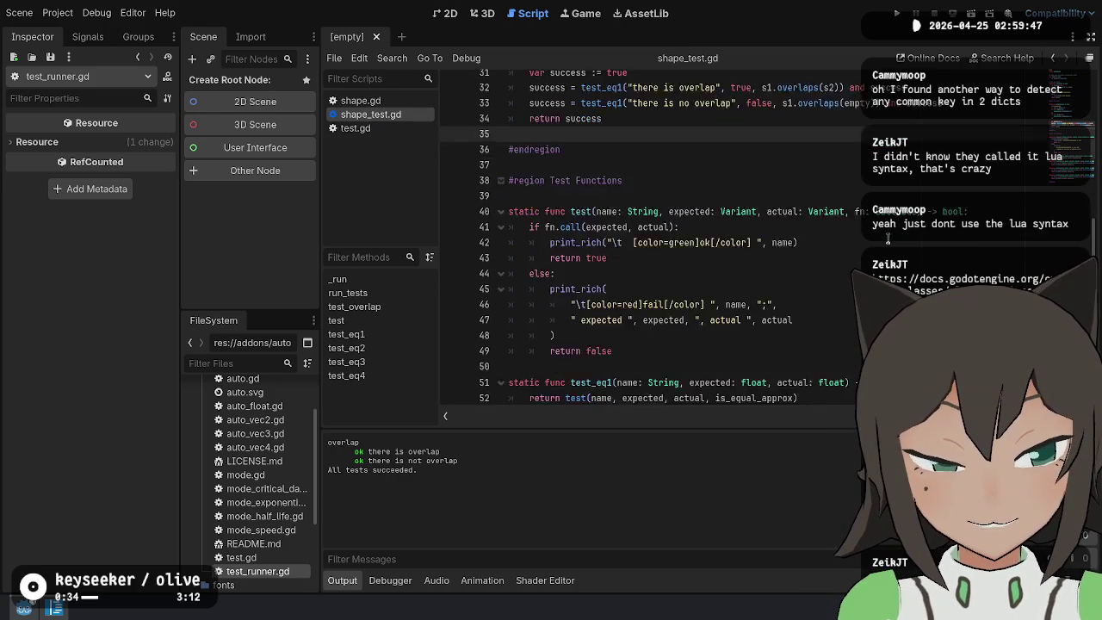
{"action": "scroll", "coordinate": [748, 262], "scroll_direction": "up", "scroll_amount": 4}
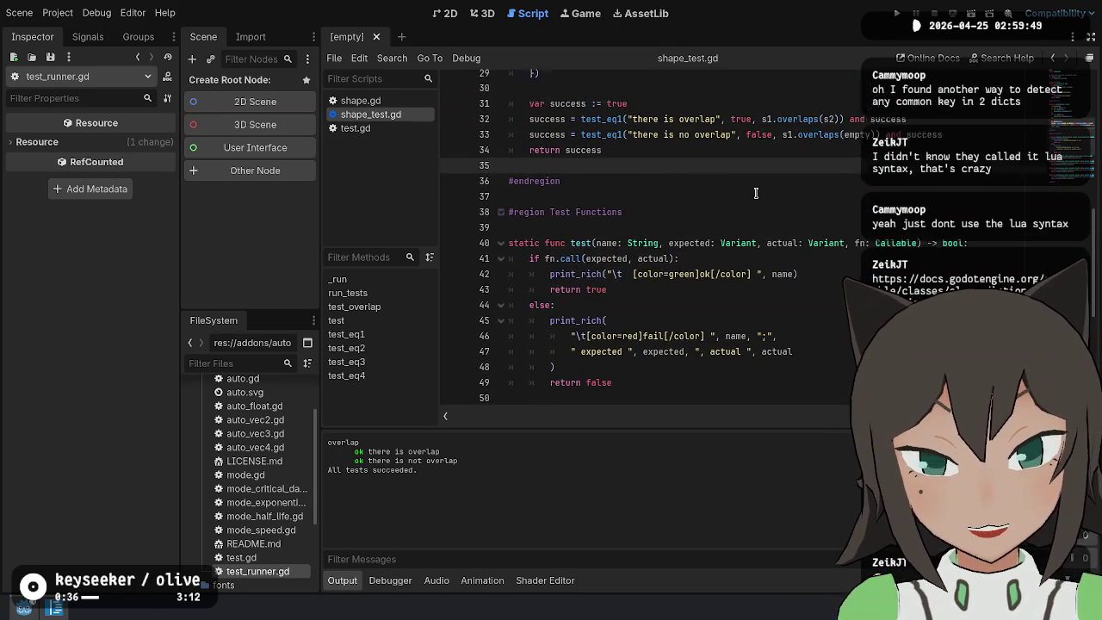
{"action": "scroll", "coordinate": [813, 181], "scroll_direction": "up", "scroll_amount": 4}
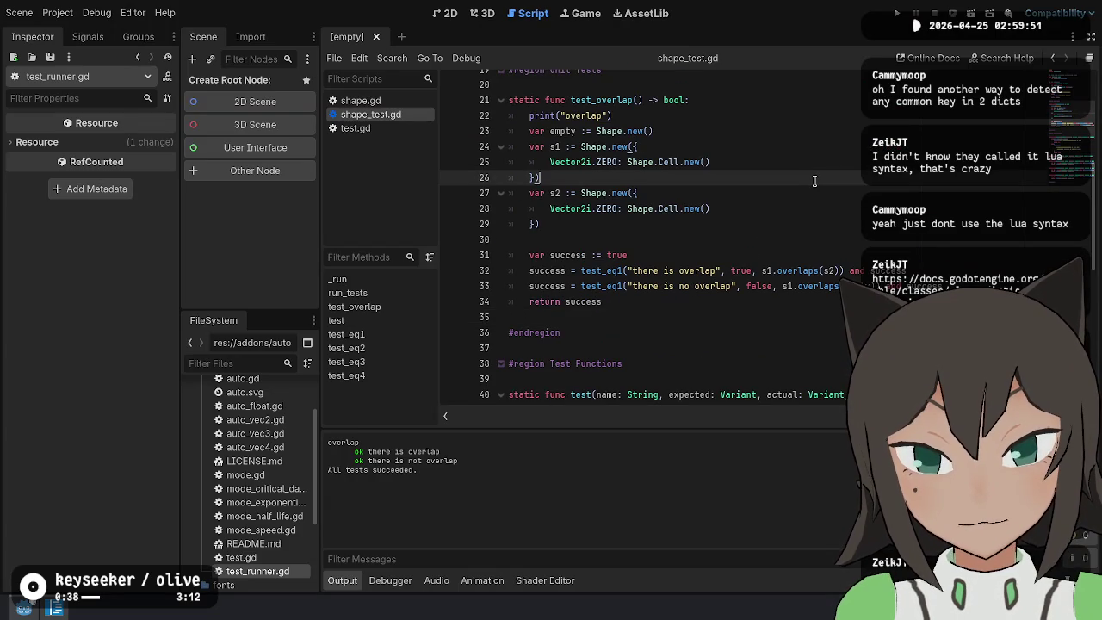
{"action": "left_click", "coordinate": [821, 162]}
{"action": "key", "text": "ctrl+shift+x"}
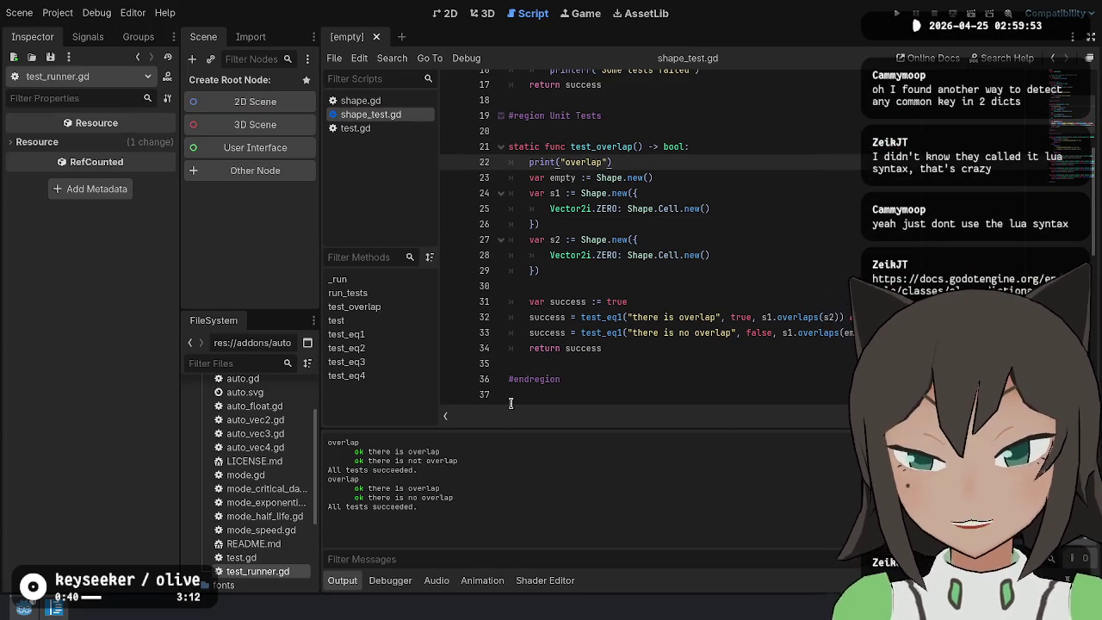
Open shape.gd from the script list and go to the end of its overlaps function
{"action": "scroll", "coordinate": [913, 121], "scroll_direction": "up", "scroll_amount": 5}
{"action": "left_click", "coordinate": [844, 181]}
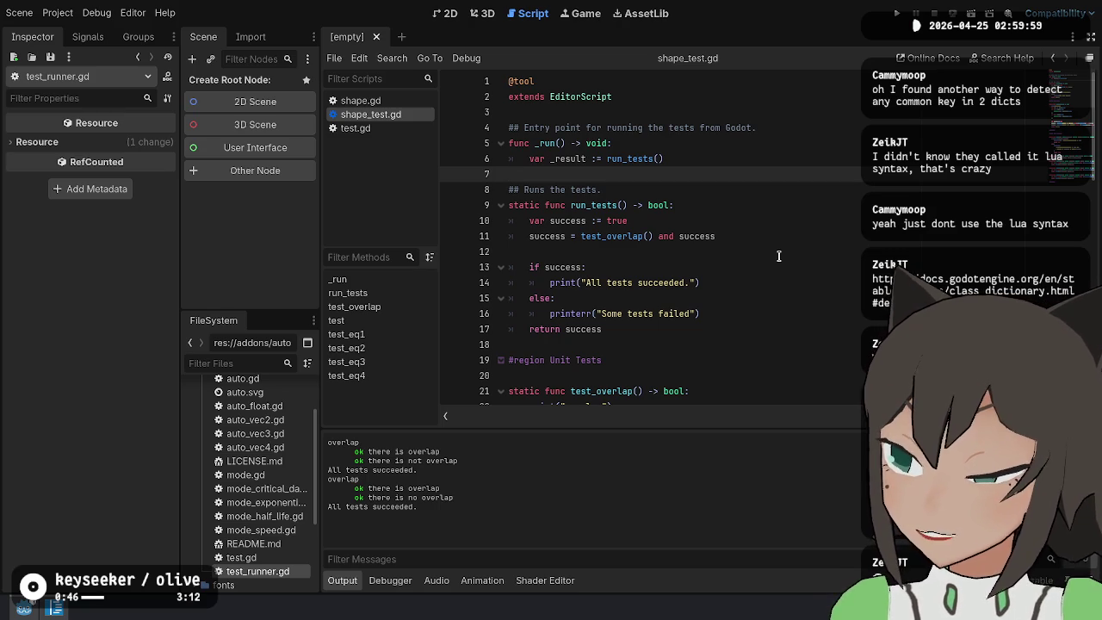
{"action": "left_click", "coordinate": [614, 143]}
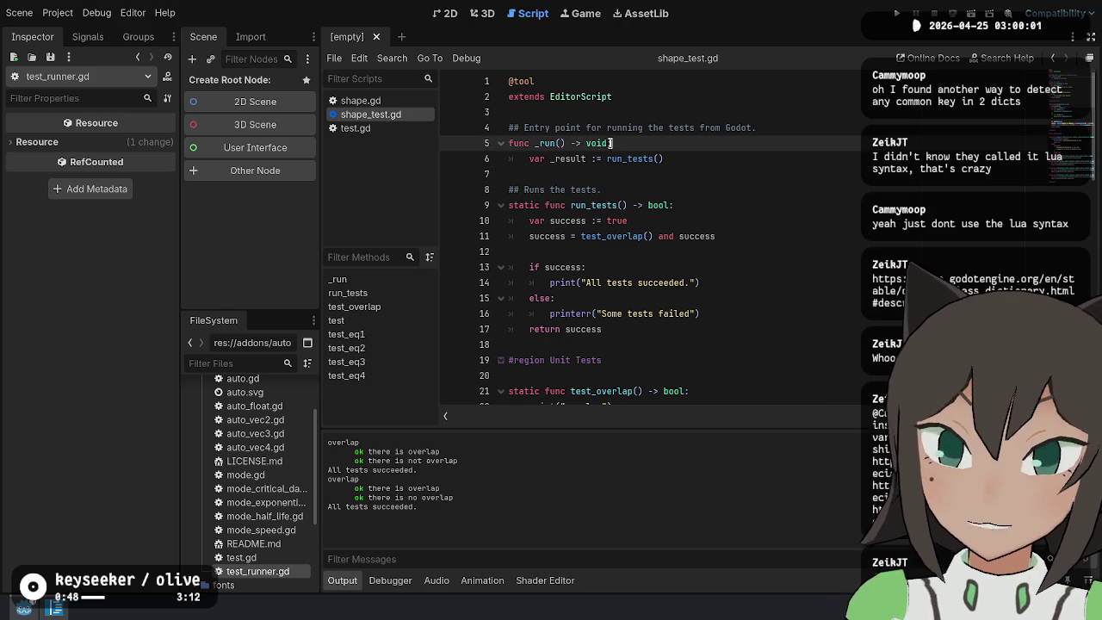
{"action": "left_click", "coordinate": [387, 104]}
{"action": "left_click", "coordinate": [770, 289]}
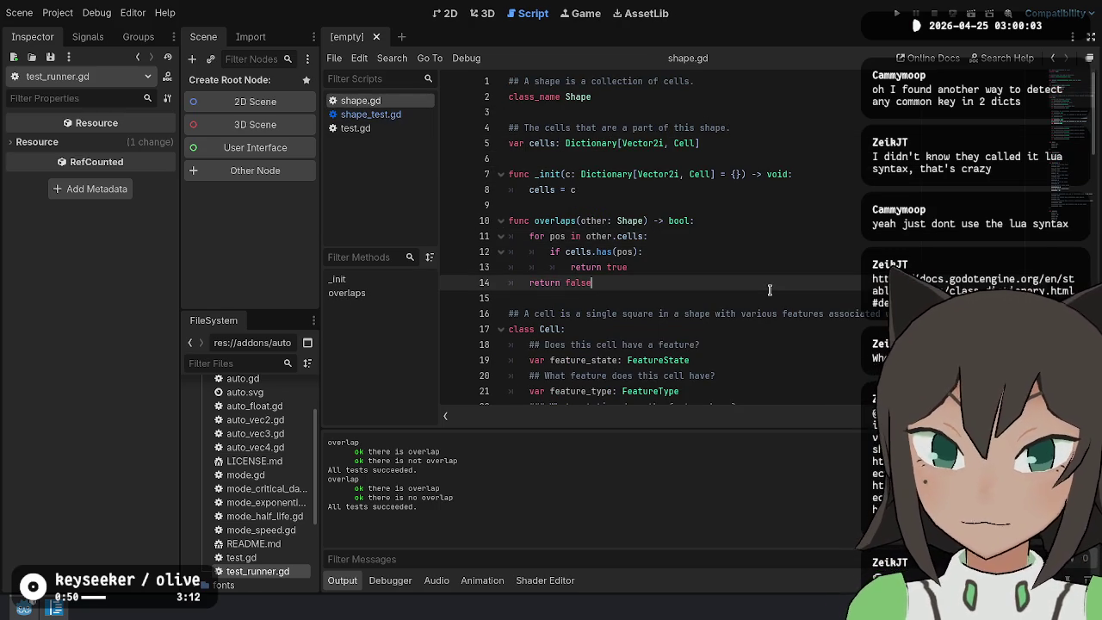
{"action": "scroll", "coordinate": [705, 245], "scroll_direction": "down", "scroll_amount": 4}
{"action": "scroll", "coordinate": [660, 235], "scroll_direction": "down", "scroll_amount": 8}
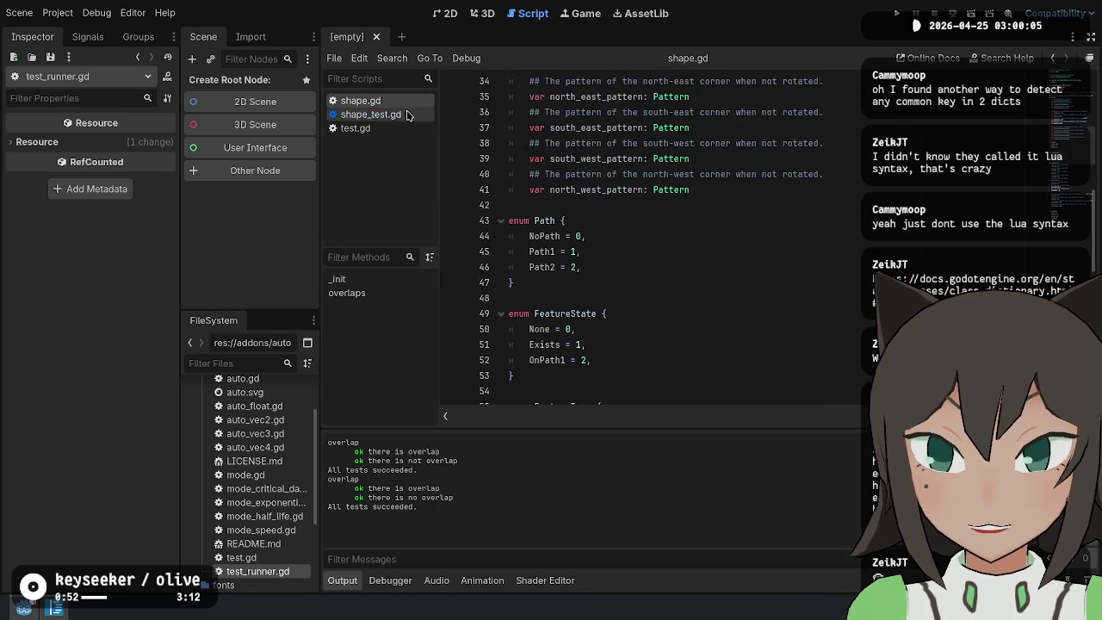
{"action": "left_click", "coordinate": [370, 115]}
{"action": "left_click", "coordinate": [744, 312]}
{"action": "scroll", "coordinate": [744, 312], "scroll_direction": "down", "scroll_amount": 1}
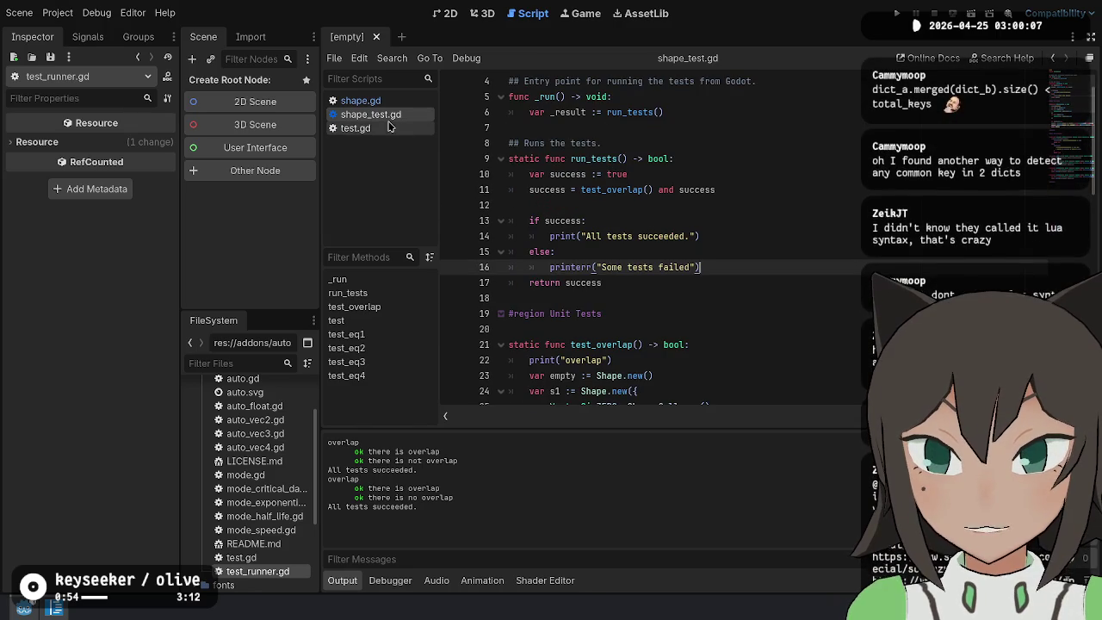
{"action": "left_click", "coordinate": [355, 128]}
{"action": "left_click", "coordinate": [360, 101]}
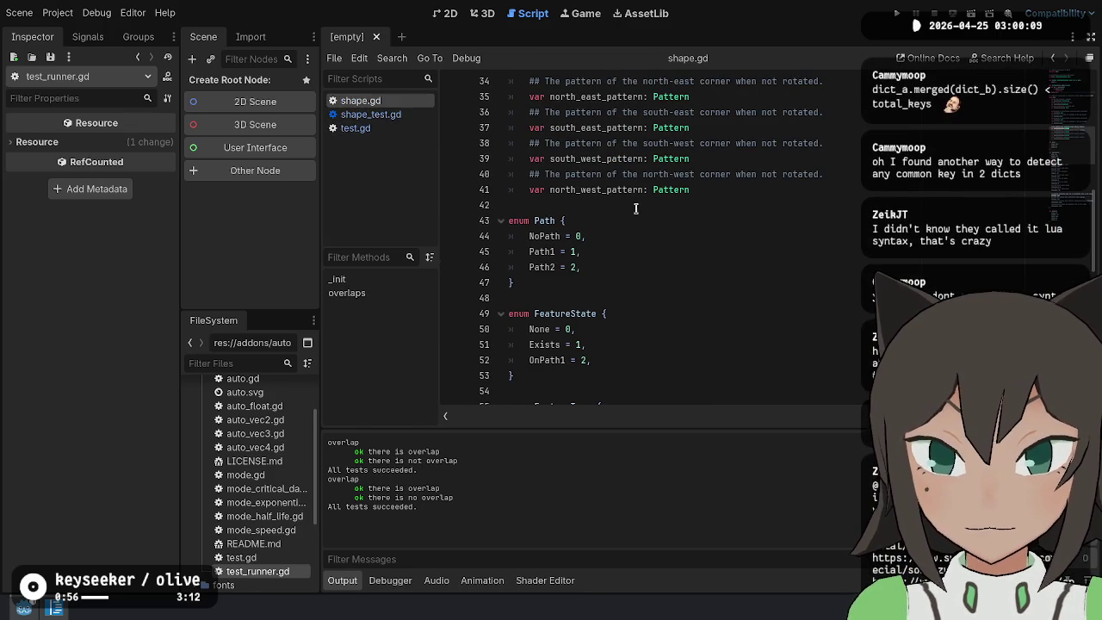
{"action": "scroll", "coordinate": [636, 233], "scroll_direction": "down", "scroll_amount": 2}
{"action": "scroll", "coordinate": [636, 233], "scroll_direction": "up", "scroll_amount": 13}
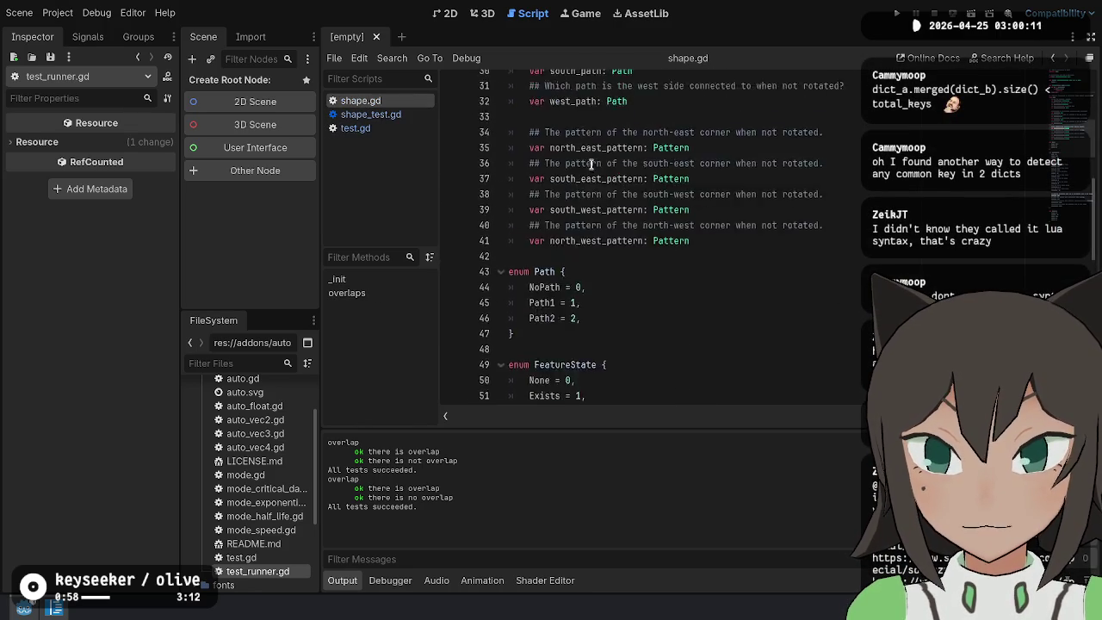
{"action": "left_click", "coordinate": [745, 278]}
{"action": "key", "text": "Up"}
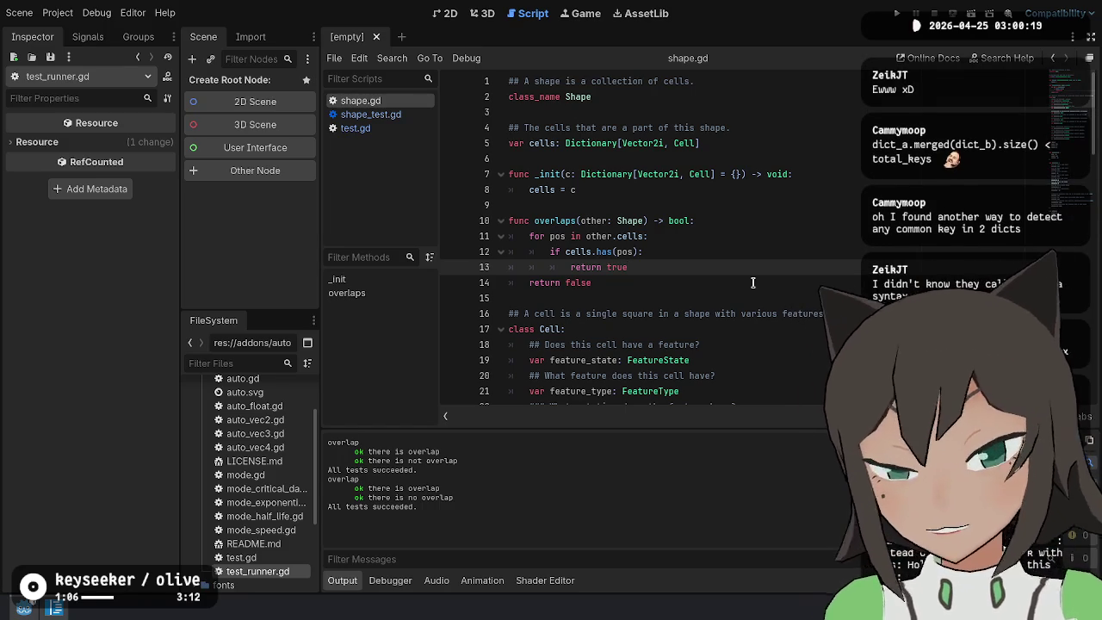
{"action": "key", "text": "Up"}
{"action": "key", "text": "Up"}
{"action": "key", "text": "ctrl+shift+Return"}
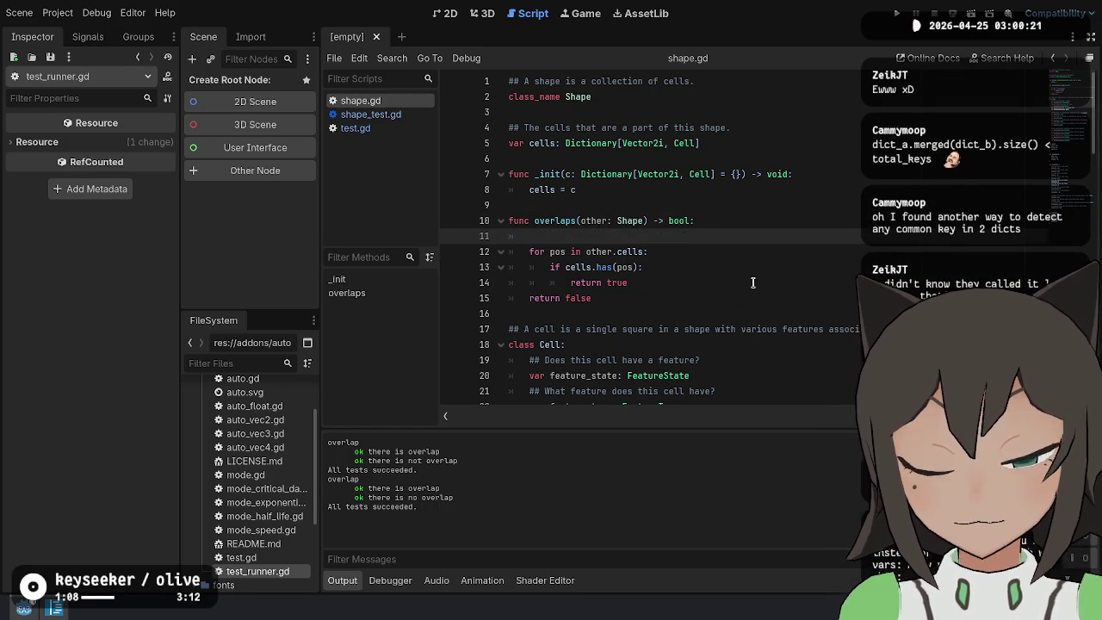
{"action": "key", "text": "BackSpace"}
{"action": "key", "text": "BackSpace"}
{"action": "key", "text": "Down"}
{"action": "key", "text": "Down"}
{"action": "key", "text": "Down"}
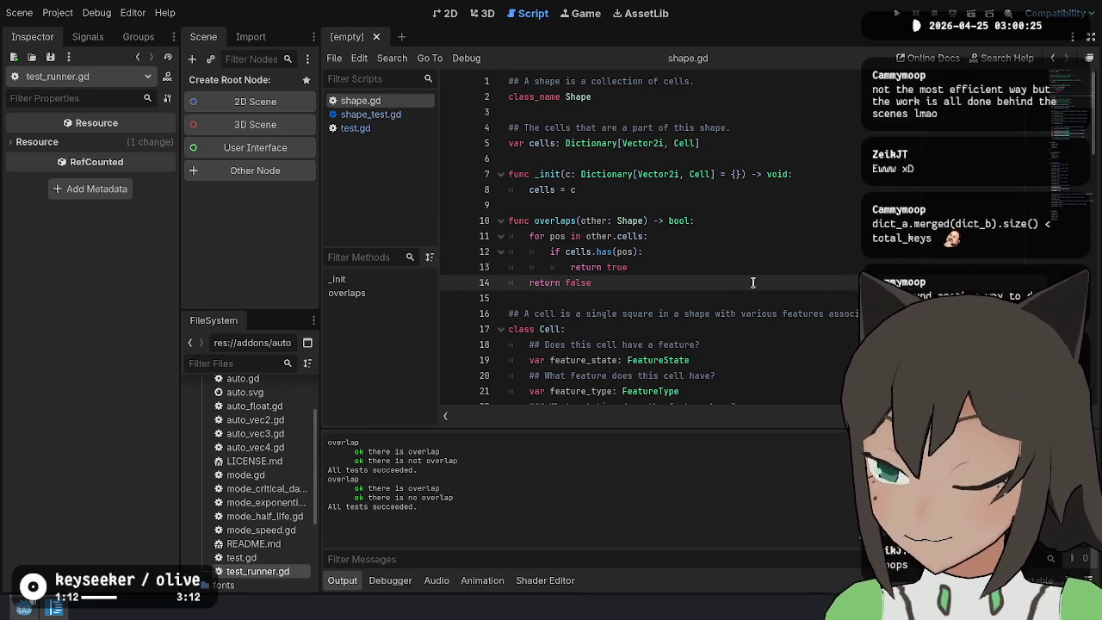
{"action": "key", "text": "Up"}
{"action": "key", "text": "Up"}
{"action": "key", "text": "Up"}
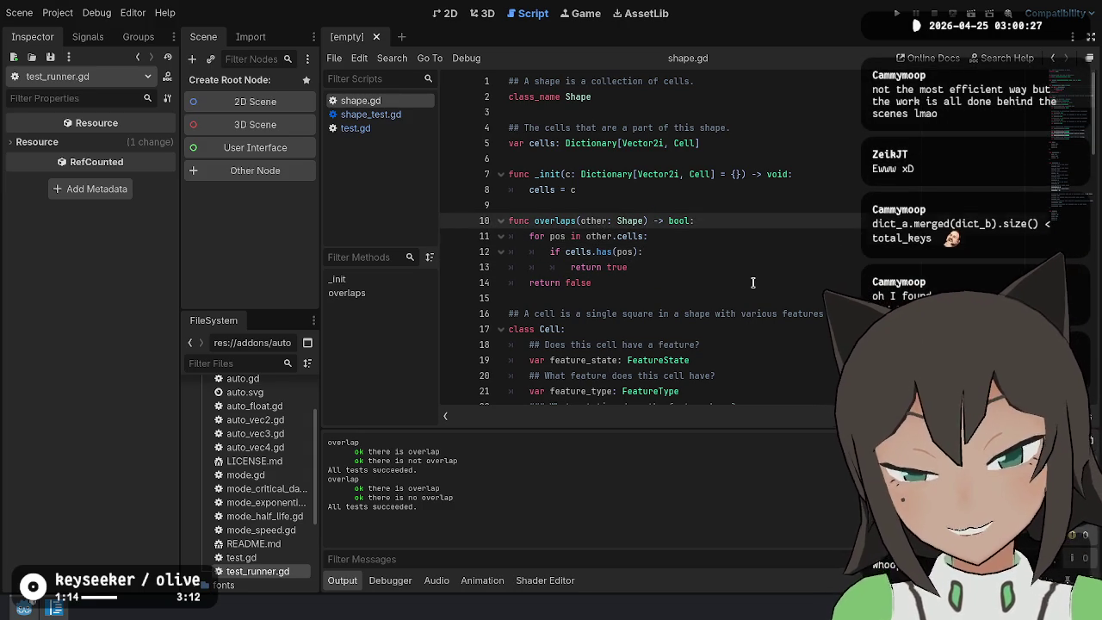